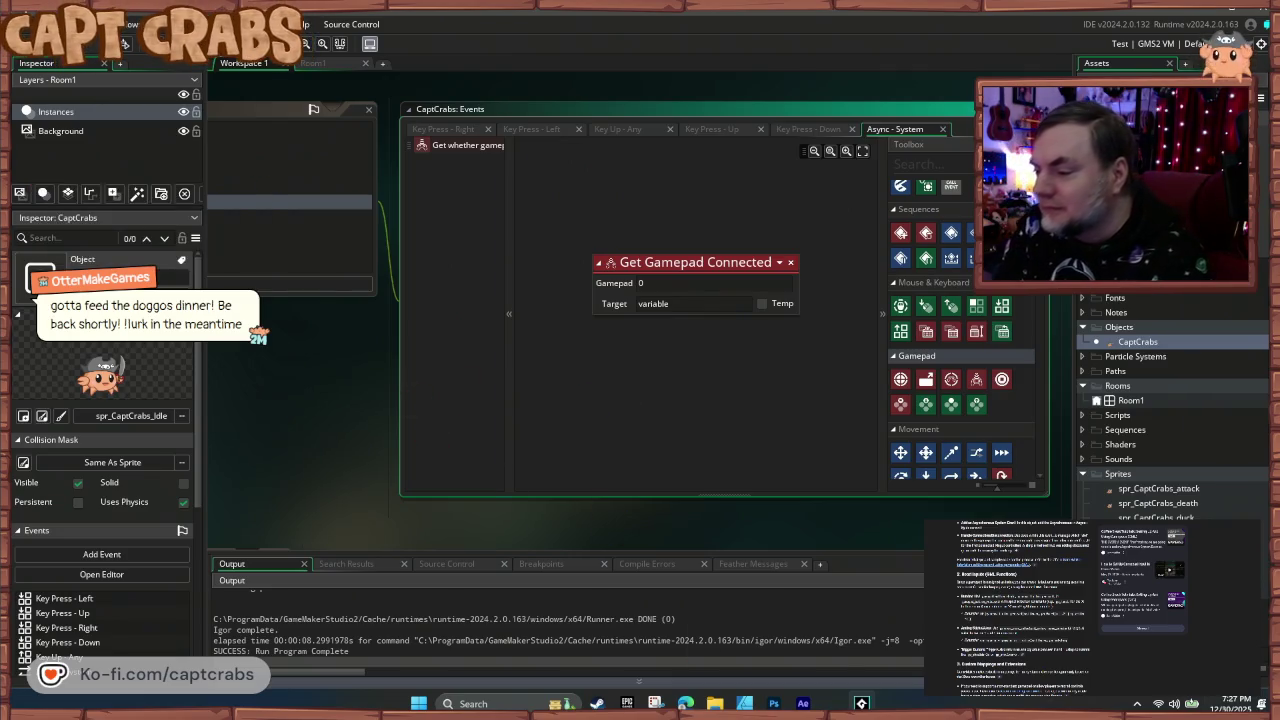
- Open the gamepad setup tutorial and scroll to its The System Event section
left_click(1019, 566)
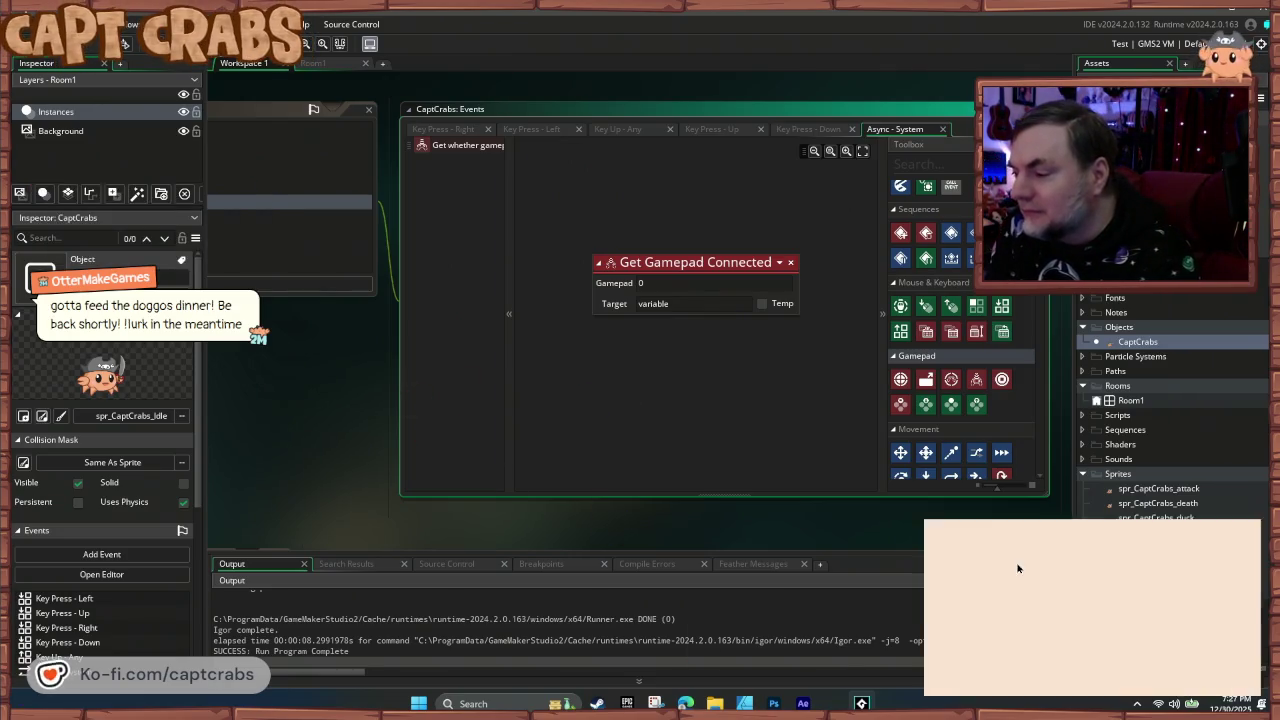
scroll(1030, 615, "down", 5)
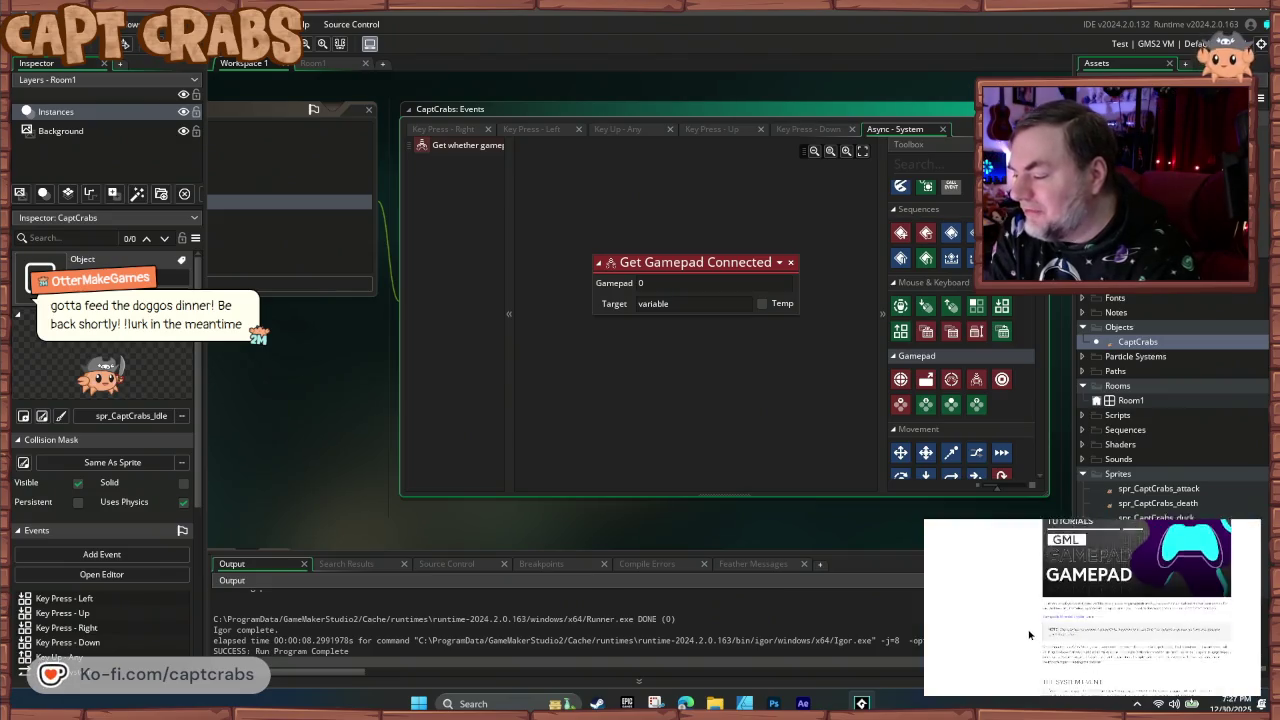
scroll(1030, 634, "down", 2)
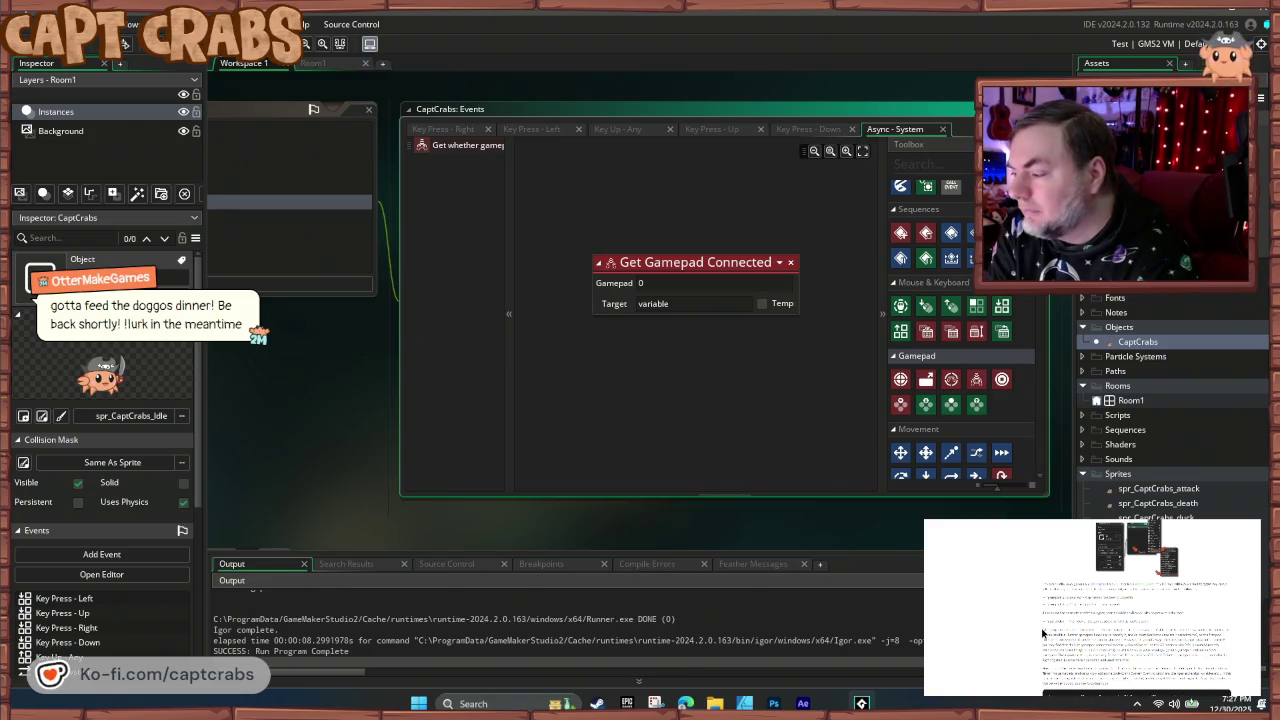
scroll(1041, 627, "up", 2)
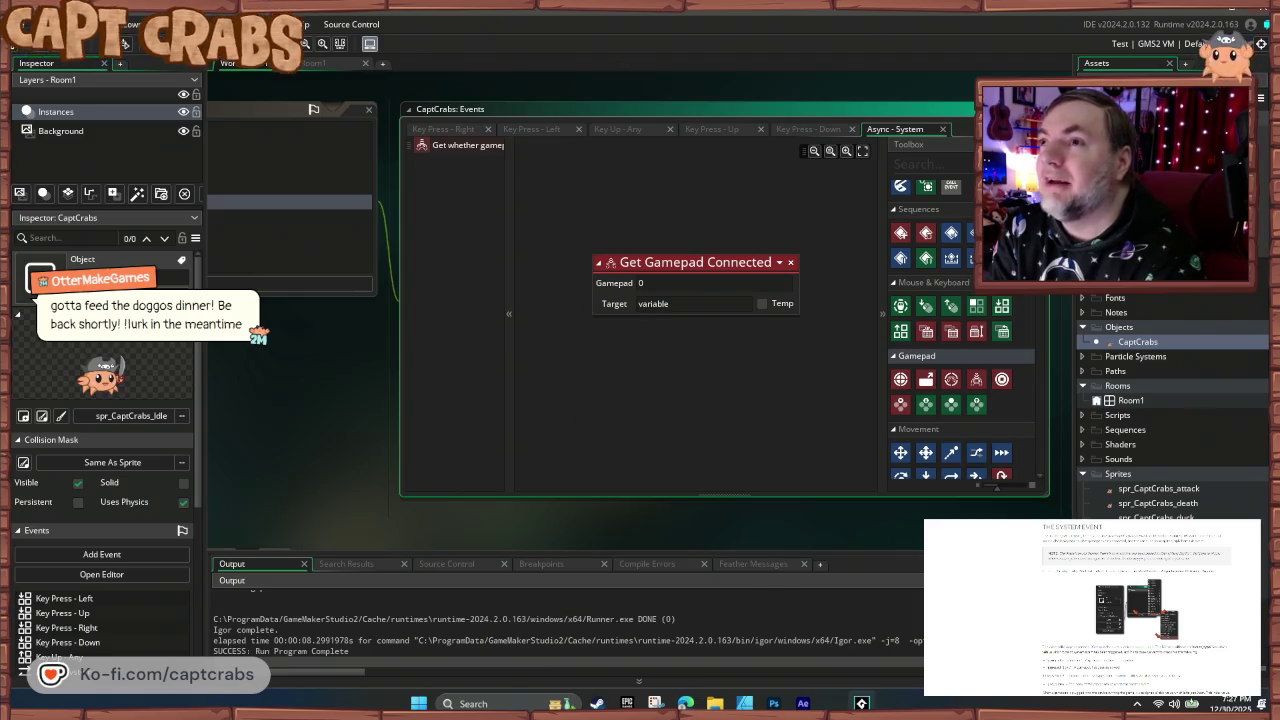
- Pan the workspace back to the CaptCrabs Async - System event's actions
mouse_move(369, 361)
left_mouse_down()
mouse_move(490, 410)
mouse_move(718, 425)
left_mouse_up()
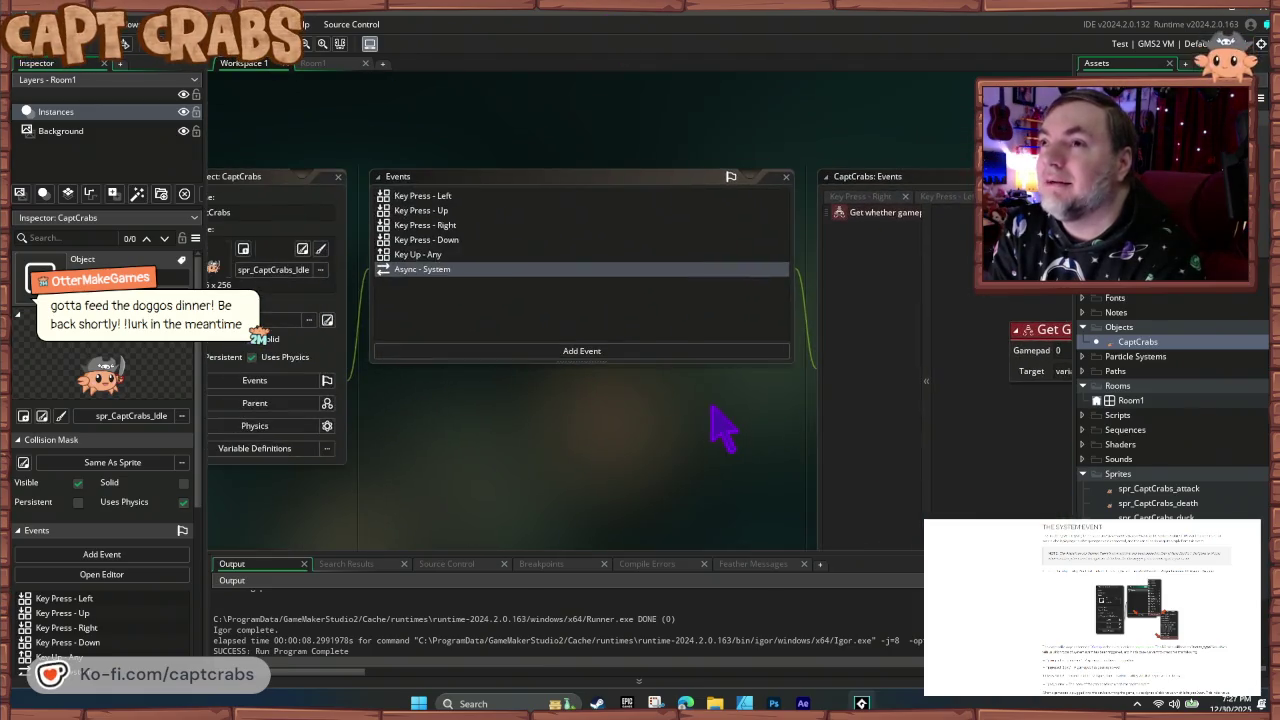
left_click(441, 272)
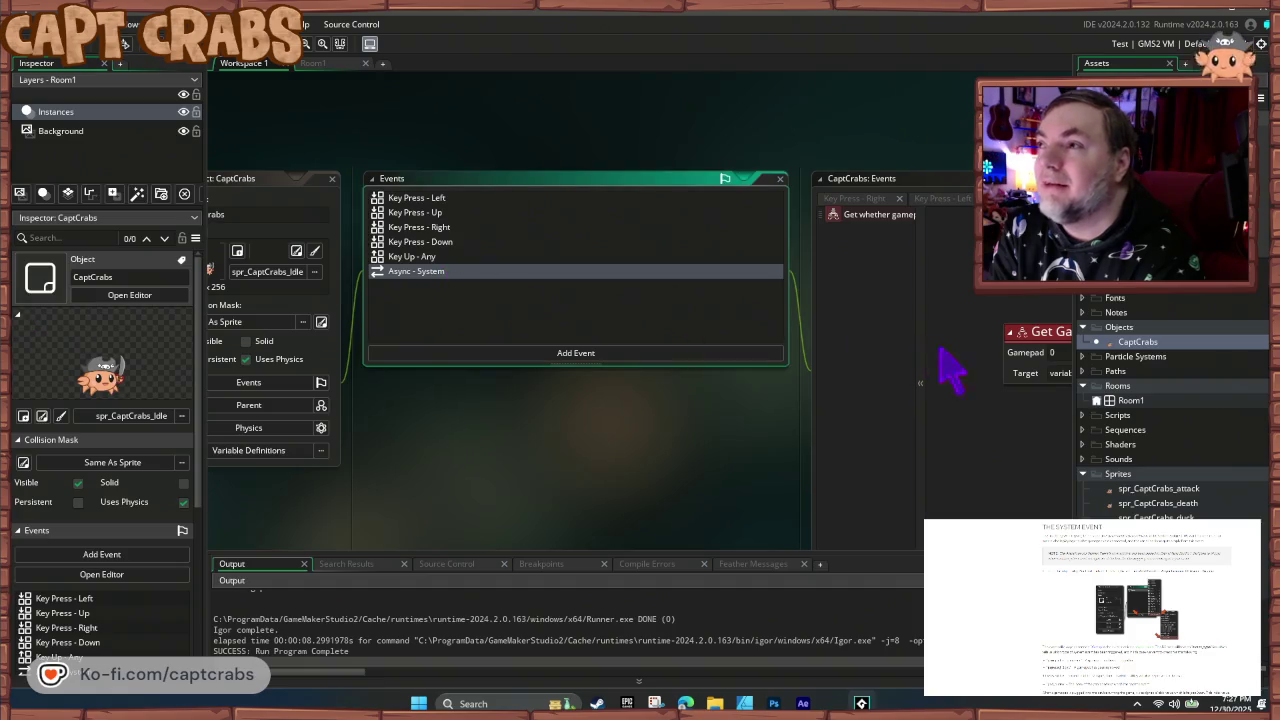
left_click_drag(716, 447, 325, 351)
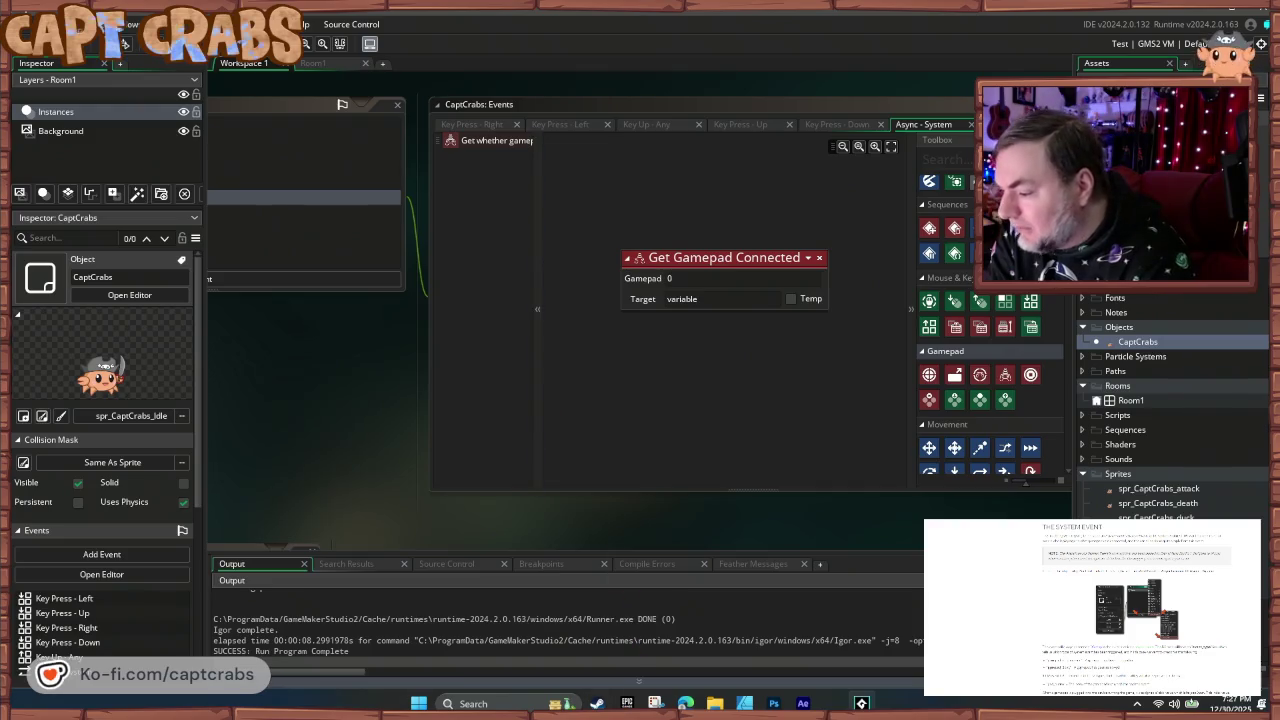
scroll(1035, 685, "down", 2)
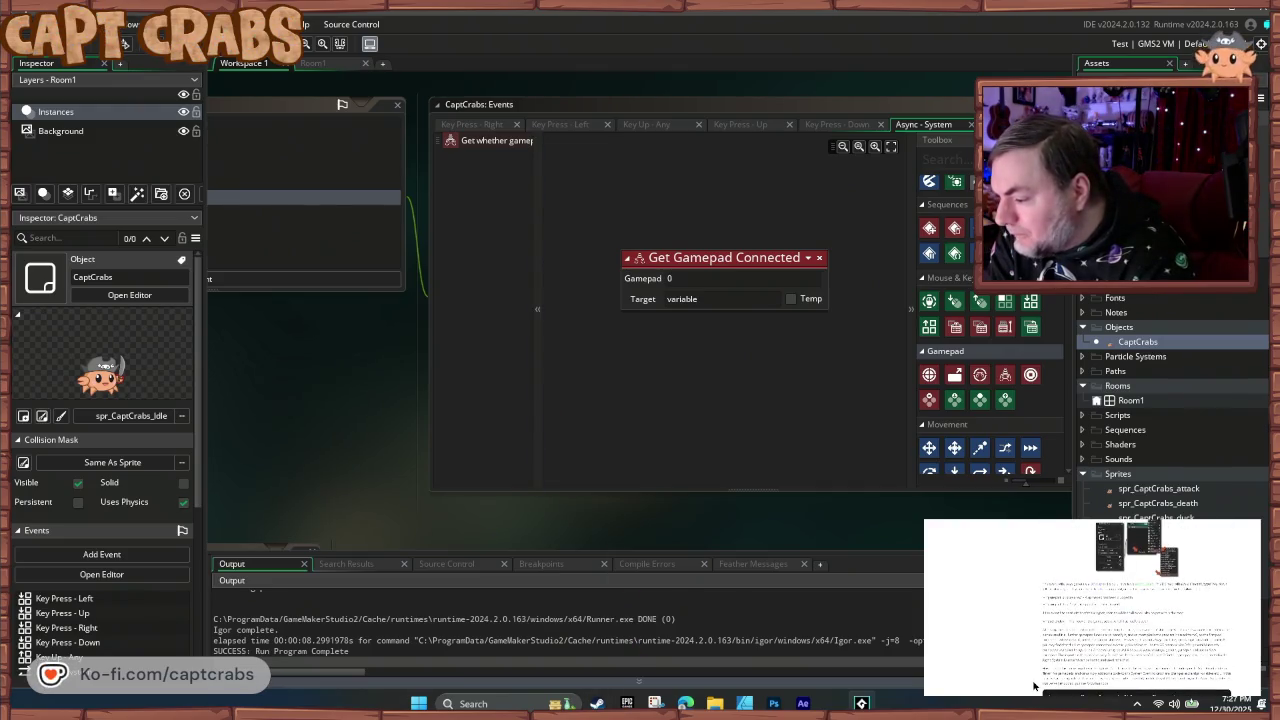
scroll(1035, 685, "down", 5)
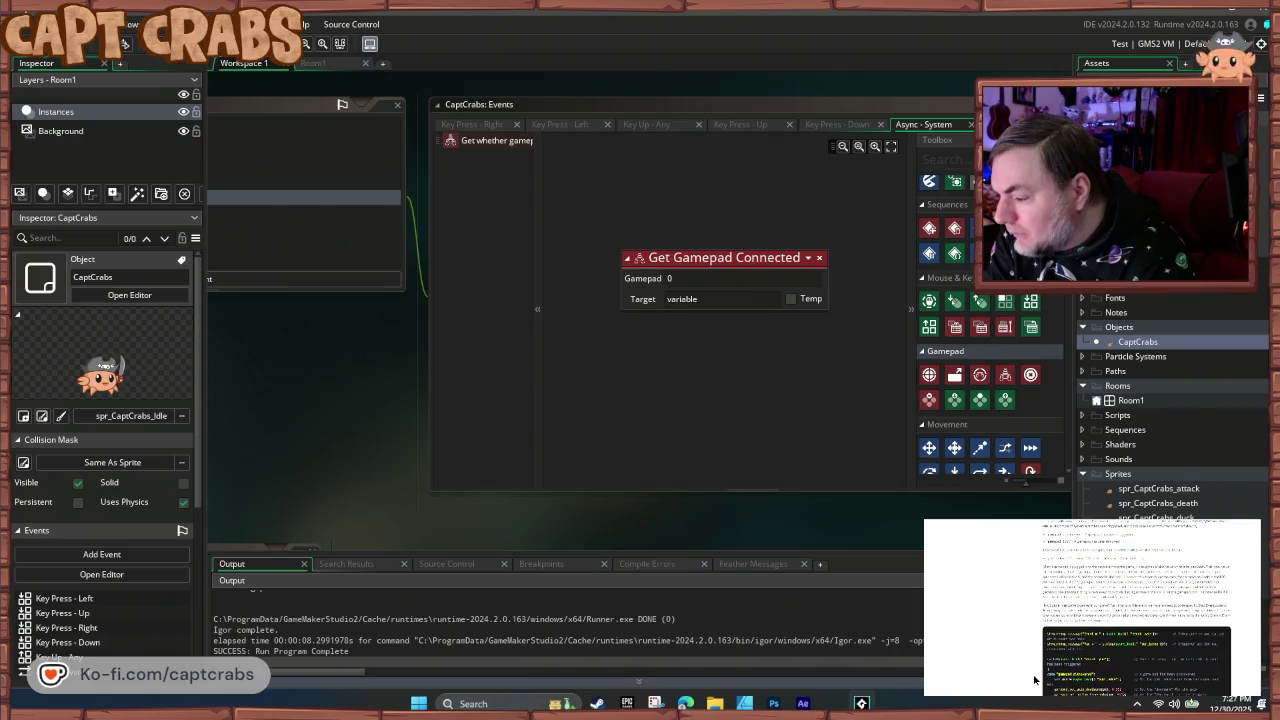
scroll(1035, 680, "down", 5)
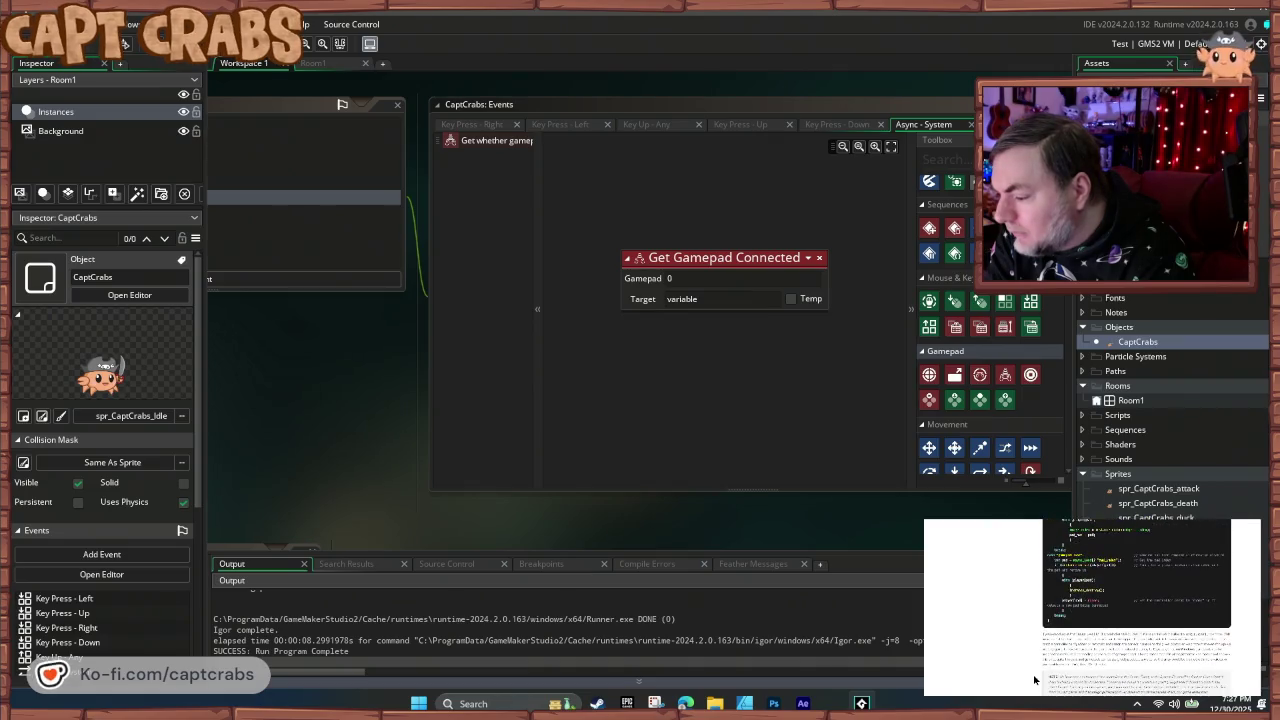
scroll(1035, 680, "down", 5)
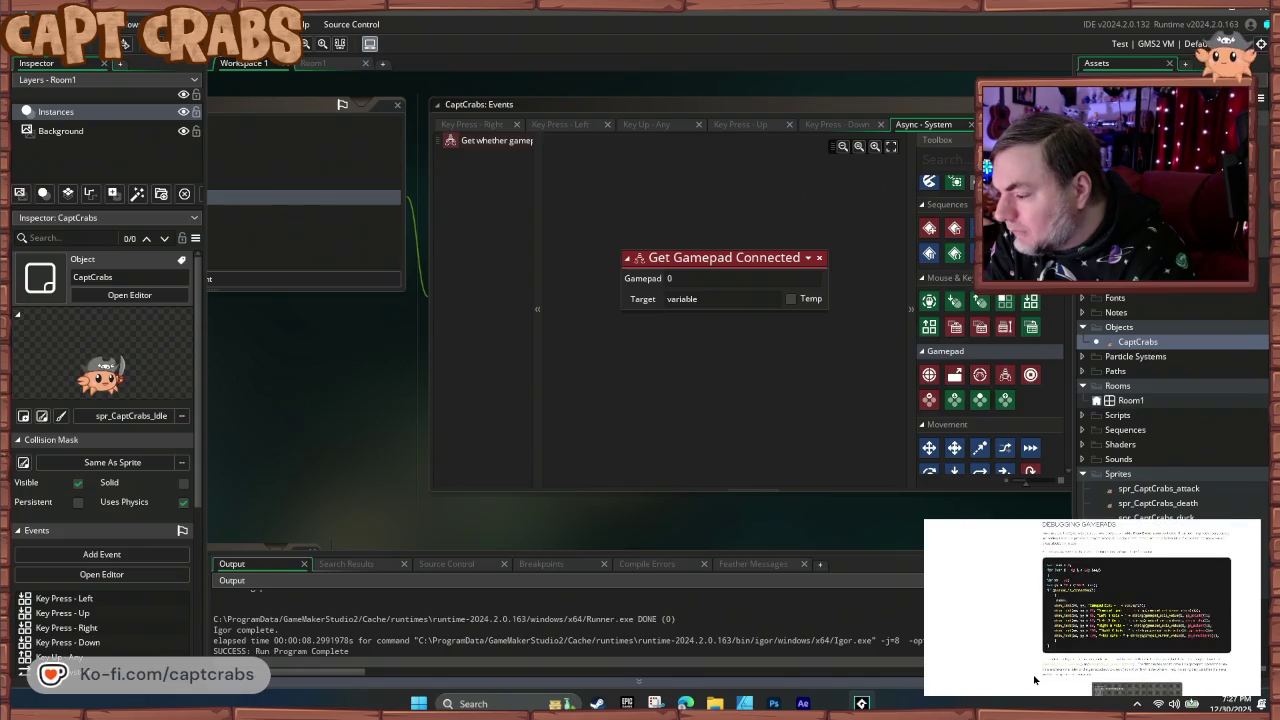
scroll(1035, 680, "down", 5)
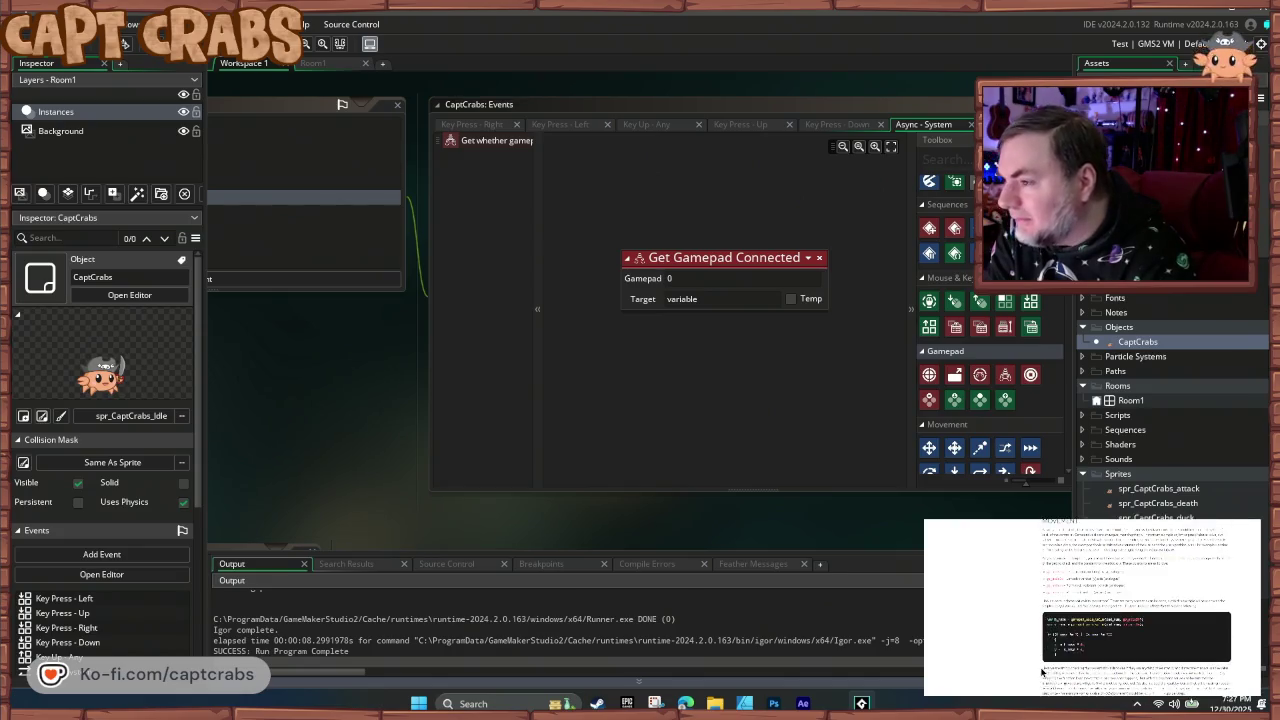
scroll(1092, 607, "down", 5)
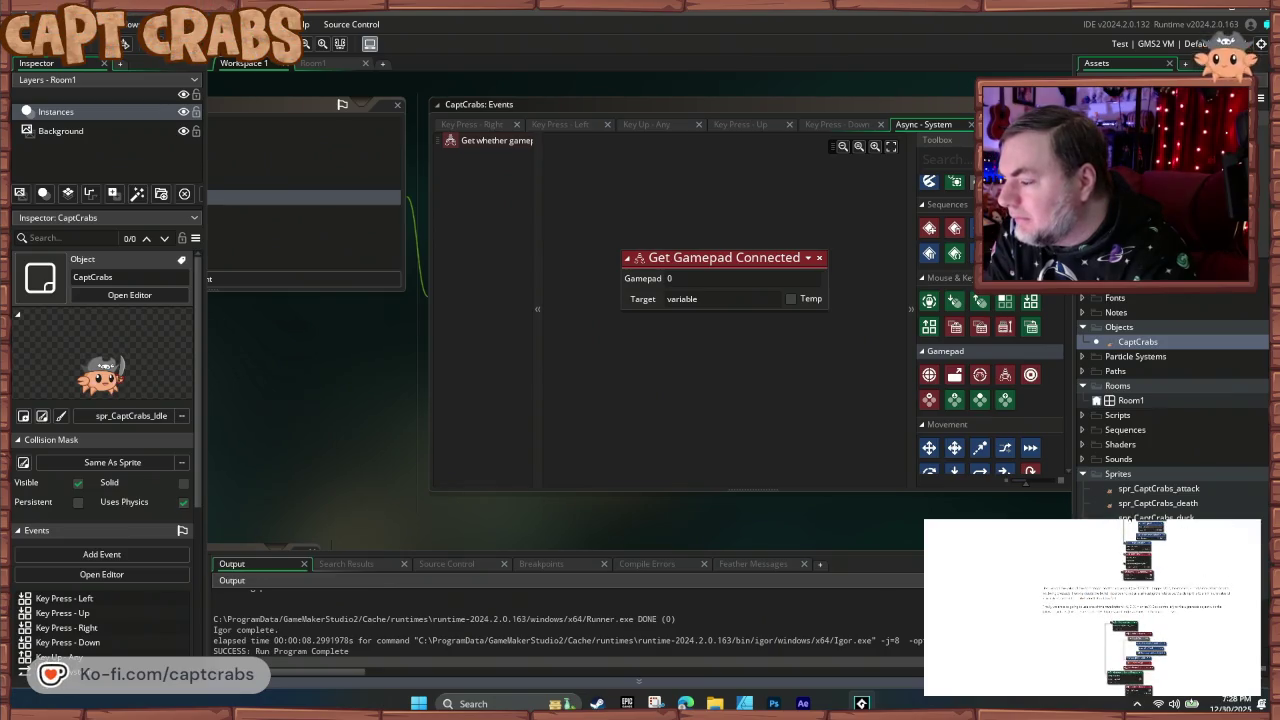
scroll(1060, 628, "down", 5)
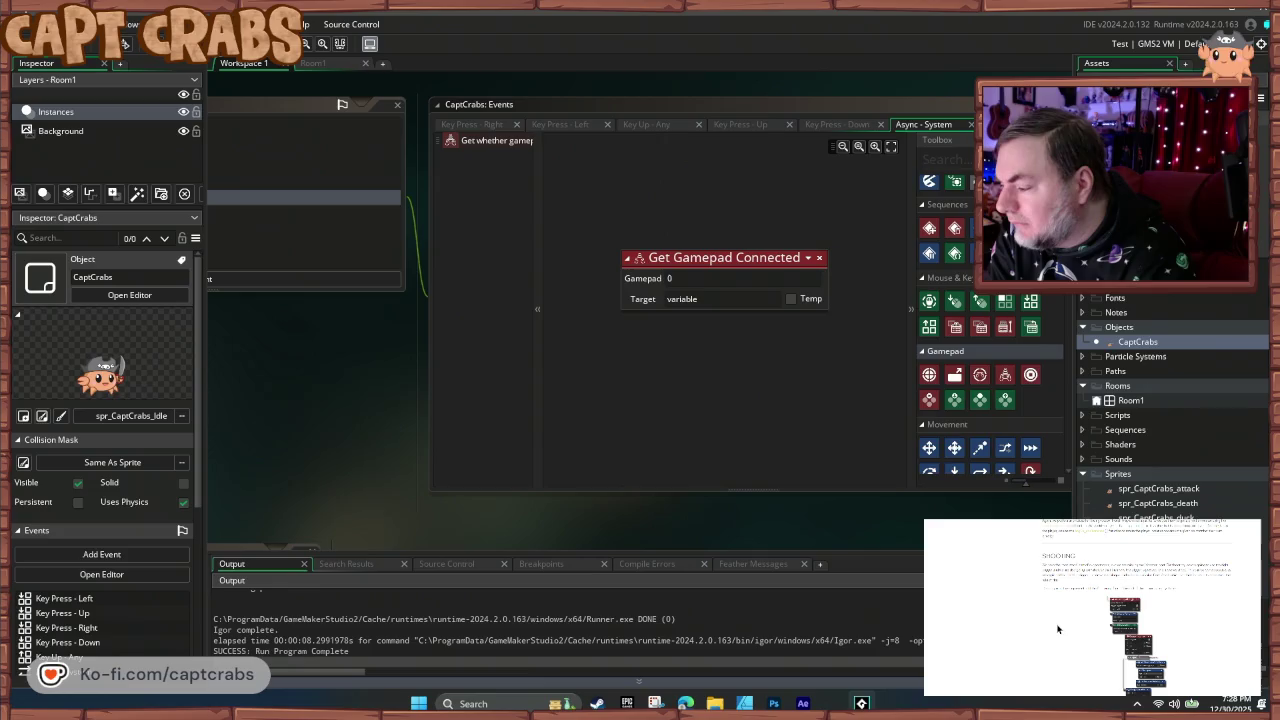
scroll(1057, 628, "down", 5)
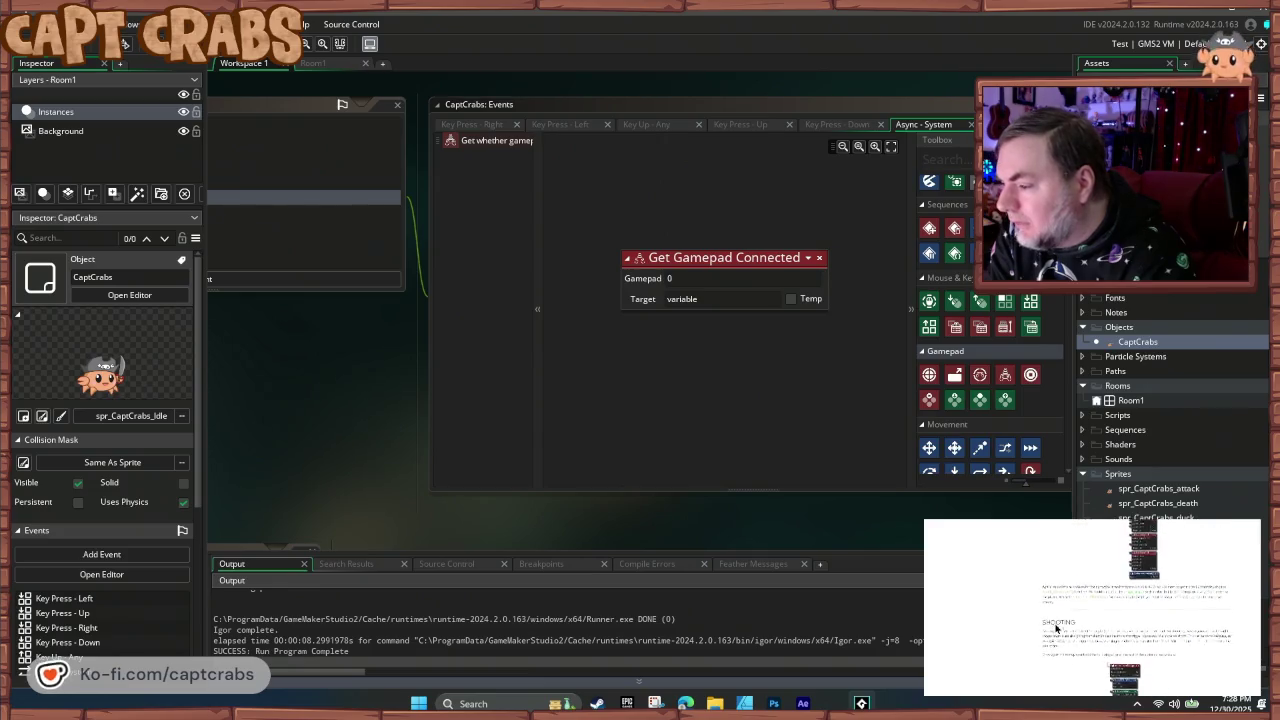
scroll(1056, 628, "up", 2)
scroll(1055, 624, "down", 8)
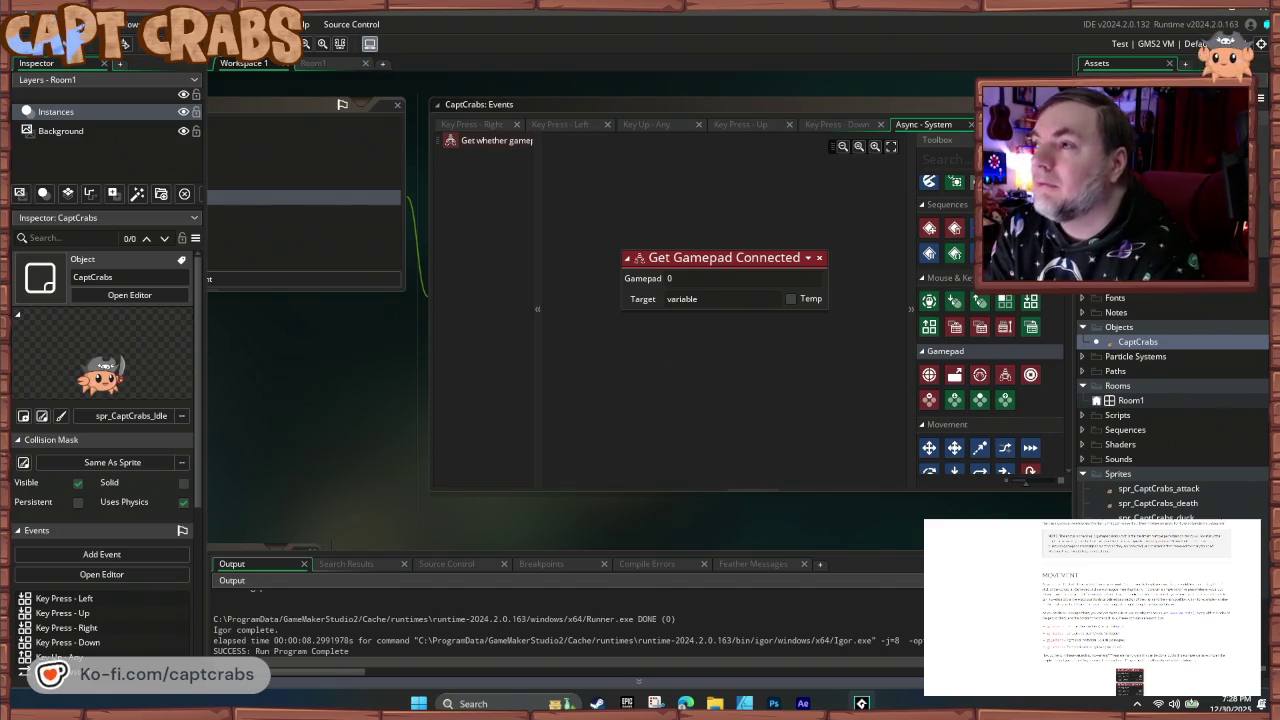
scroll(998, 425, "down", 1)
scroll(1000, 428, "up", 1)
mouse_move(1000, 422)
left_mouse_down()
mouse_move(791, 381)
mouse_move(797, 394)
left_mouse_up()
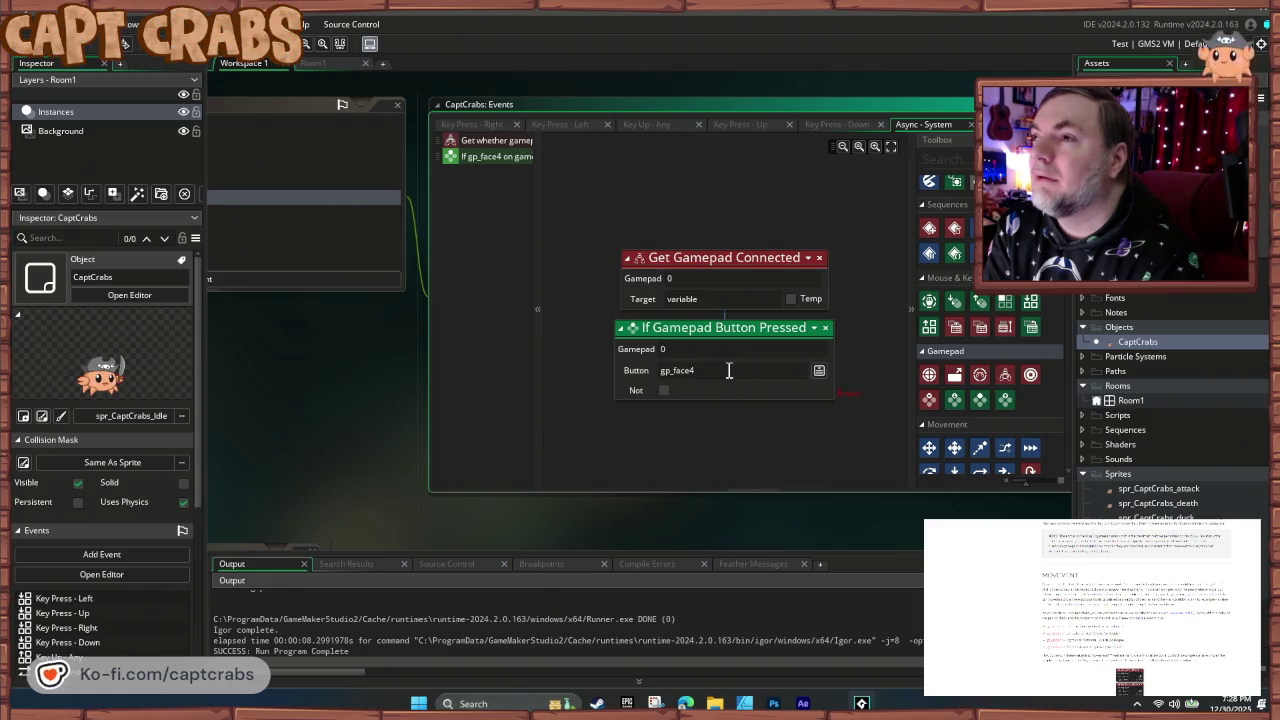
left_click(827, 329)
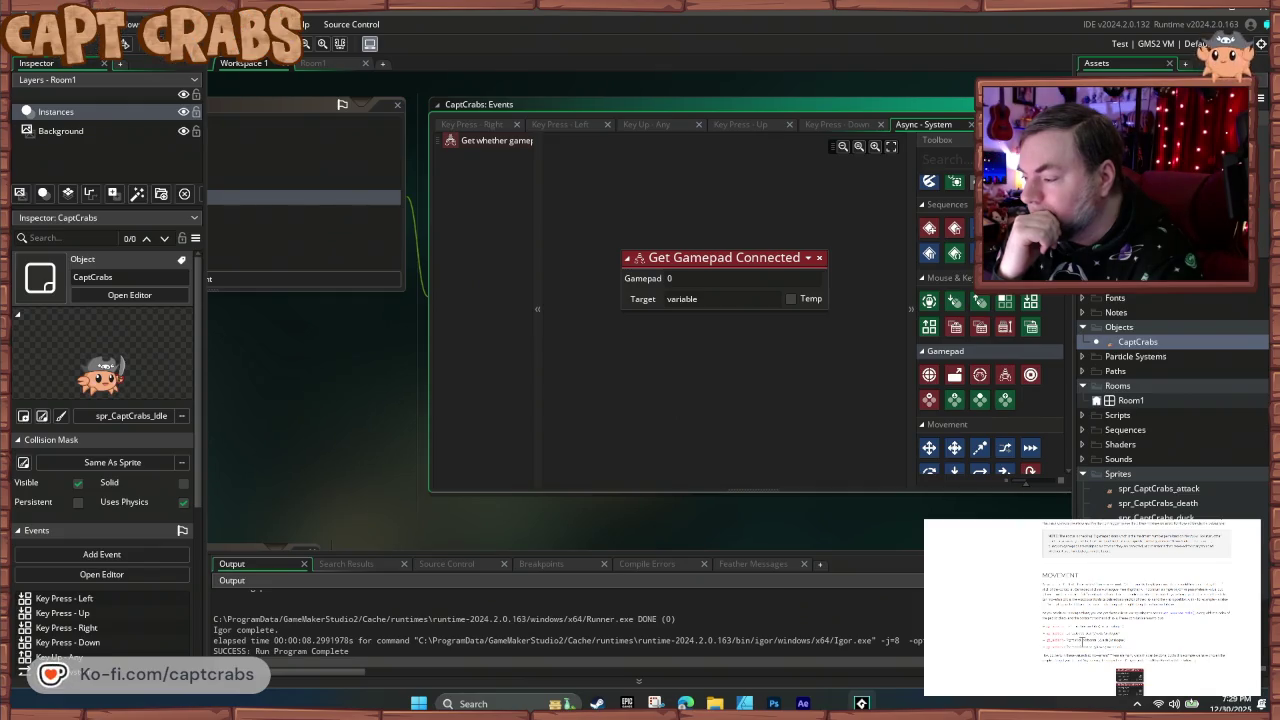
- Scroll the workspace to inspect the Get Gamepad Connected action's Gamepad field
scroll(1082, 642, "down", 10)
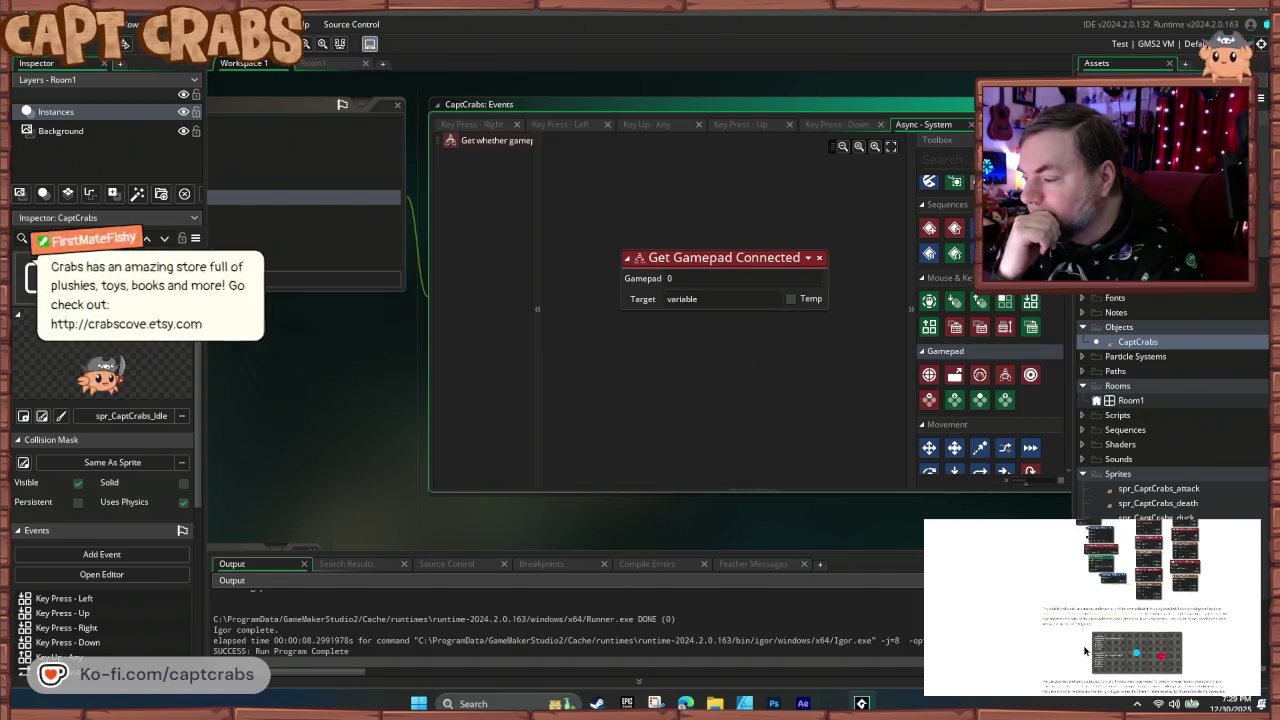
scroll(1084, 651, "up", 2)
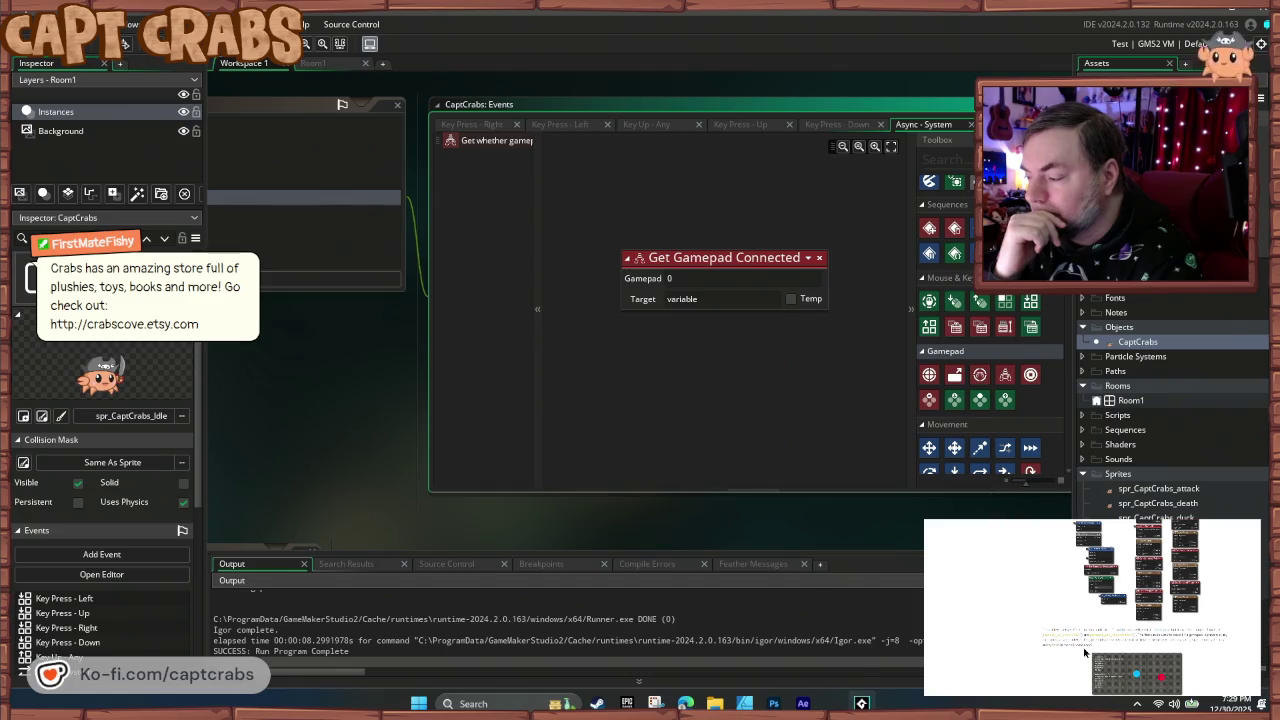
scroll(1084, 651, "up", 5)
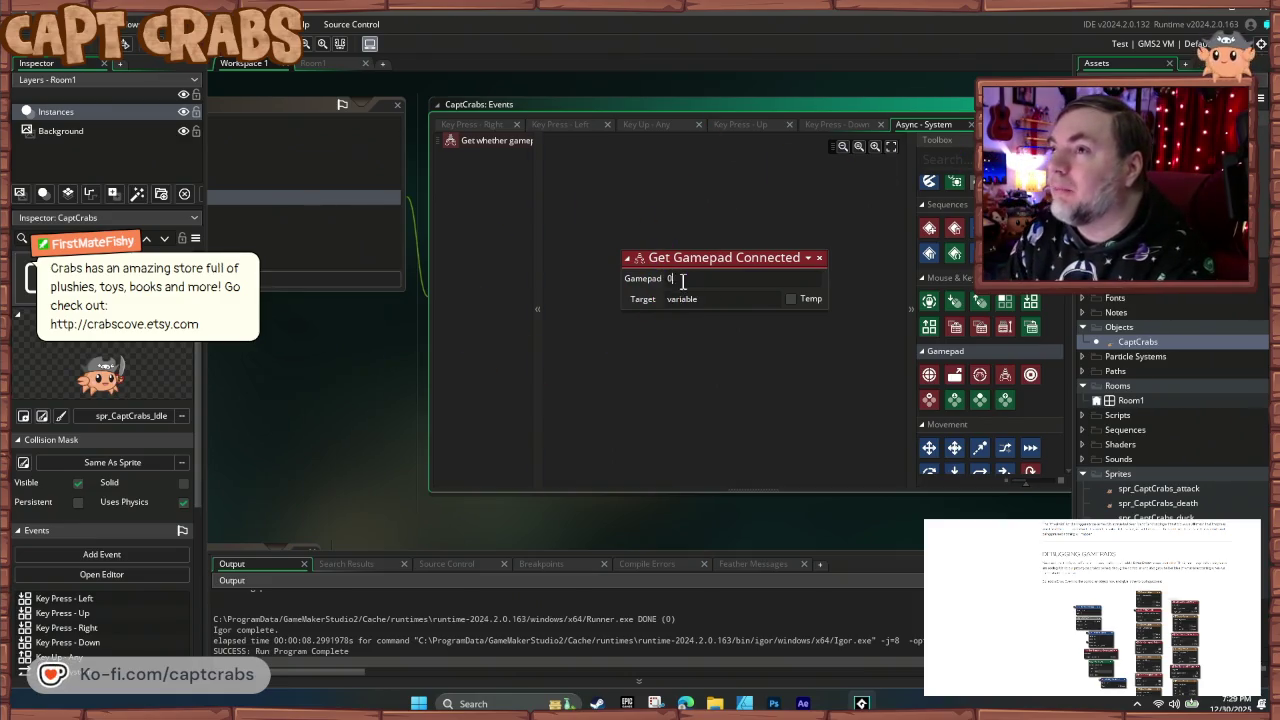
type("1")
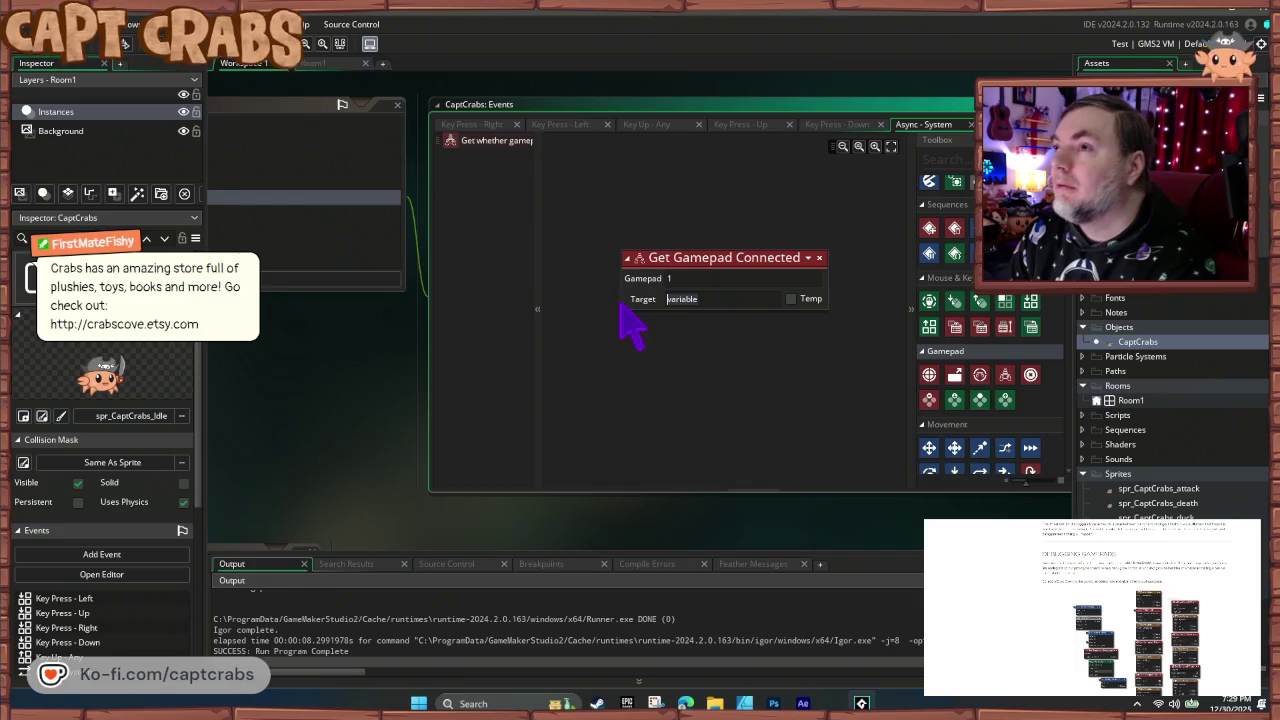
- Set the Target to gamepad_is_connected() and run the game, getting a wrong-argument compile error
key("Tab")
type("_connecte")
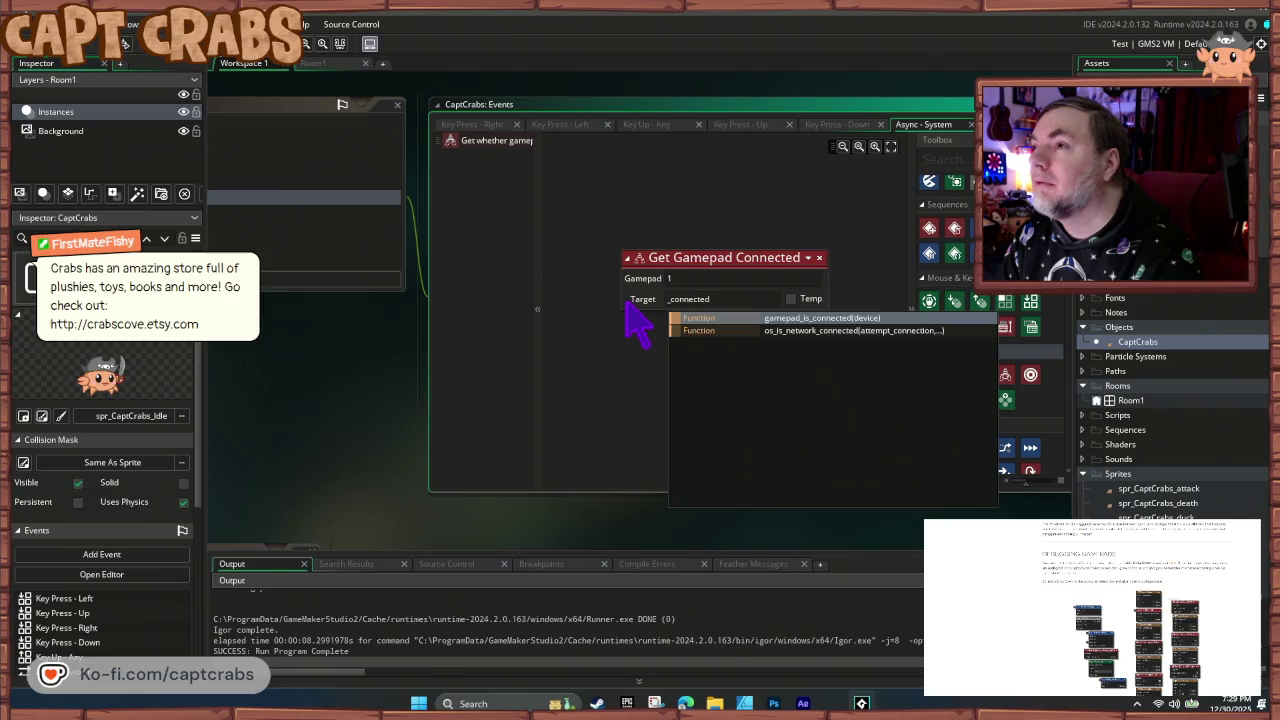
left_click(816, 318)
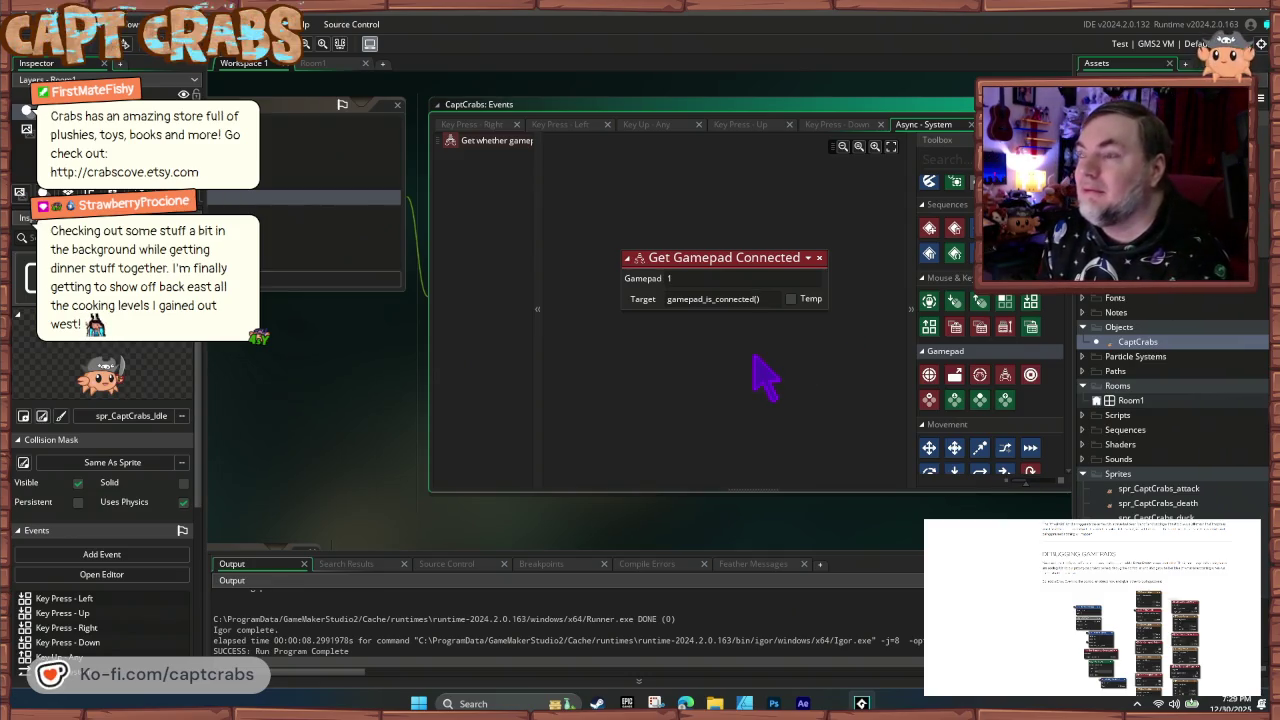
key("F5")
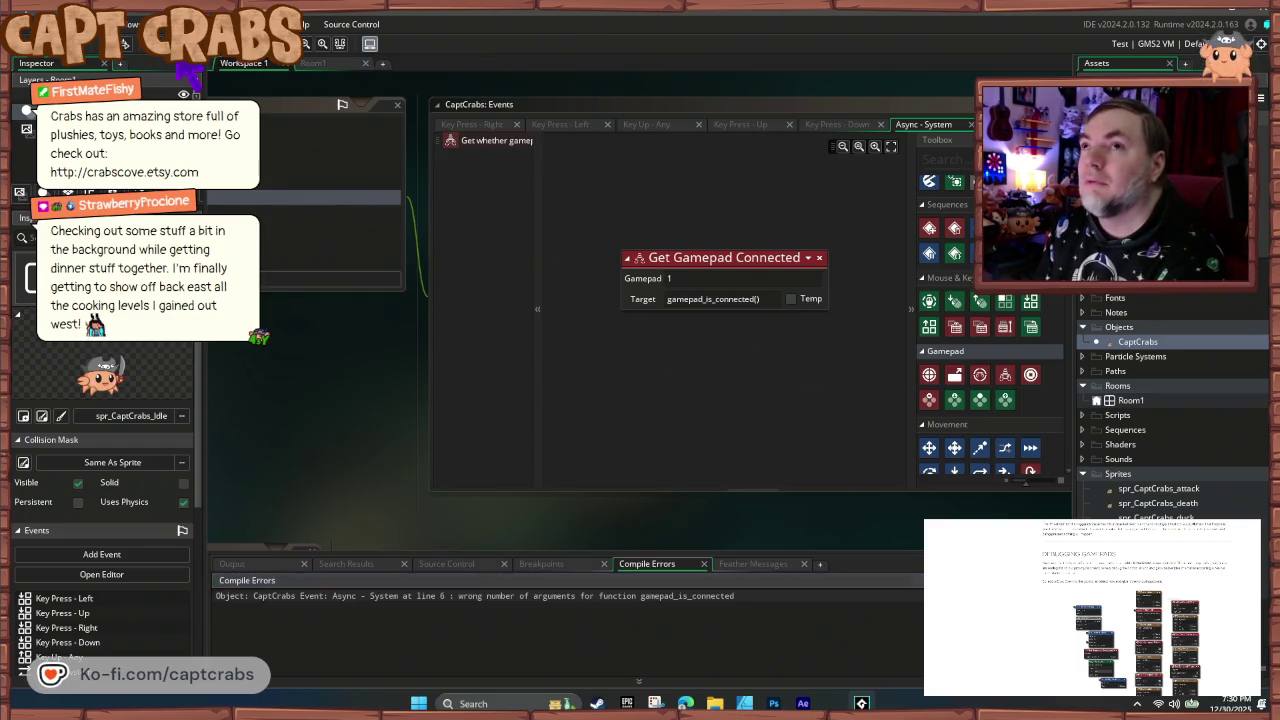
left_click(125, 44)
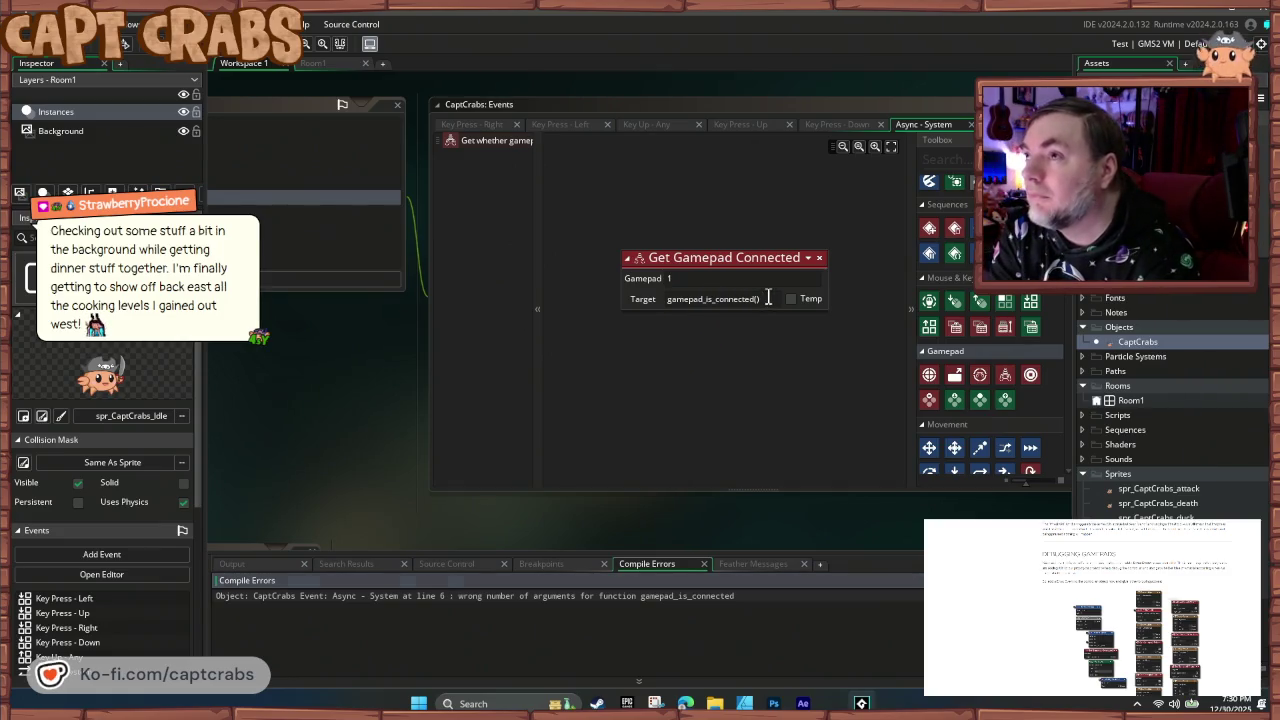
- Set the Get Gamepad Connected Target to CaptCrabs and build the project
left_click(592, 300)
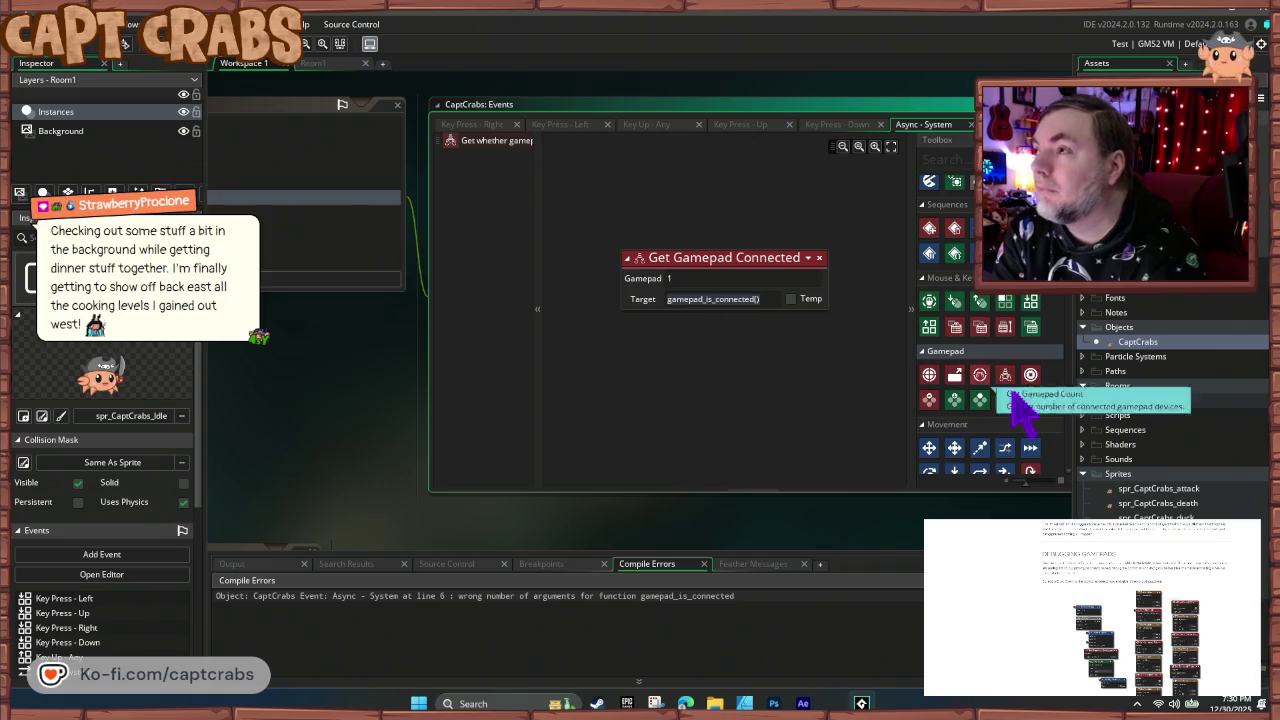
left_click_drag(1135, 345, 720, 310)
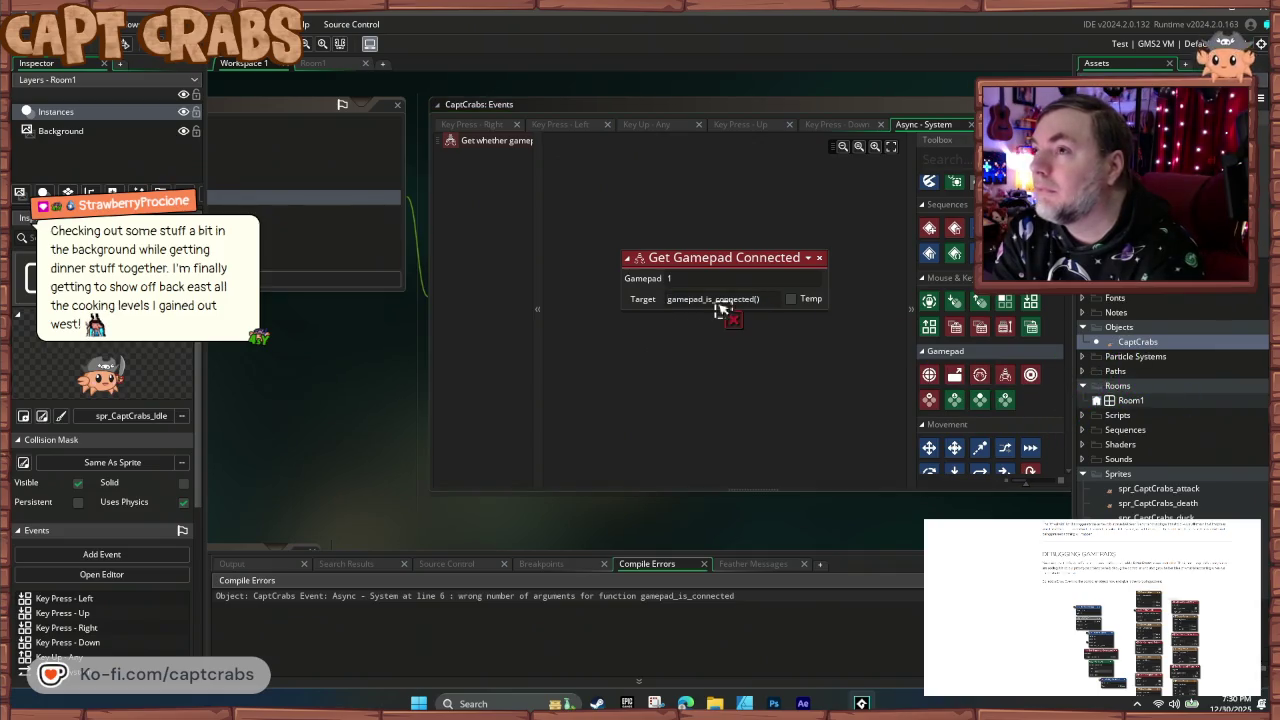
left_click(768, 298)
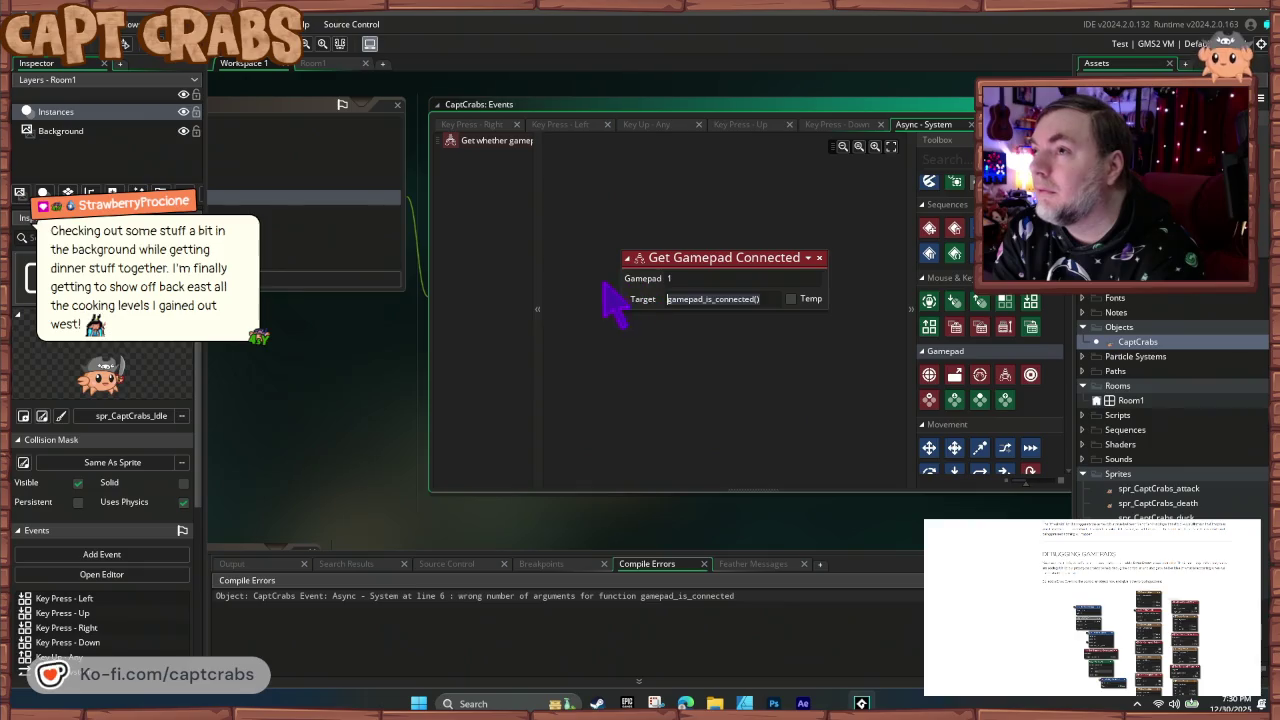
type("CaptCrabs")
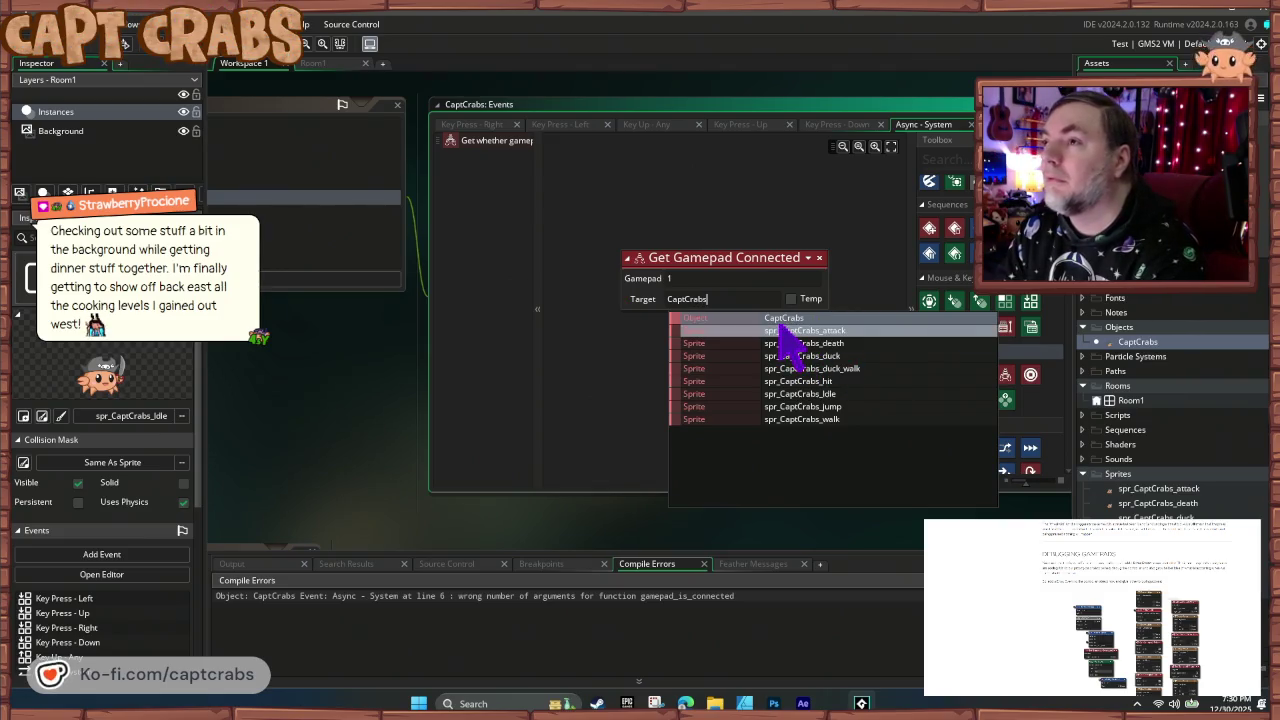
key("Return")
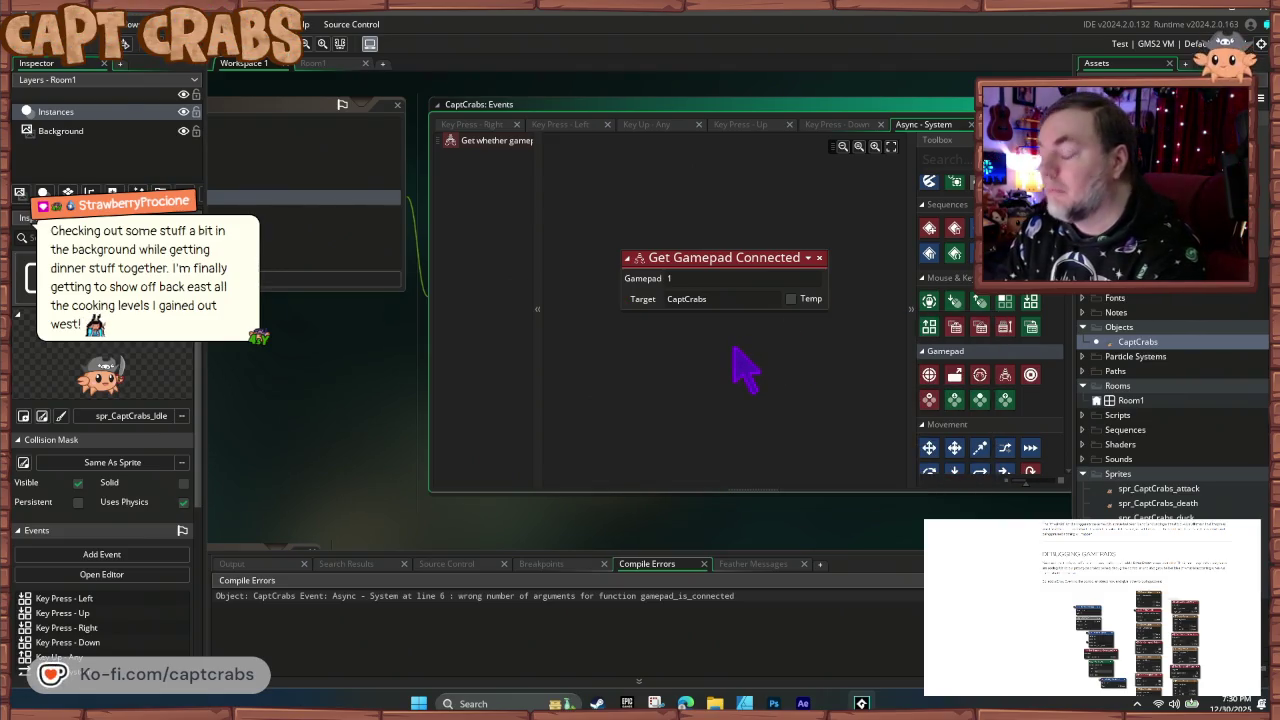
key("F5")
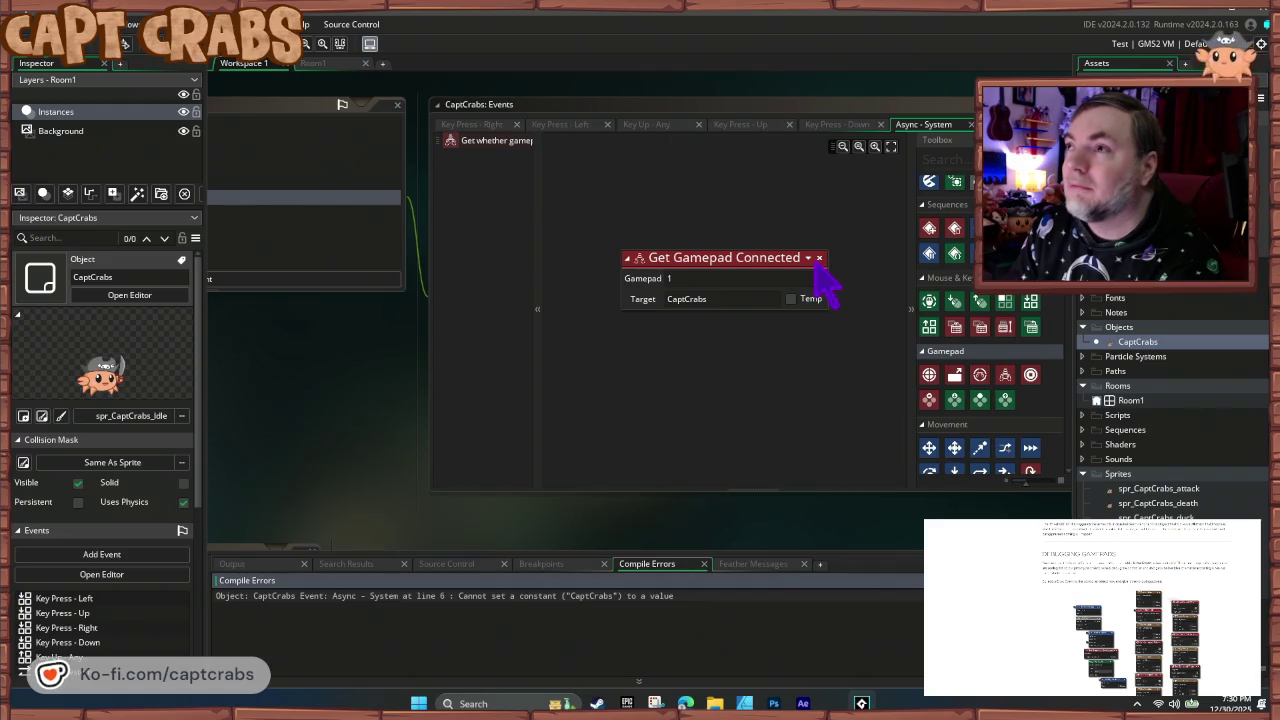
- Change the Gamepad field to 0 and rebuild to check the compile errors
left_click(640, 278)
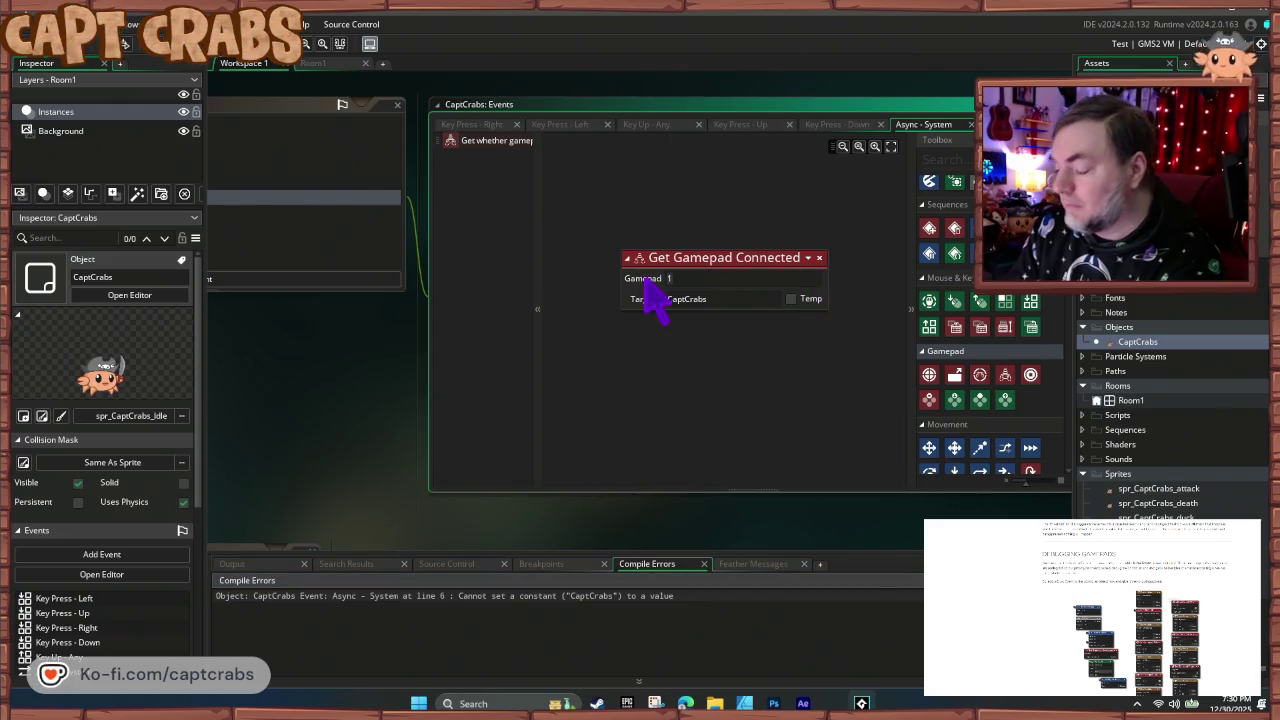
type("0")
key("Return")
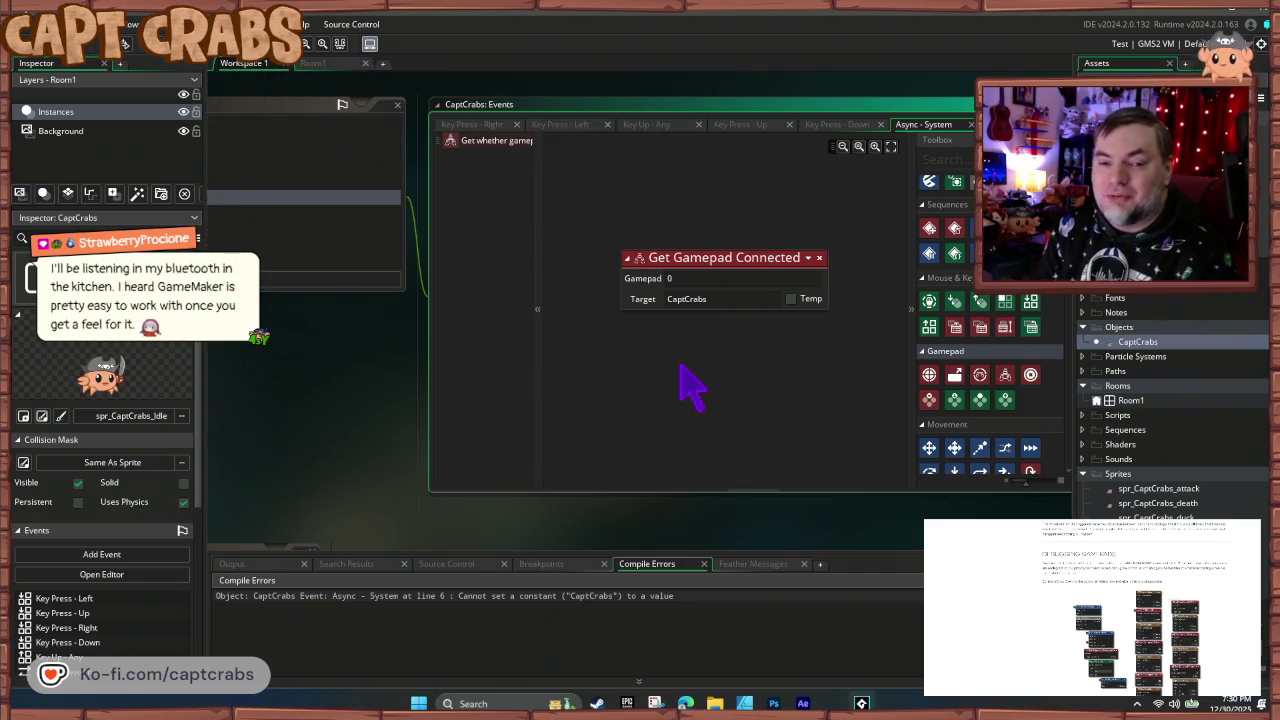
key("F5")
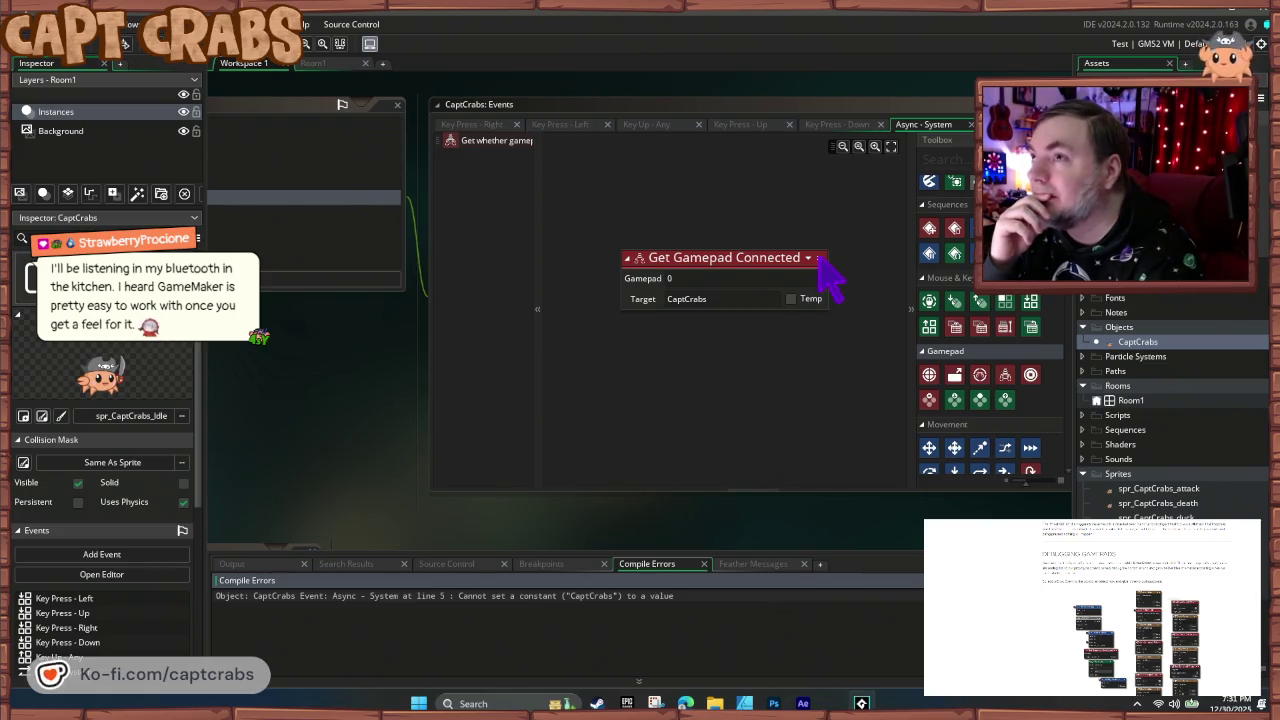
left_click(688, 299)
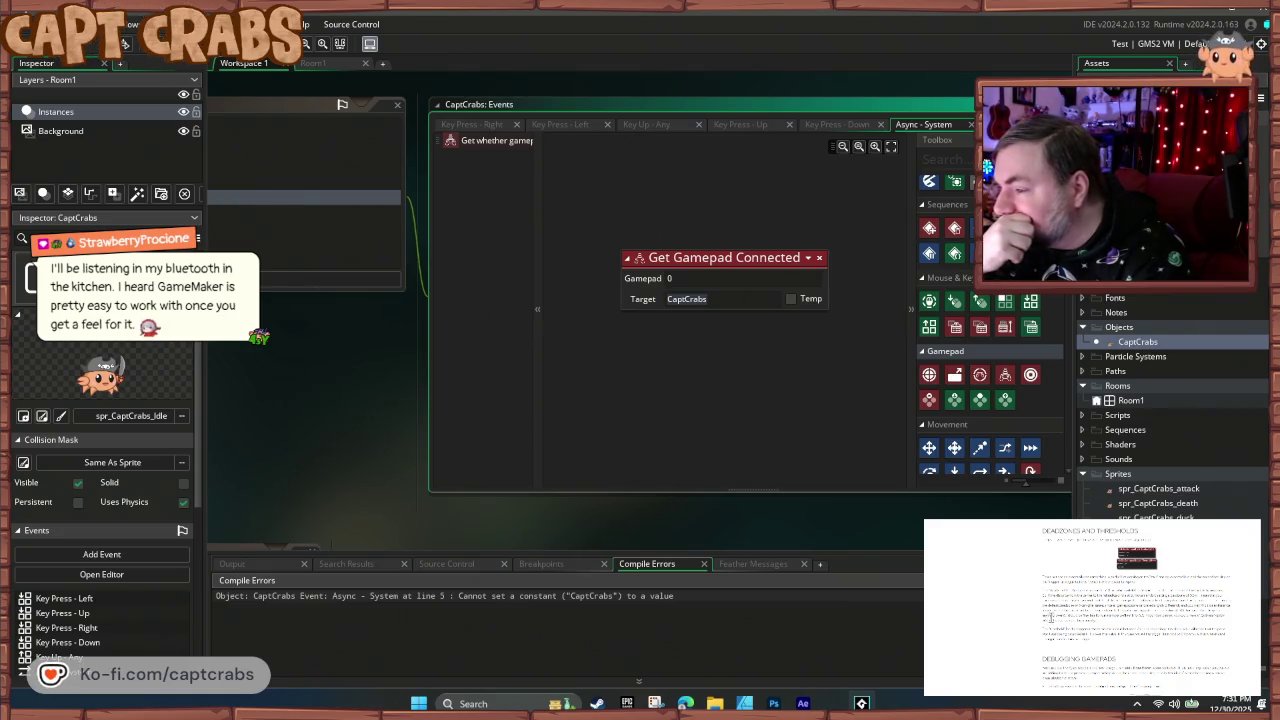
scroll(1052, 622, "down", 5)
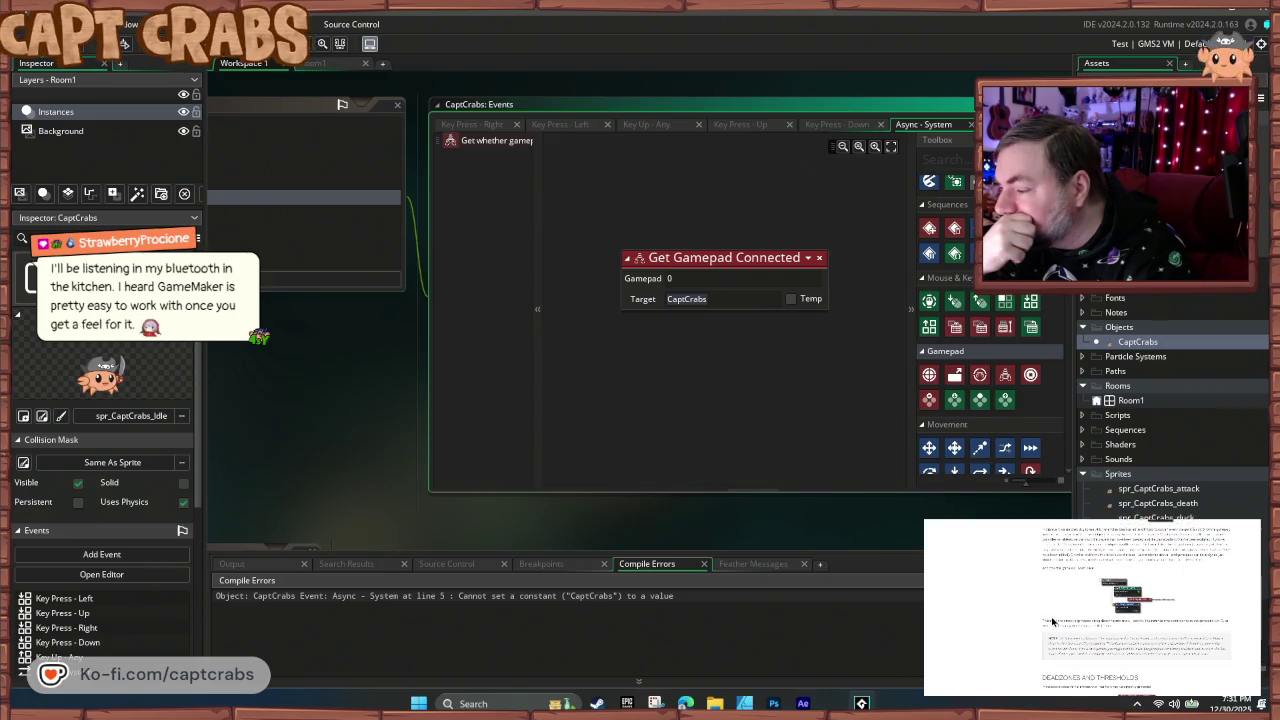
scroll(1052, 622, "down", 5)
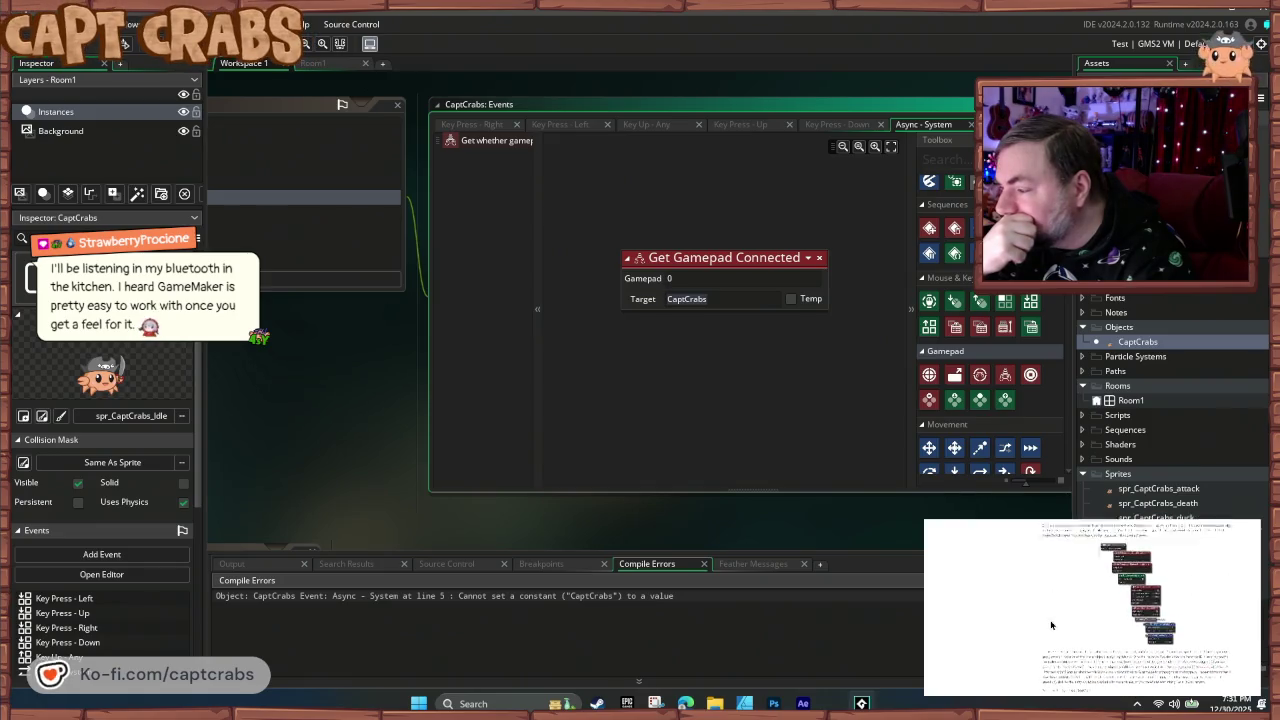
scroll(1052, 622, "down", 10)
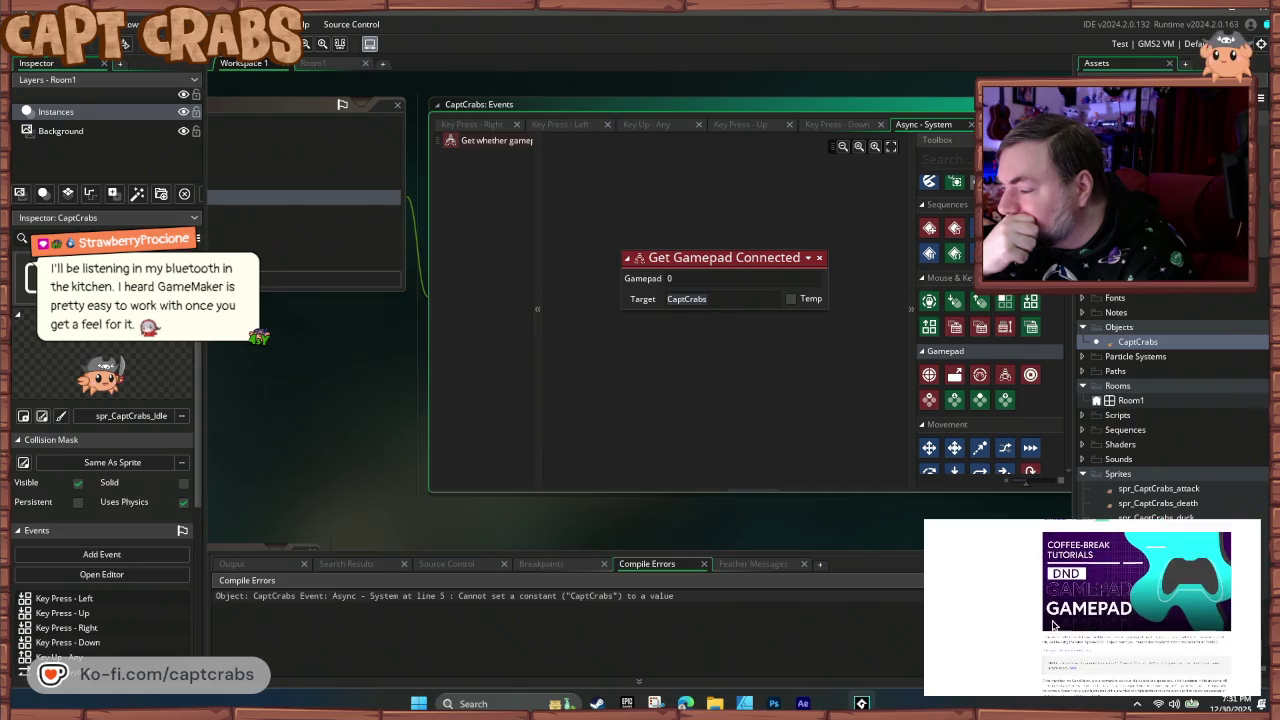
scroll(1052, 625, "down", 10)
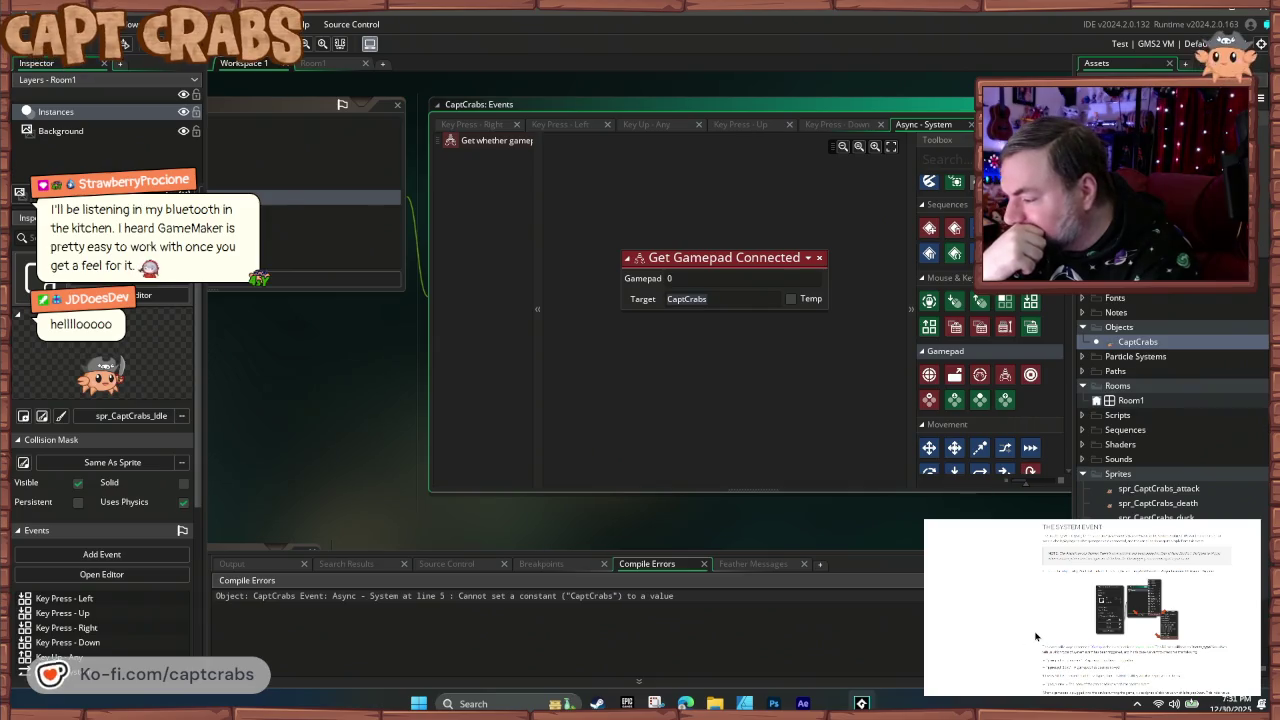
scroll(1036, 636, "down", 2)
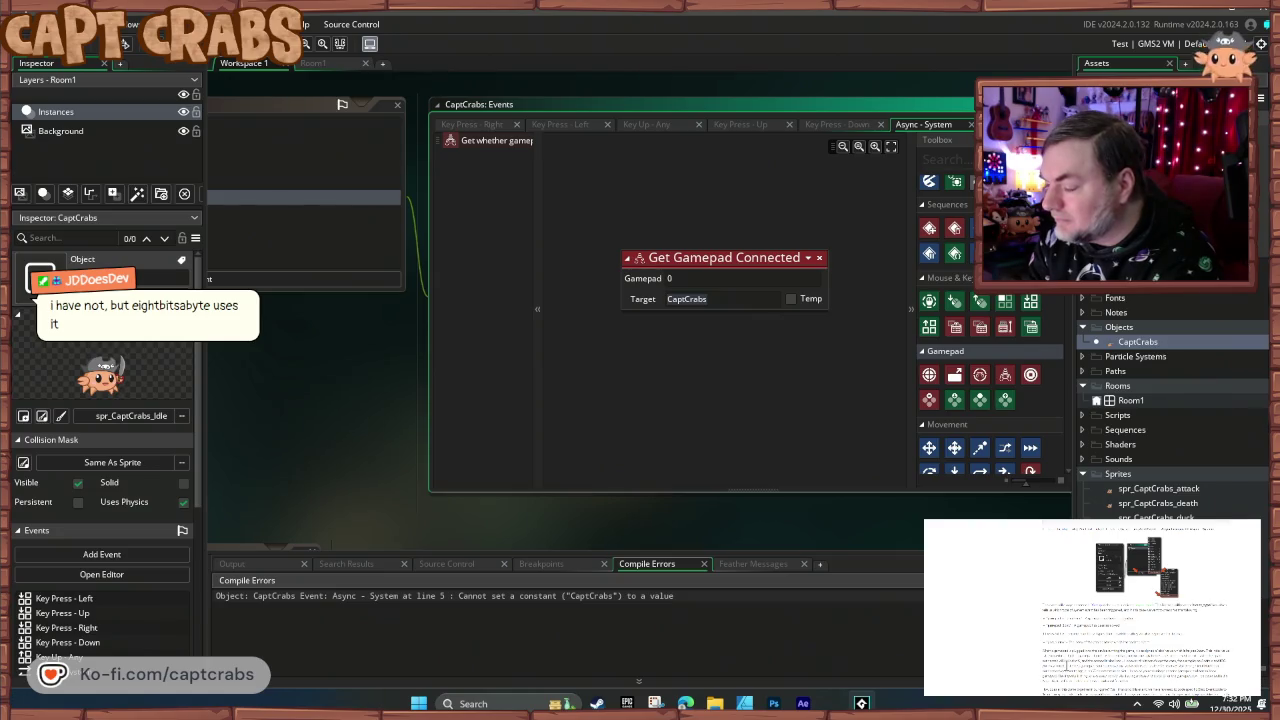
left_click(686, 299)
scroll(1067, 672, "down", 5)
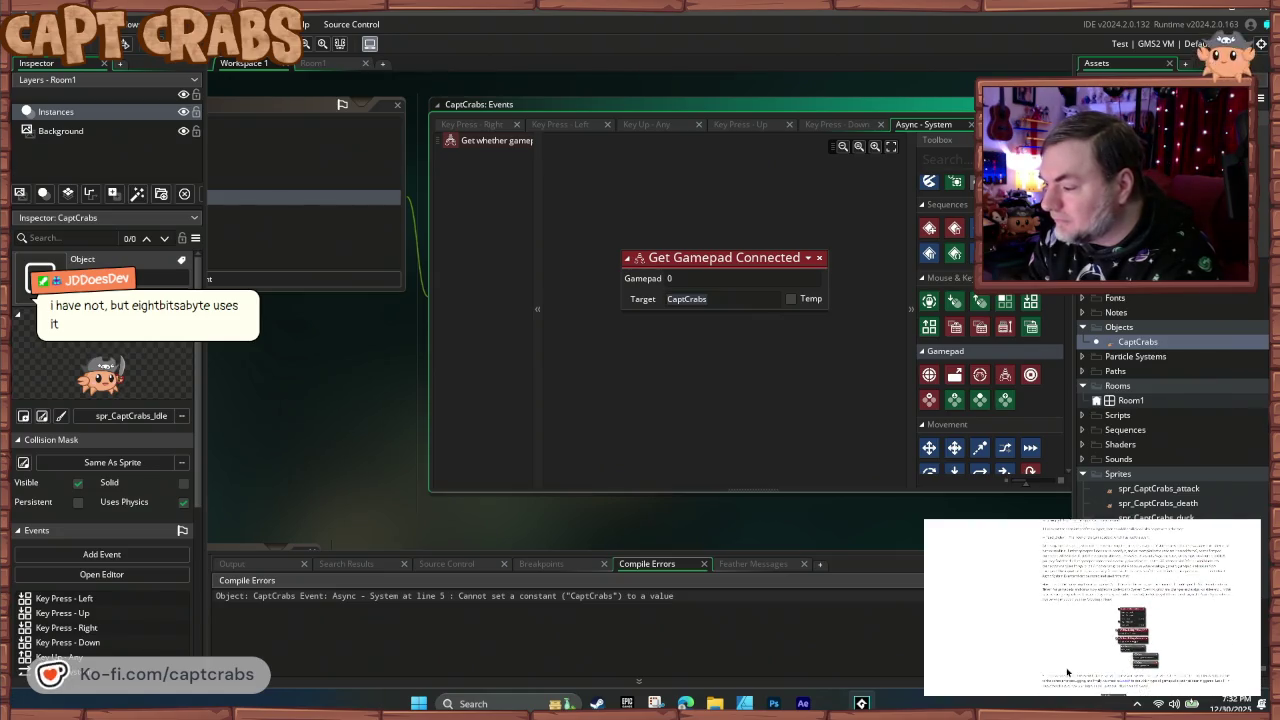
scroll(1065, 640, "down", 5)
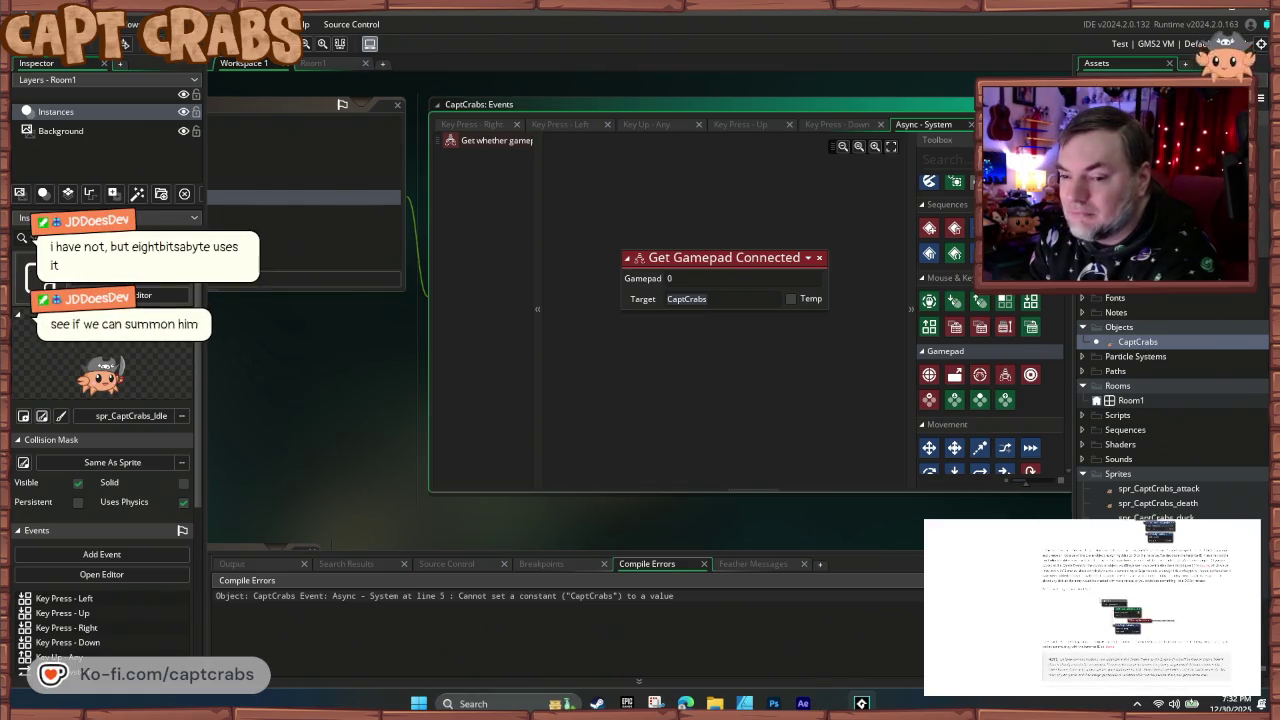
left_click(1097, 532)
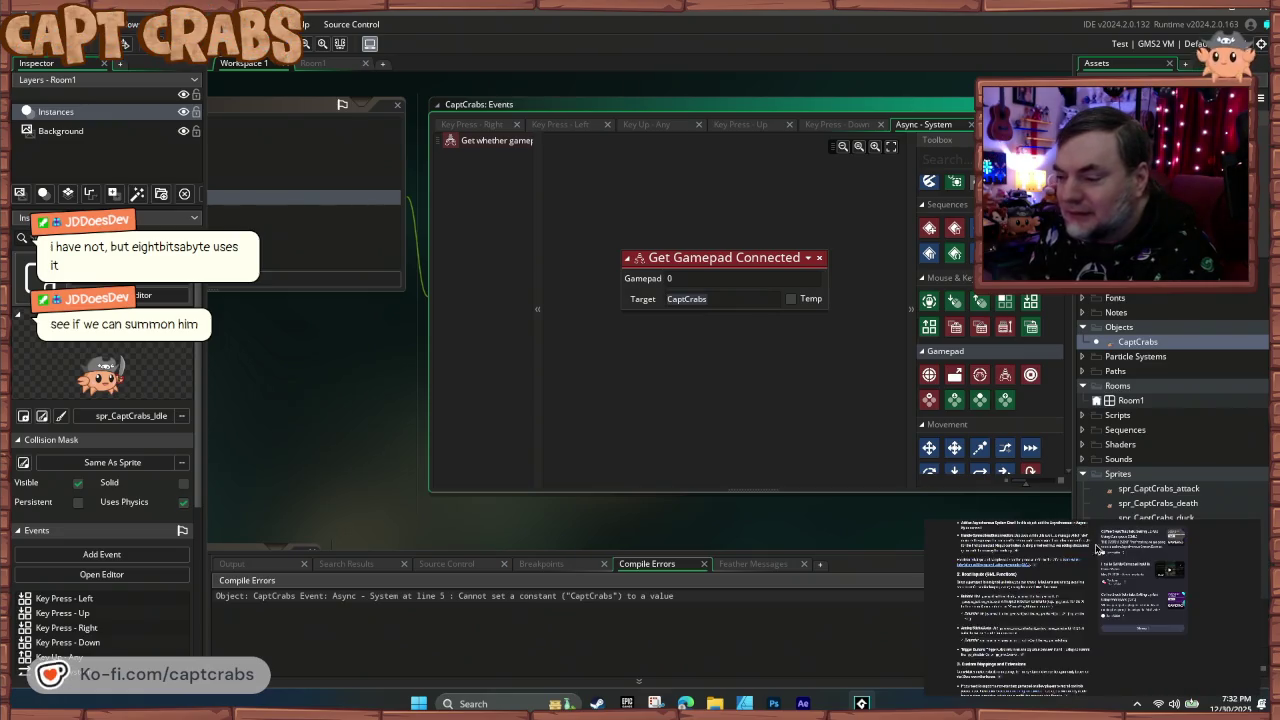
scroll(1075, 633, "down", 5)
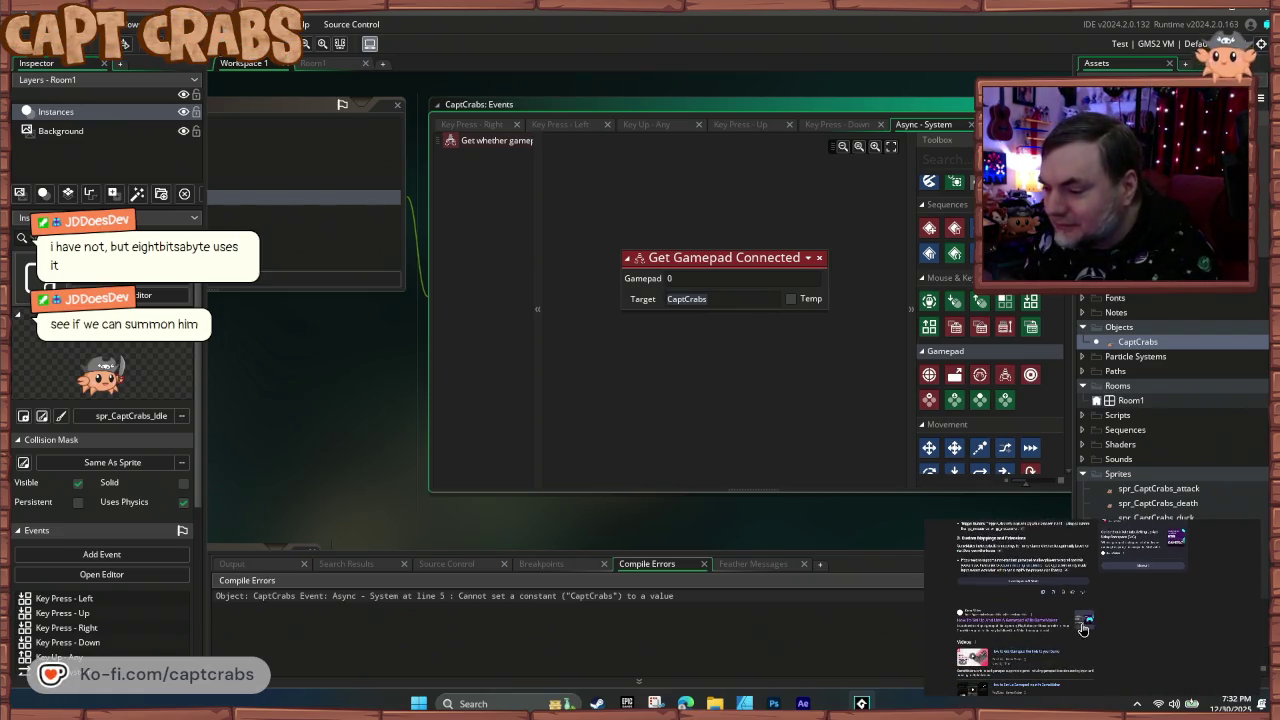
scroll(1084, 628, "down", 5)
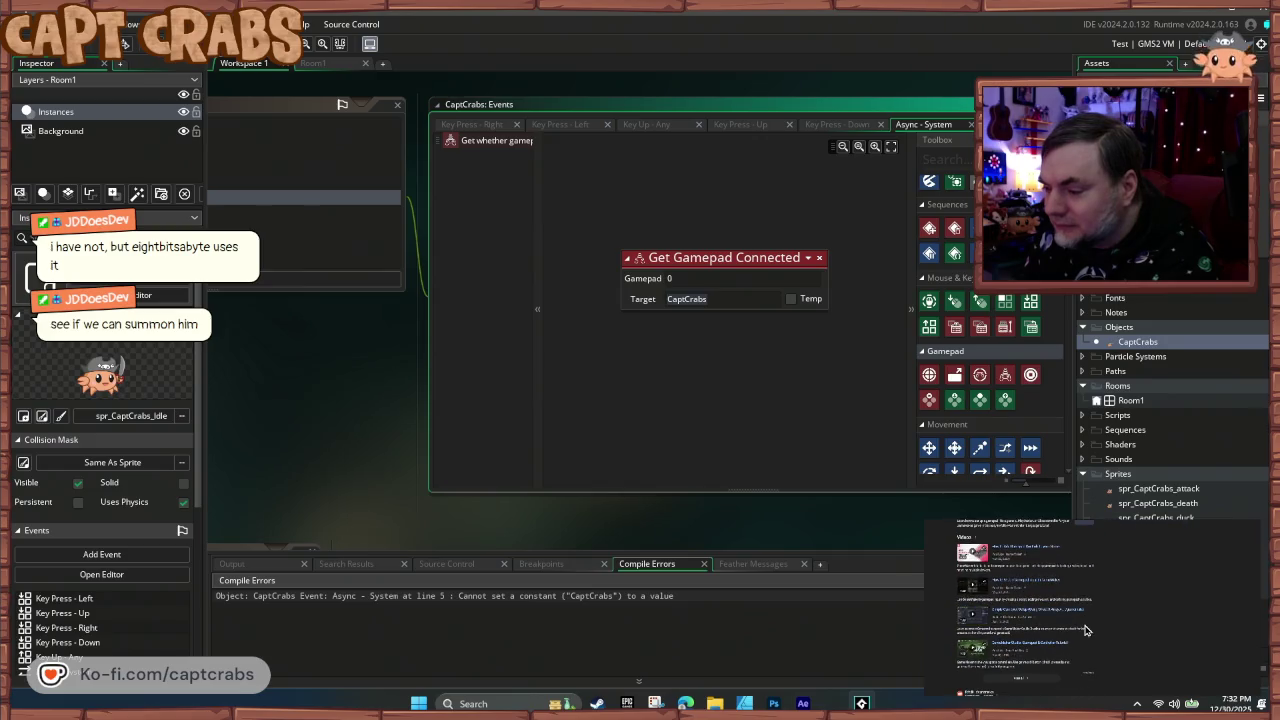
scroll(1087, 630, "up", 3)
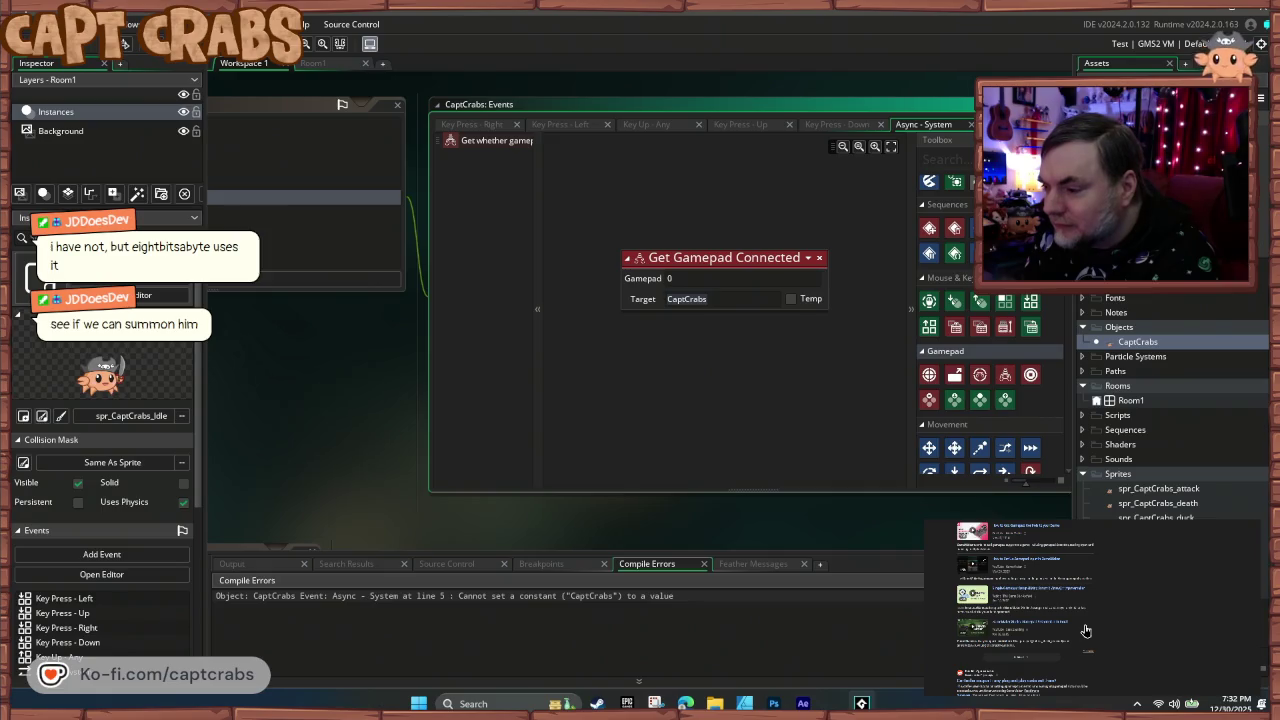
scroll(1086, 630, "down", 3)
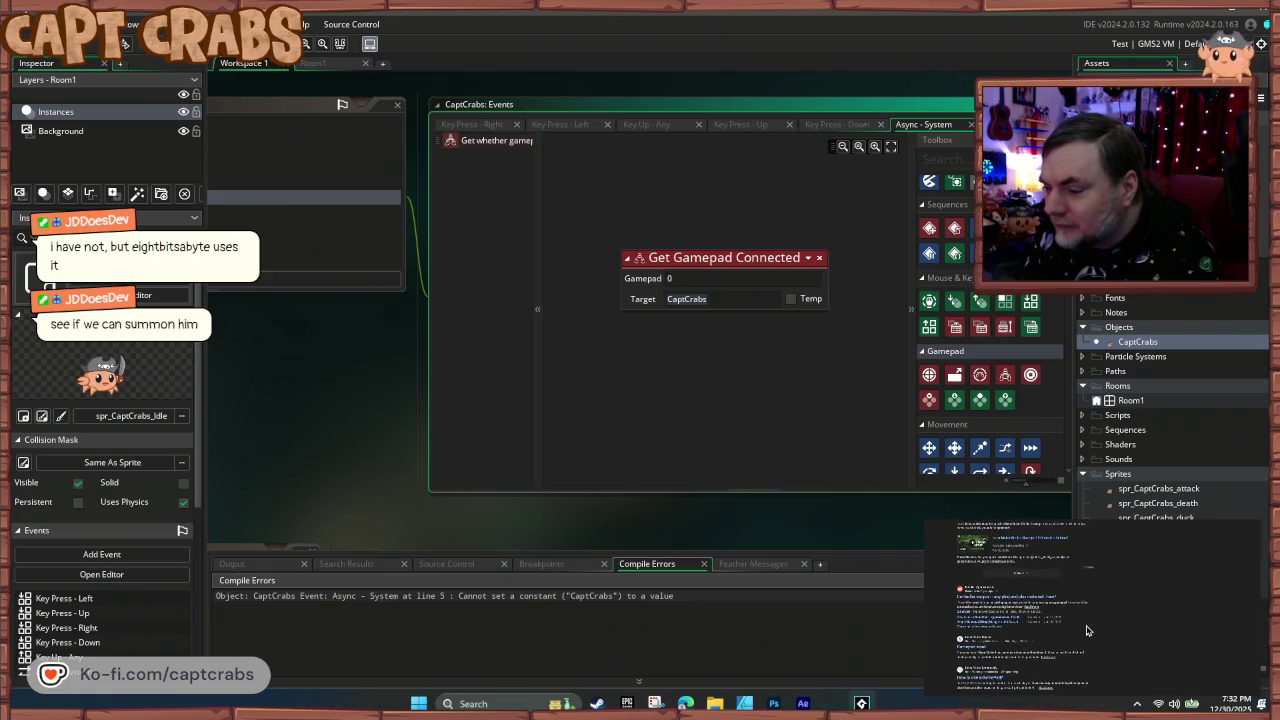
left_click(1033, 601)
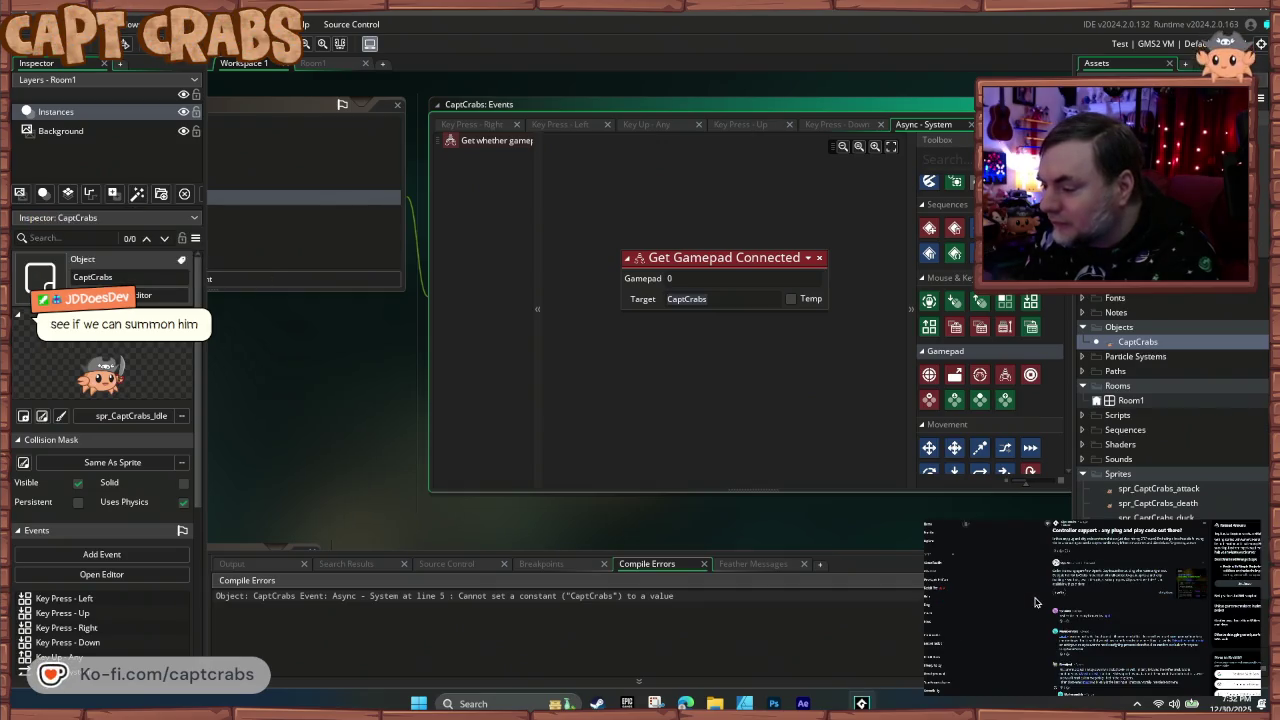
scroll(1037, 603, "down", 3)
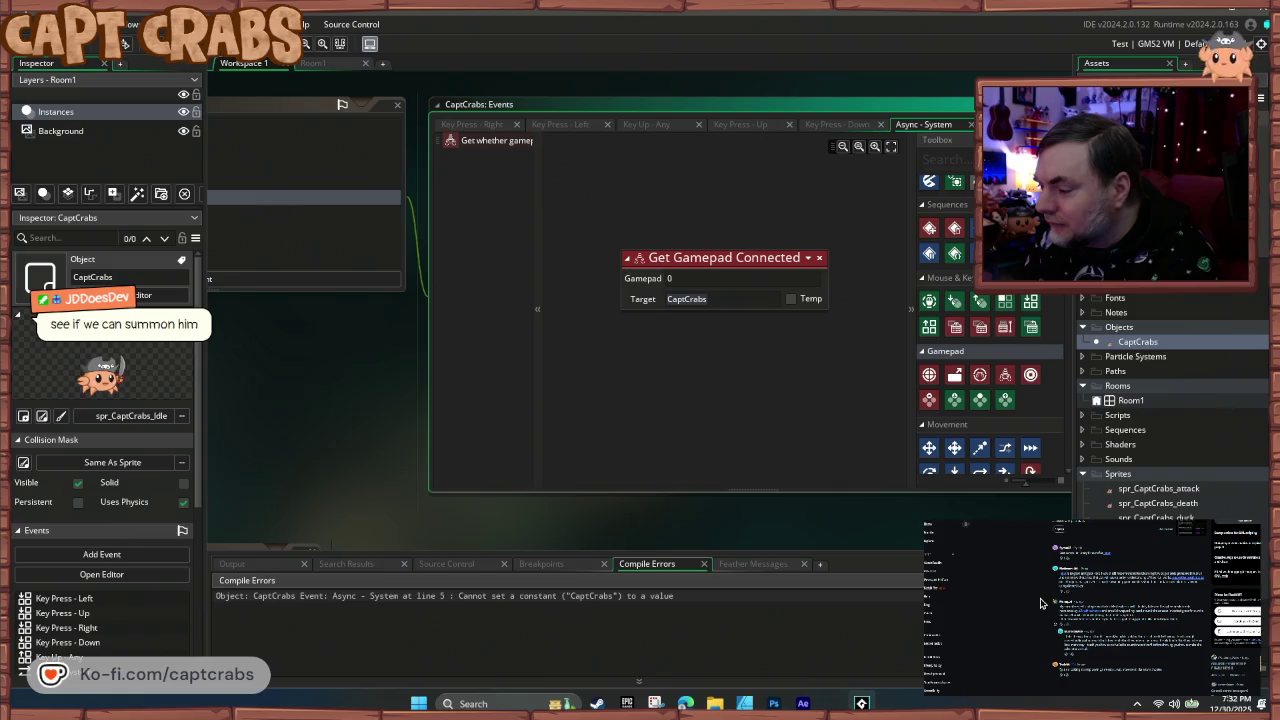
scroll(1040, 603, "down", 2)
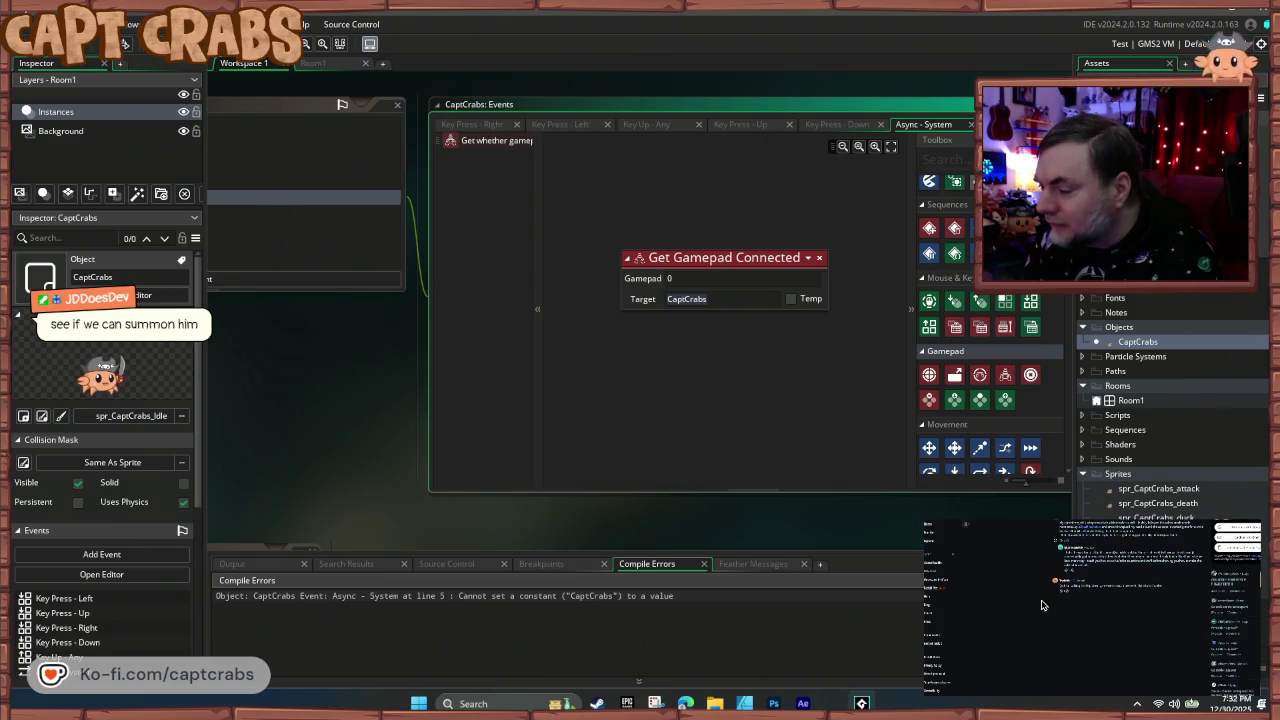
left_click(1038, 604)
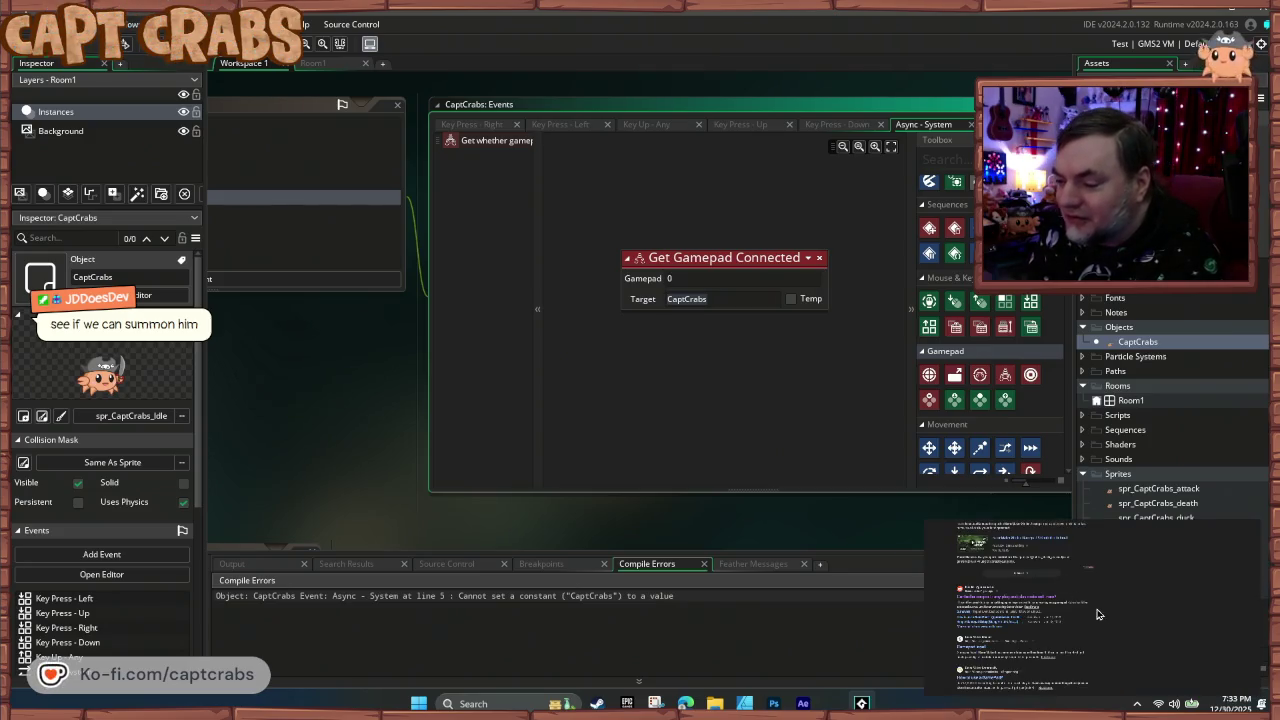
scroll(1040, 600, "up", 1)
left_click(1055, 598)
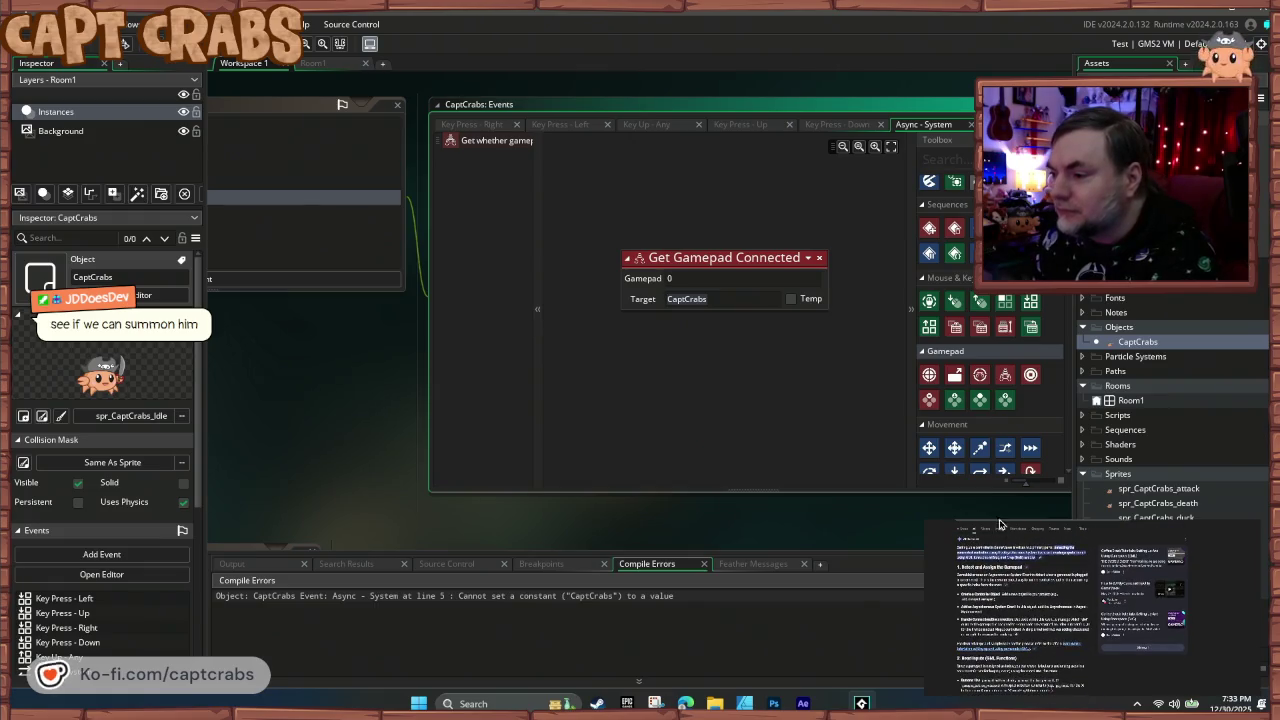
left_click(1005, 526)
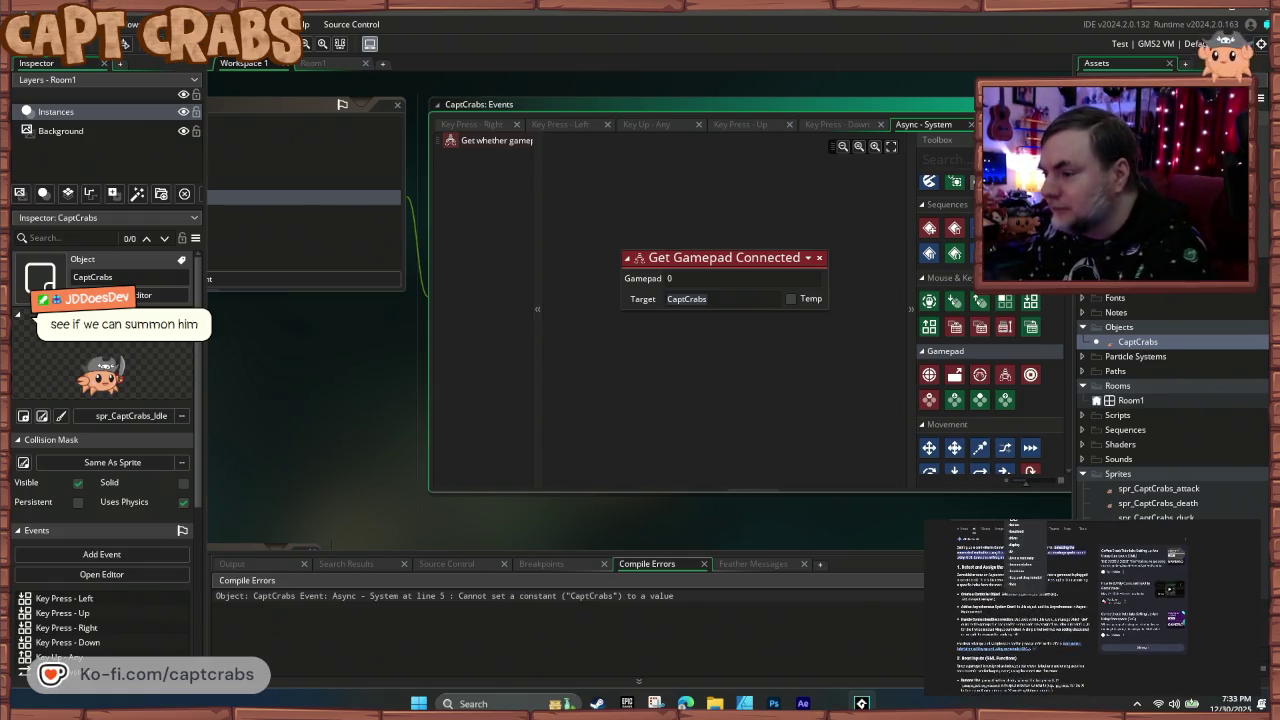
left_click(1014, 520)
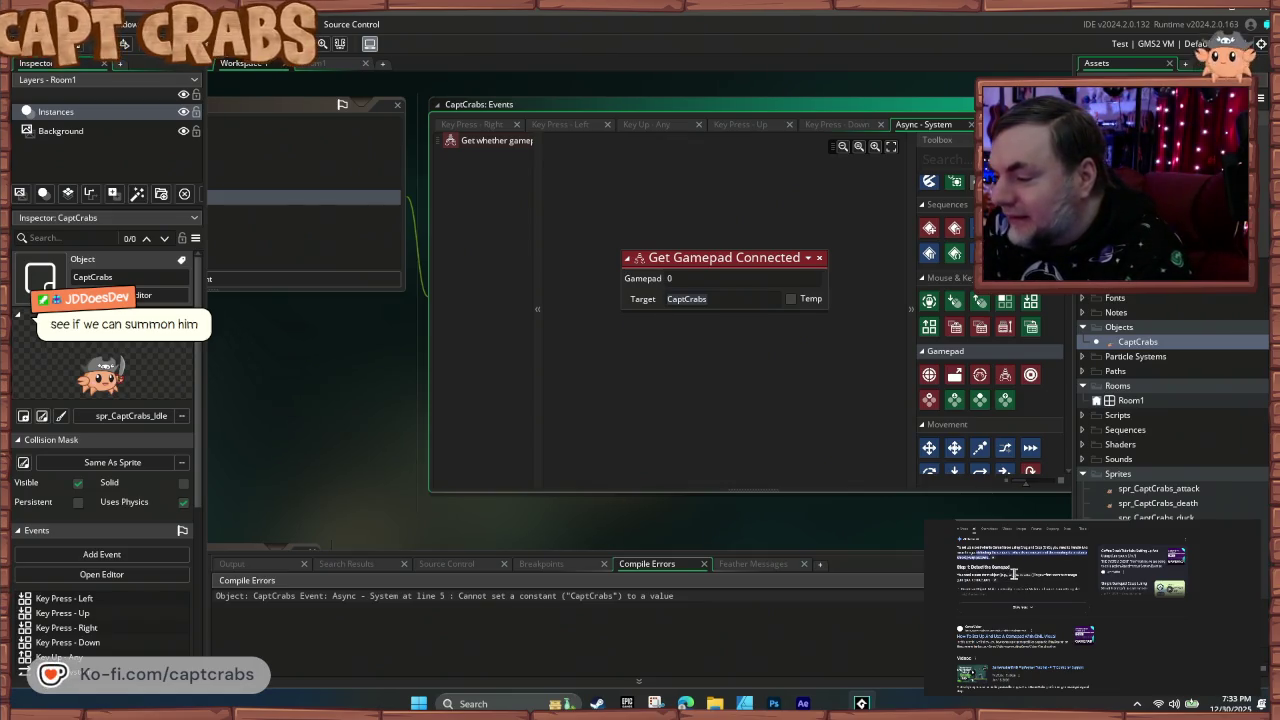
scroll(1015, 601, "down", 5)
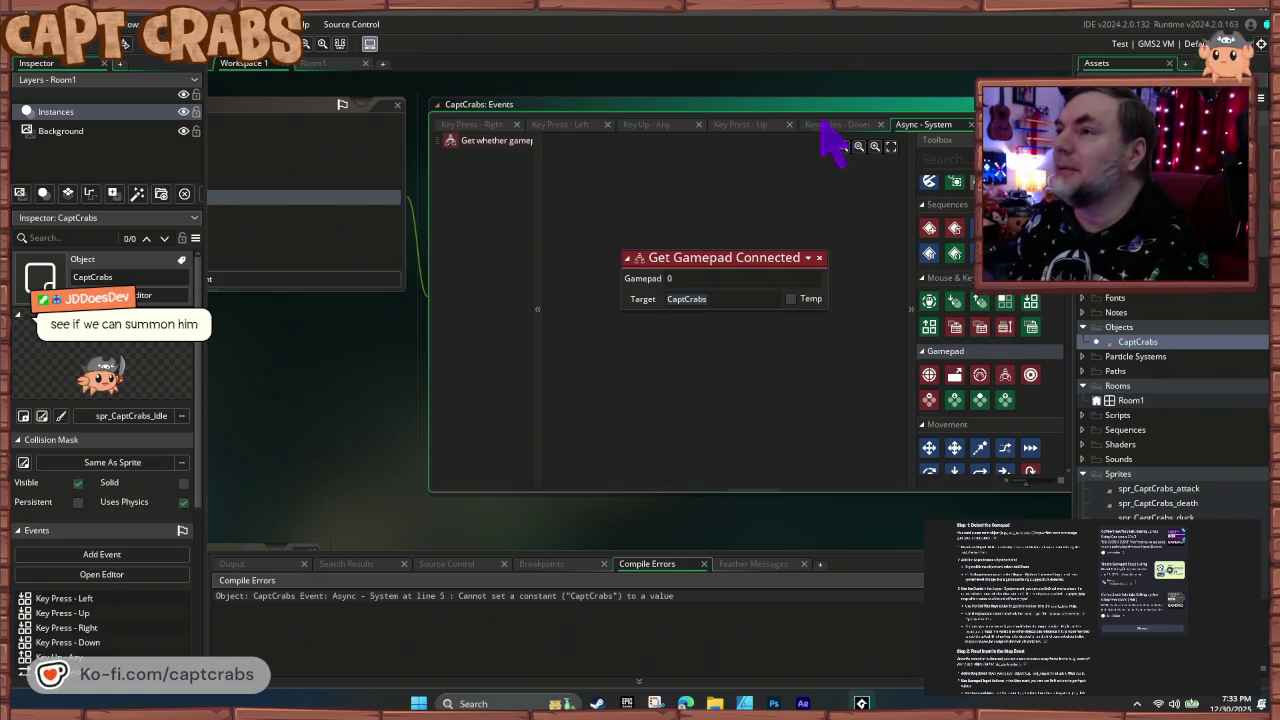
mouse_move(331, 406)
left_mouse_down()
mouse_move(451, 463)
mouse_move(708, 487)
left_mouse_up()
- Delete the Async - System event from CaptCrabs
right_click(468, 249)
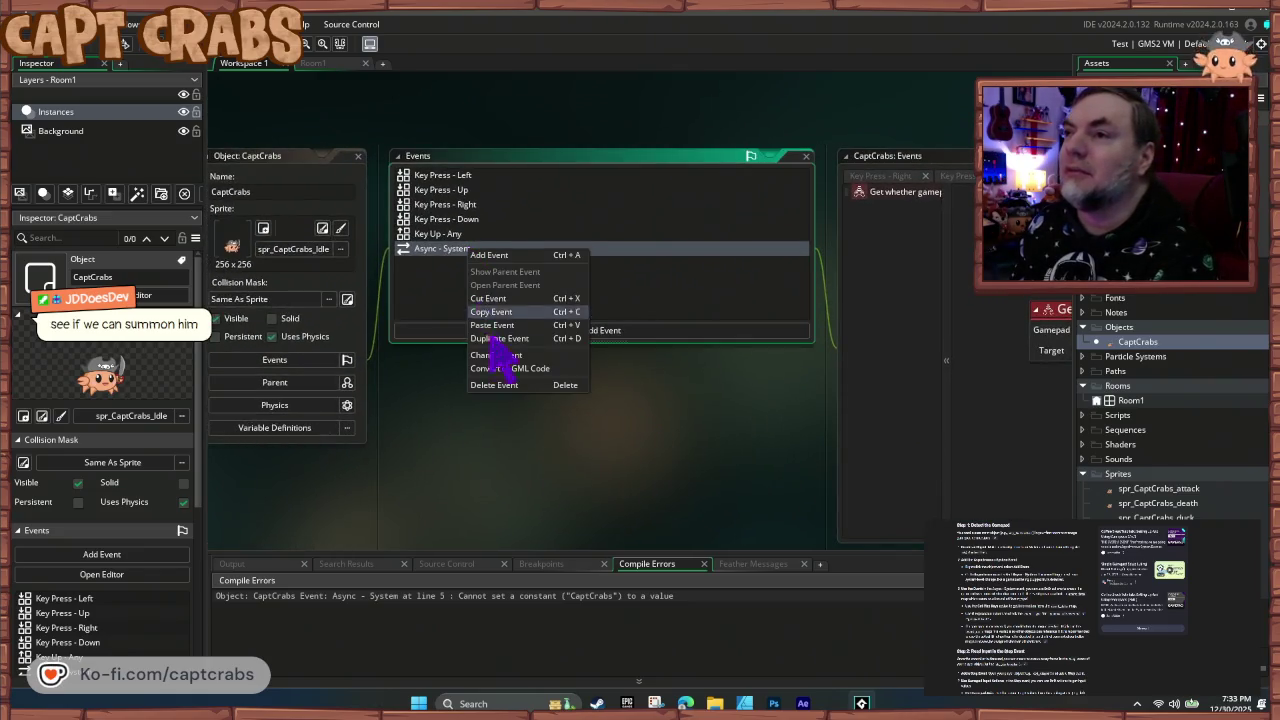
left_click(497, 385)
left_click(697, 375)
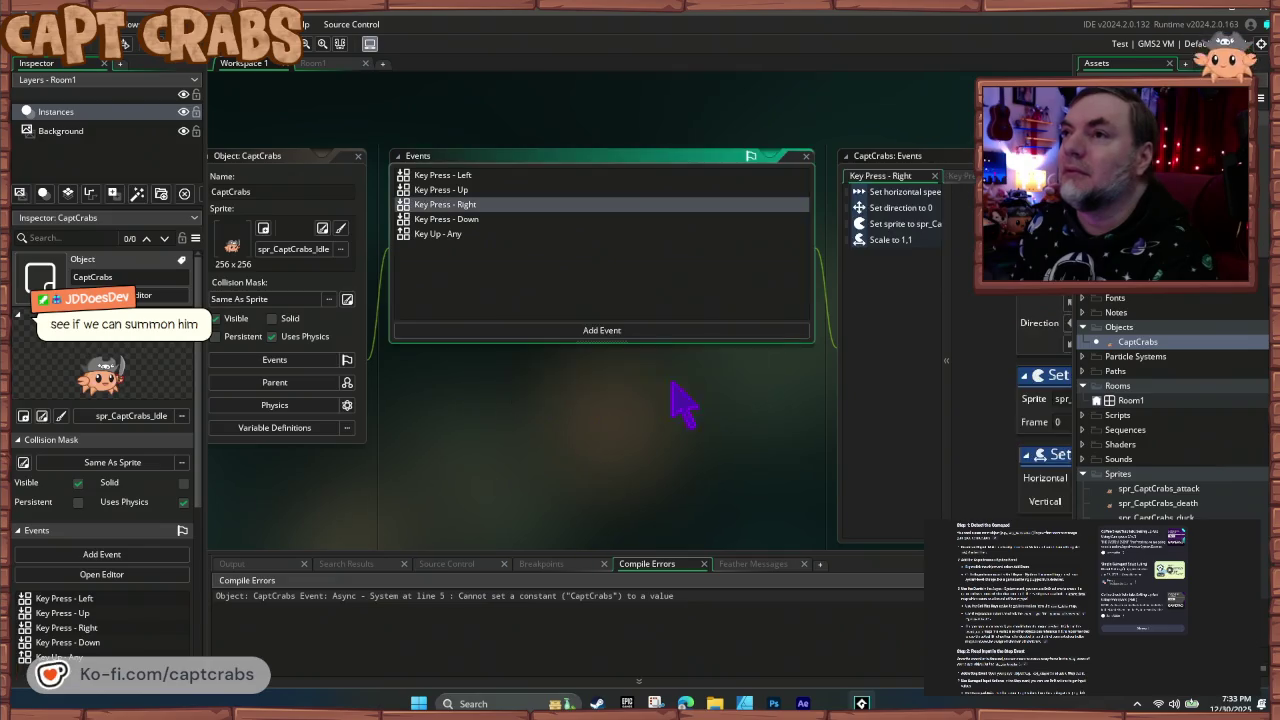
- Create a new object asset in the Objects folder
right_click(1116, 330)
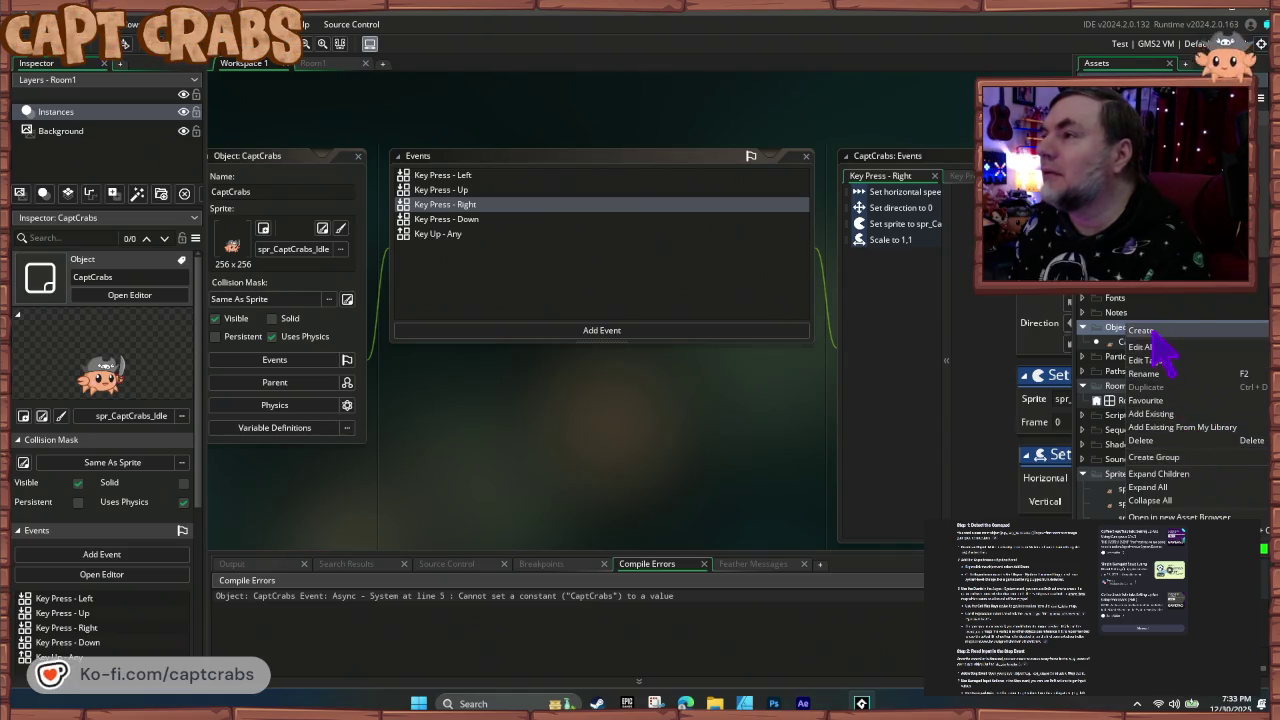
mouse_move(1151, 336)
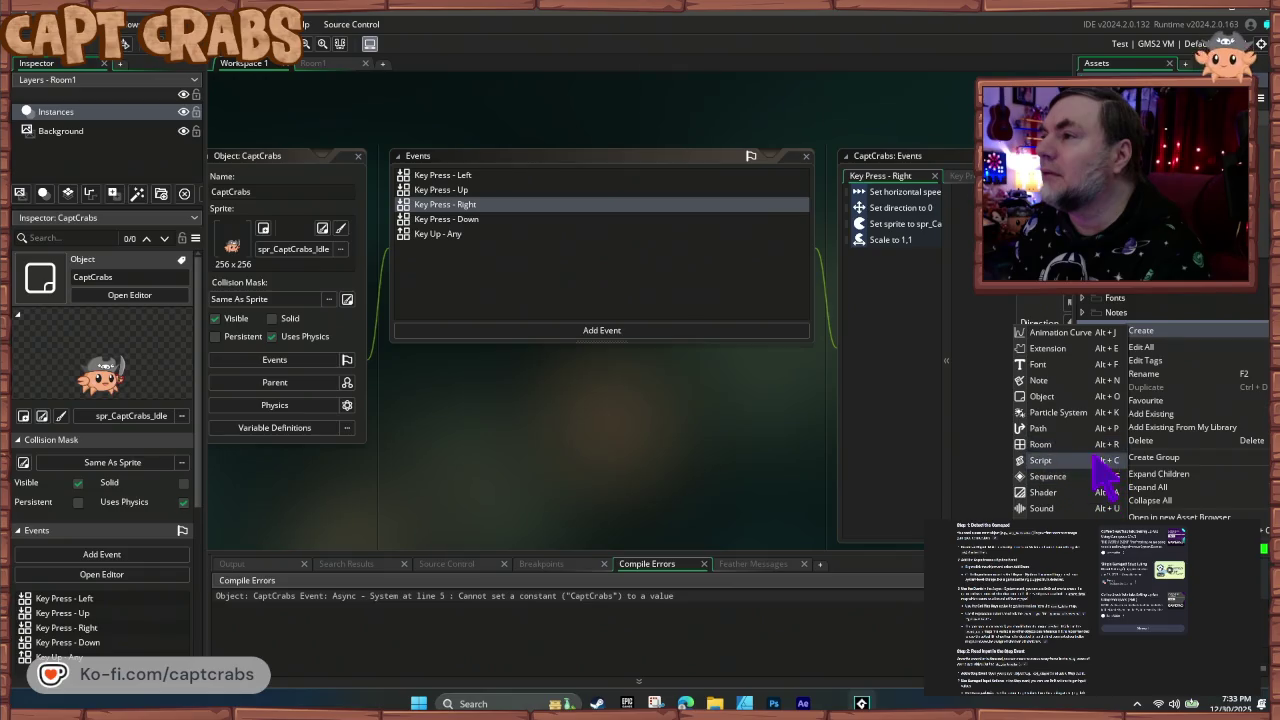
left_click(1045, 396)
type("obj_Con")
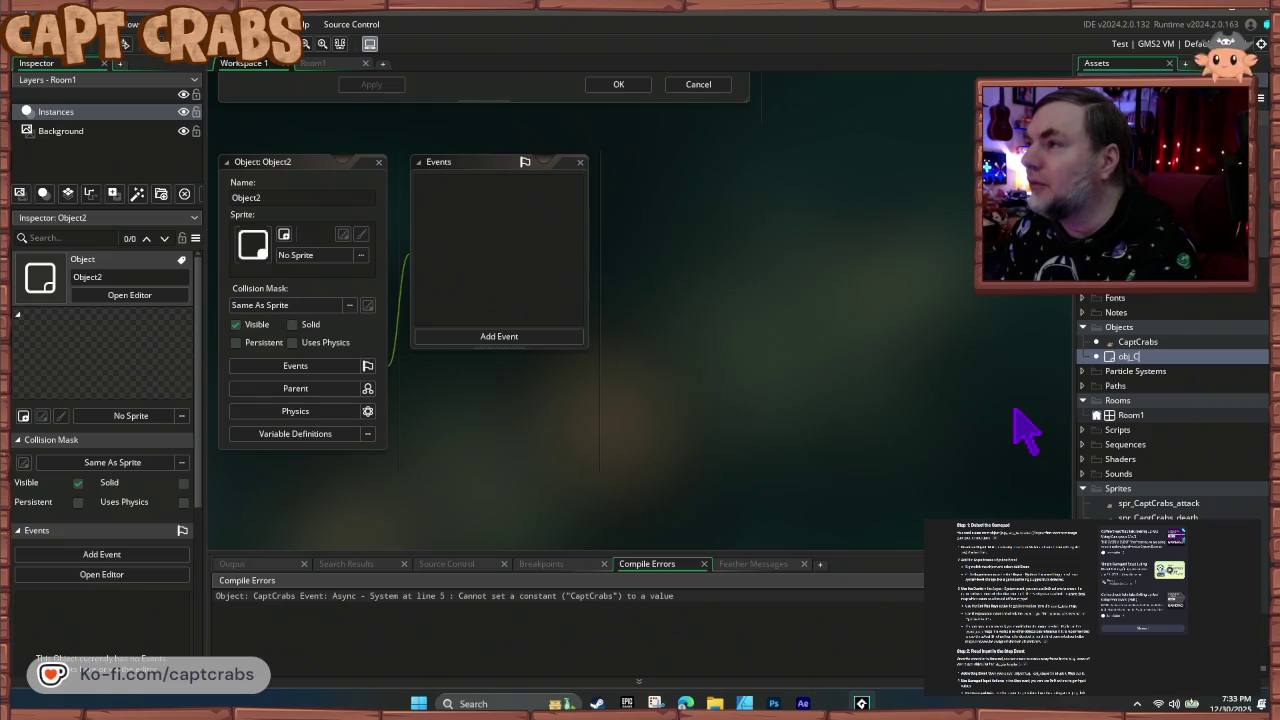
- Finish naming the object obj_Controller and add an Asynchronous > Async - System event
type("troller")
key("Return")
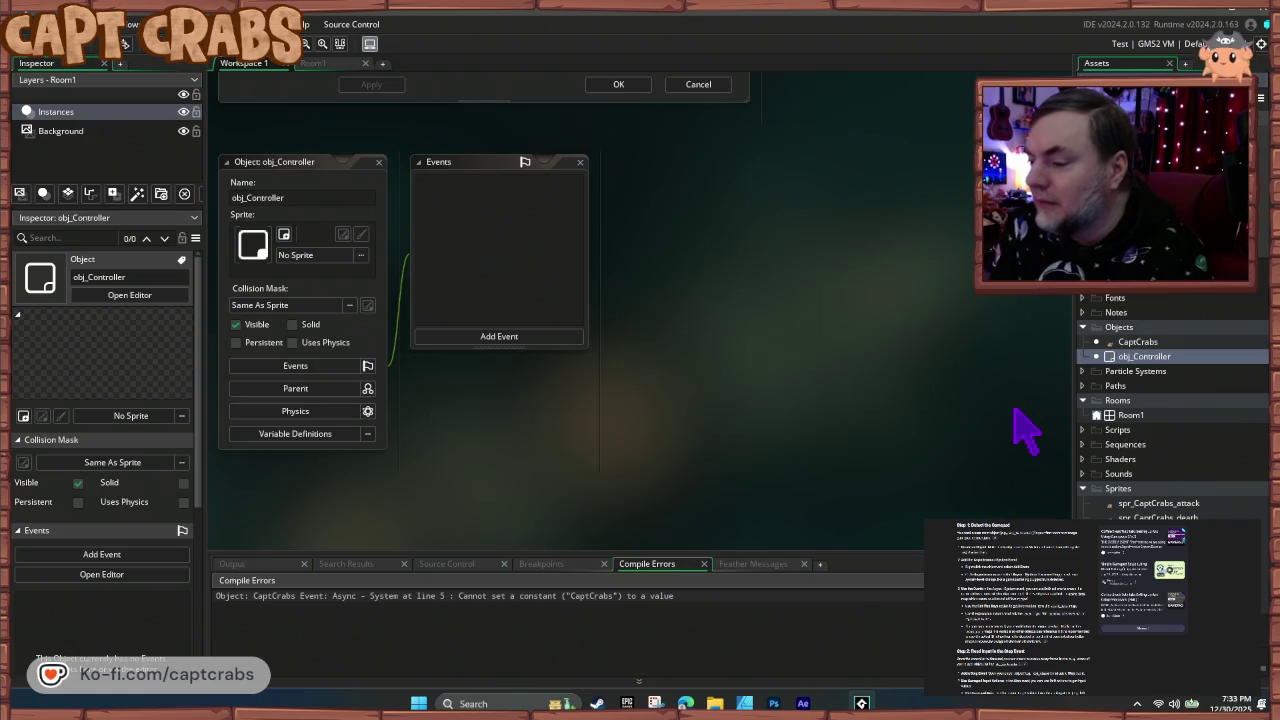
double_click(1152, 357)
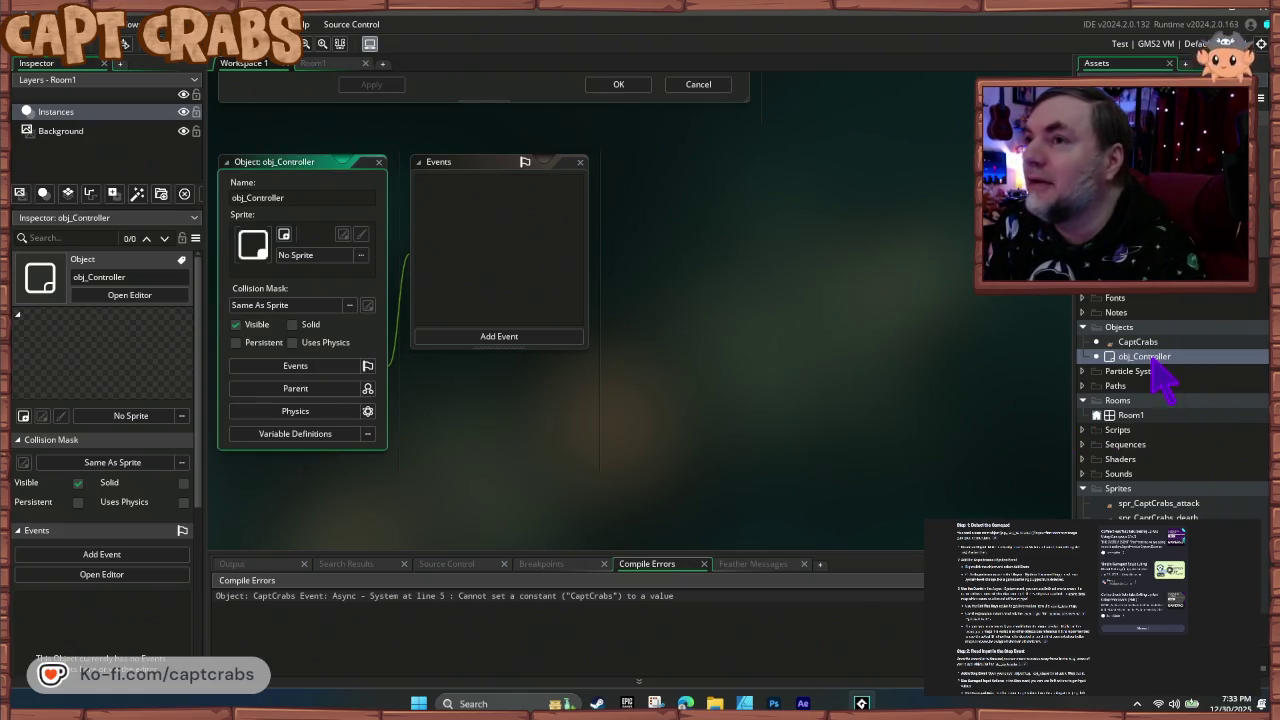
left_click(544, 340)
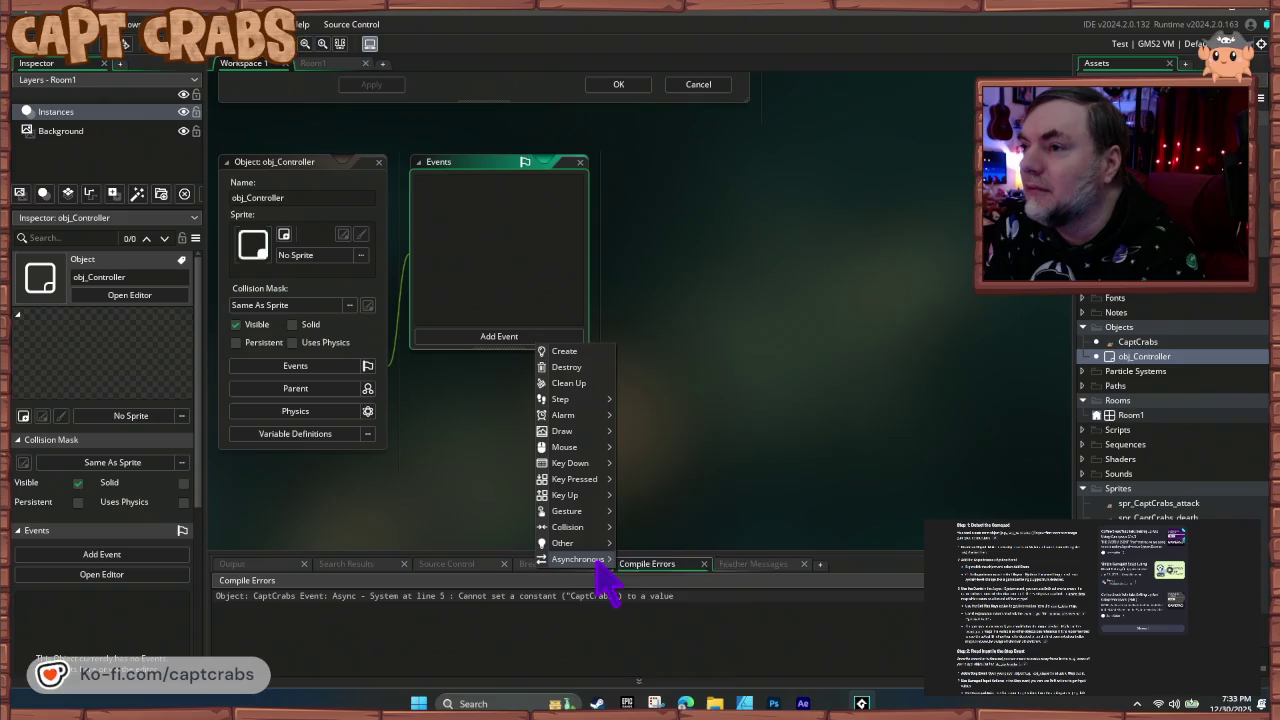
mouse_move(590, 559)
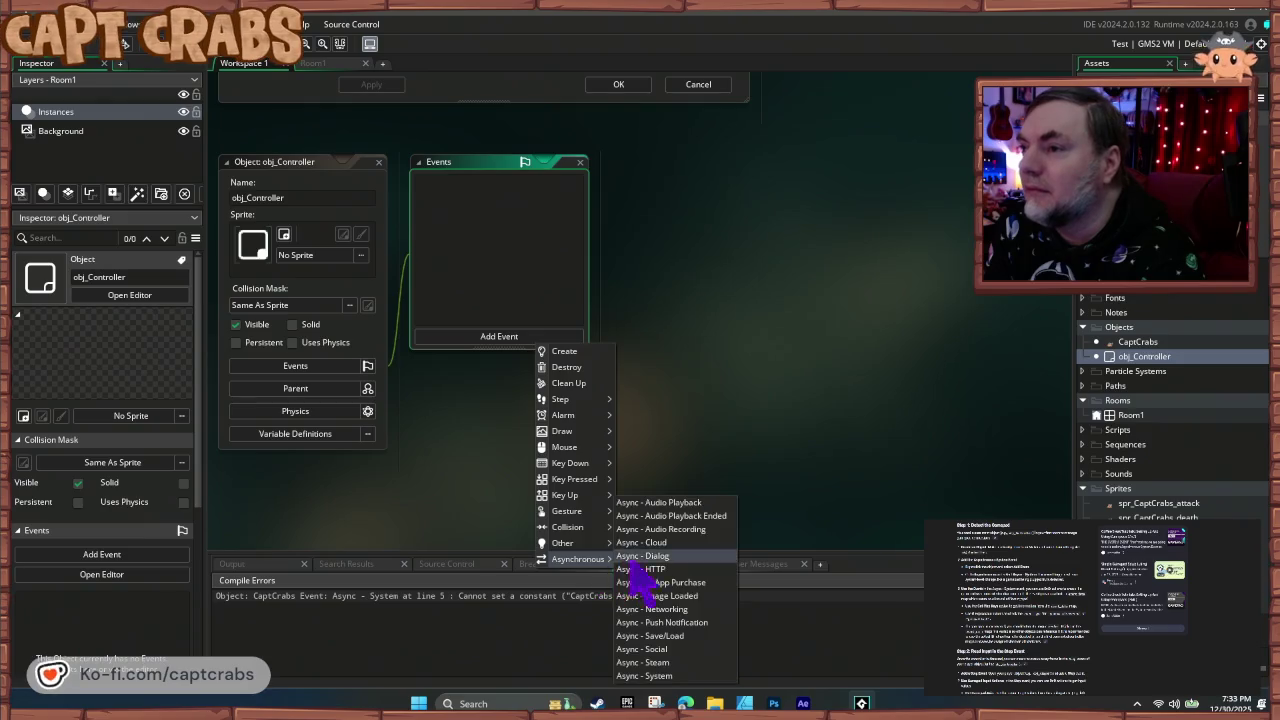
left_click(686, 677)
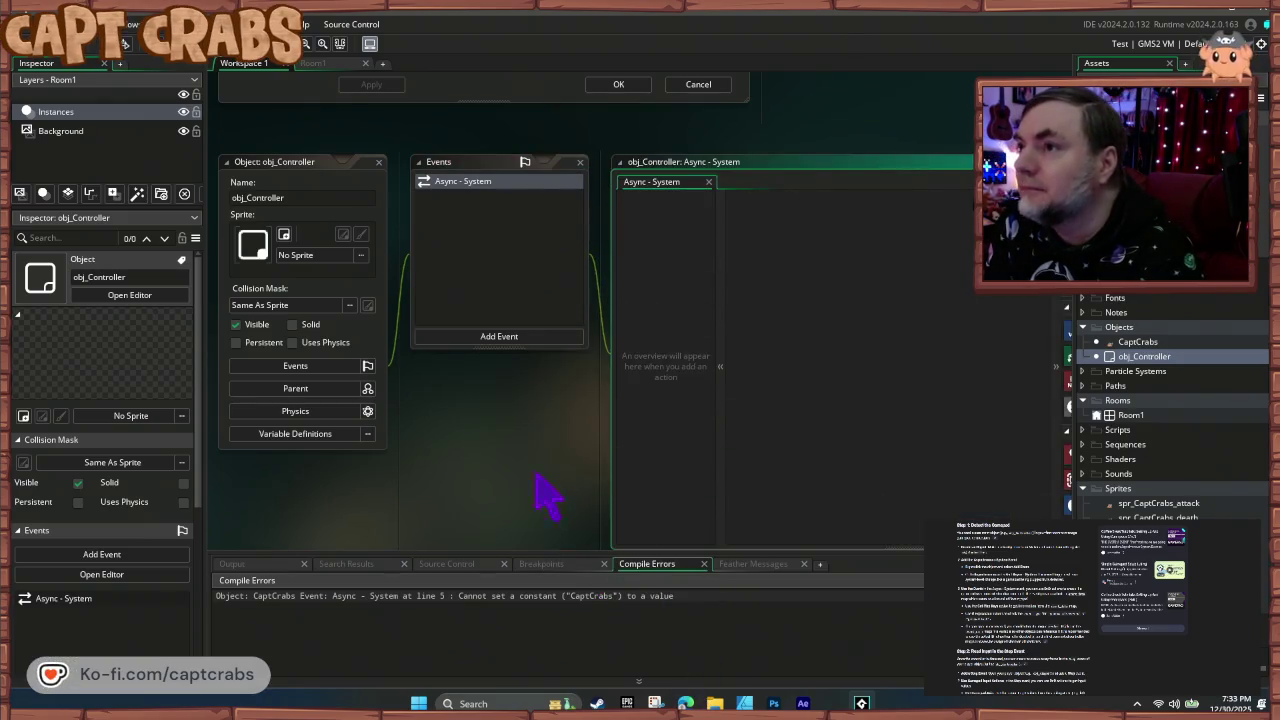
left_click_drag(490, 485, 370, 470)
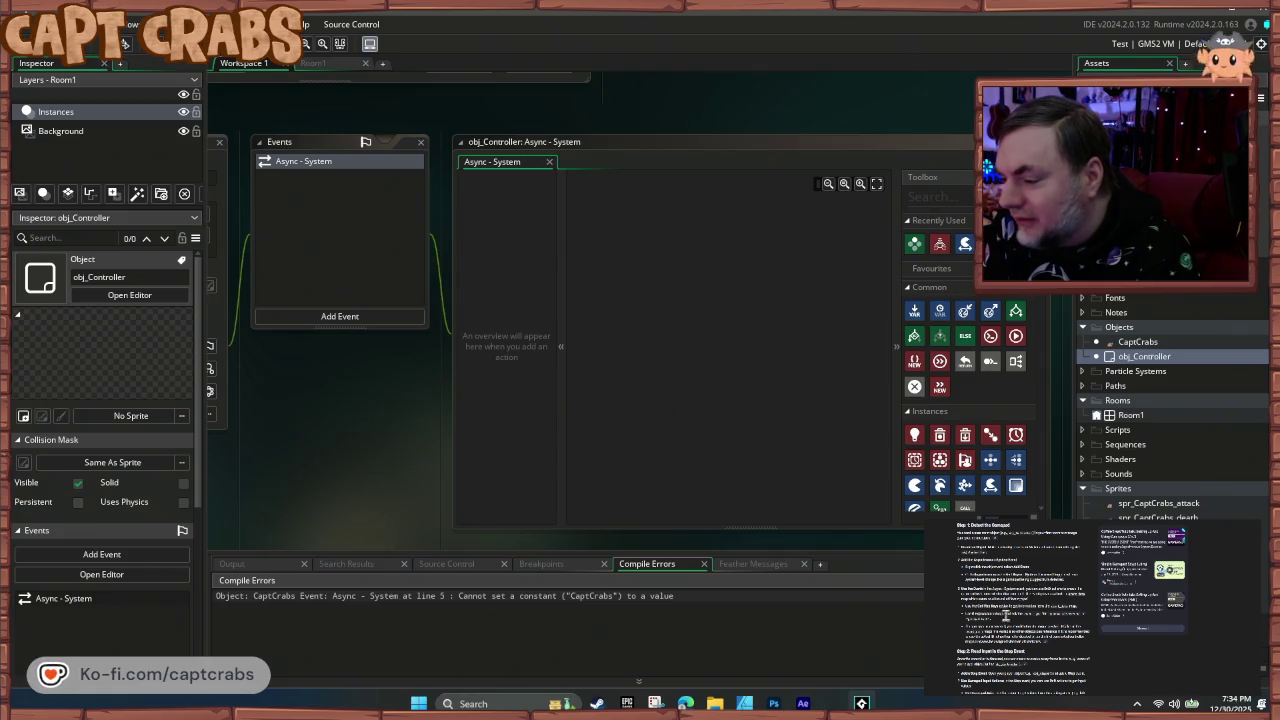
- Search the Toolbox for 'Get Map', drag Get Map Value into the event, then delete it
scroll(1004, 615, "down", 1)
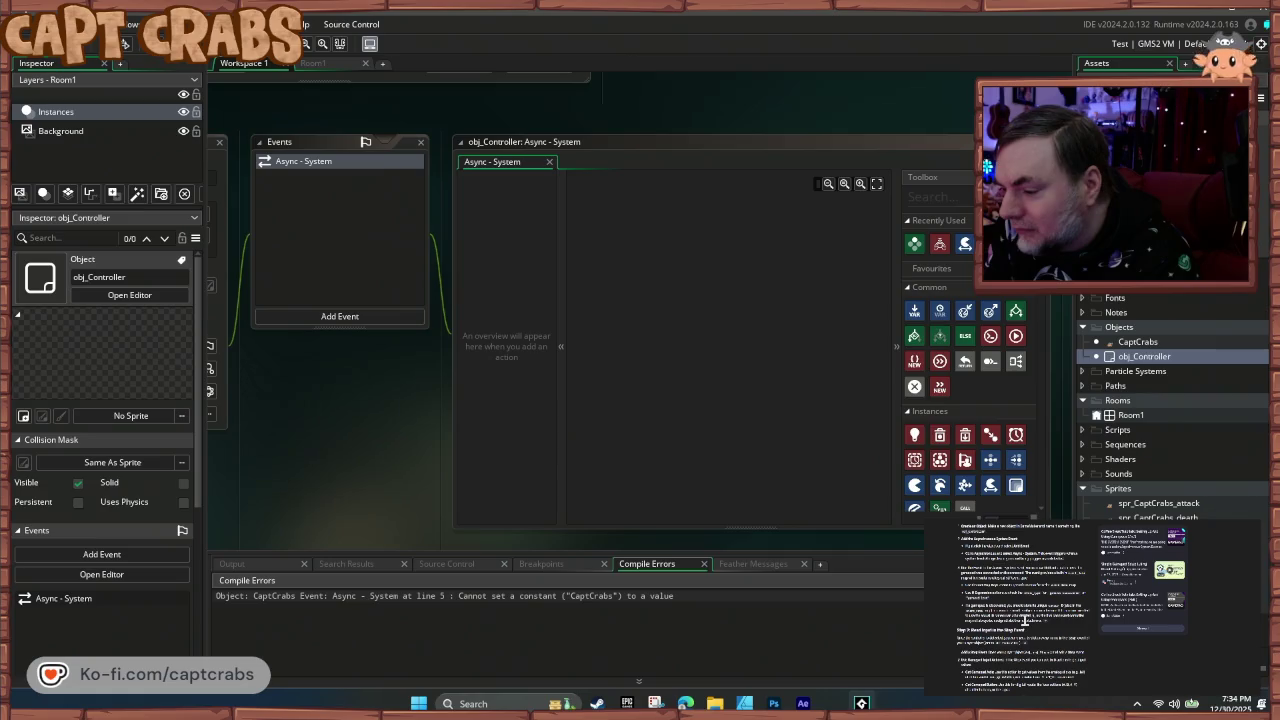
left_click(943, 198)
type("Get Map")
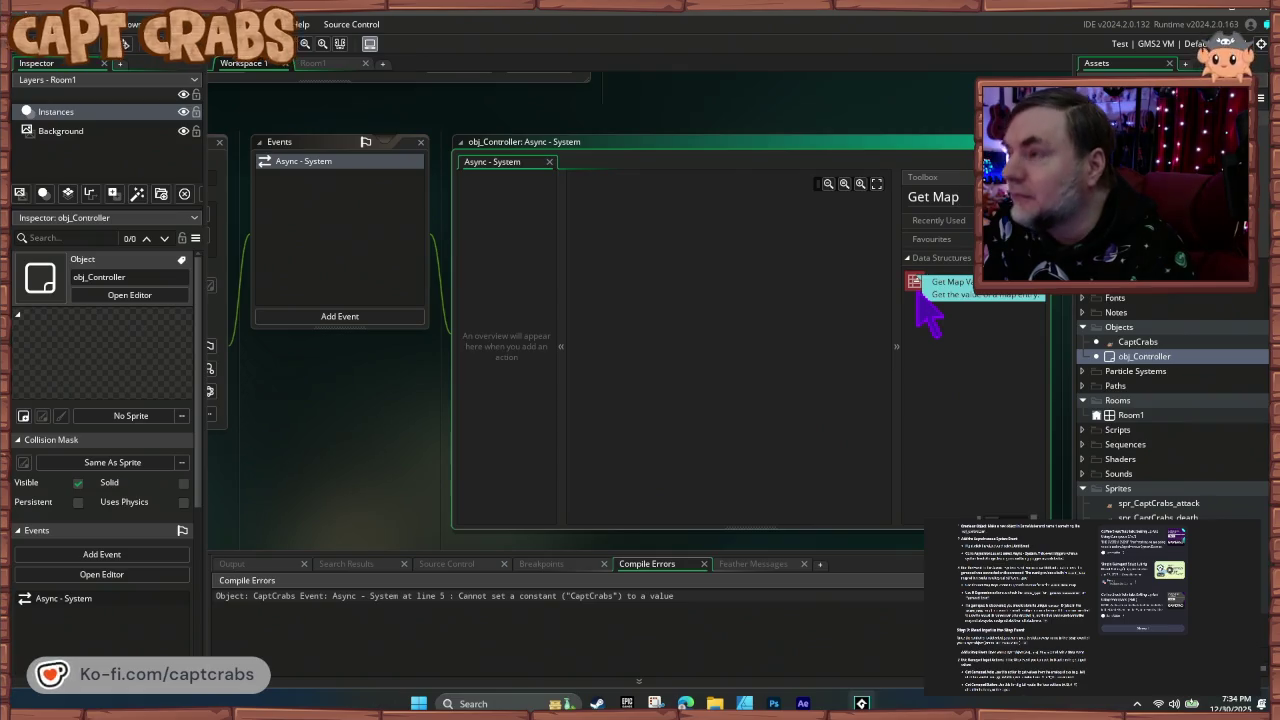
left_click_drag(918, 284, 665, 297)
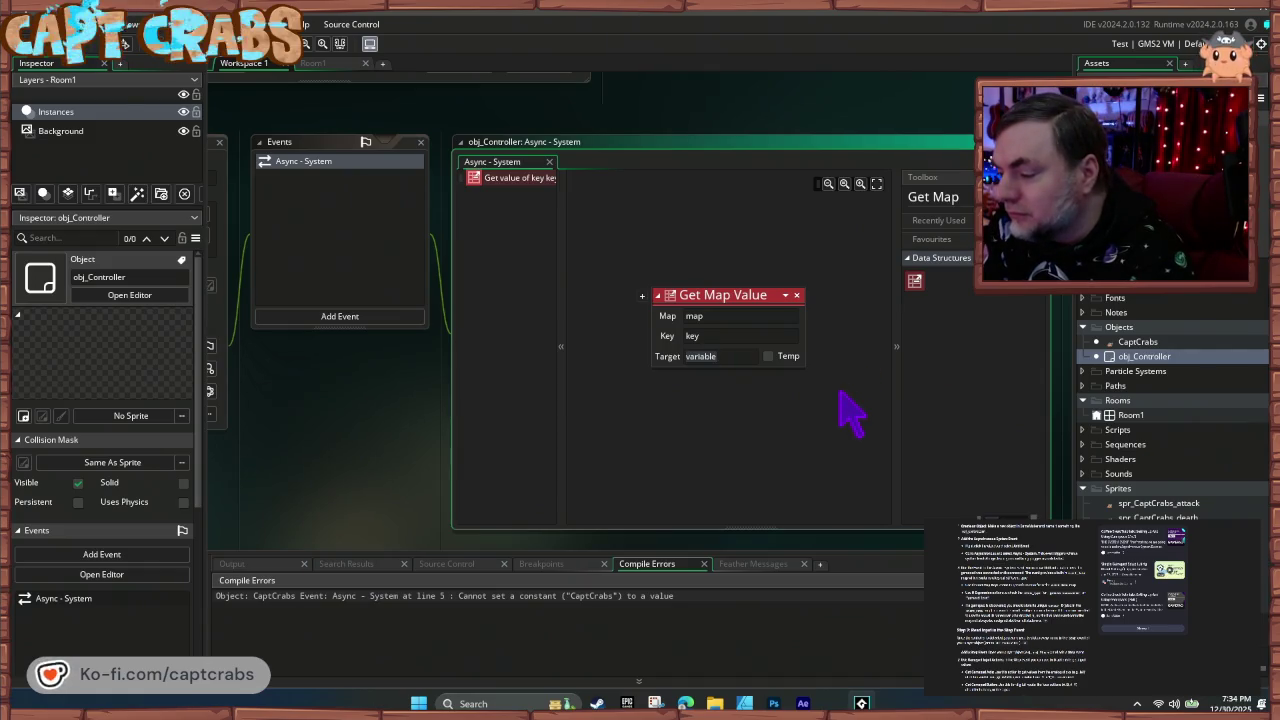
left_click(797, 296)
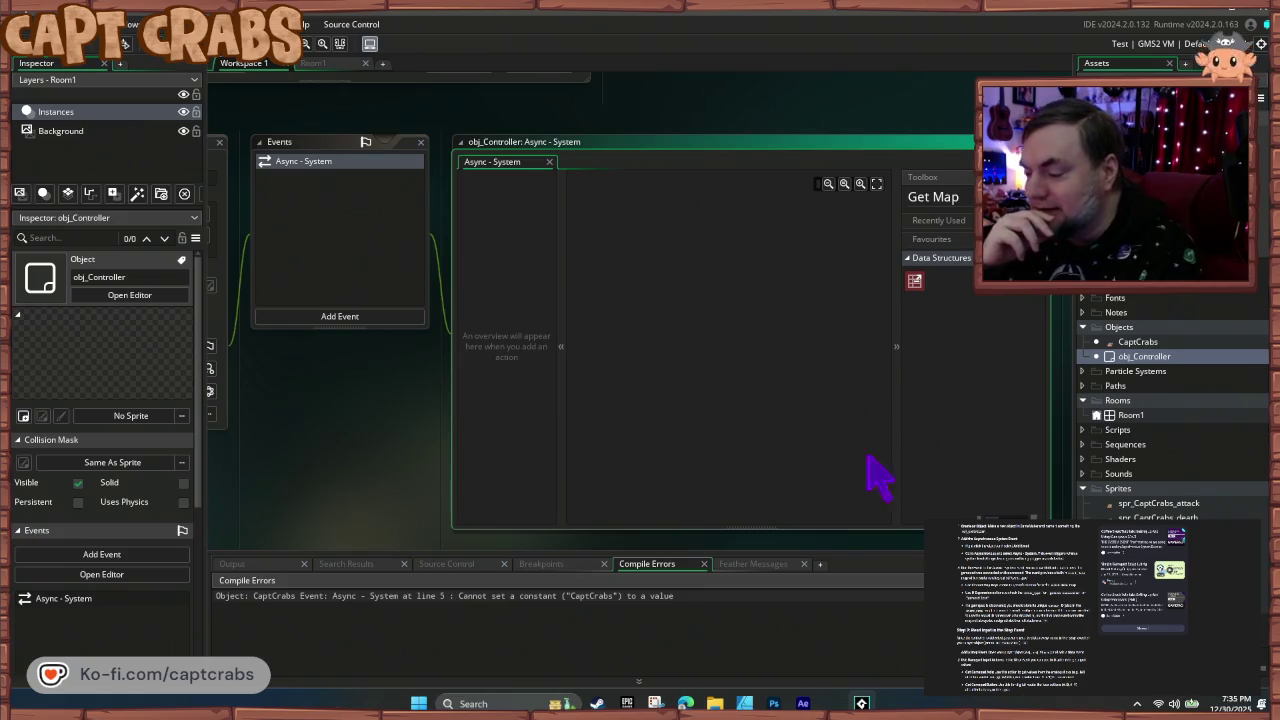
scroll(1047, 665, "down", 3)
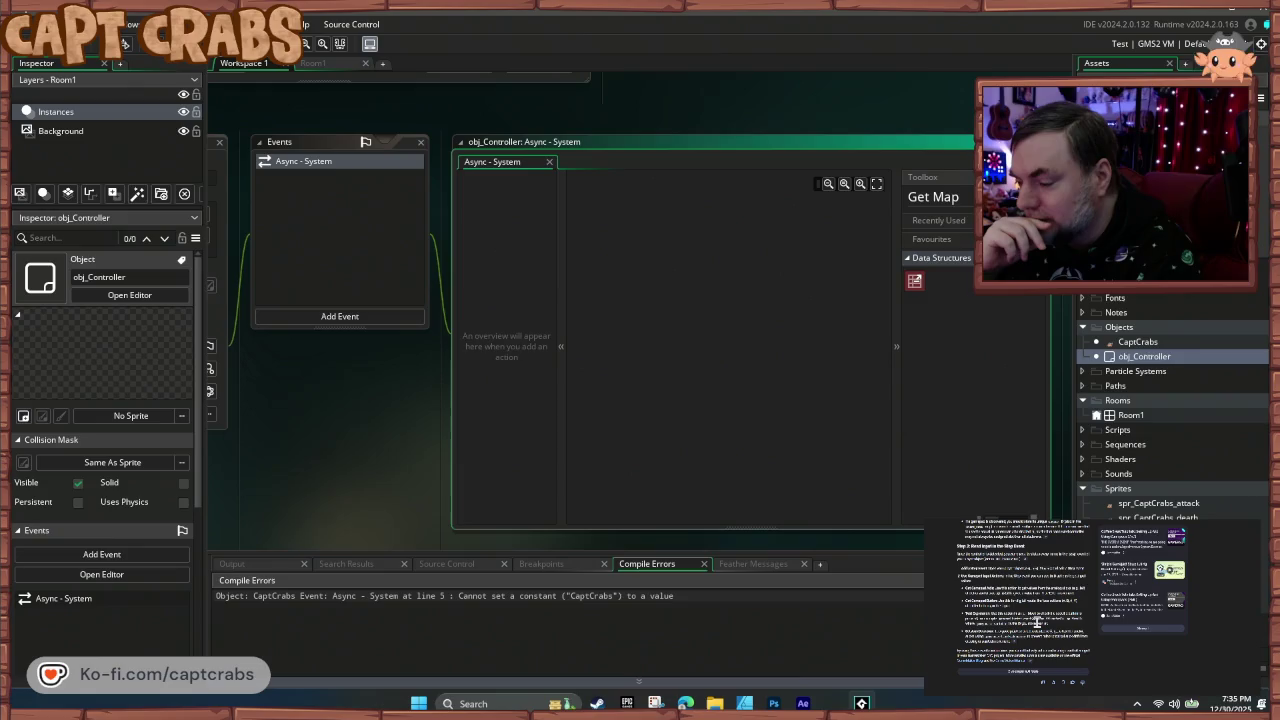
scroll(1037, 621, "up", 2)
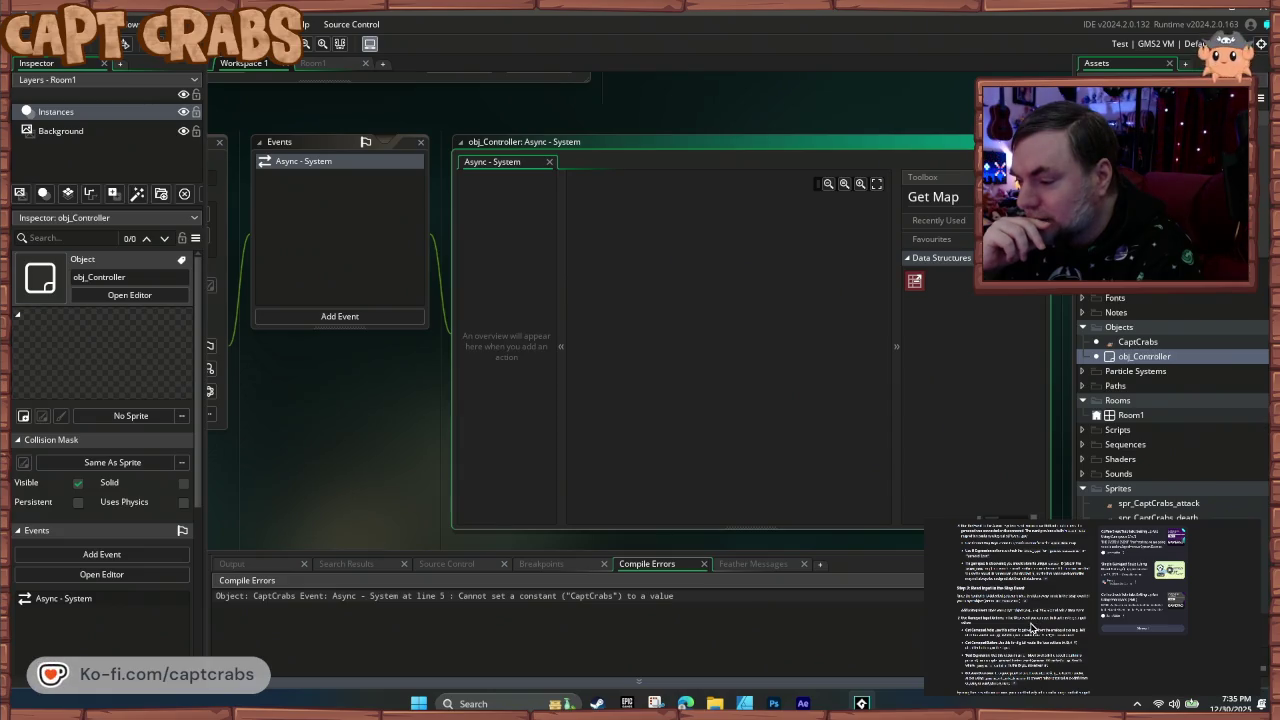
scroll(1026, 618, "up", 2)
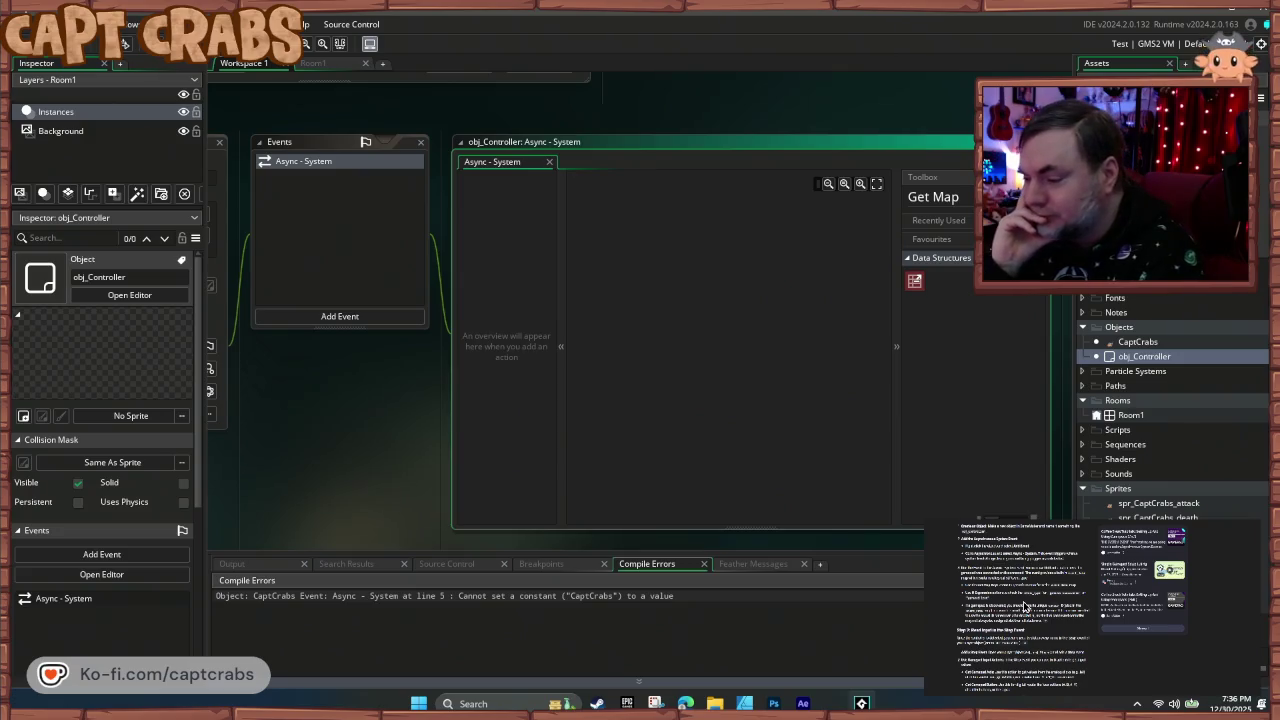
scroll(1030, 607, "down", 3)
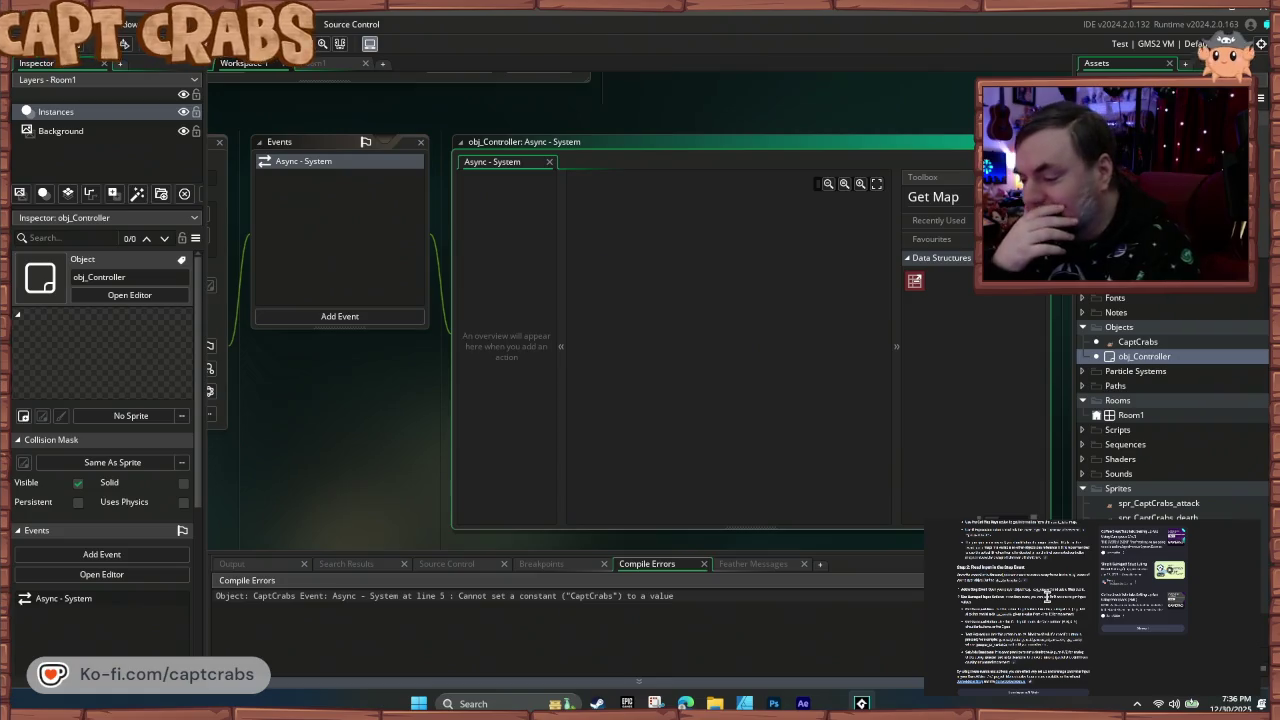
scroll(1050, 606, "down", 3)
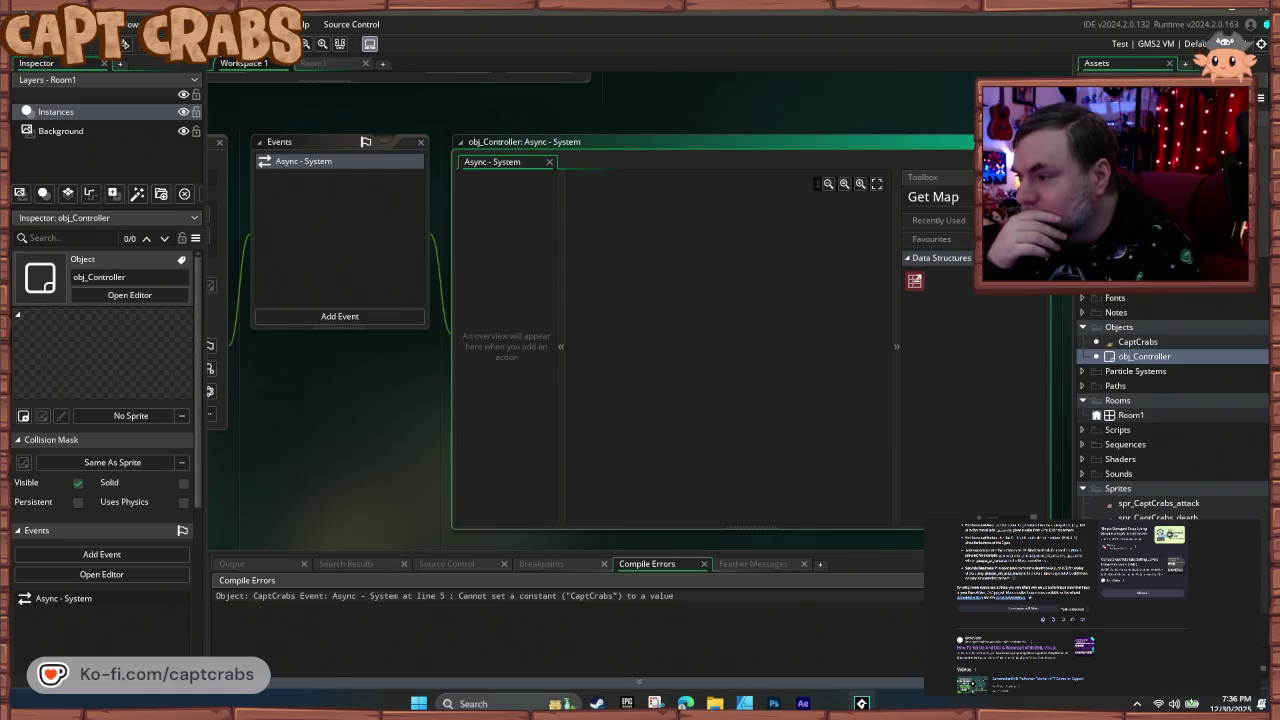
left_click(1000, 647)
scroll(1124, 600, "down", 3)
scroll(1118, 615, "down", 5)
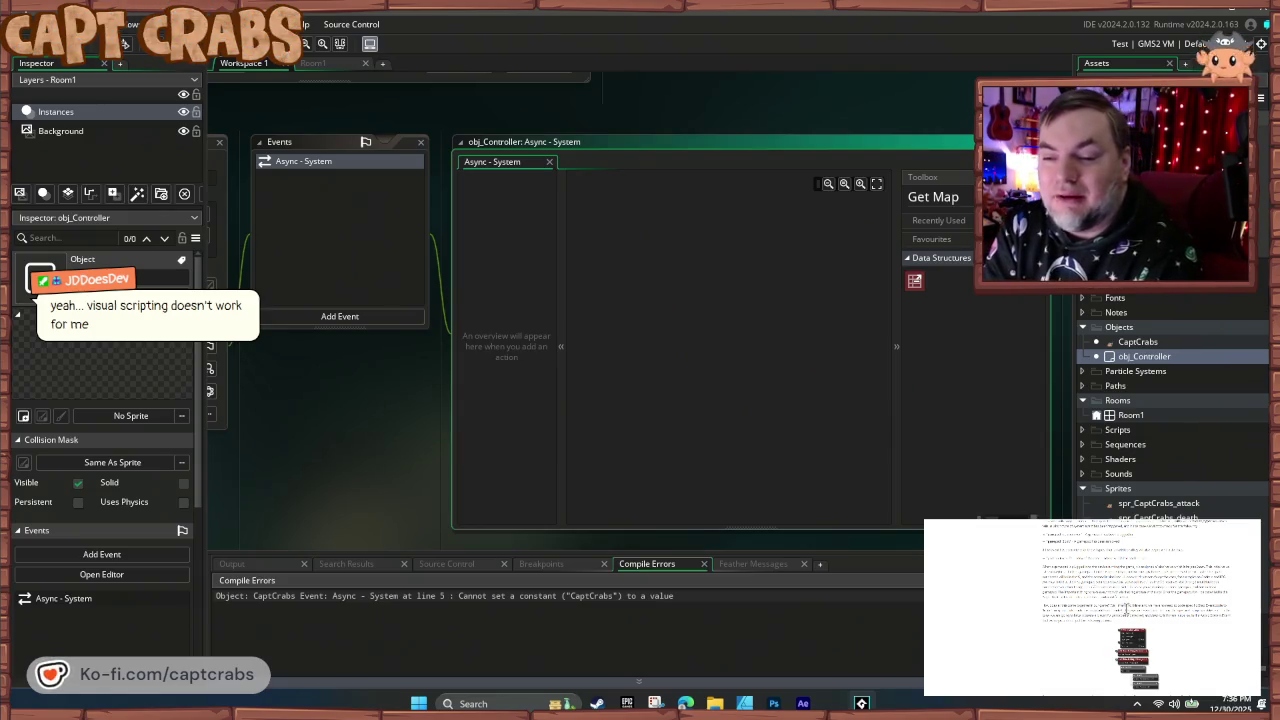
scroll(1097, 628, "down", 3)
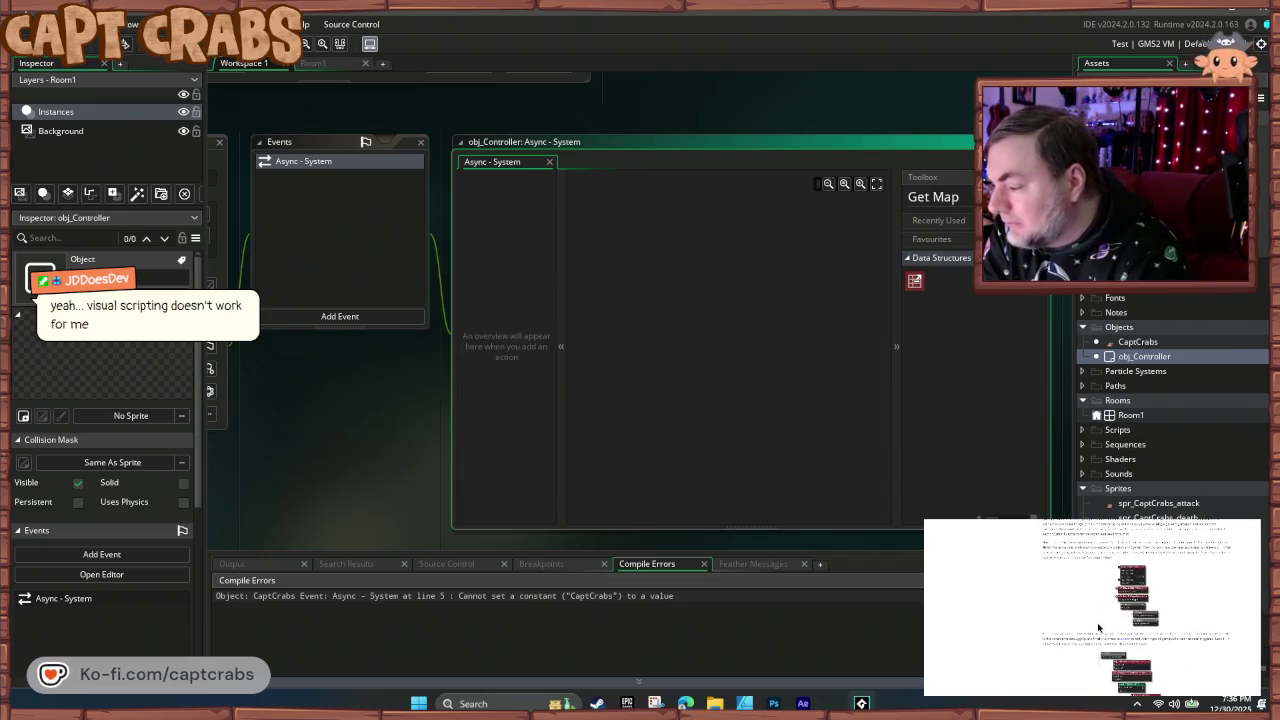
scroll(1097, 628, "down", 2)
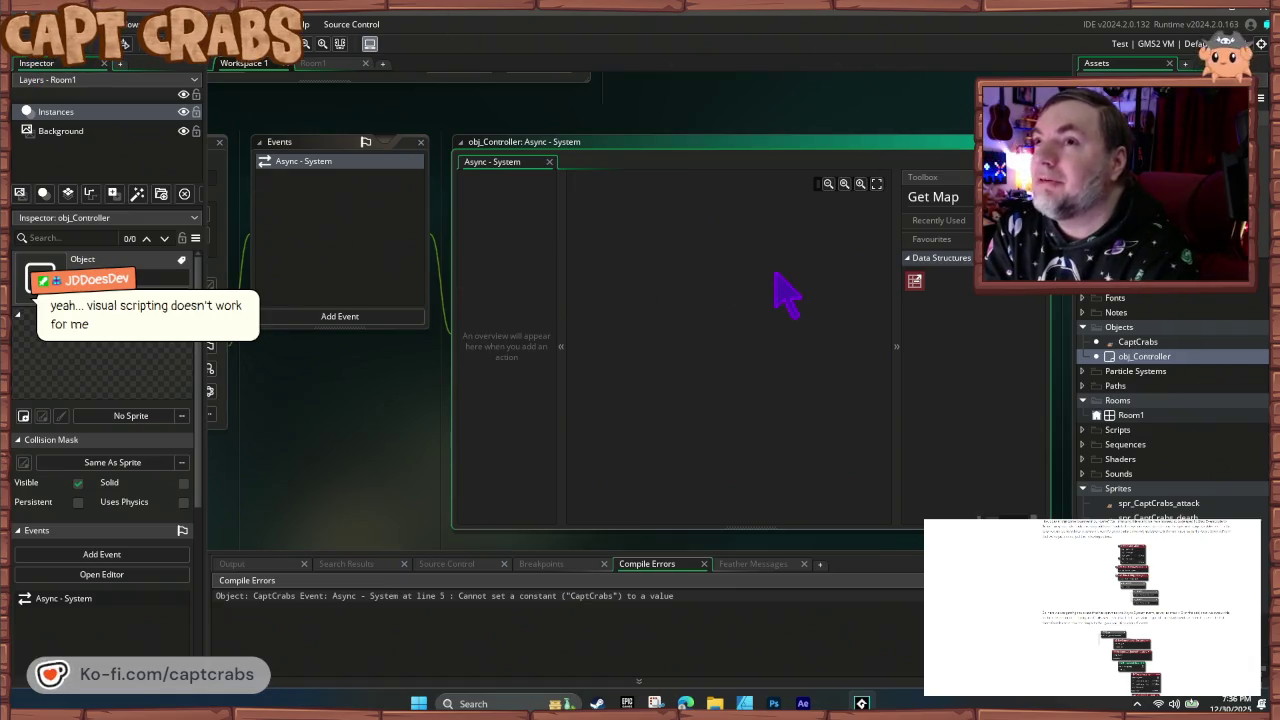
- Run the game, walk the crab right and left, jump with Space, then close it
left_click(186, 43)
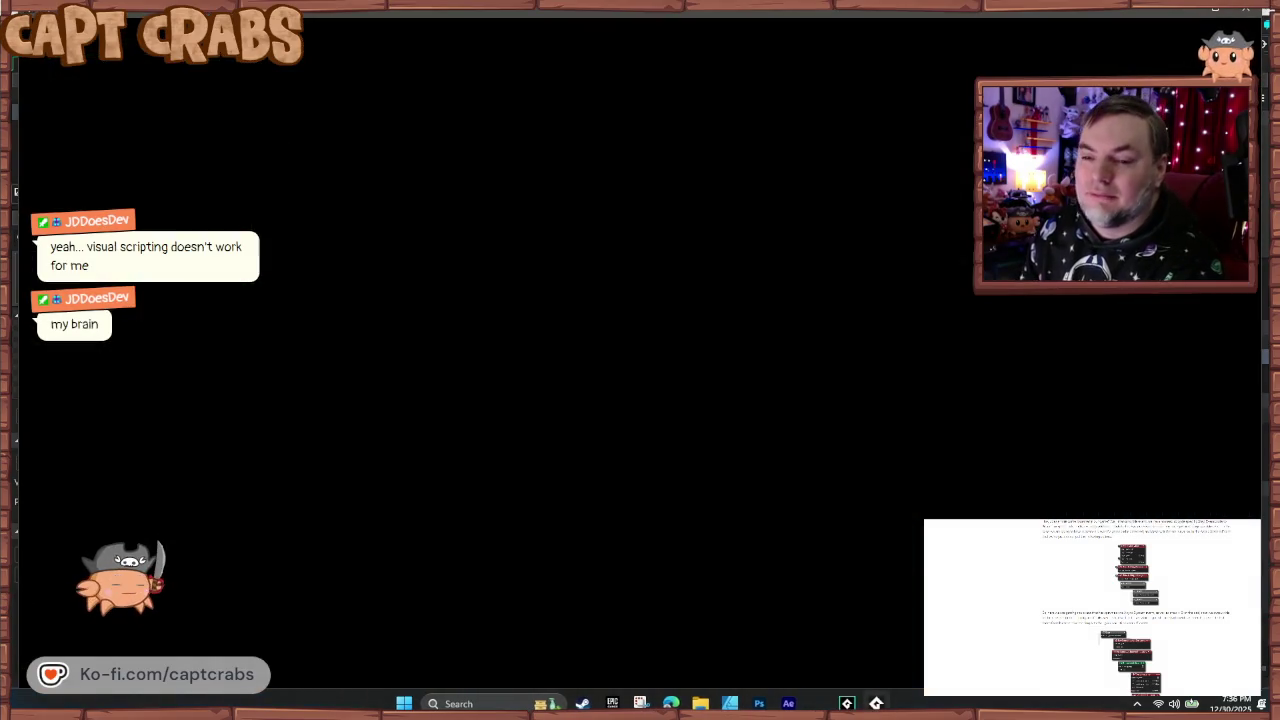
key("Right")
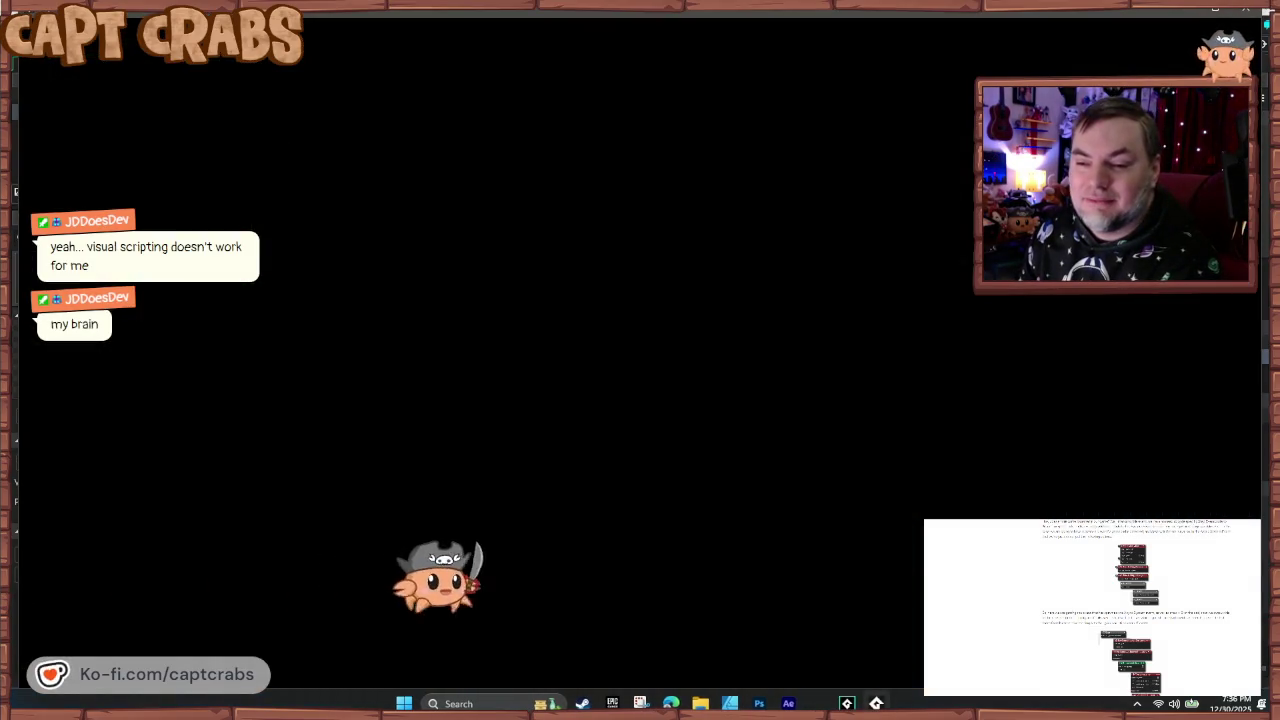
key("Left")
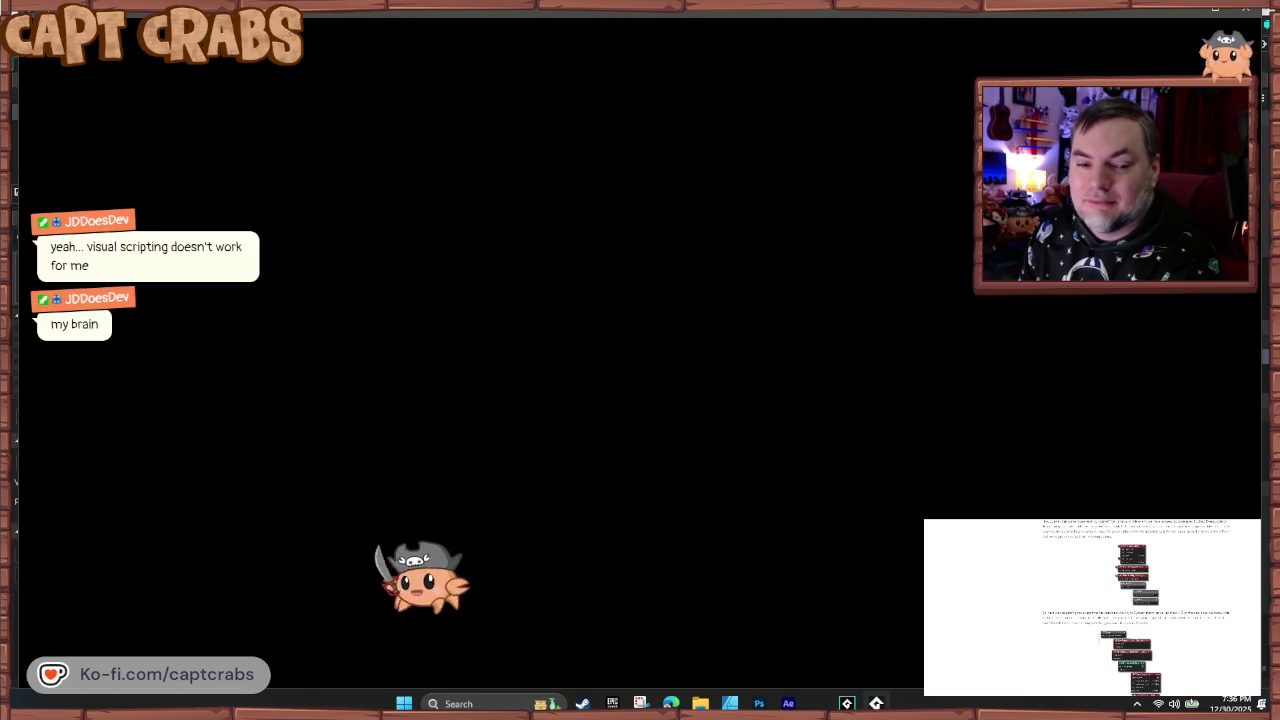
key("space")
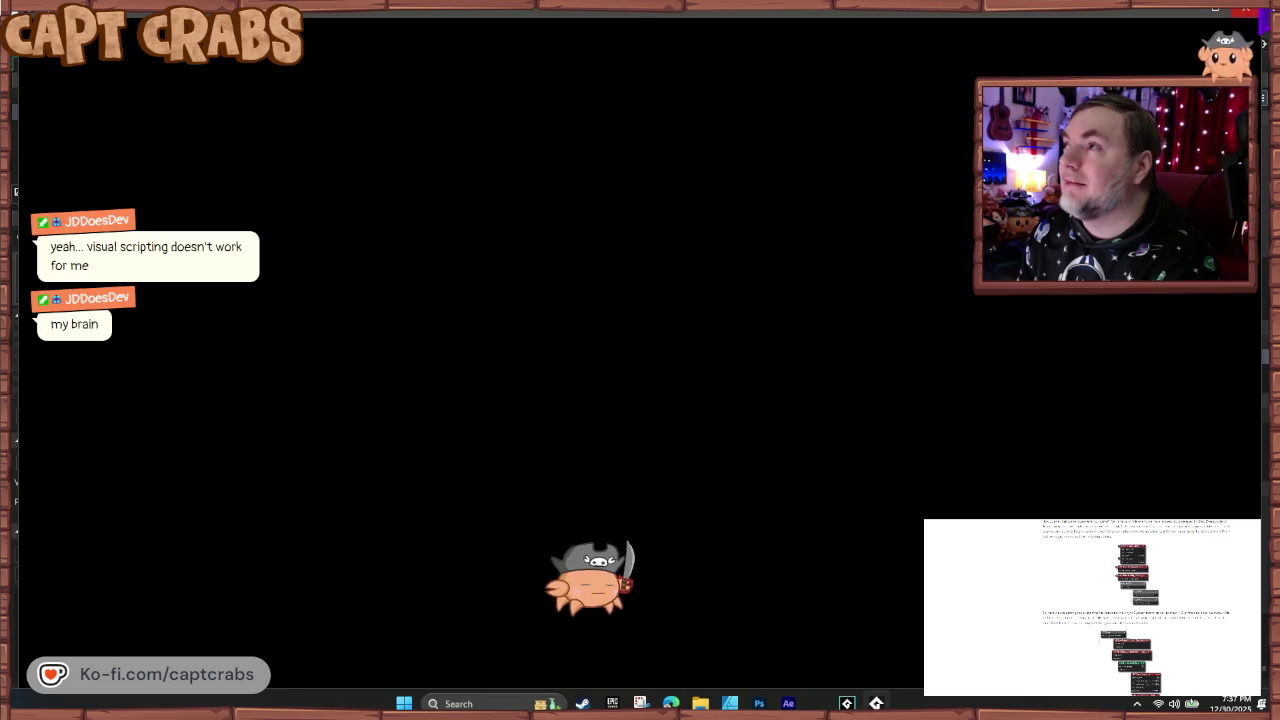
key("alt+F4")
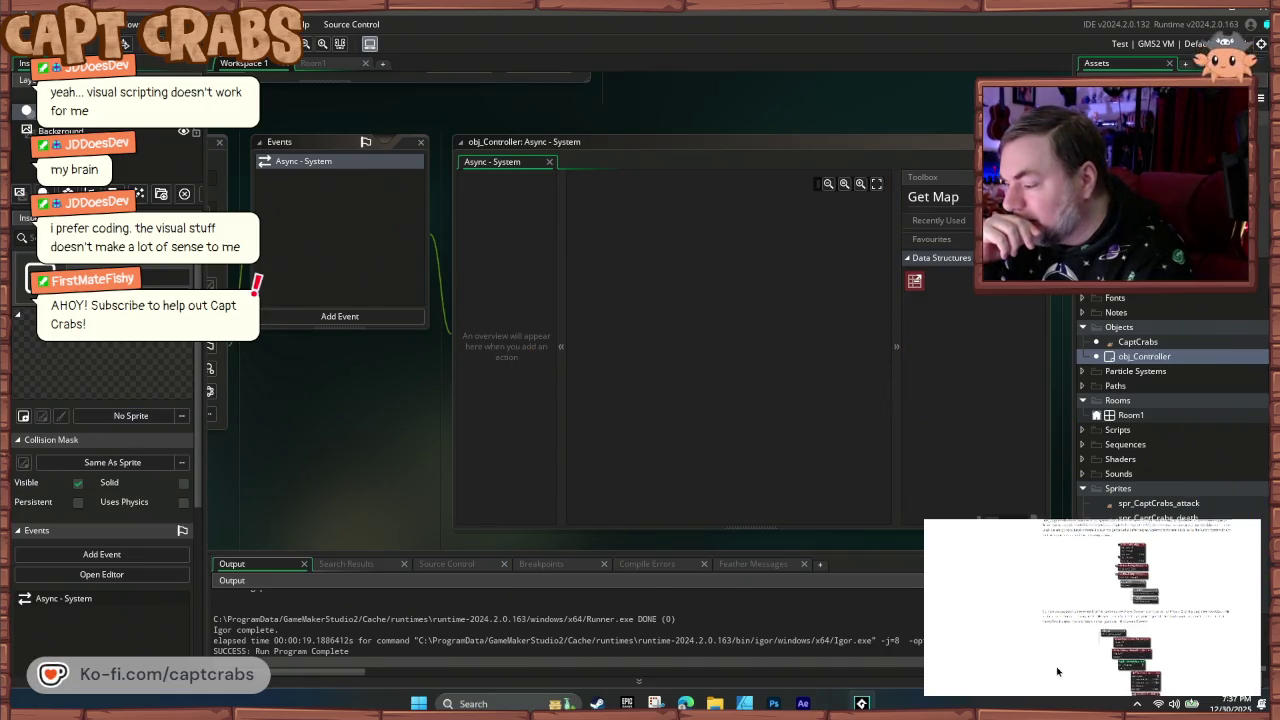
scroll(1022, 668, "down", 2)
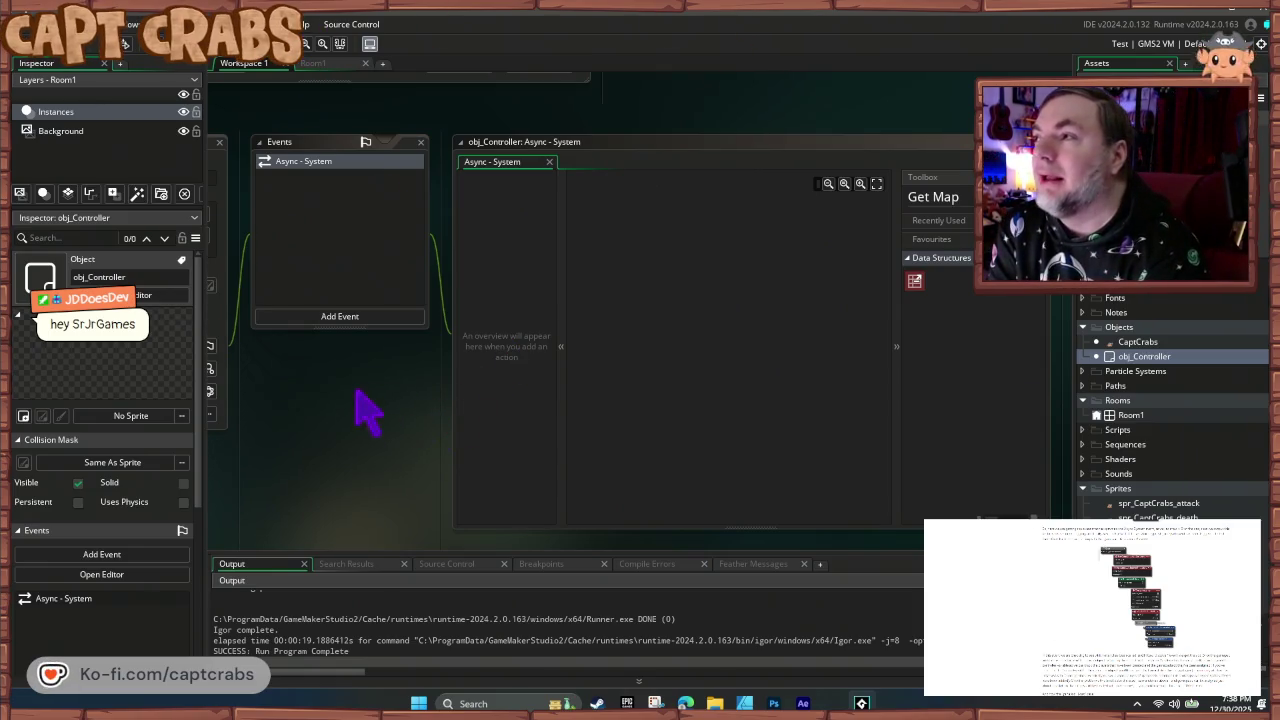
mouse_move(334, 409)
left_mouse_down()
mouse_move(586, 437)
mouse_move(525, 378)
left_mouse_up()
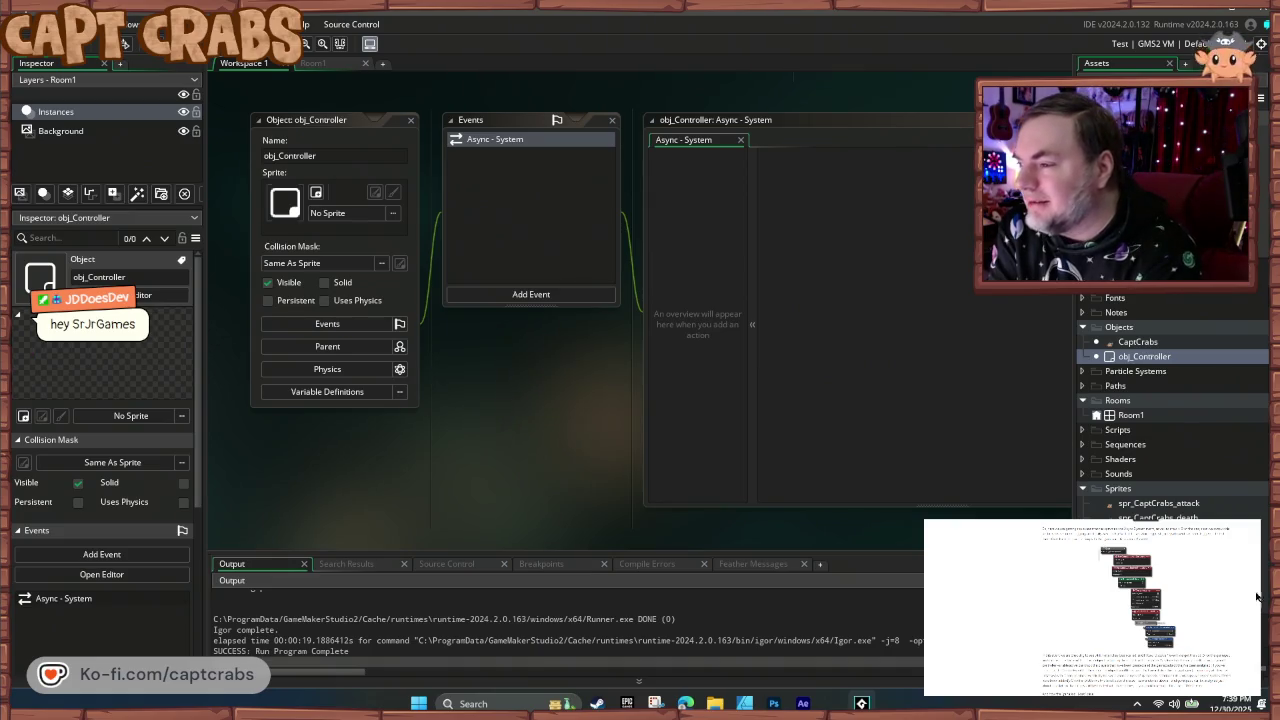
scroll(1106, 634, "down", 5)
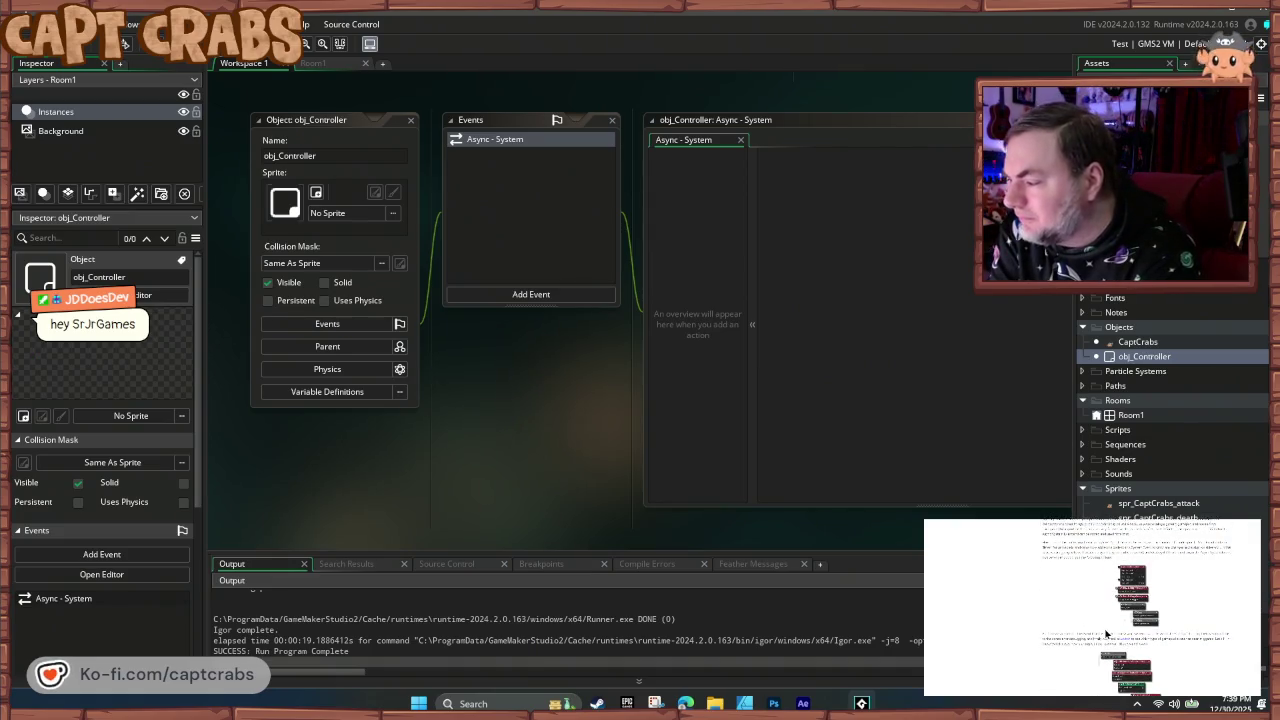
scroll(1094, 614, "down", 5)
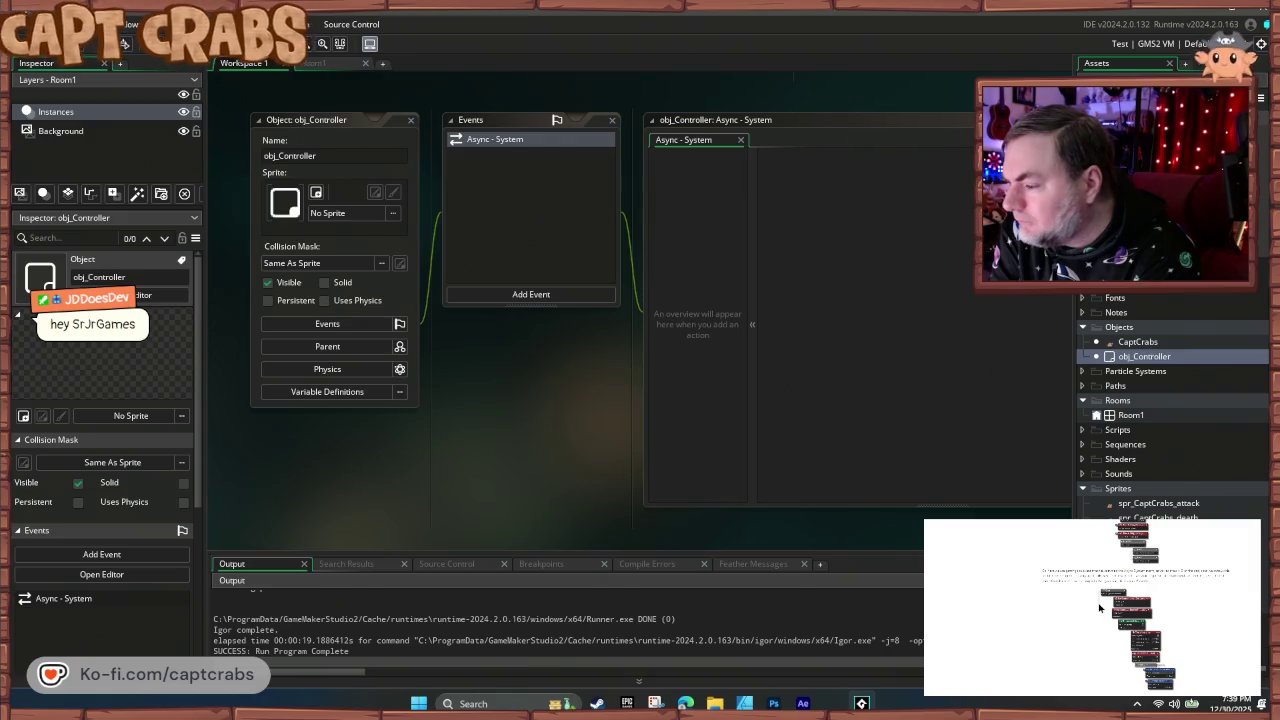
scroll(1098, 607, "down", 3)
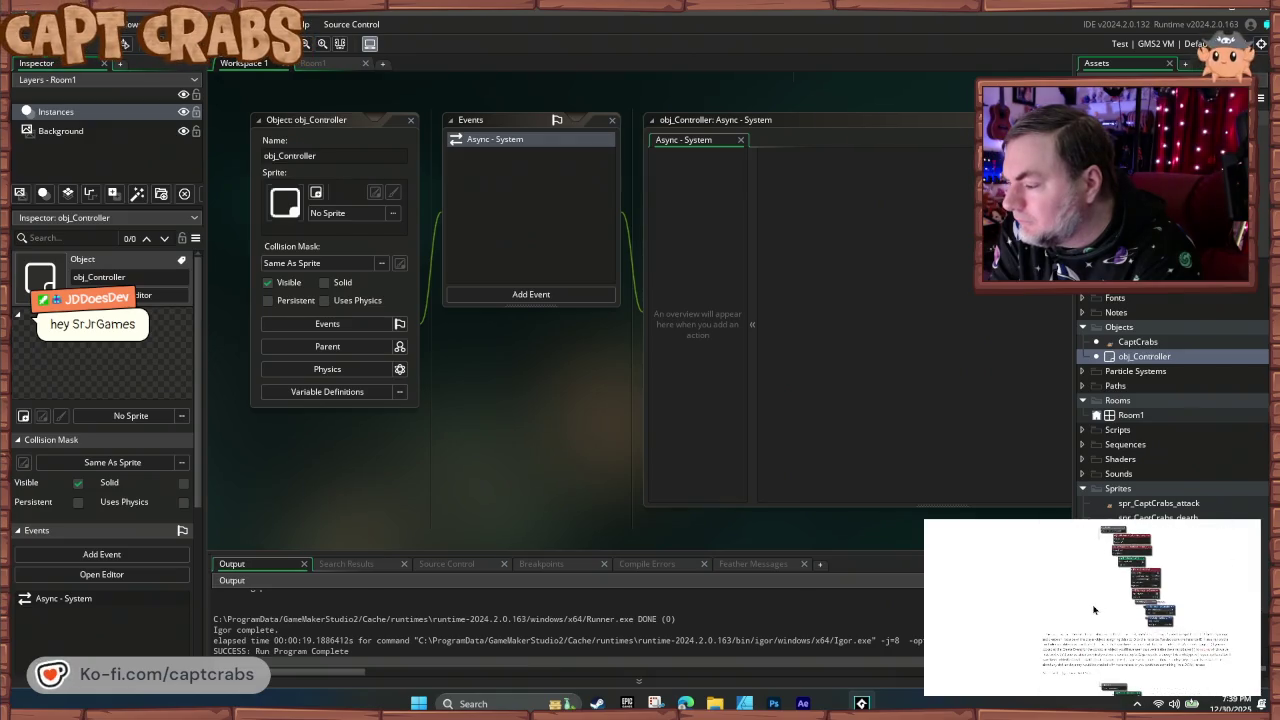
scroll(1098, 607, "down", 3)
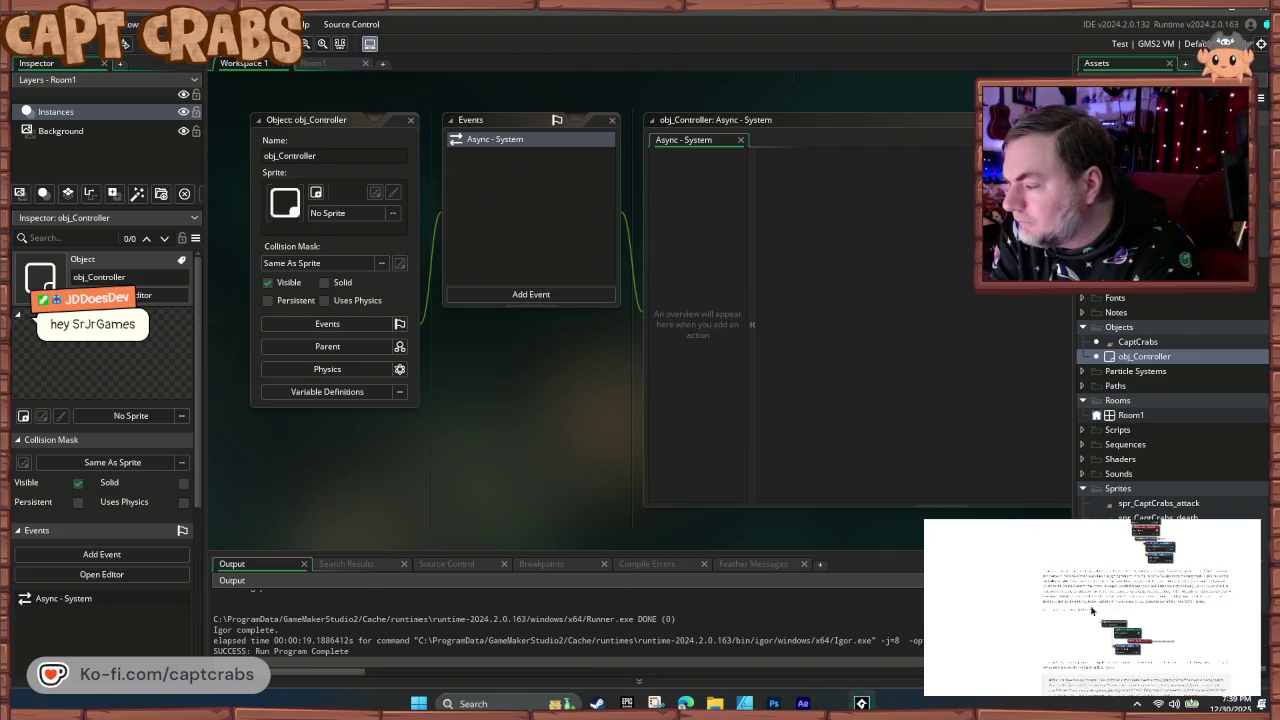
scroll(1091, 609, "down", 2)
scroll(1091, 609, "down", 3)
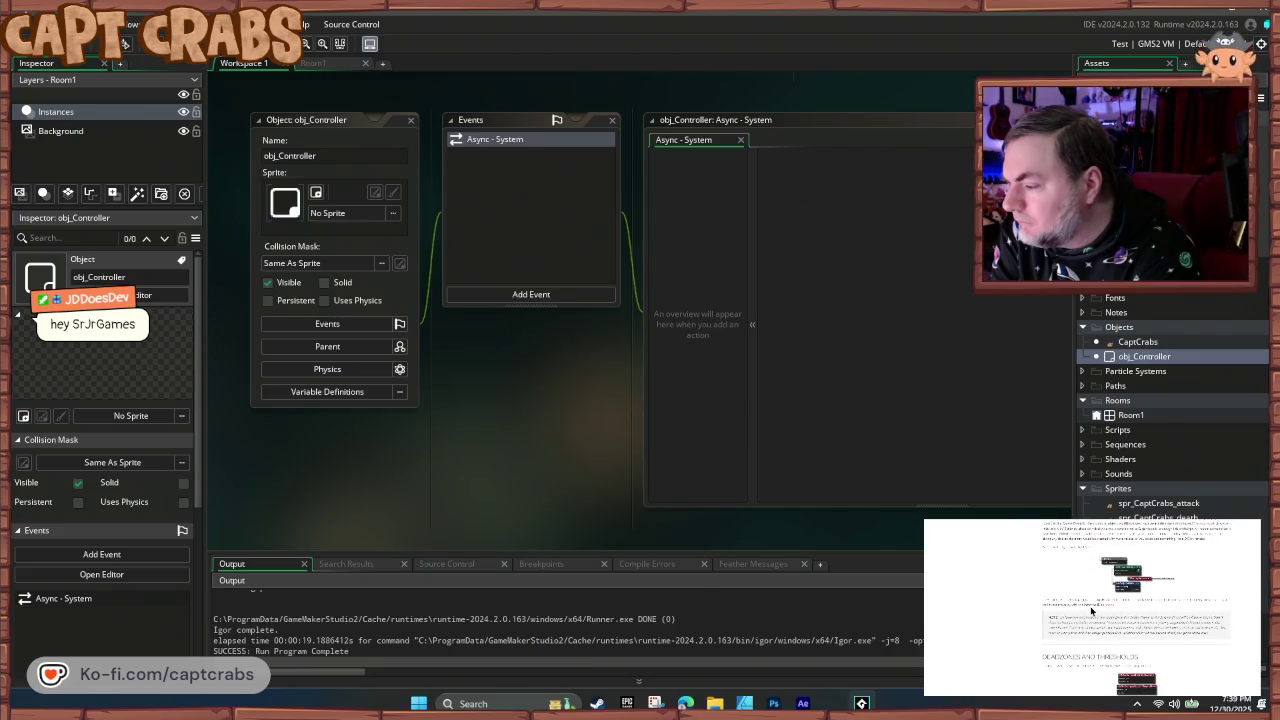
scroll(1089, 605, "down", 2)
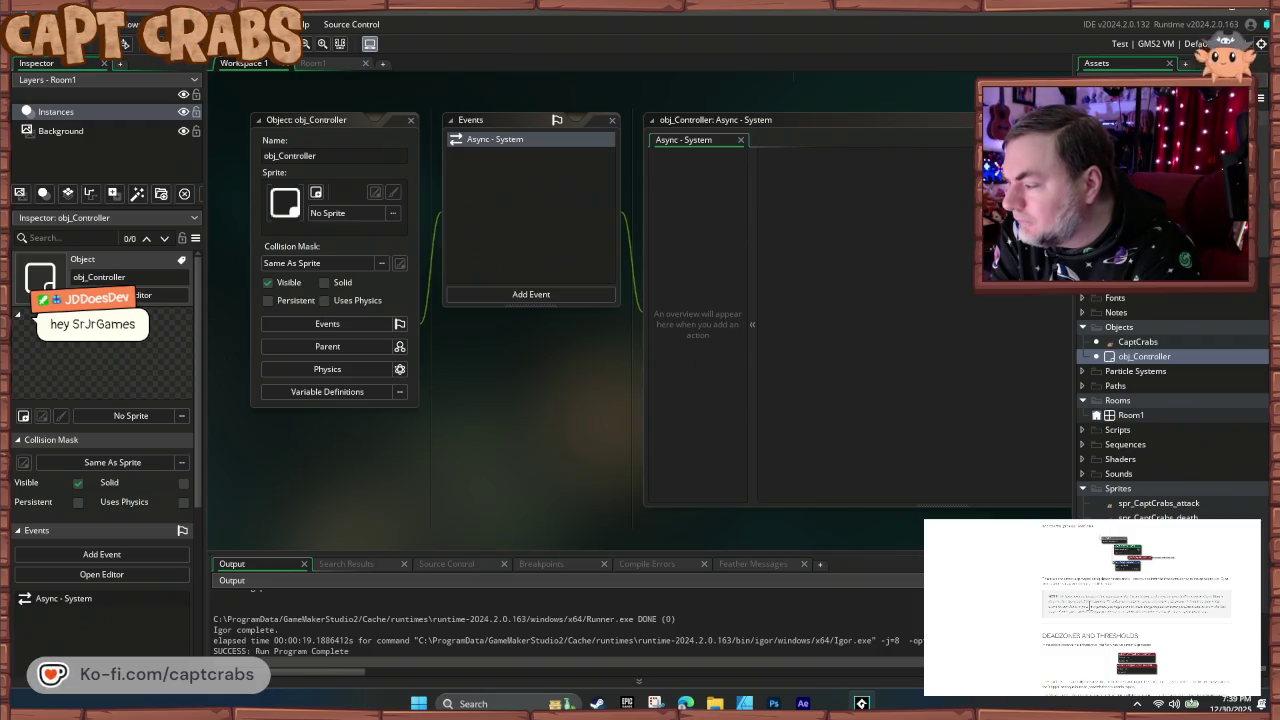
scroll(1089, 607, "down", 5)
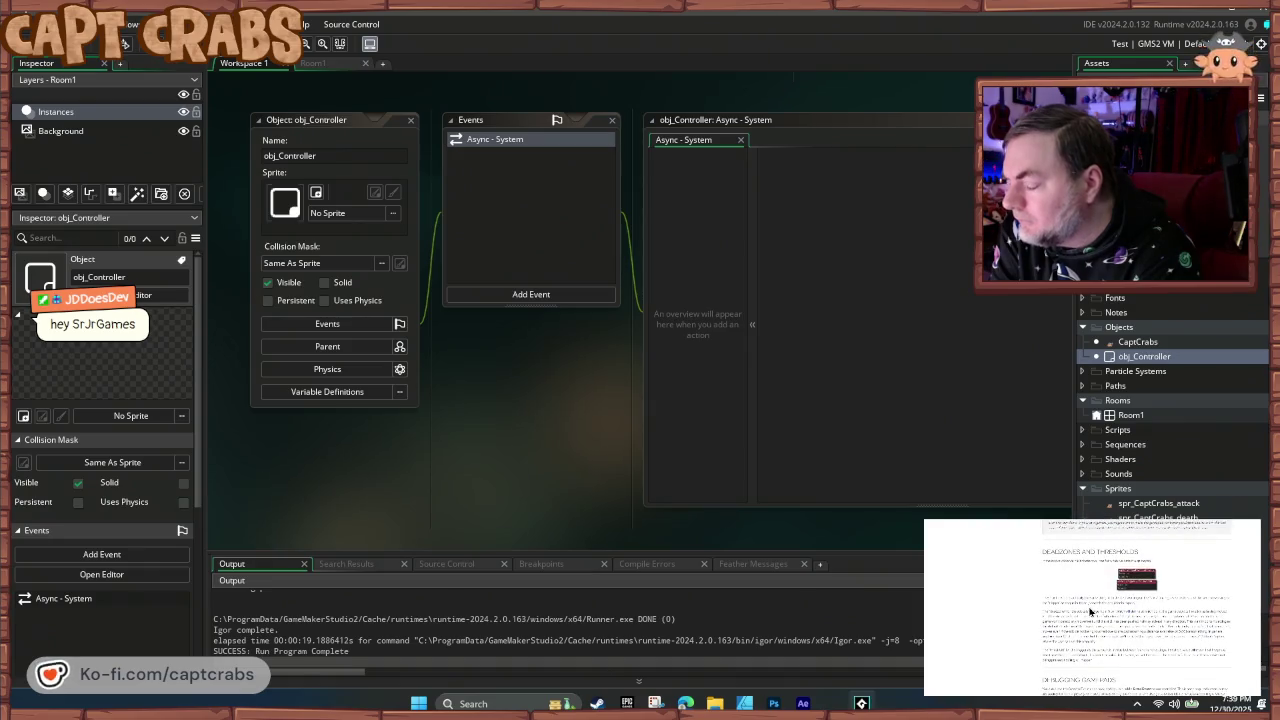
scroll(1105, 611, "down", 4)
scroll(1093, 620, "down", 6)
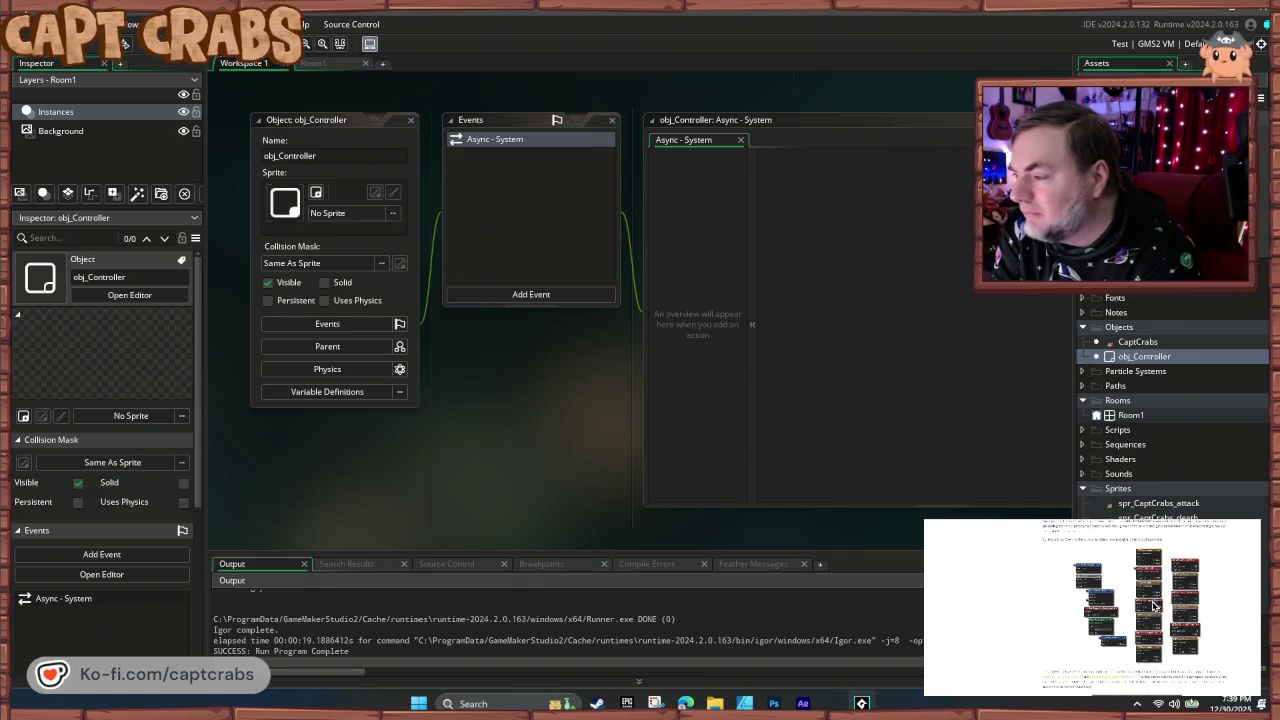
scroll(1153, 605, "down", 3)
scroll(1148, 651, "down", 5)
scroll(1148, 653, "down", 5)
scroll(1148, 655, "down", 5)
scroll(1148, 656, "down", 5)
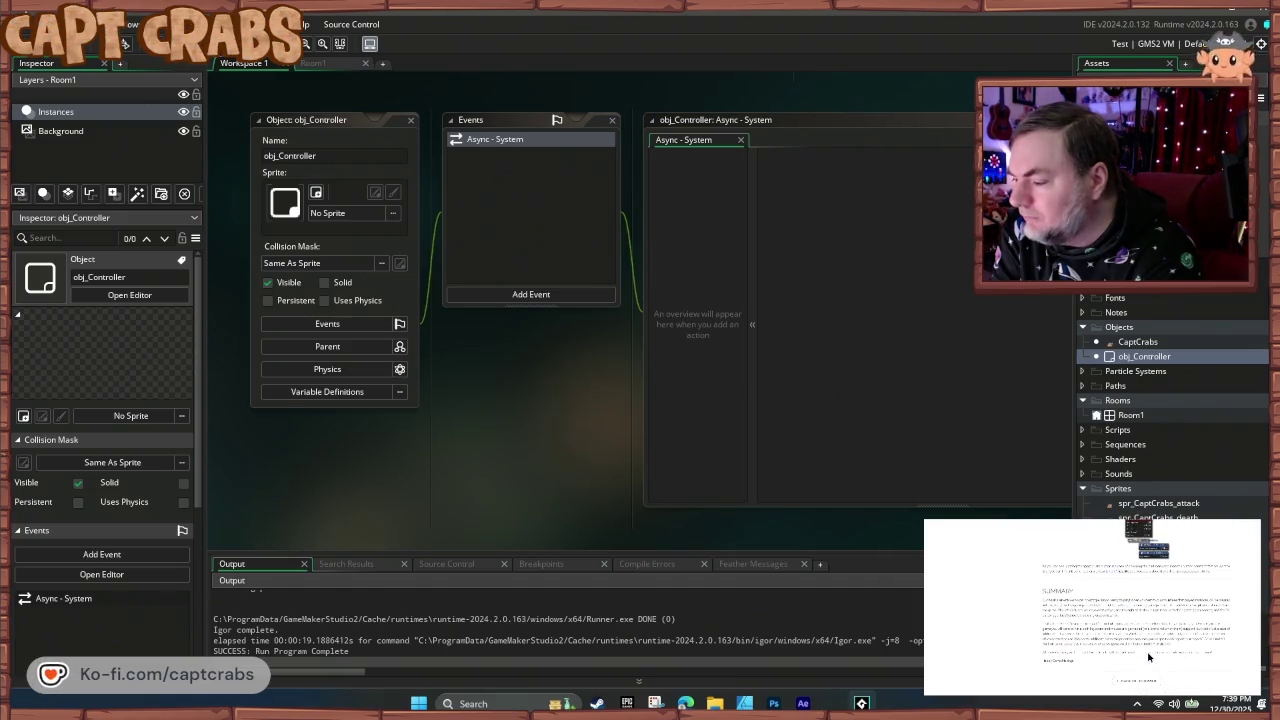
scroll(1148, 656, "down", 2)
scroll(1140, 648, "up", 5)
scroll(1135, 645, "up", 8)
scroll(1123, 643, "up", 6)
scroll(1120, 645, "up", 6)
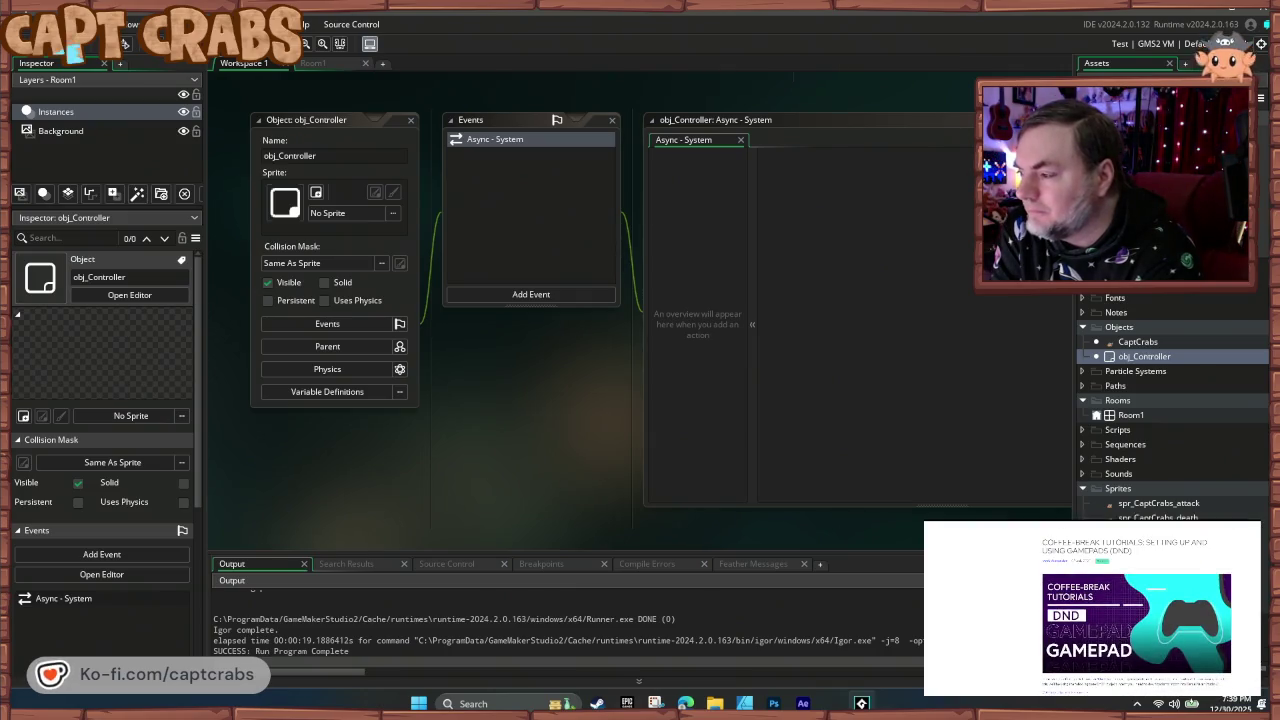
scroll(1092, 608, "down", 10)
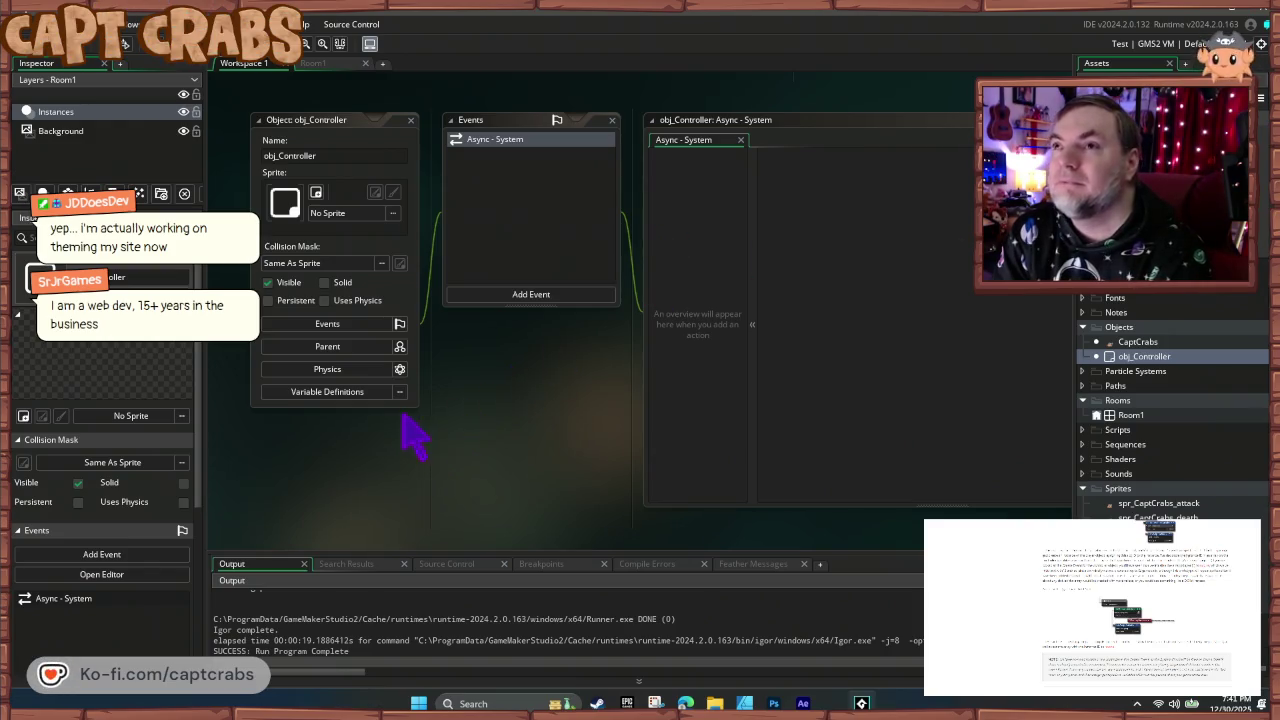
double_click(1140, 343)
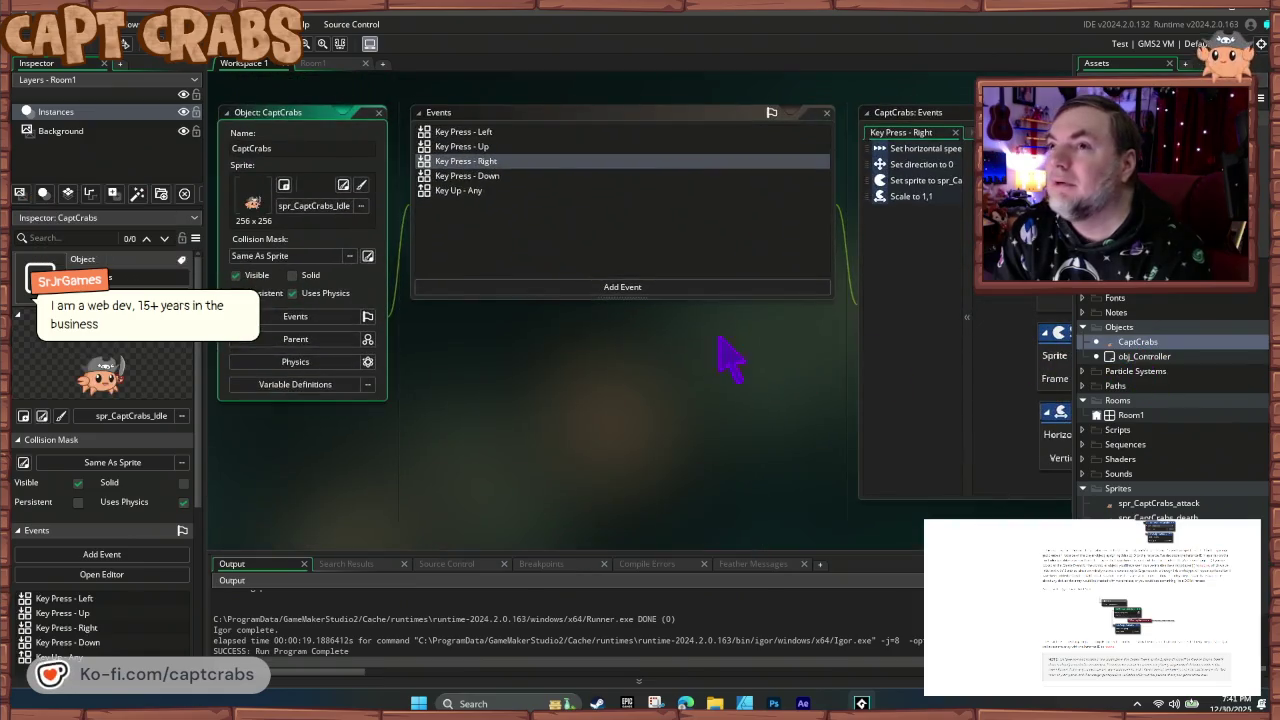
- Select the Key Press - Up event and pan to show its Set Sprite action and the Toolbox
left_click(485, 147)
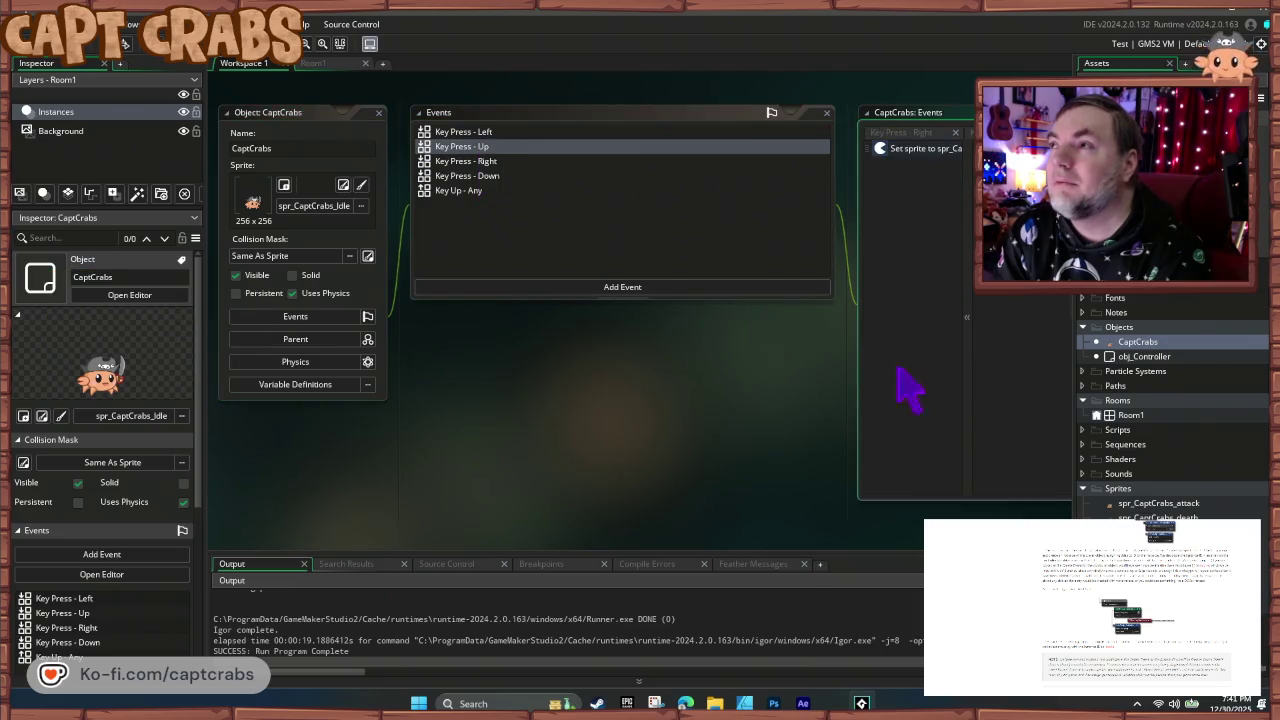
left_click_drag(689, 374, 352, 375)
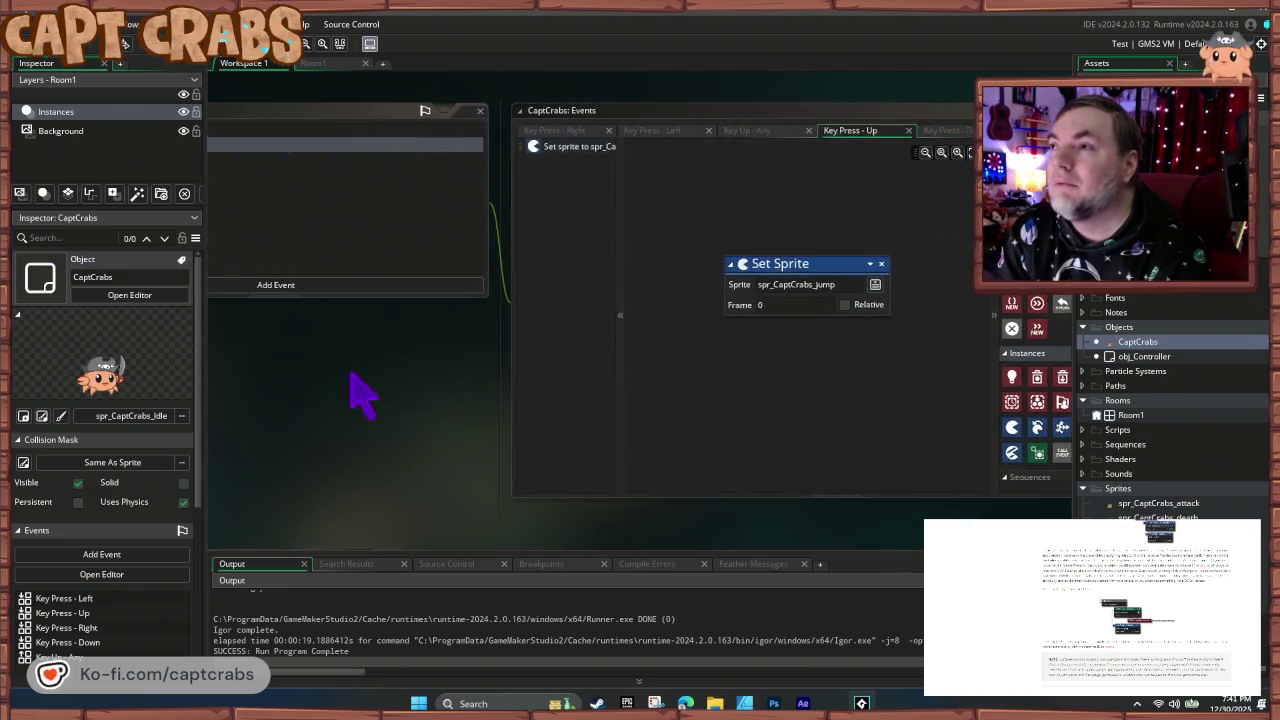
left_click_drag(431, 374, 268, 374)
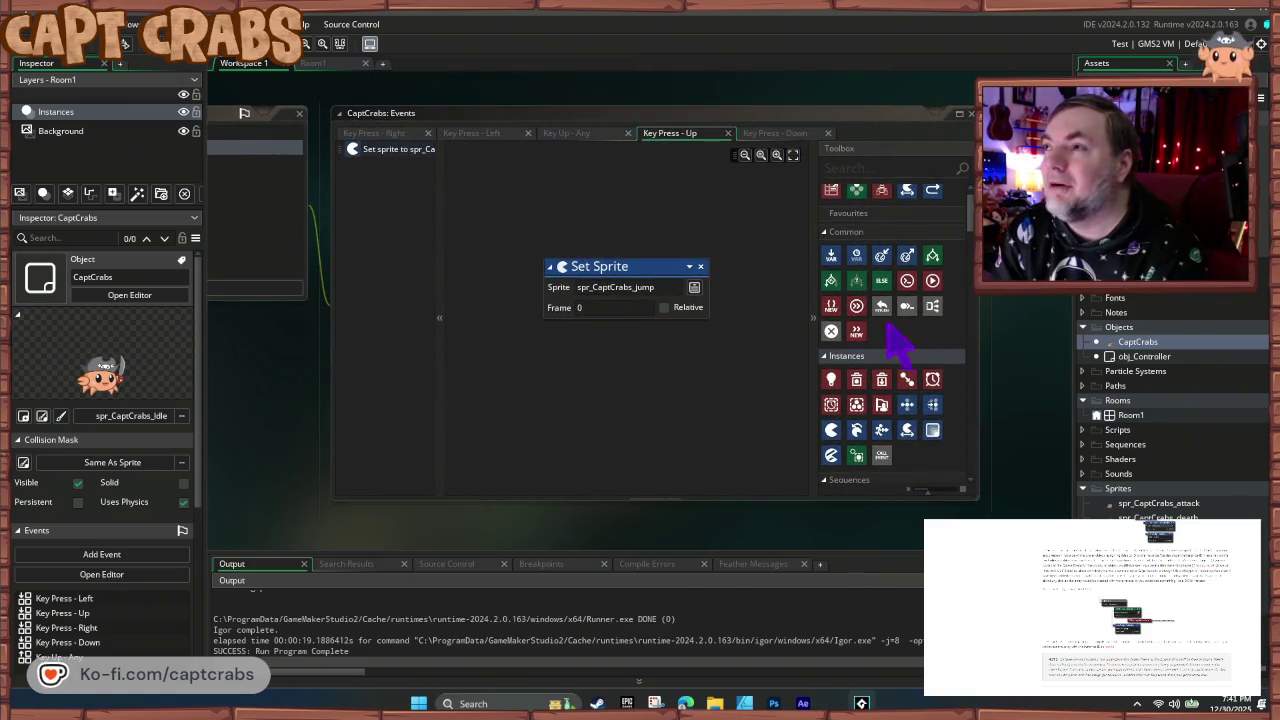
left_click(838, 168)
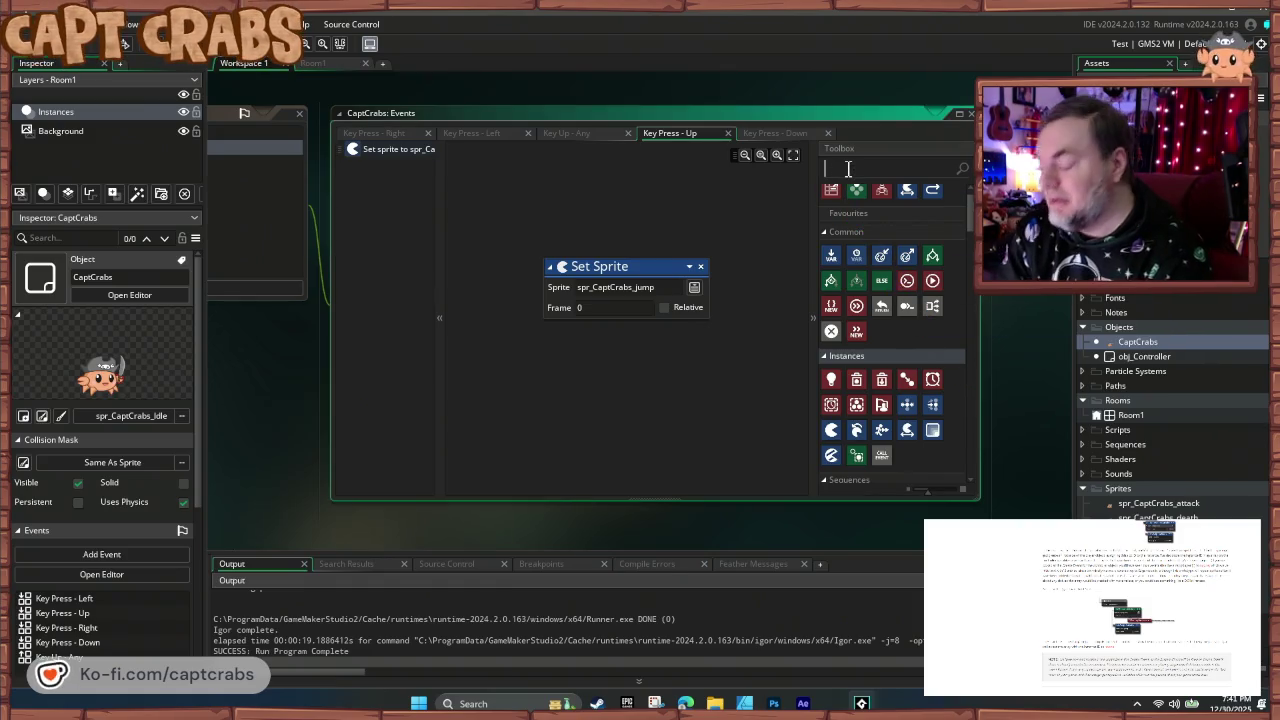
- Search 'jump' then 'grav', add Set Gravity Direction, delete it again, and clear the search
type("jump")
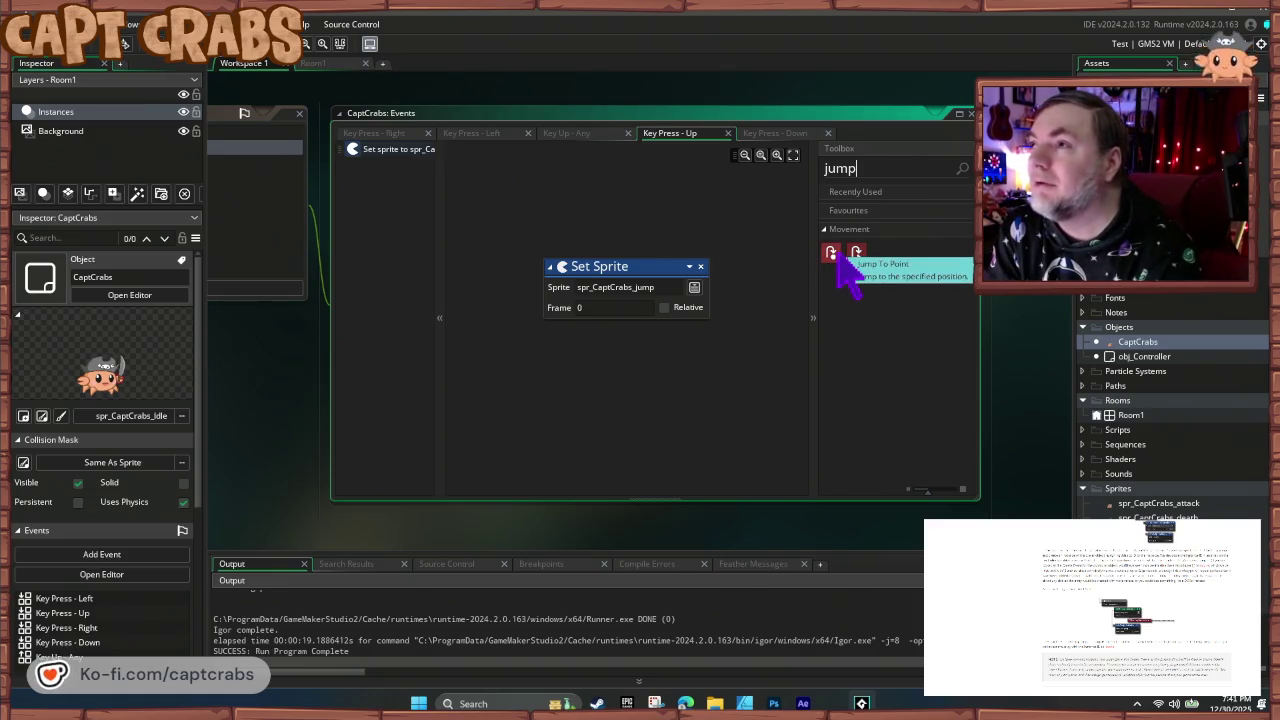
left_click_drag(860, 168, 826, 170)
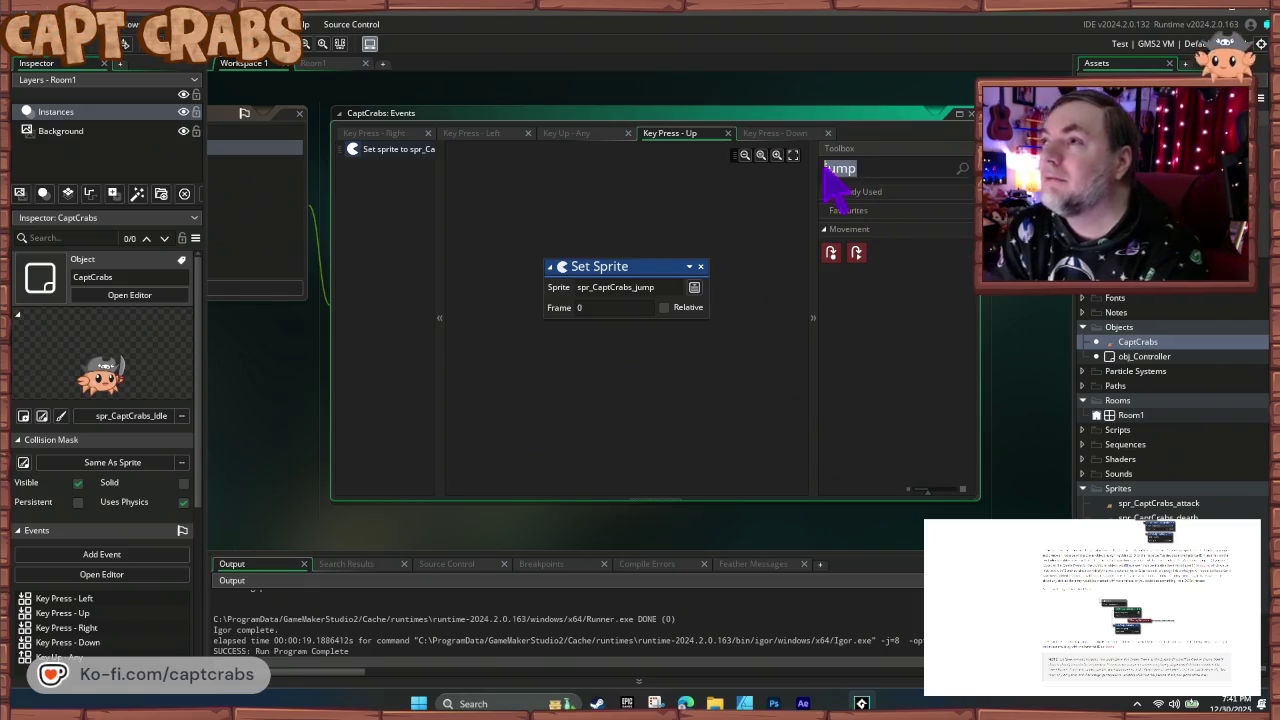
key("BackSpace")
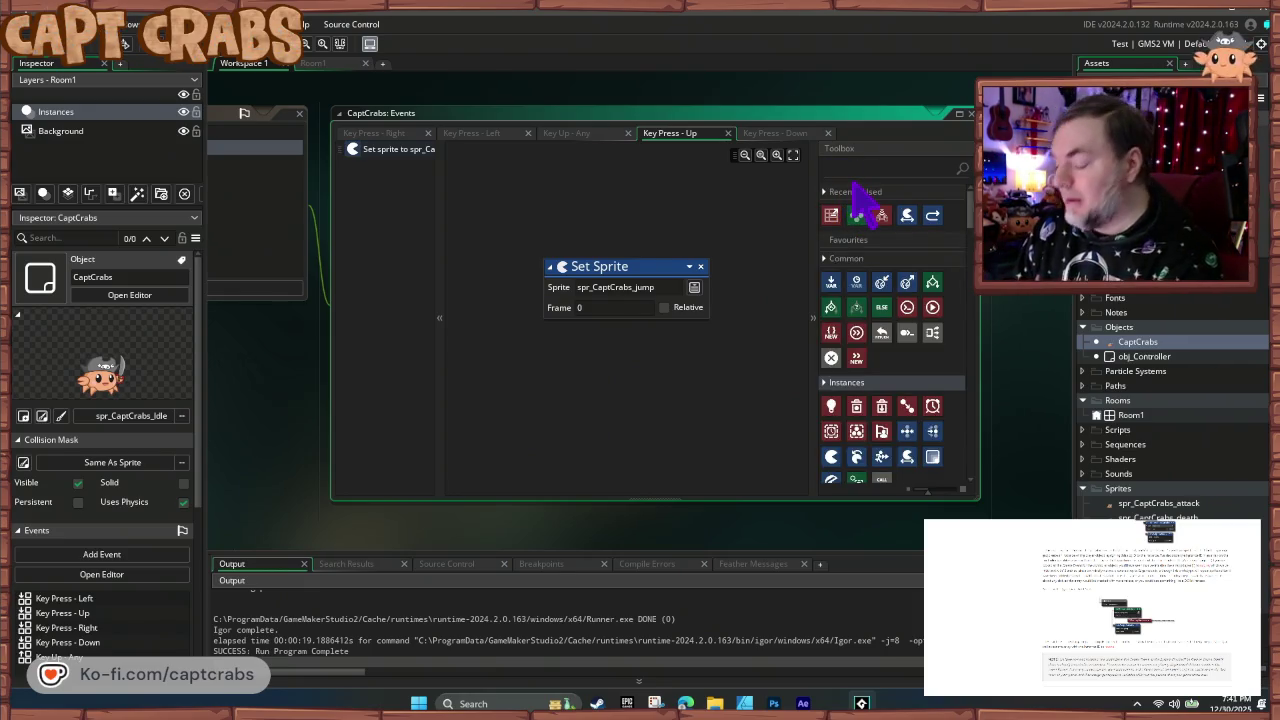
type("grav")
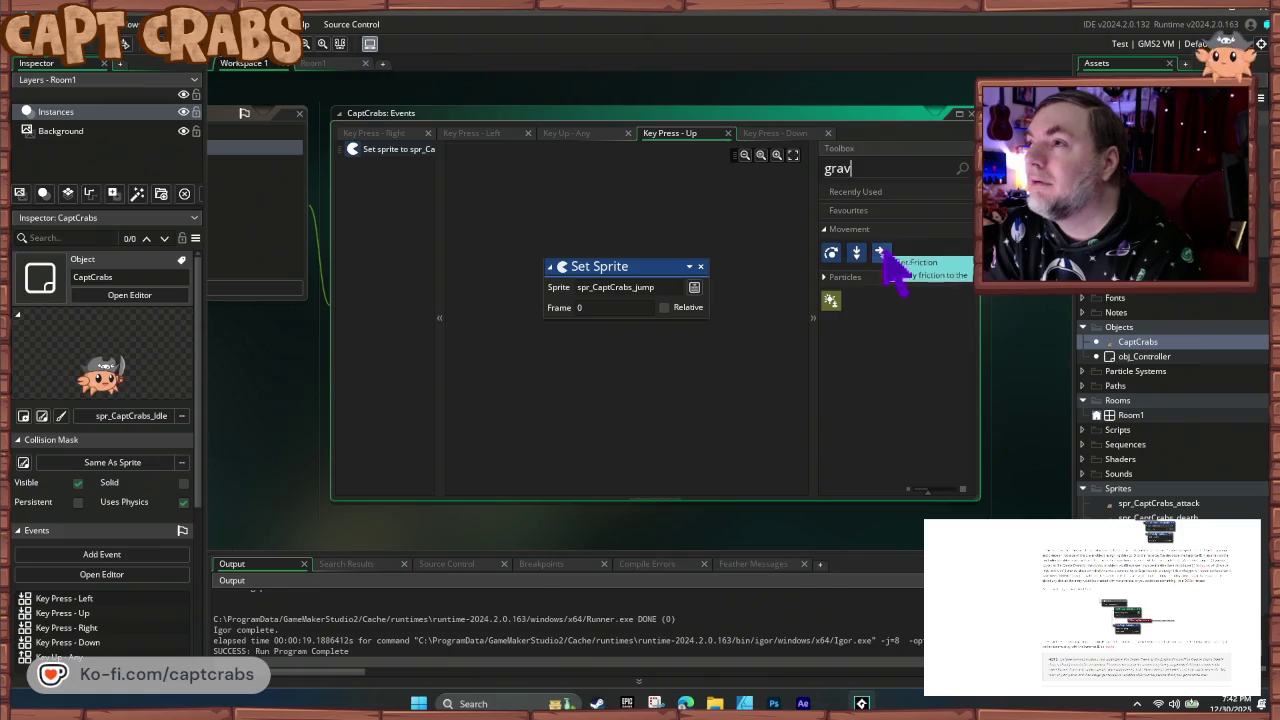
mouse_move(831, 253)
left_mouse_down()
mouse_move(792, 298)
mouse_move(692, 366)
mouse_move(695, 385)
left_mouse_up()
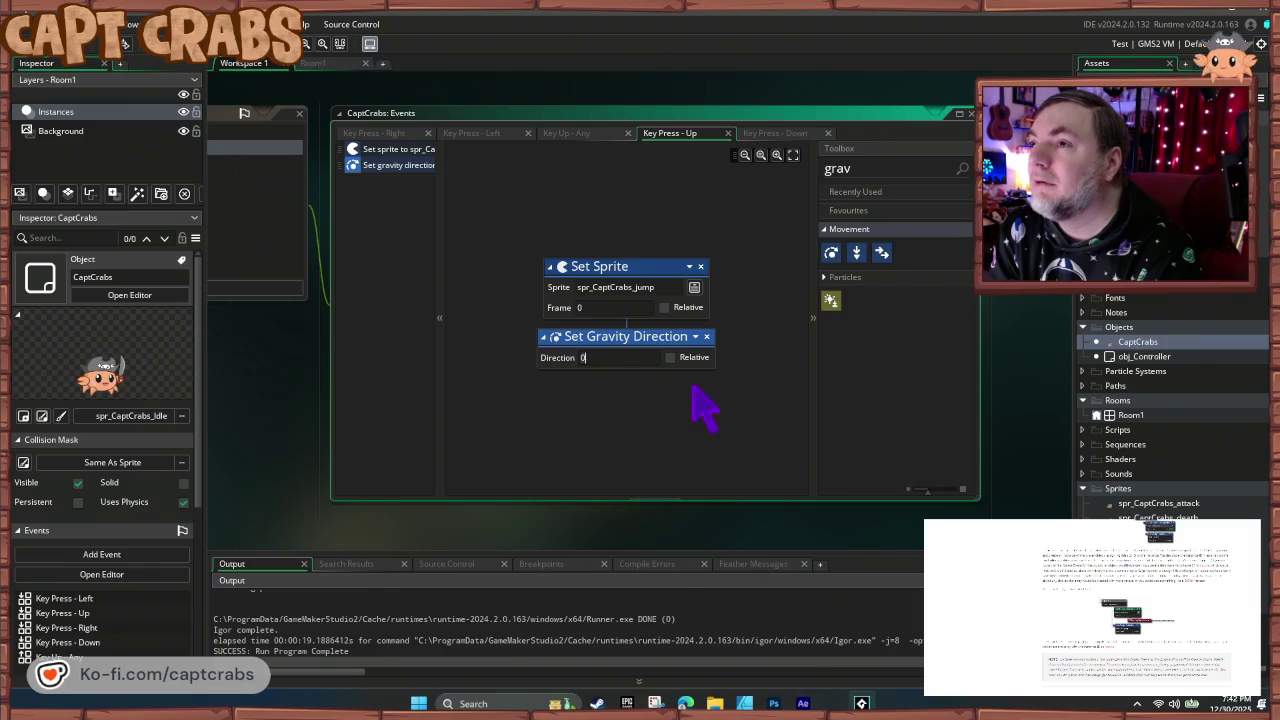
left_click(707, 337)
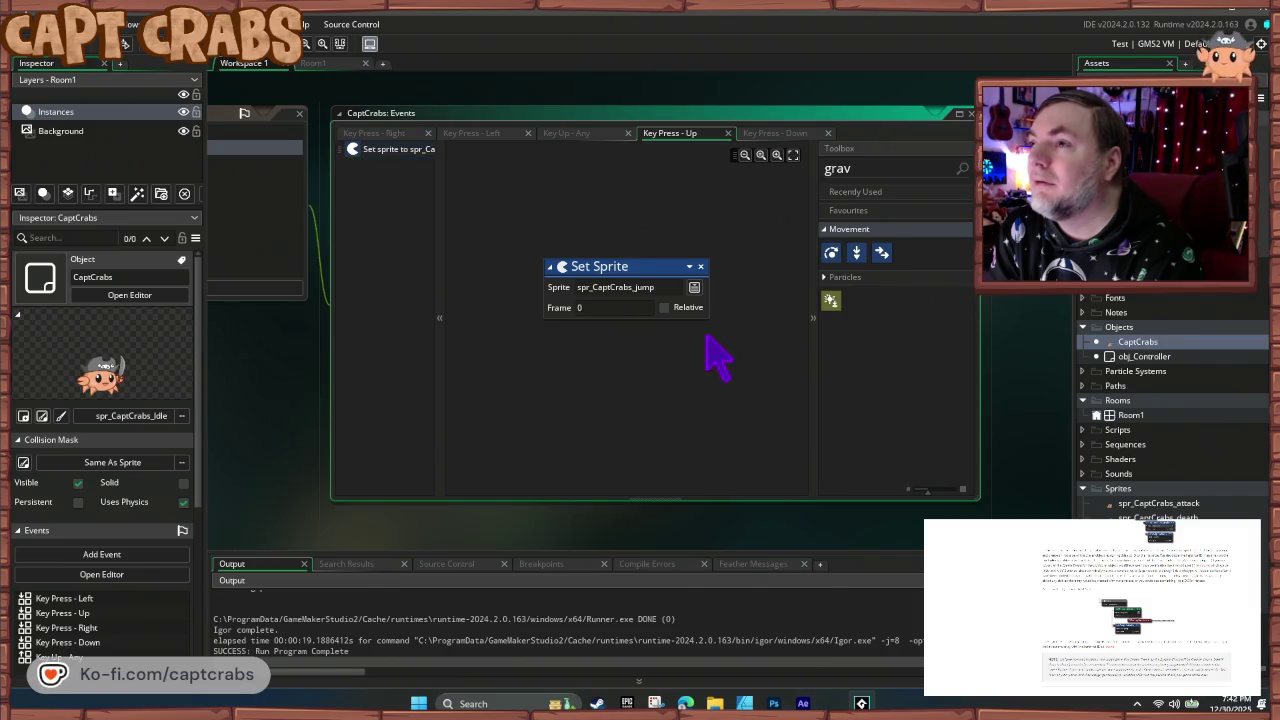
left_click(828, 230)
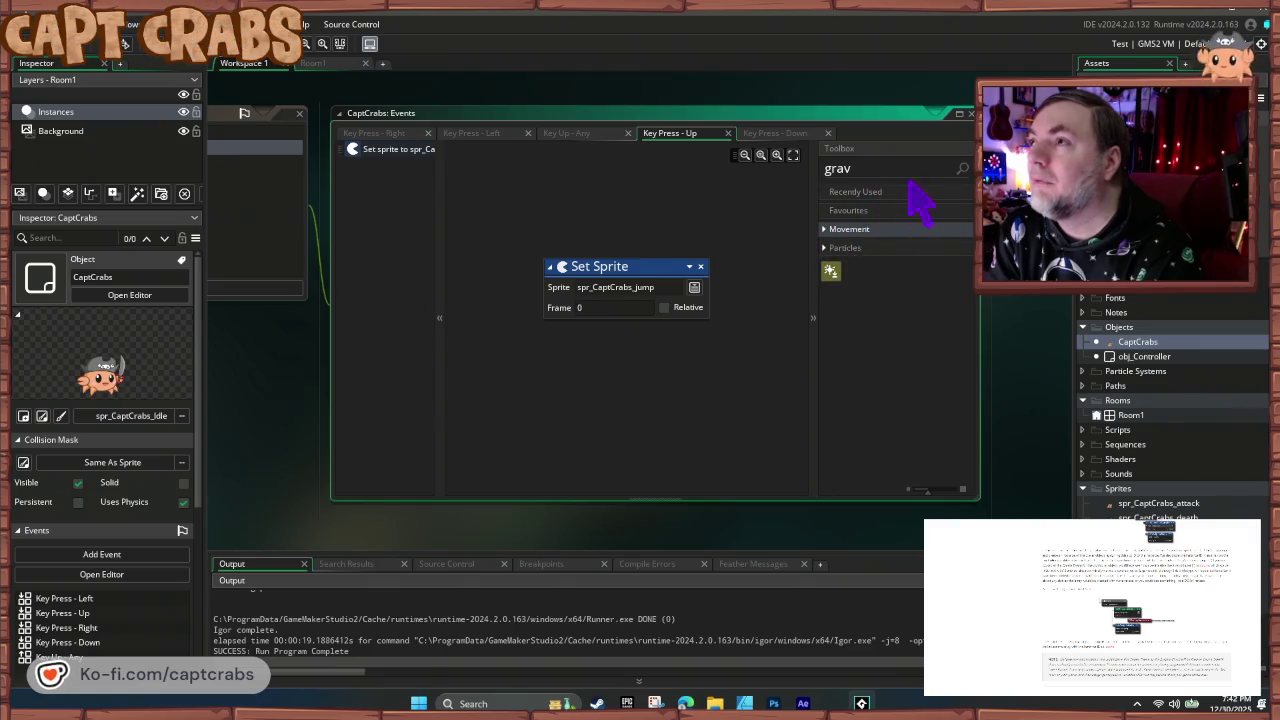
double_click(838, 168)
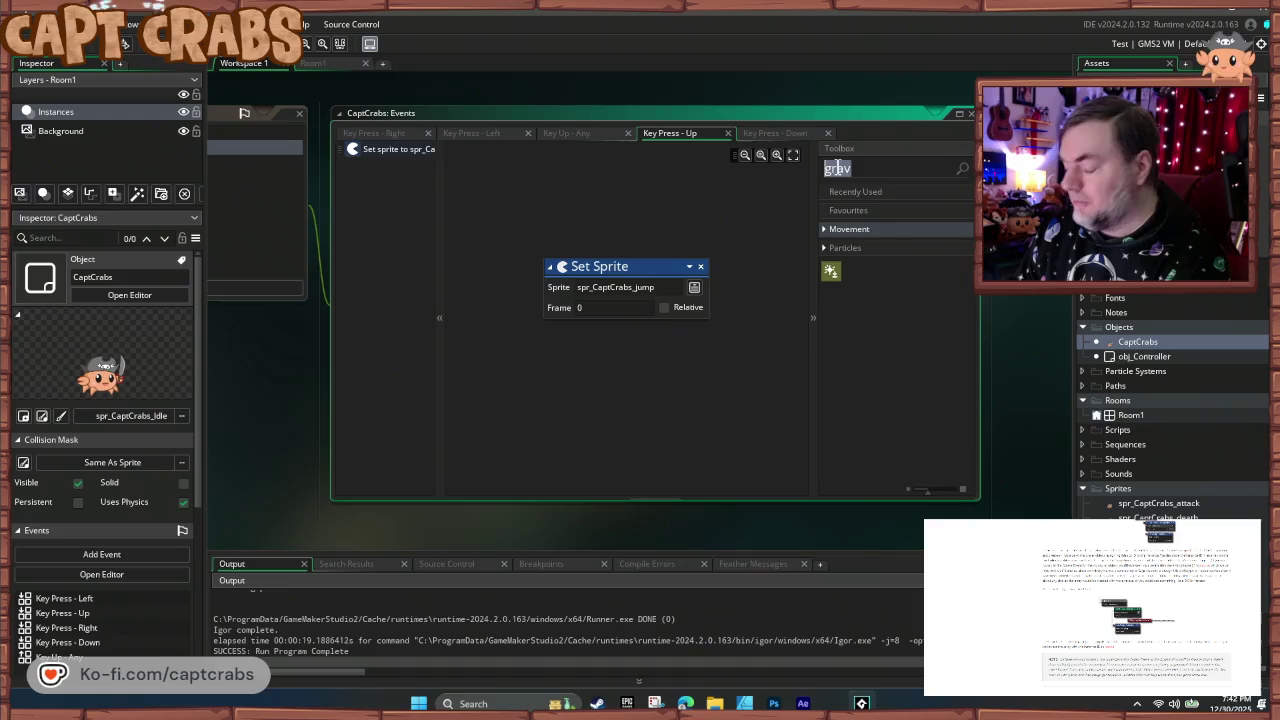
key("BackSpace")
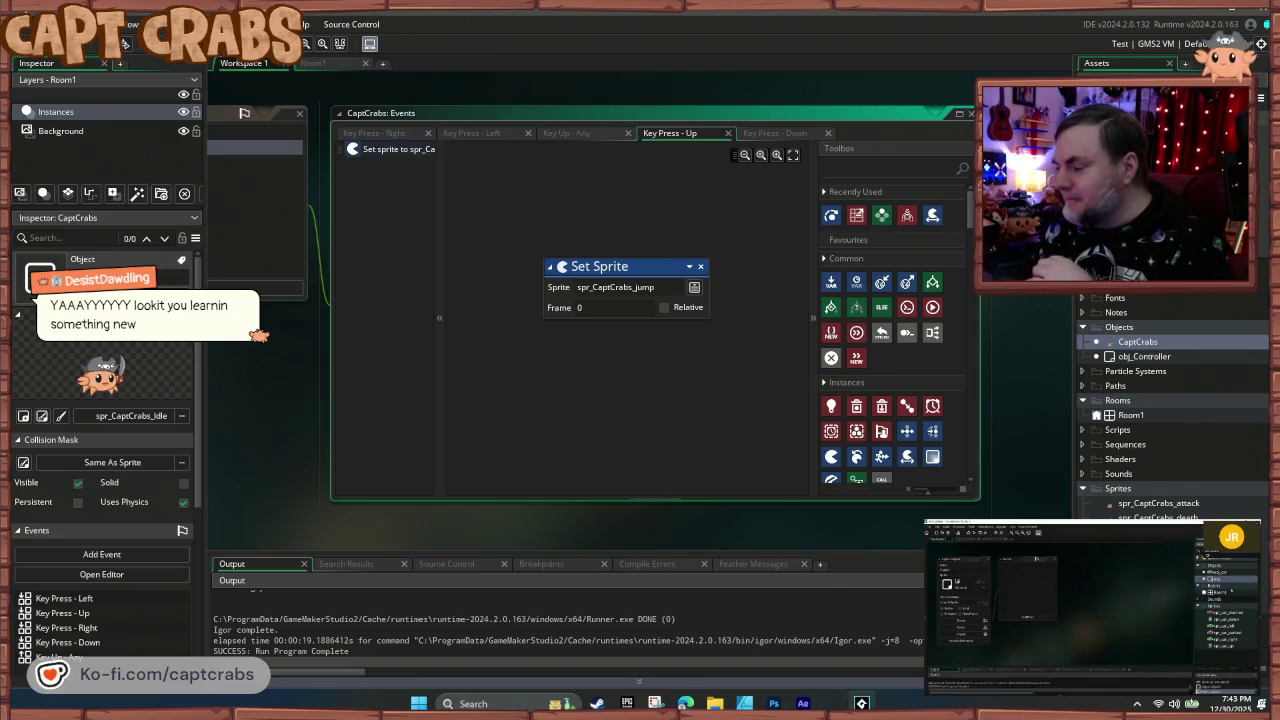
- Run the game with F5 to test the Key Press - Up event
left_click(885, 168)
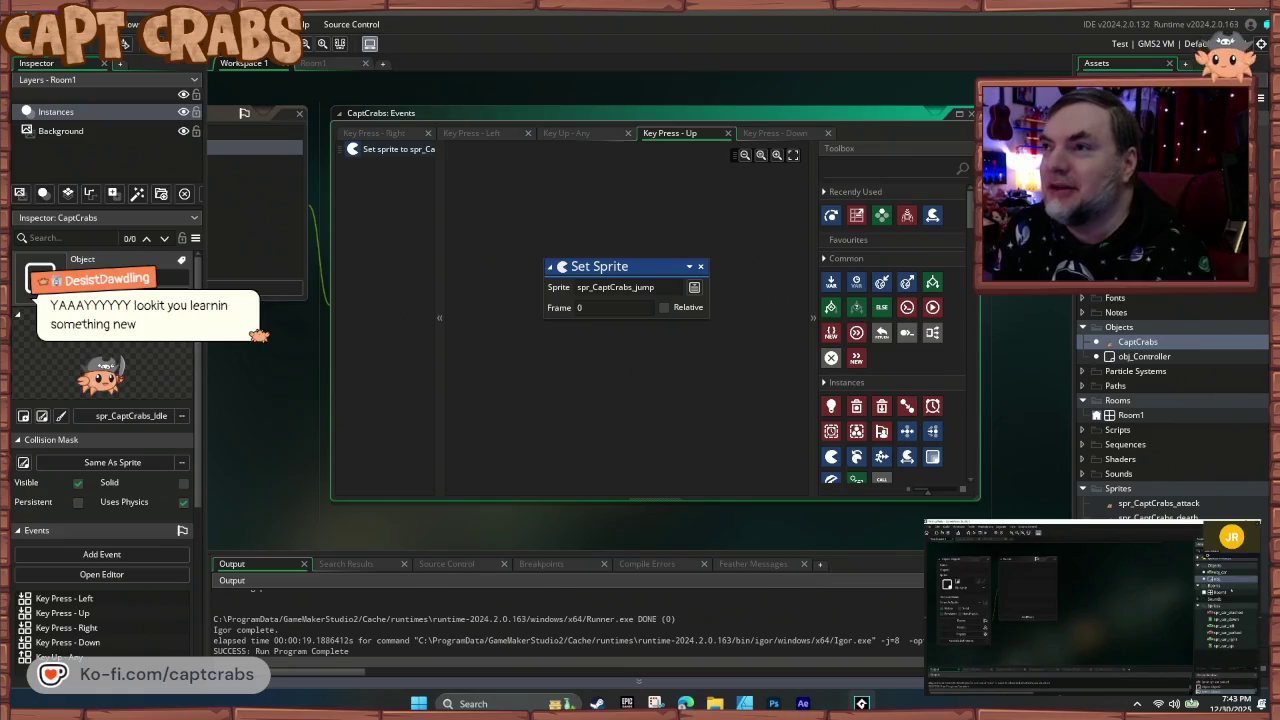
left_click(570, 381)
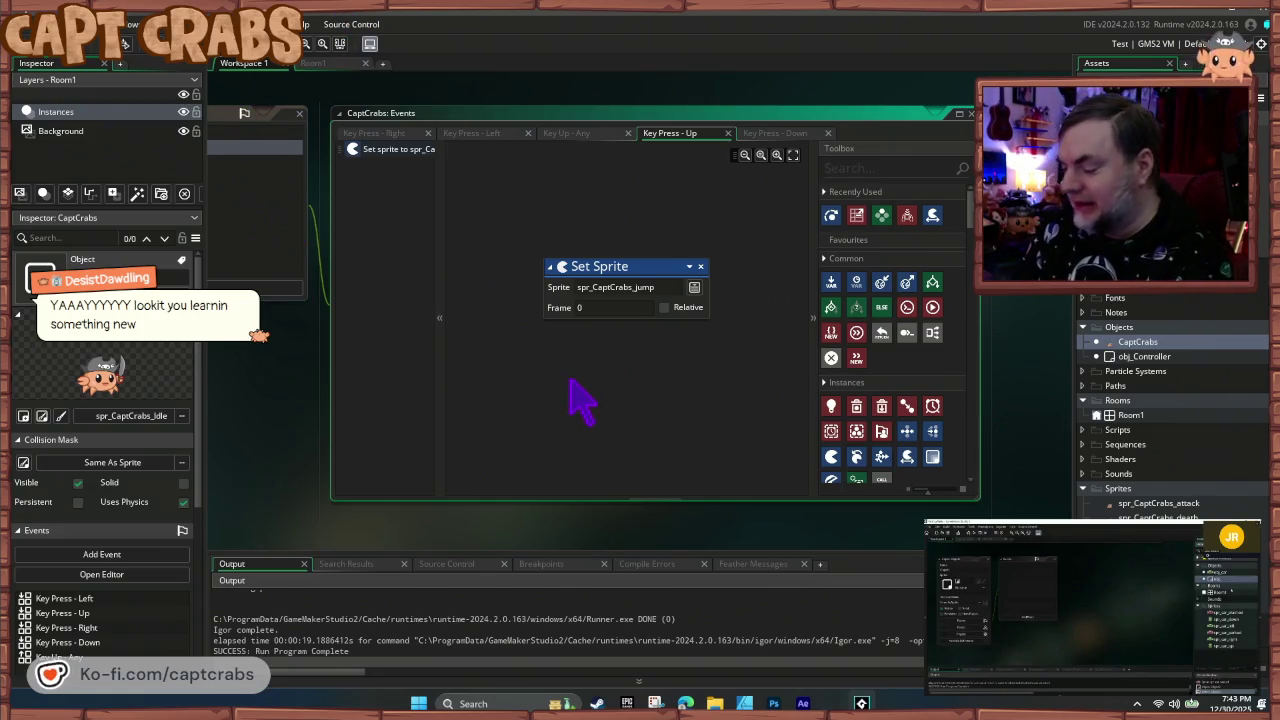
key("F5")
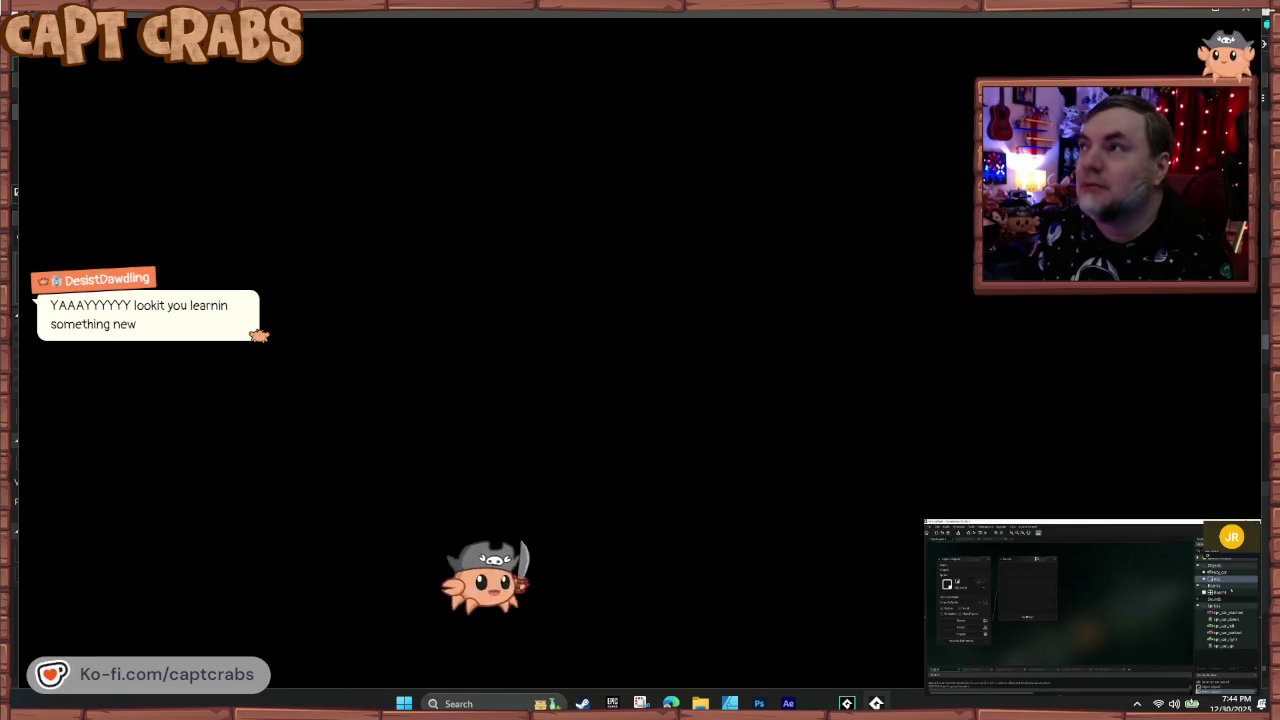
- Close the running crab game to return to the Key Press - Up event
left_click(1242, 12)
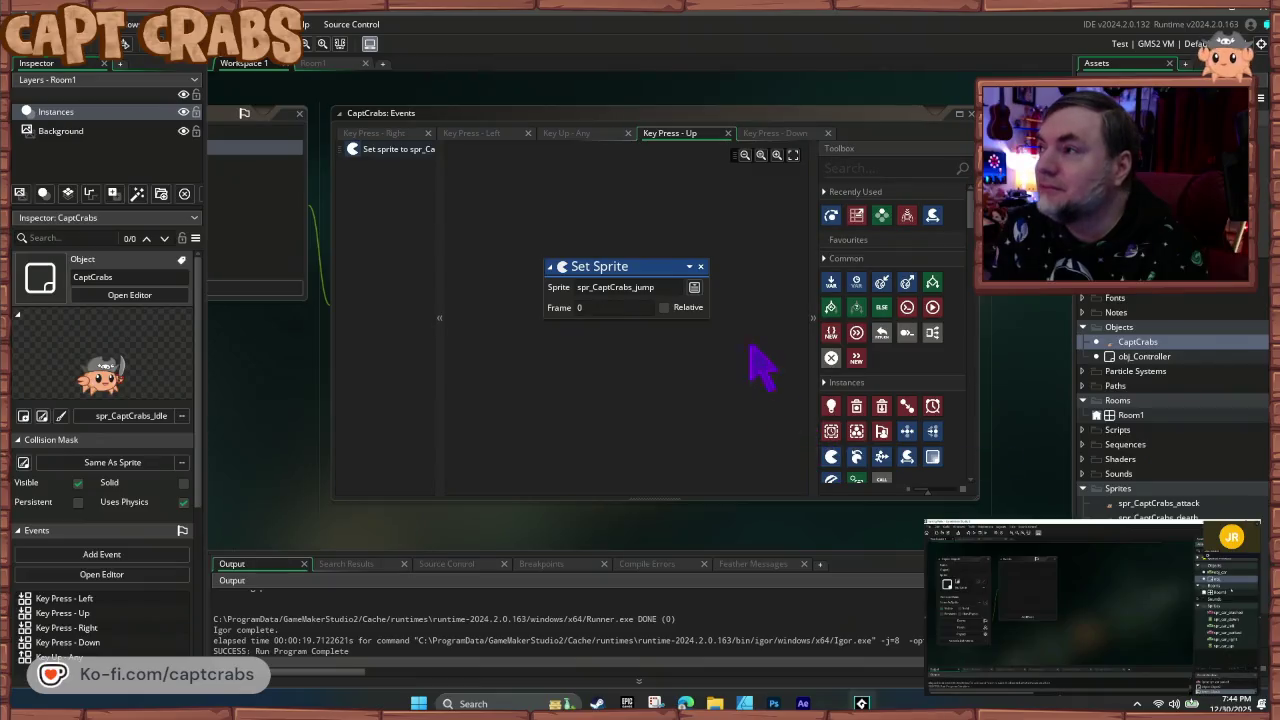
- Focus the CaptCrabs event editor and pan to show the object and its key events
left_click(670, 415)
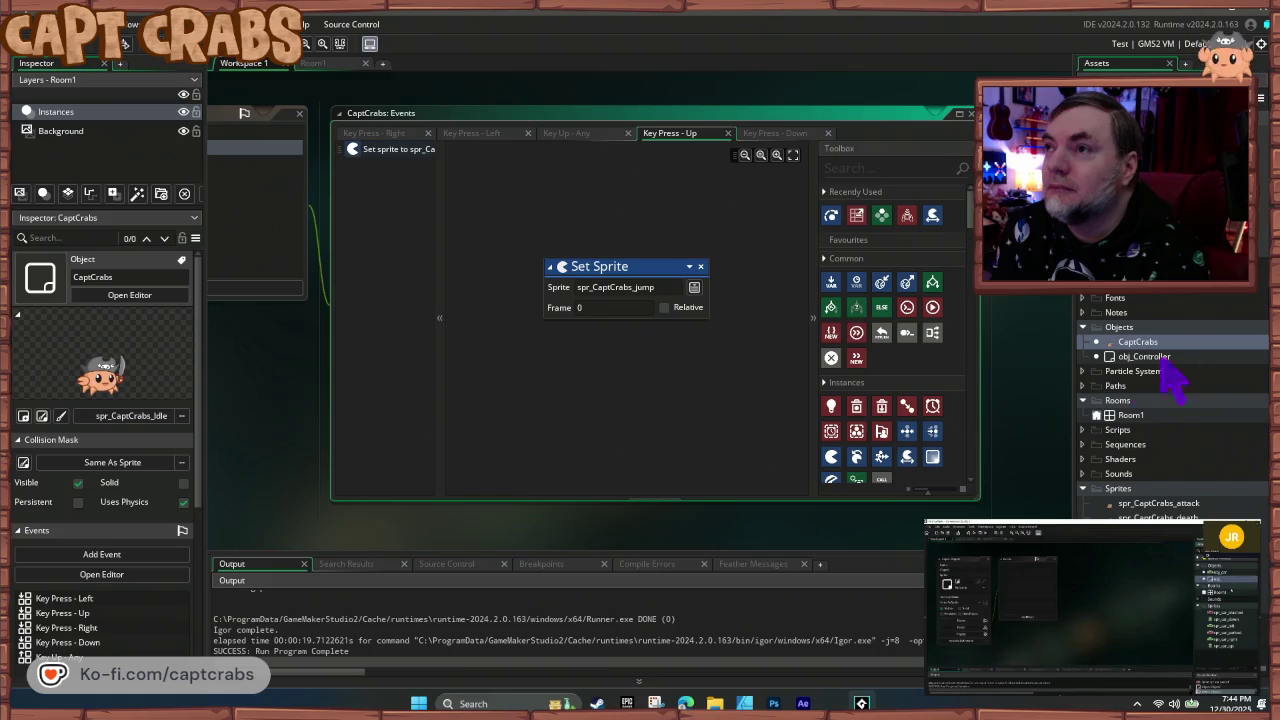
mouse_move(314, 451)
left_mouse_down()
mouse_move(711, 469)
mouse_move(606, 463)
left_mouse_up()
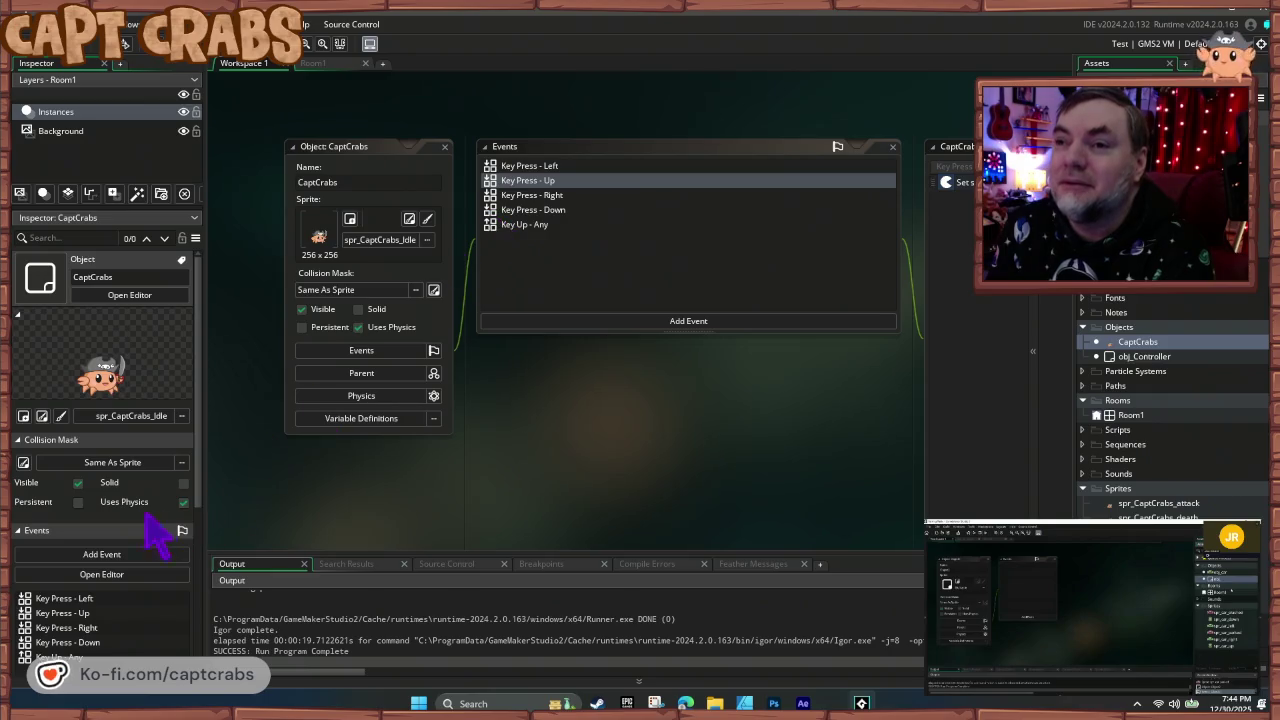
- Quit GameMaker Studio 2 and launch Action Game Maker from its desktop shortcut
scroll(170, 540, "down", 3)
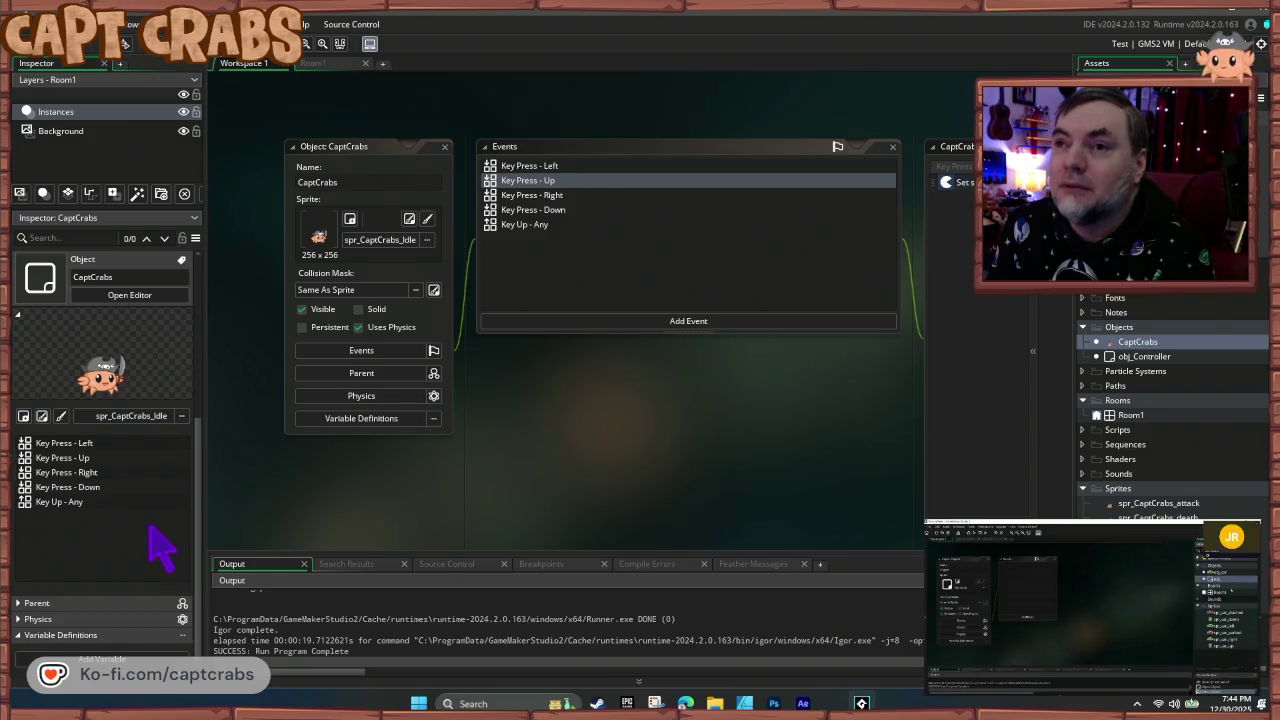
scroll(150, 530, "up", 3)
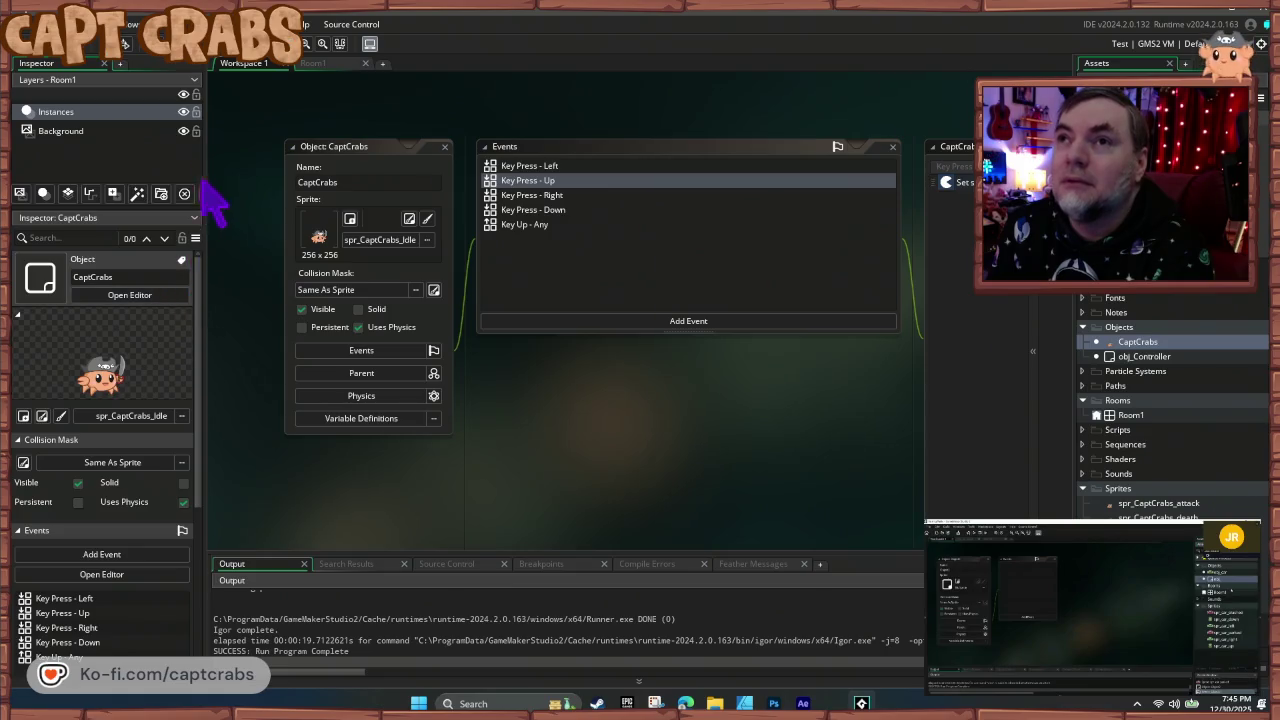
mouse_move(543, 343)
left_mouse_down()
mouse_move(528, 428)
mouse_move(488, 392)
left_mouse_up()
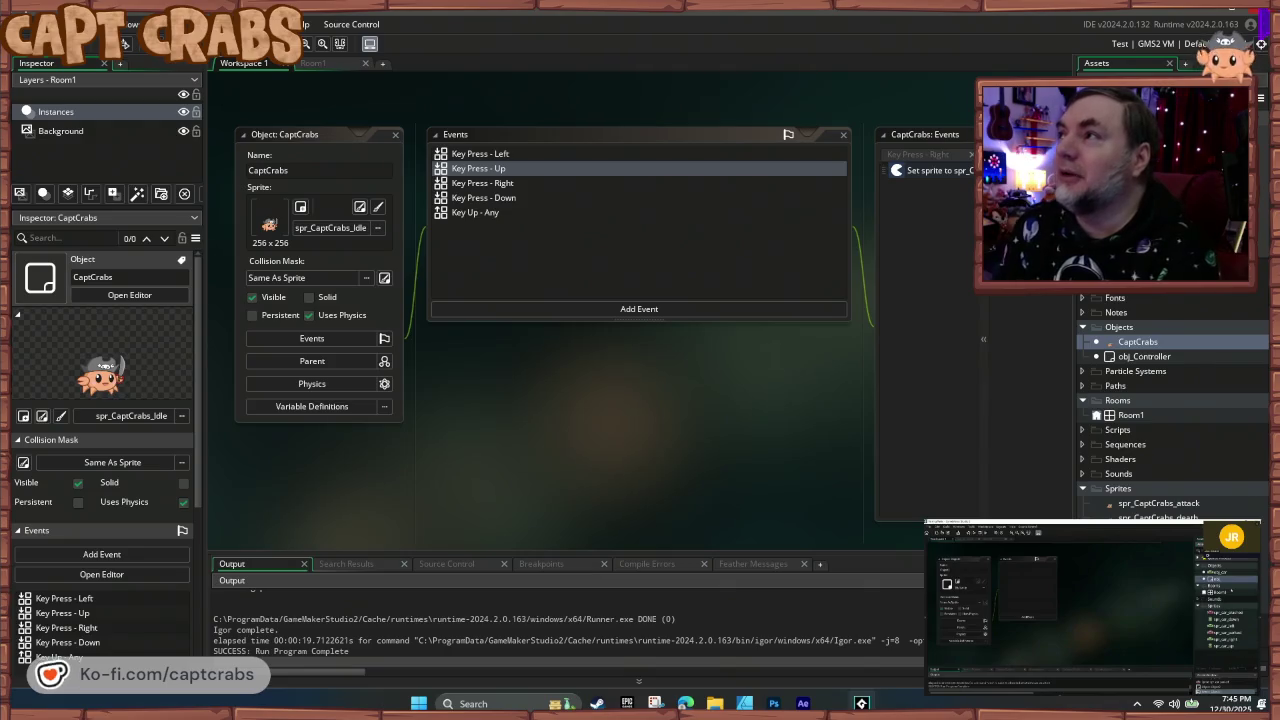
key("alt+F4")
double_click(886, 45)
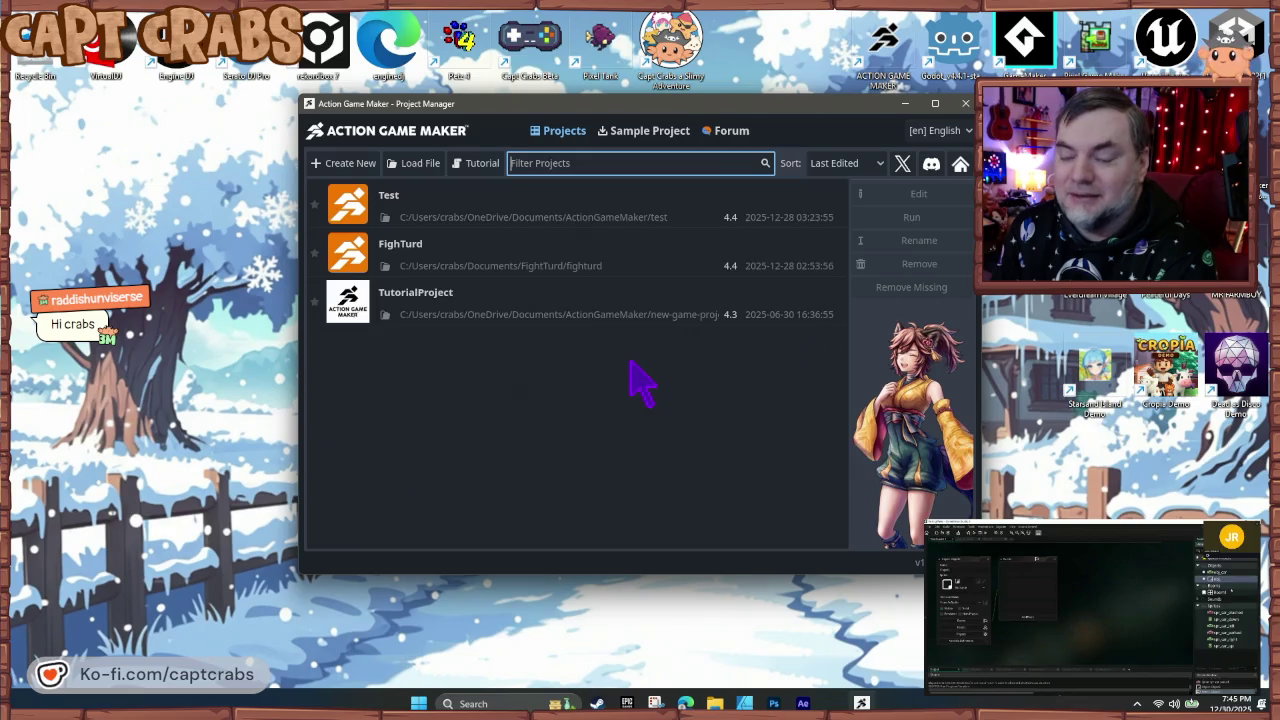
- Open the Test project, frame the grass platforms, and run the level with F5
double_click(548, 225)
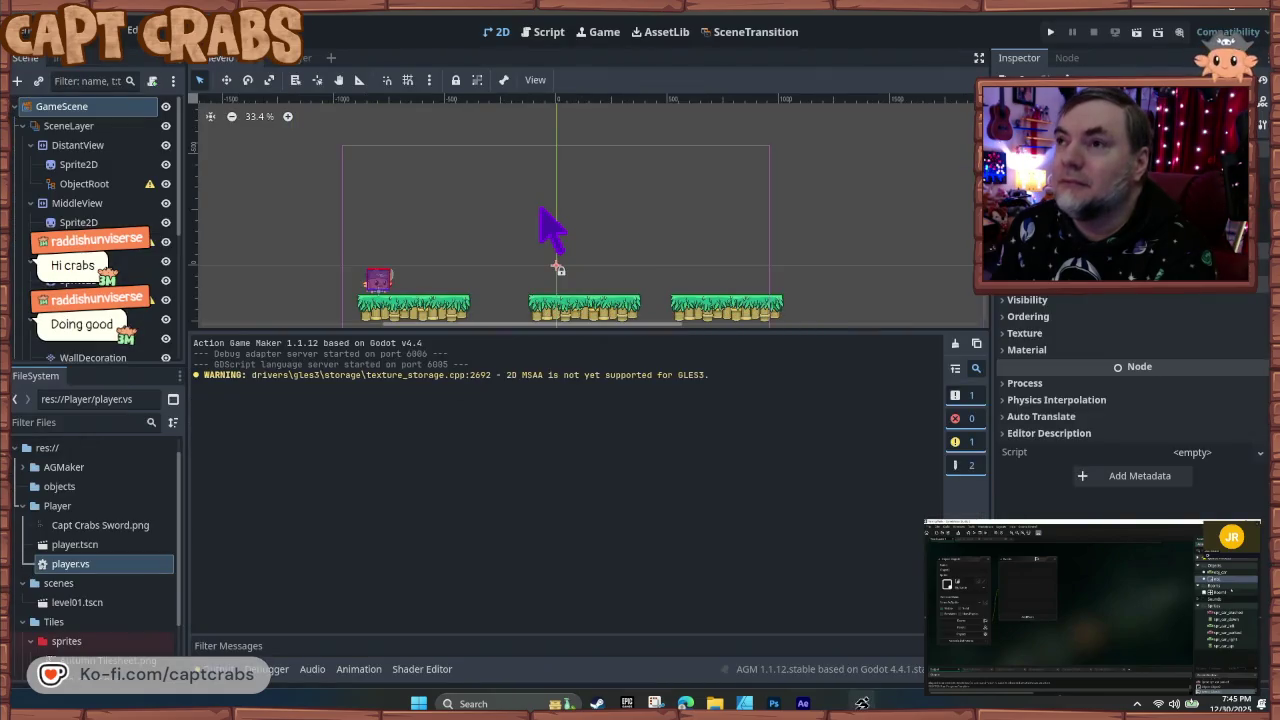
mouse_move(301, 288)
left_mouse_down()
mouse_move(323, 289)
mouse_move(343, 254)
mouse_move(331, 253)
left_mouse_up()
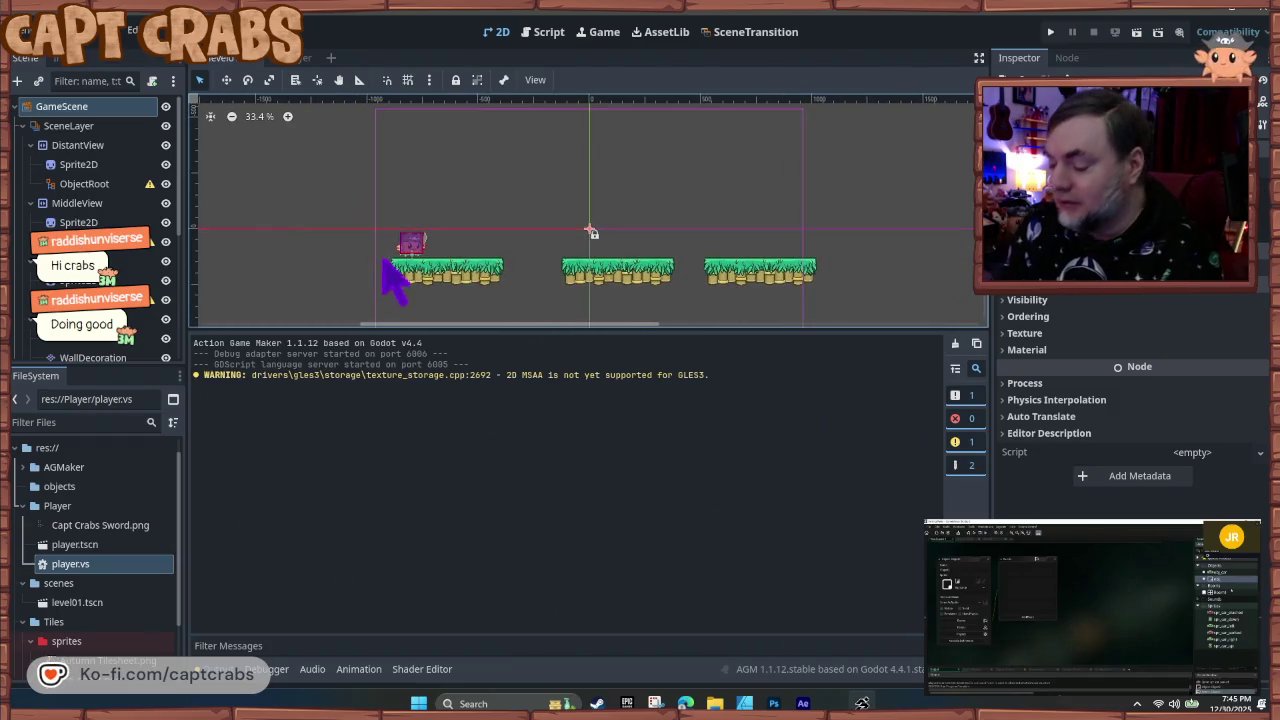
key("F5")
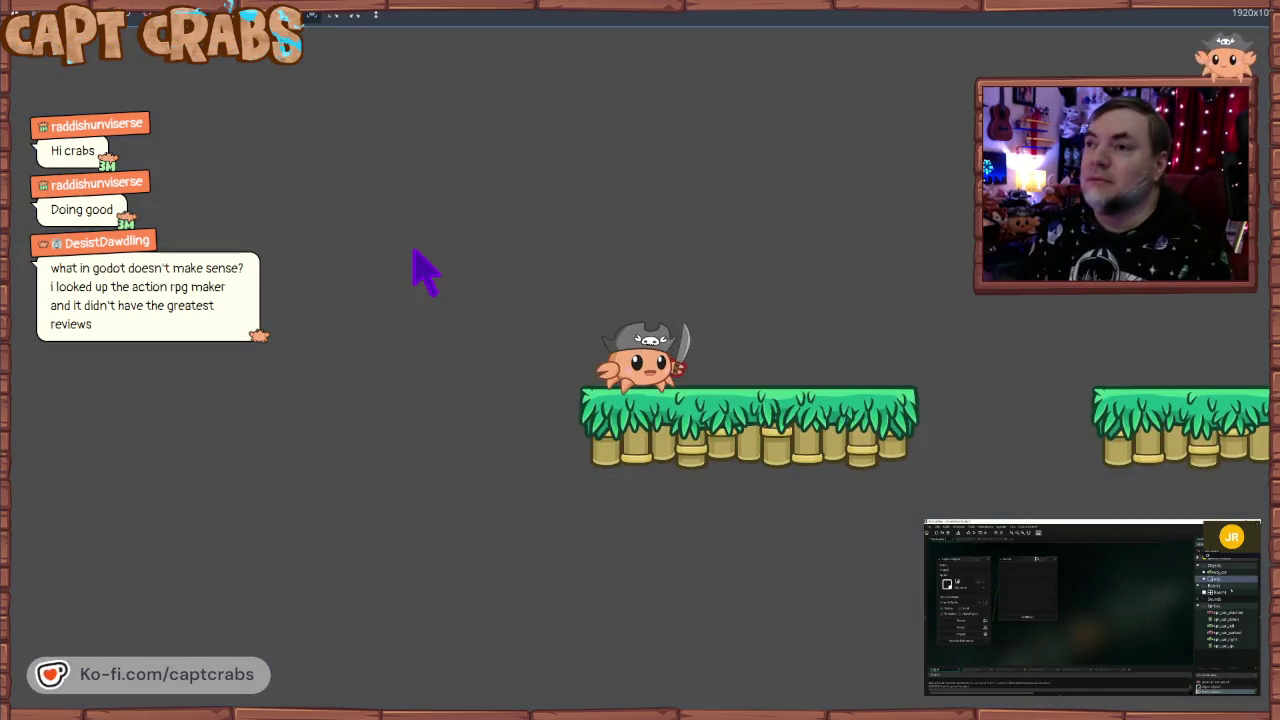
- Run and jump the crab right and left across the grass platforms
key("Right")
key("space")
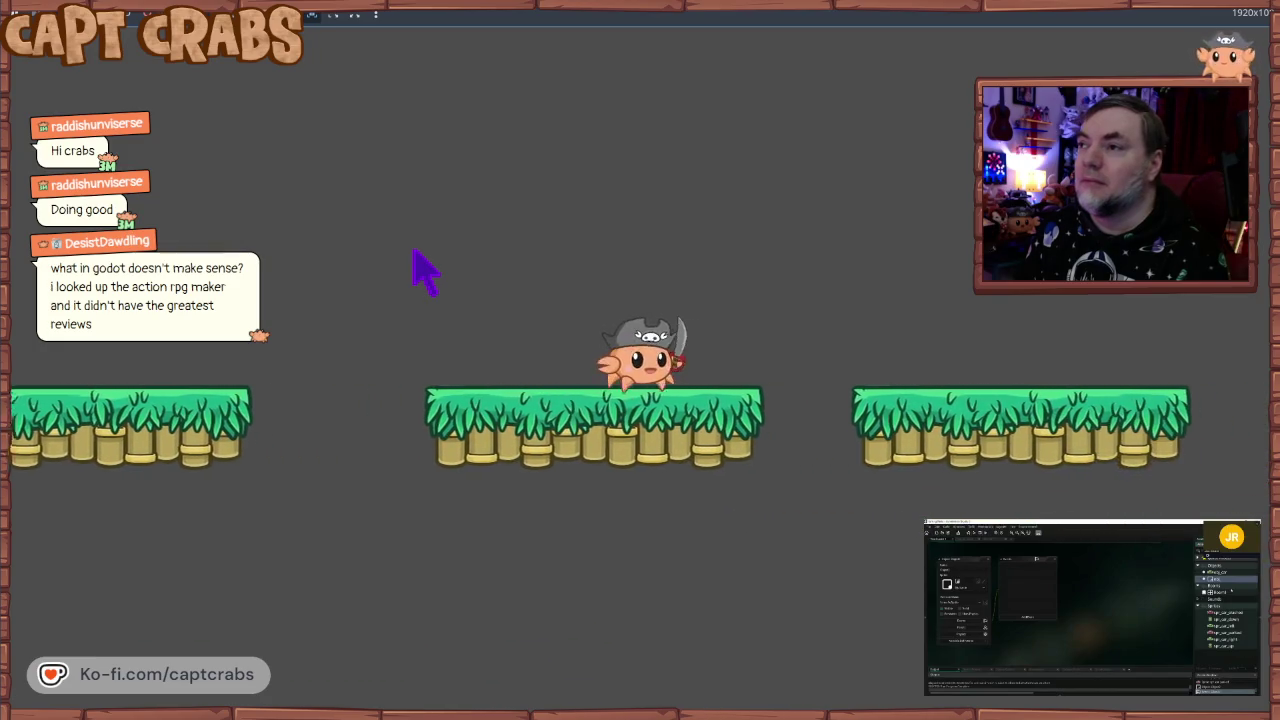
key("space")
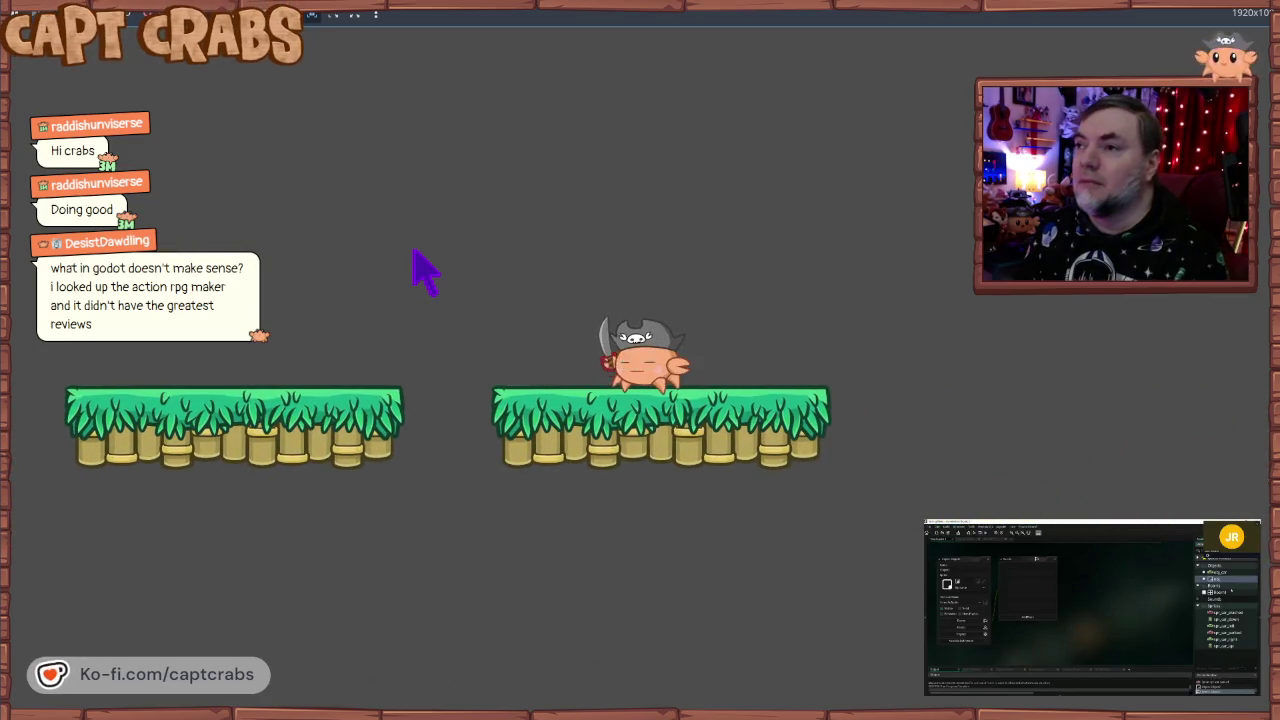
key("Left")
key("space")
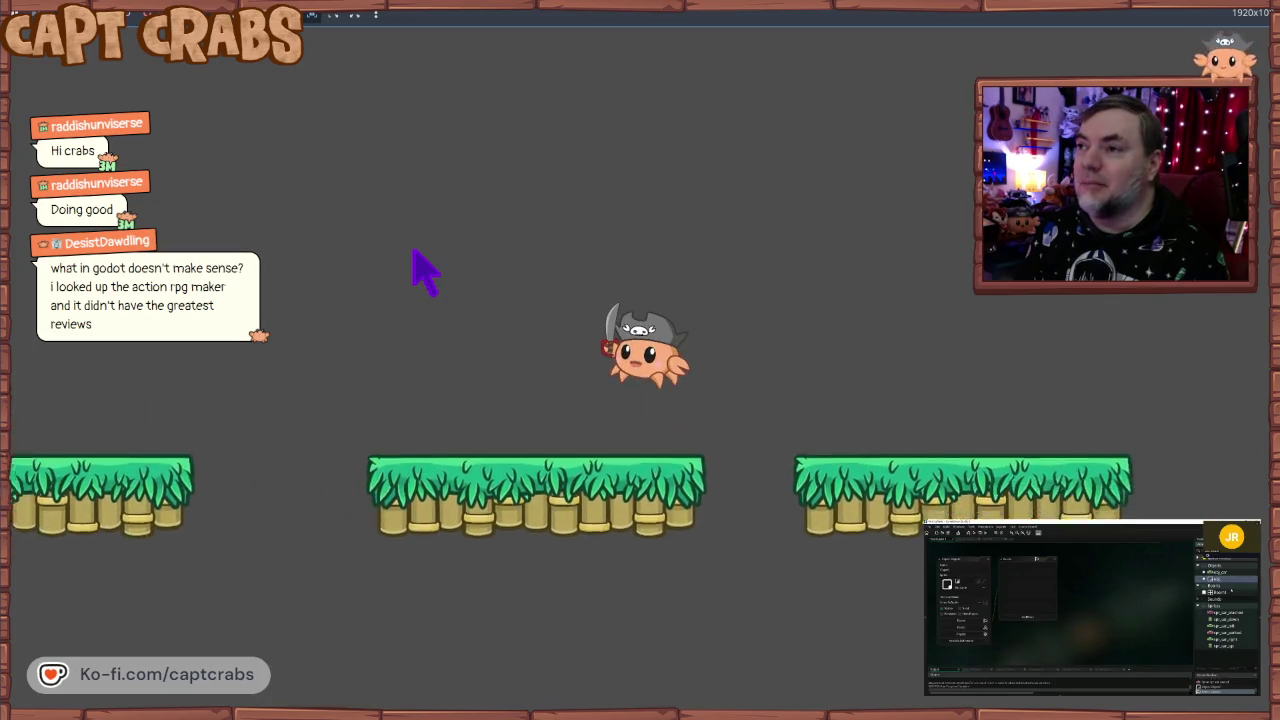
key("Right")
key("Right")
key("space")
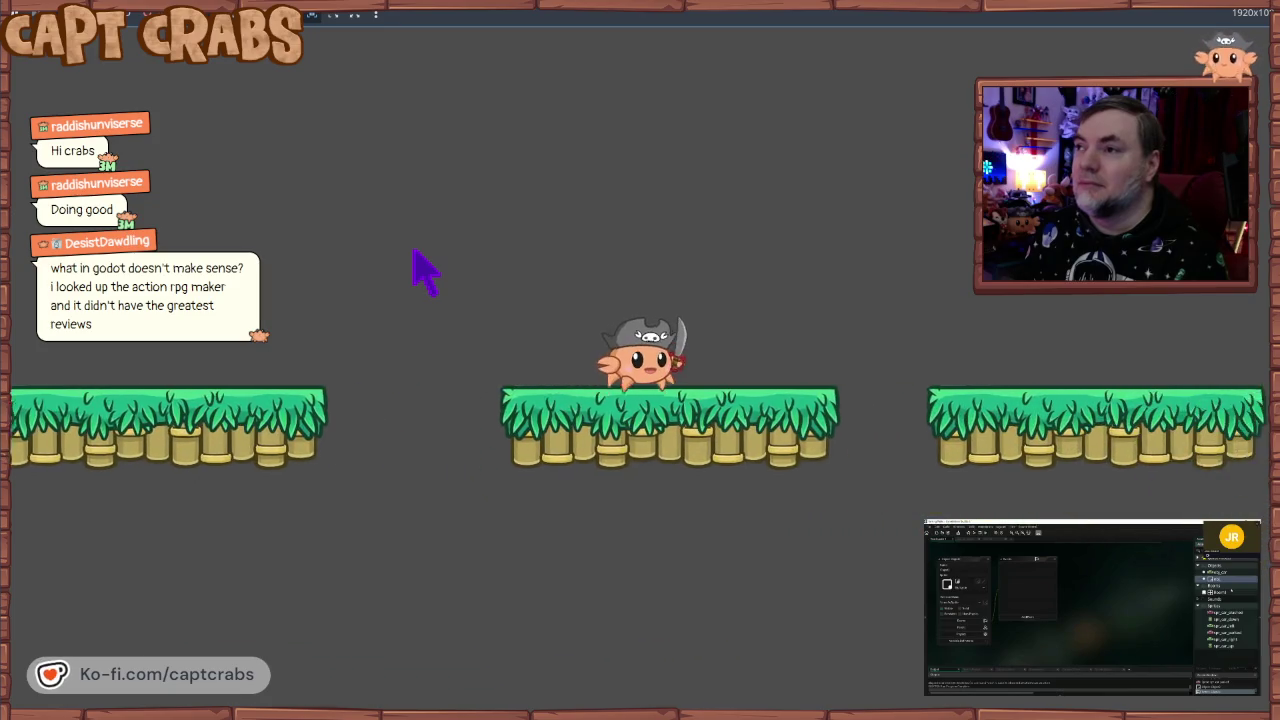
key("space")
key("Left")
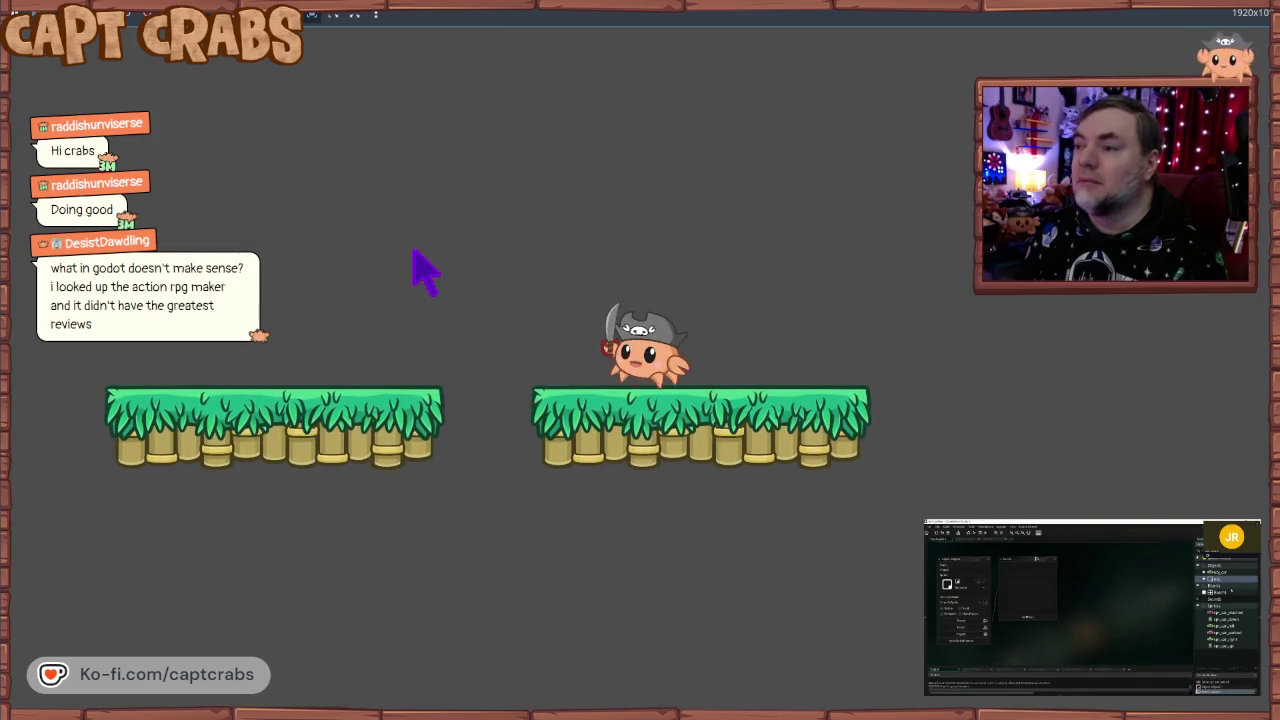
- Open and dismiss the game display options, then close the game window
left_click(337, 18)
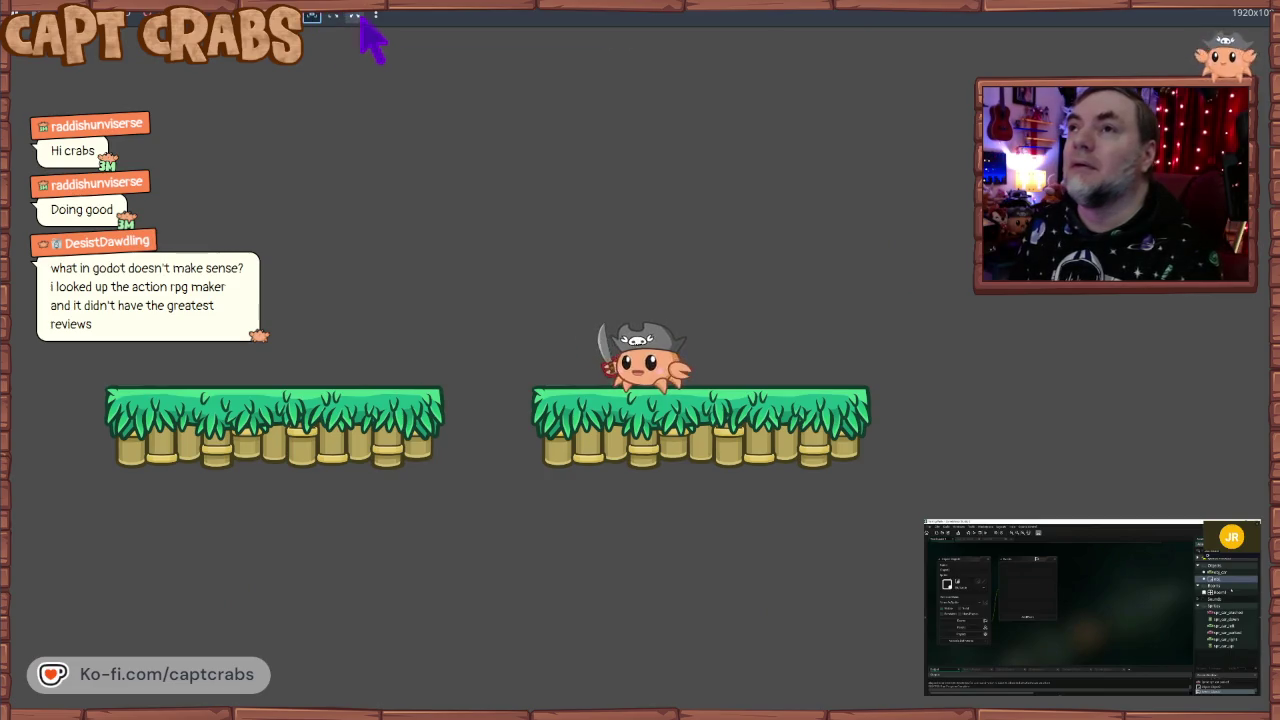
left_click(378, 16)
left_click(377, 15)
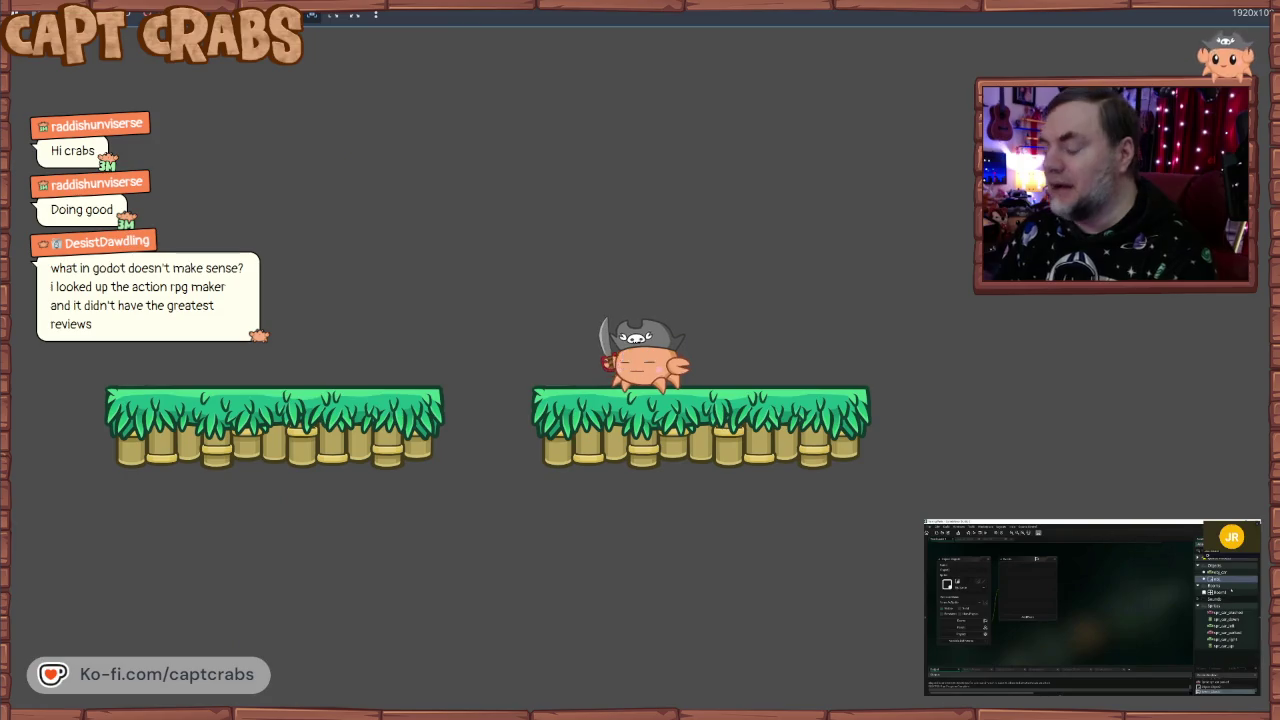
key("alt+F4")
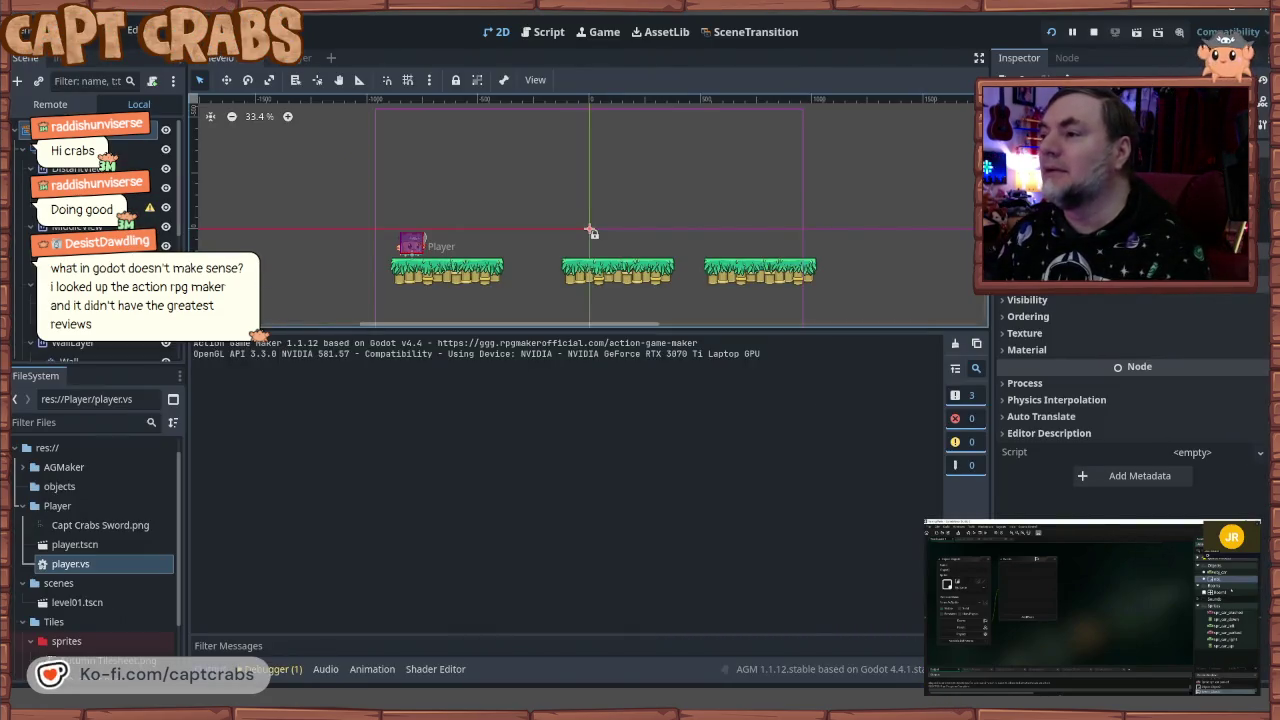
- Return to the editor with the game stopped and open Project Settings
key("super")
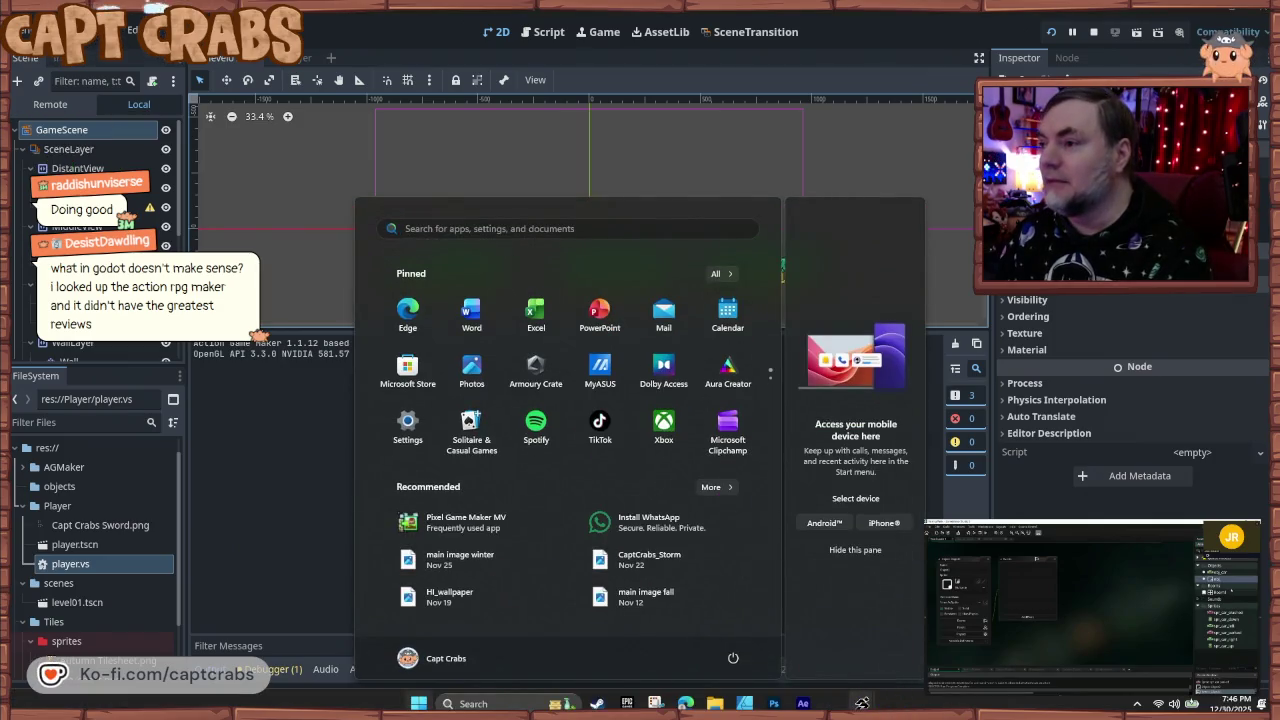
mouse_move(861, 703)
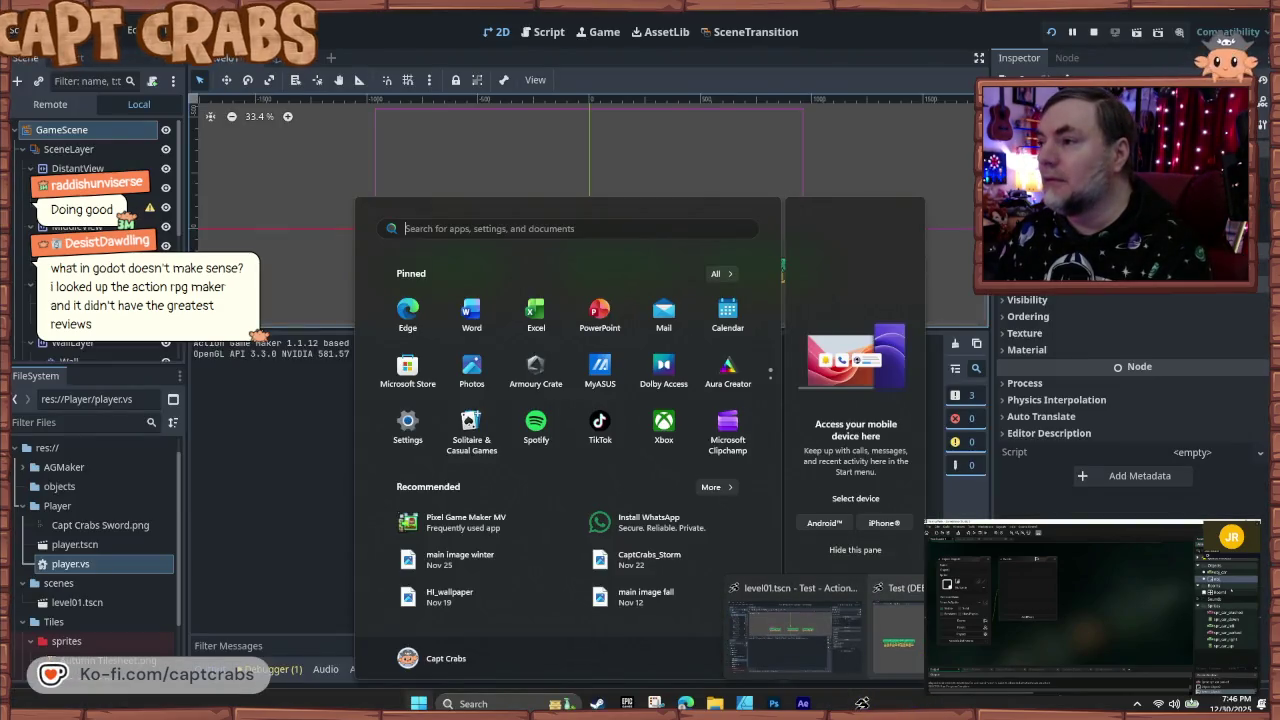
left_click(861, 703)
left_click(118, 30)
mouse_move(62, 30)
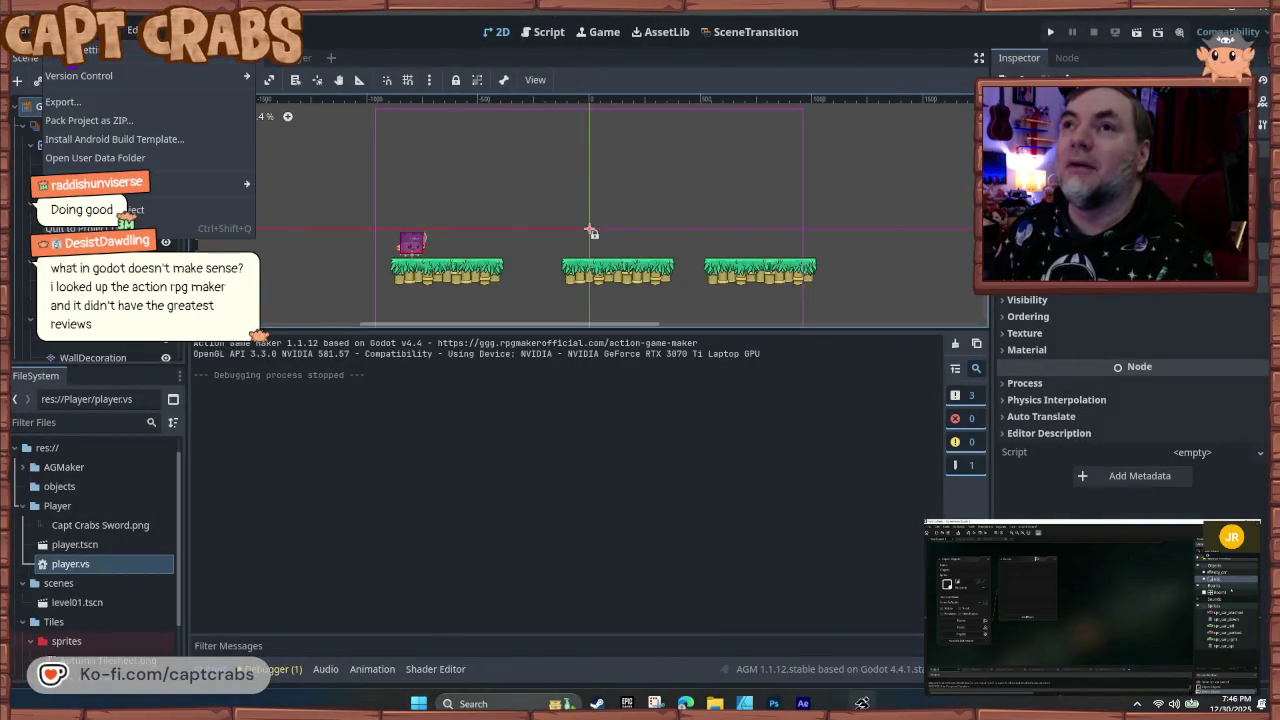
left_click(85, 48)
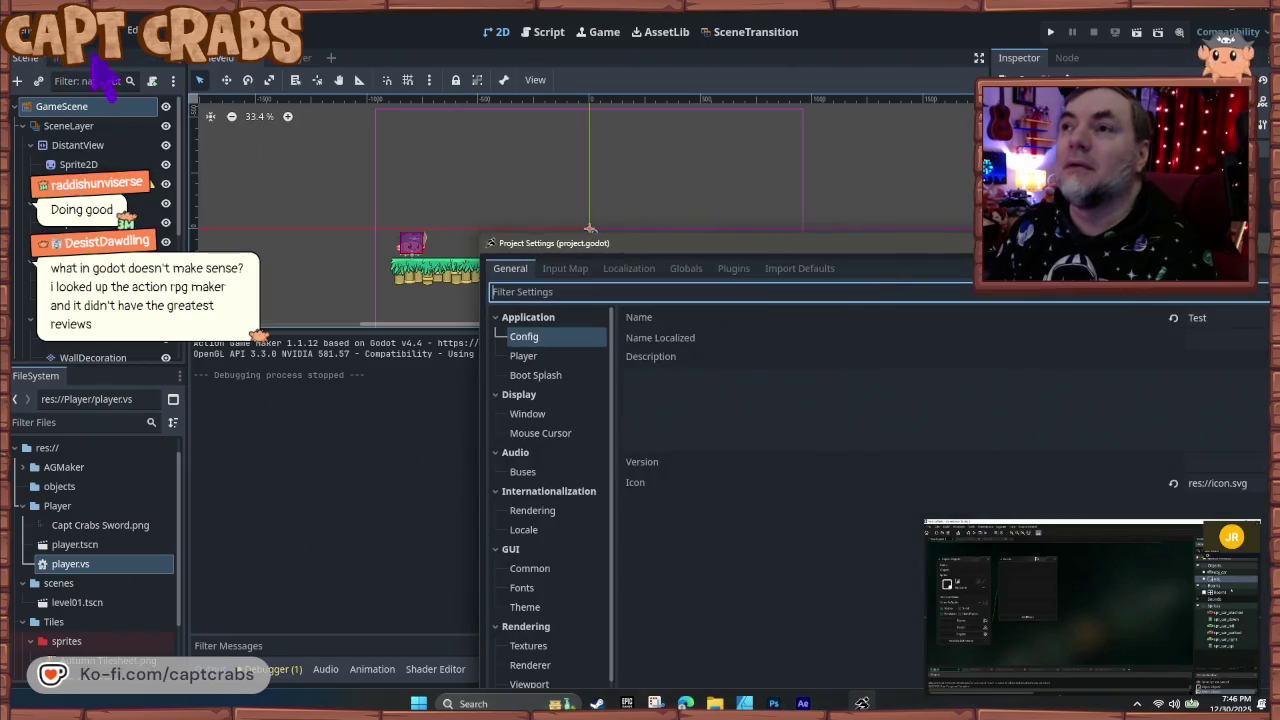
- Show Display > Window settings, keeping stretch mode disabled and the window centred on the primary screen
mouse_move(690, 246)
left_mouse_down()
mouse_move(434, 80)
mouse_move(57, 10)
mouse_move(165, 78)
mouse_move(188, 130)
mouse_move(484, 318)
mouse_move(560, 396)
left_mouse_up()
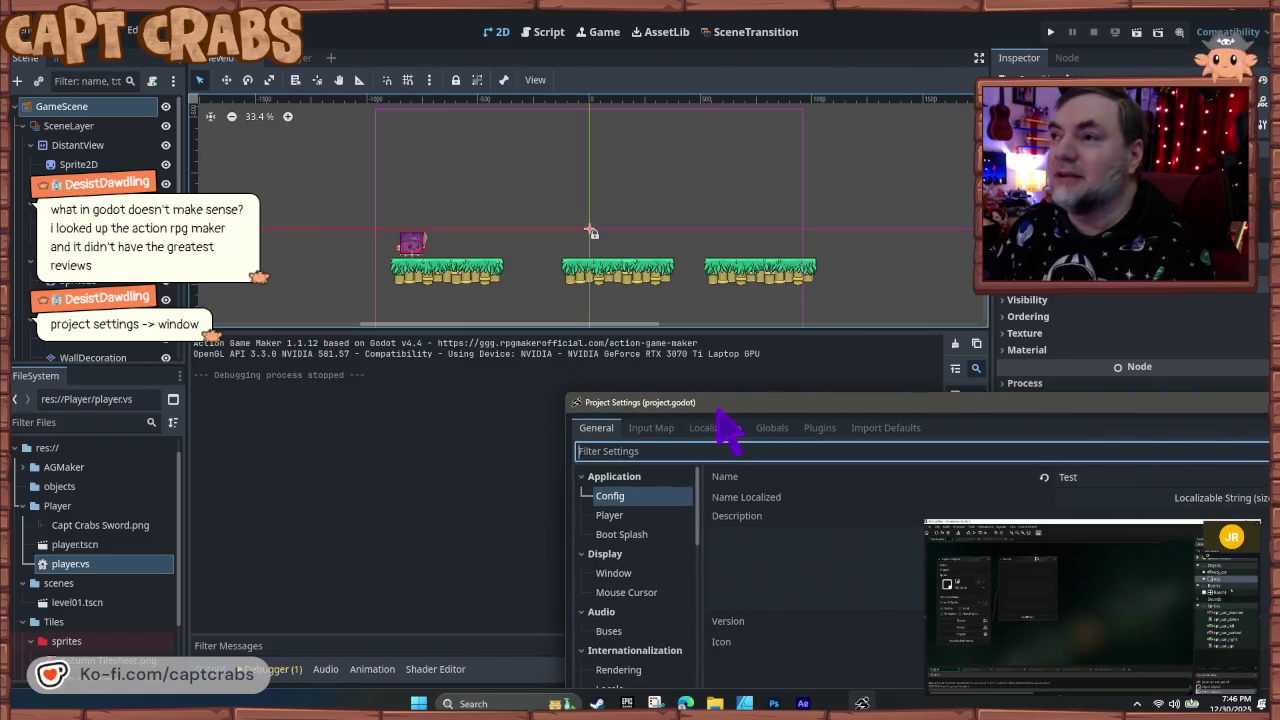
left_click_drag(717, 407, 271, 120)
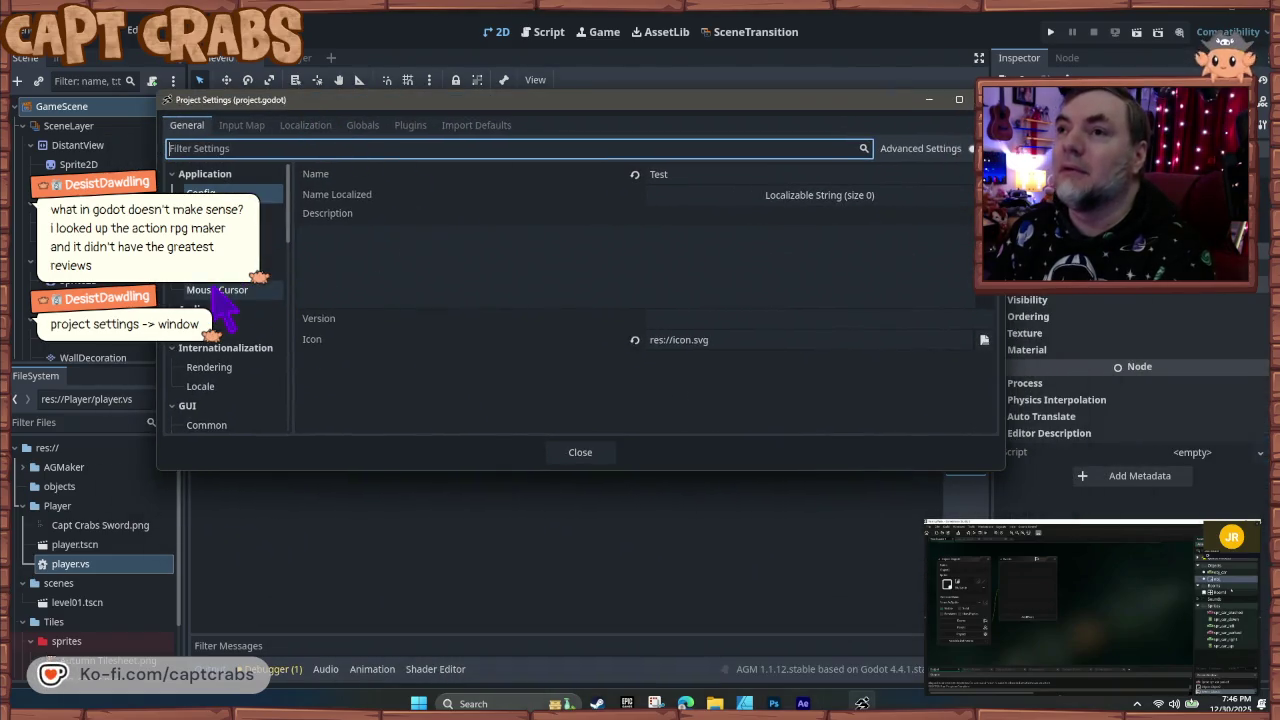
left_click(205, 270)
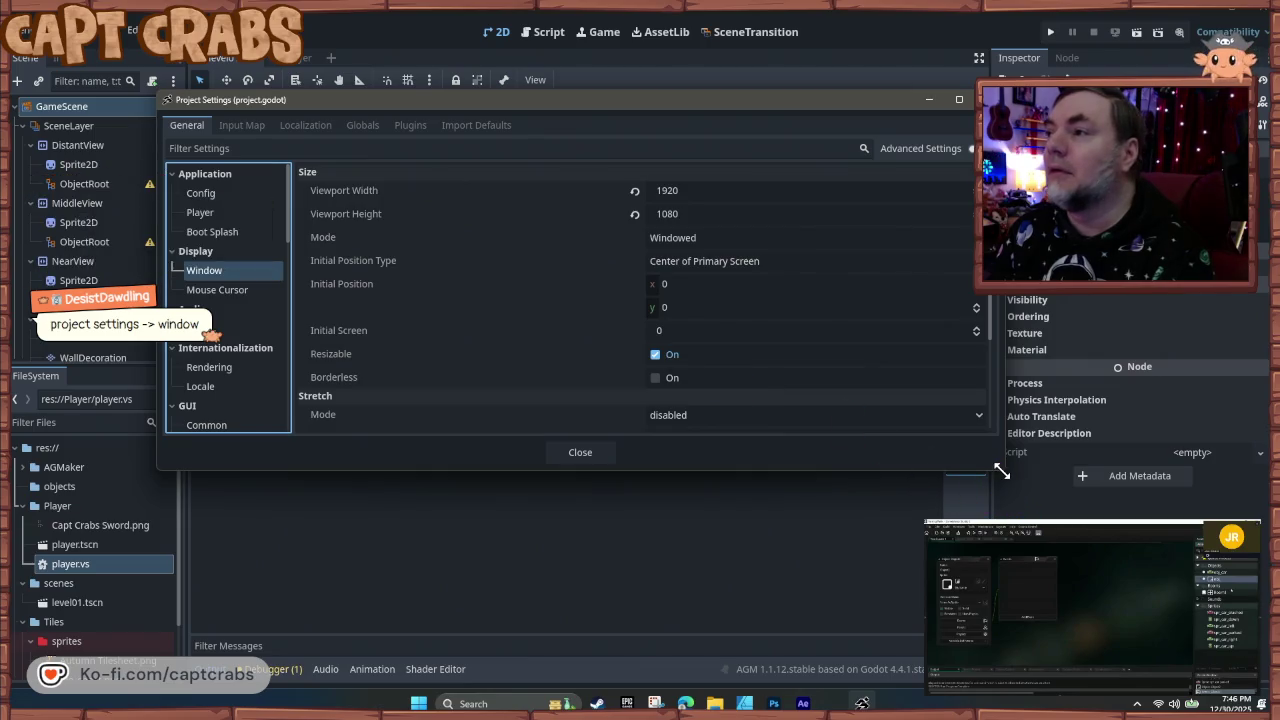
mouse_move(1005, 477)
left_mouse_down()
mouse_move(1151, 629)
mouse_move(1237, 660)
left_mouse_up()
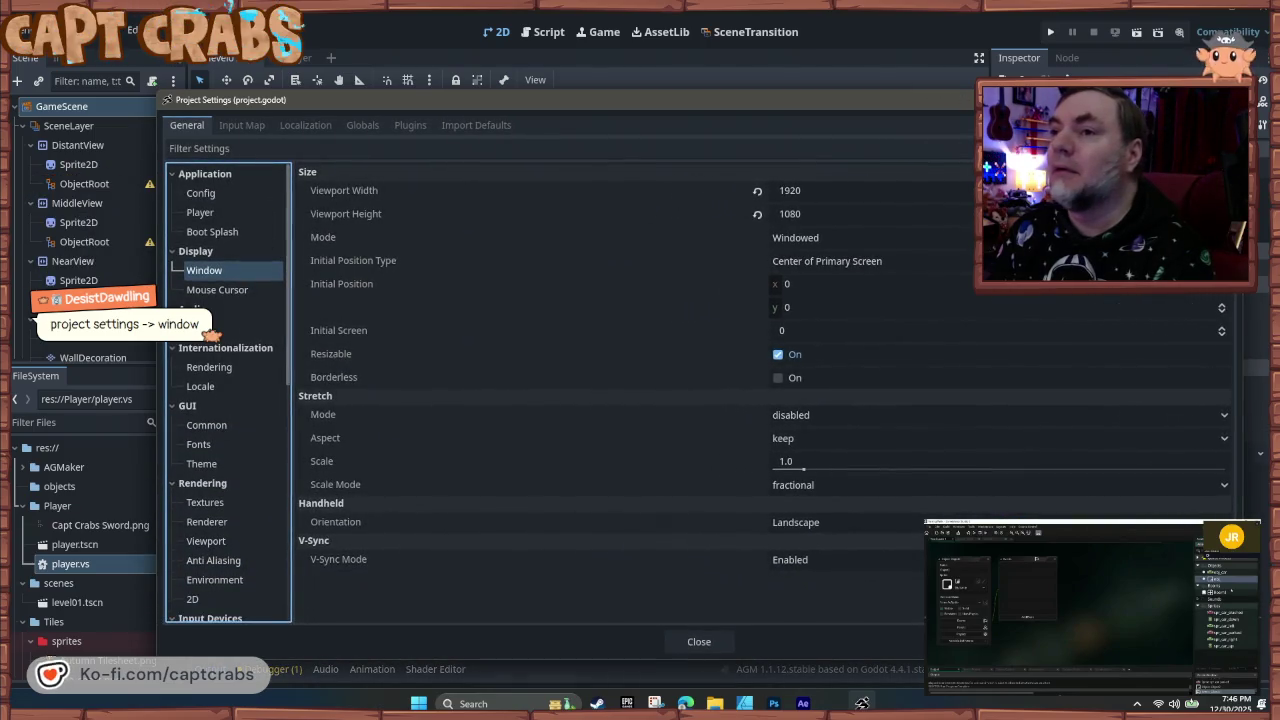
left_click(843, 417)
left_click(848, 433)
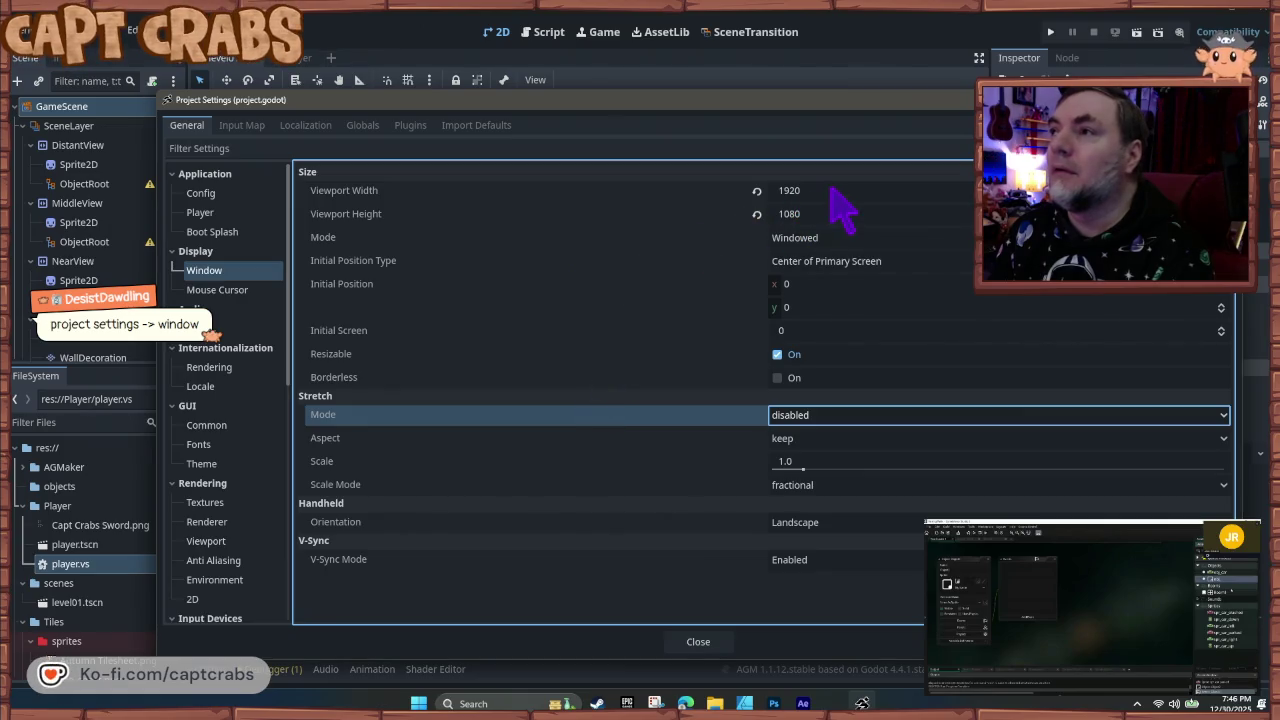
left_click(880, 262)
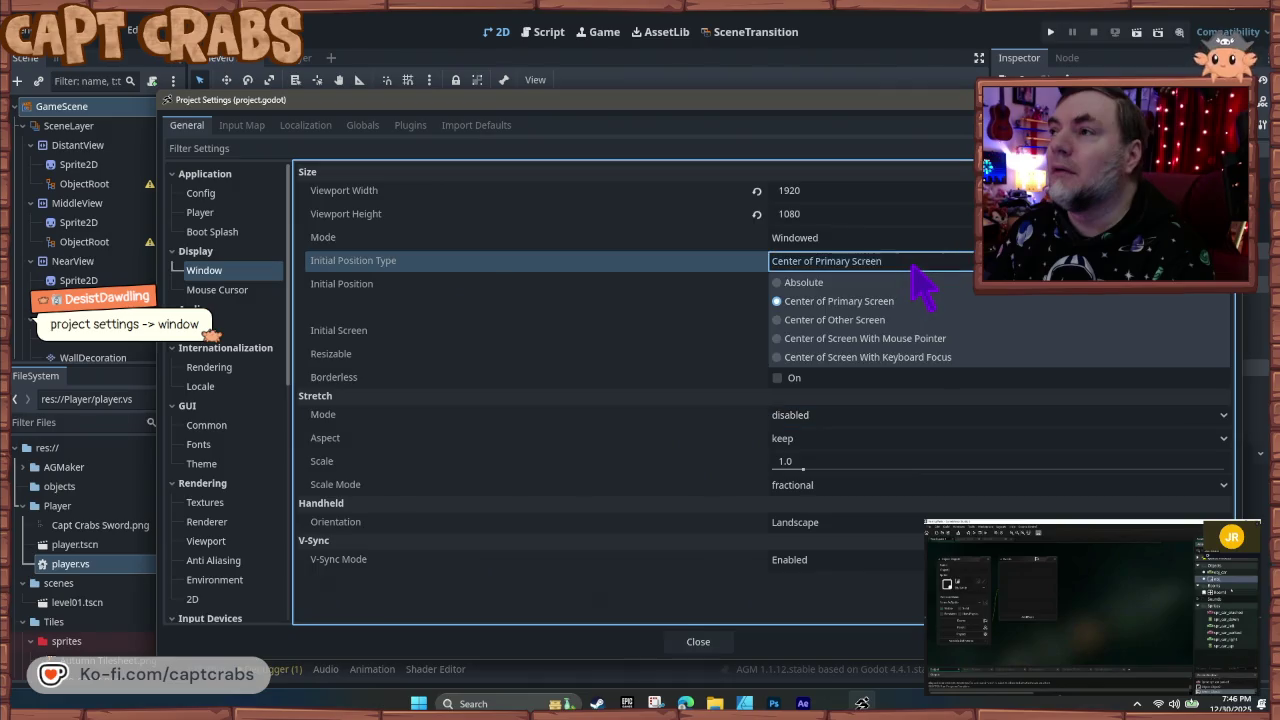
left_click(912, 266)
- Set Viewport Width to 1280 and Viewport Height to 720, then close Project Settings
mouse_move(824, 190)
left_mouse_down()
mouse_move(752, 188)
mouse_move(784, 184)
left_mouse_up()
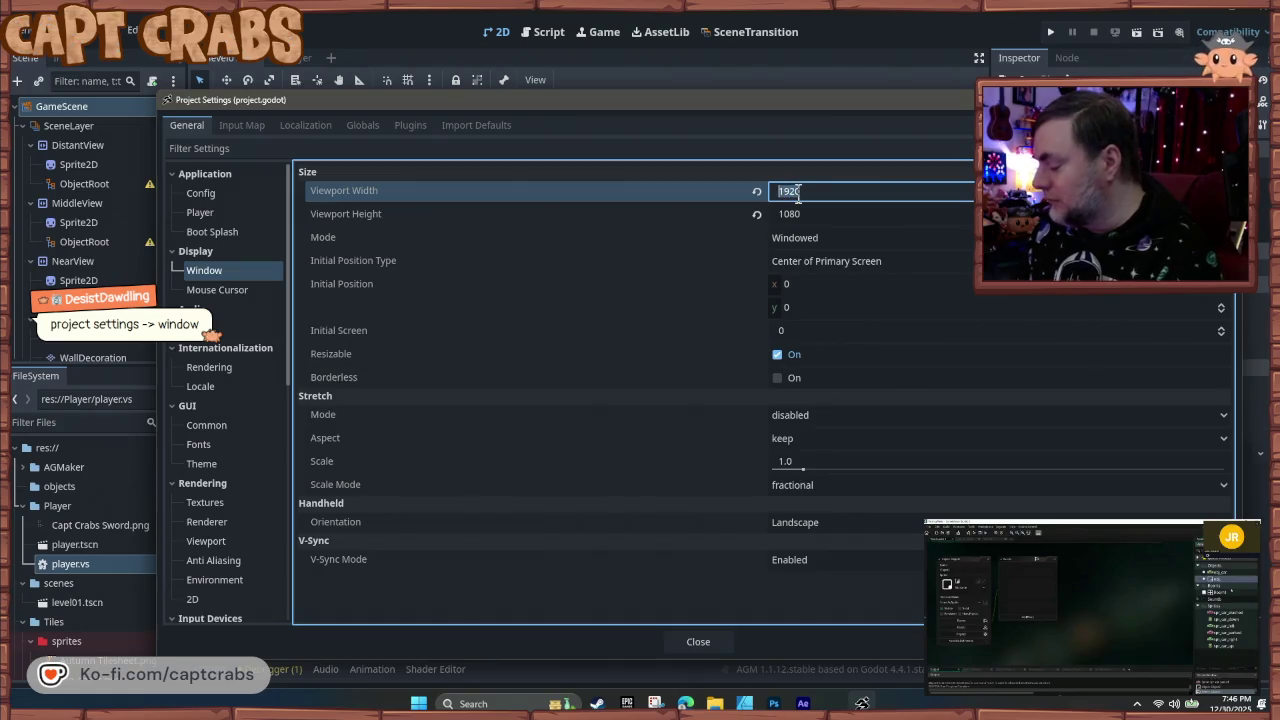
type("1280")
left_click(815, 220)
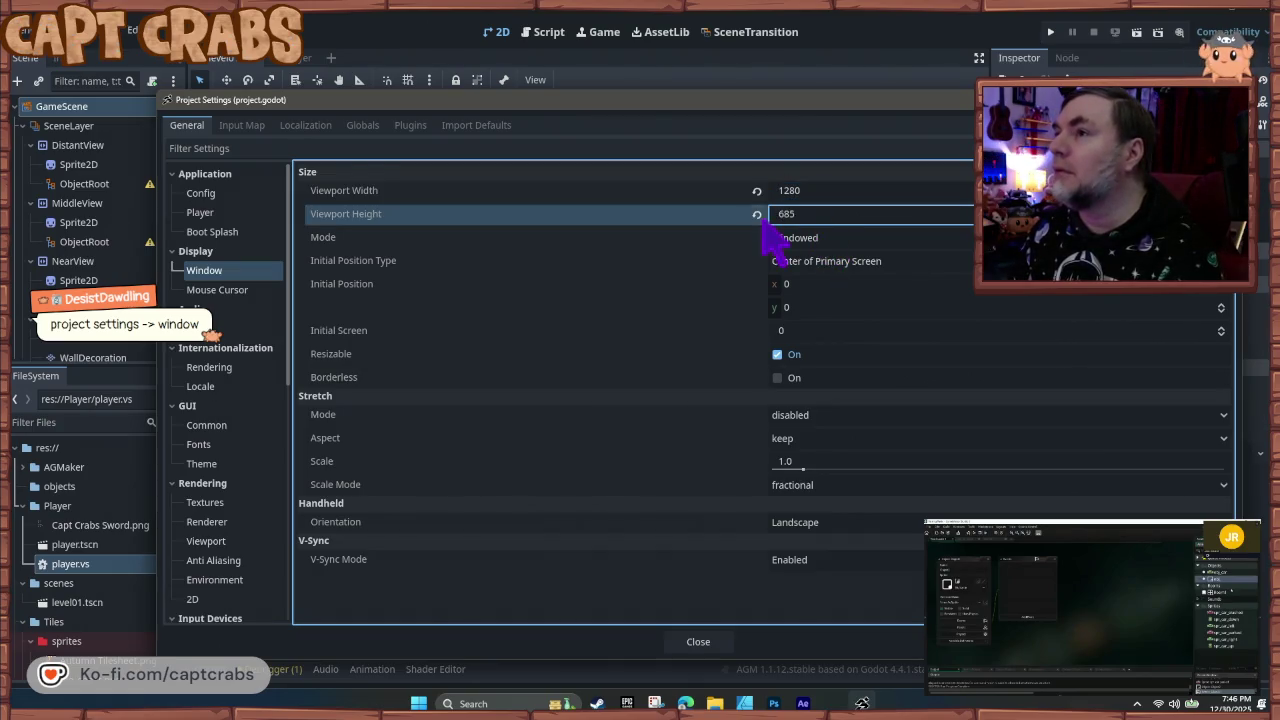
left_click(796, 213)
type("20")
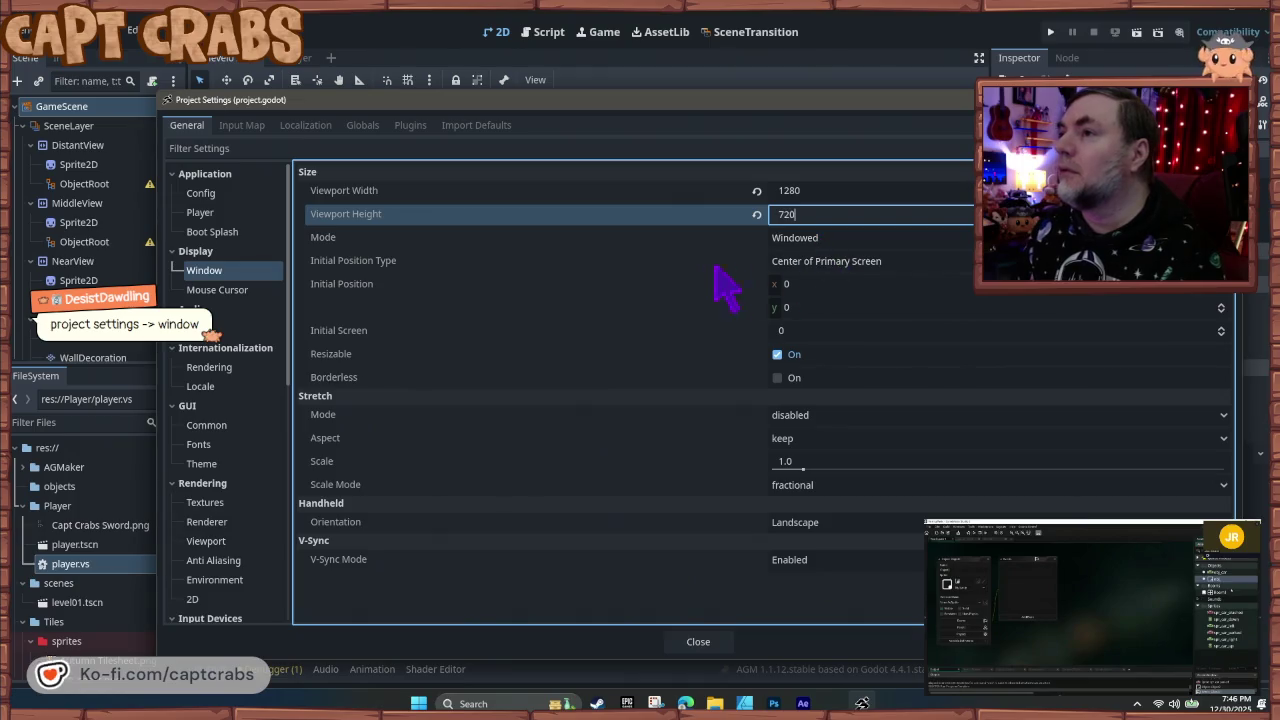
left_click(688, 262)
key("Escape")
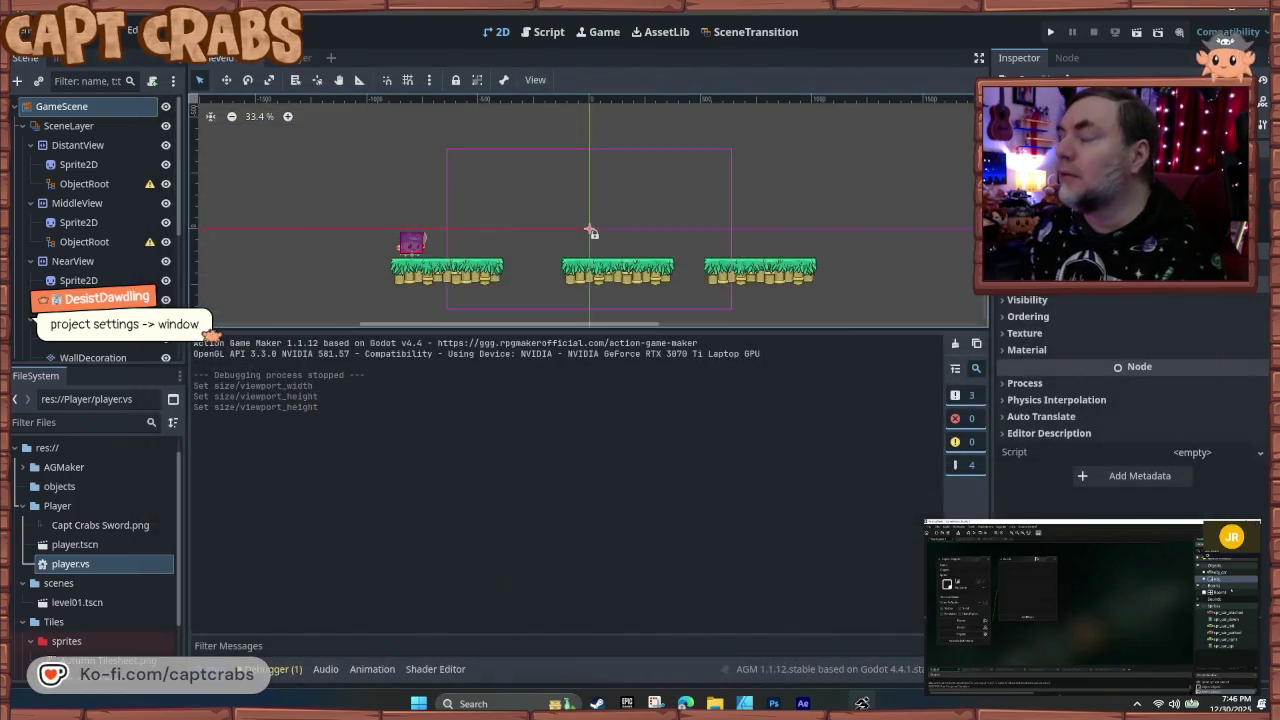
key("F5")
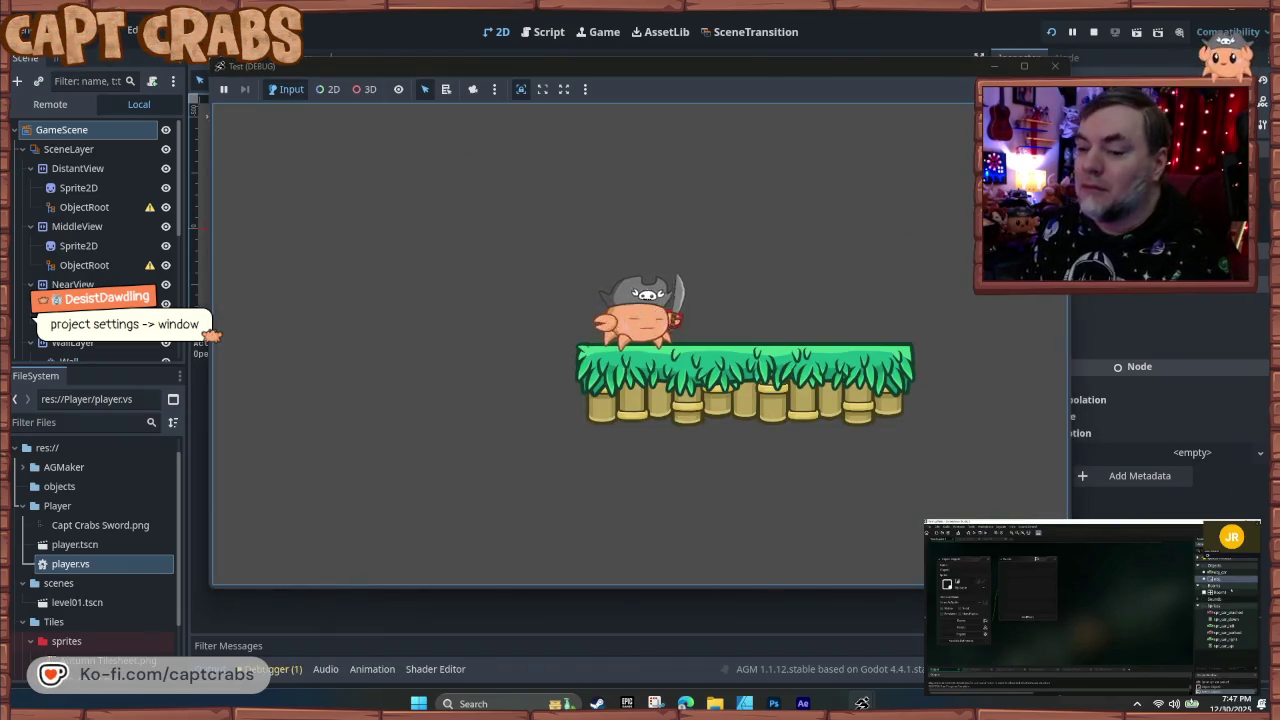
key("Right")
key("Right")
key("space")
key("Right")
key("space")
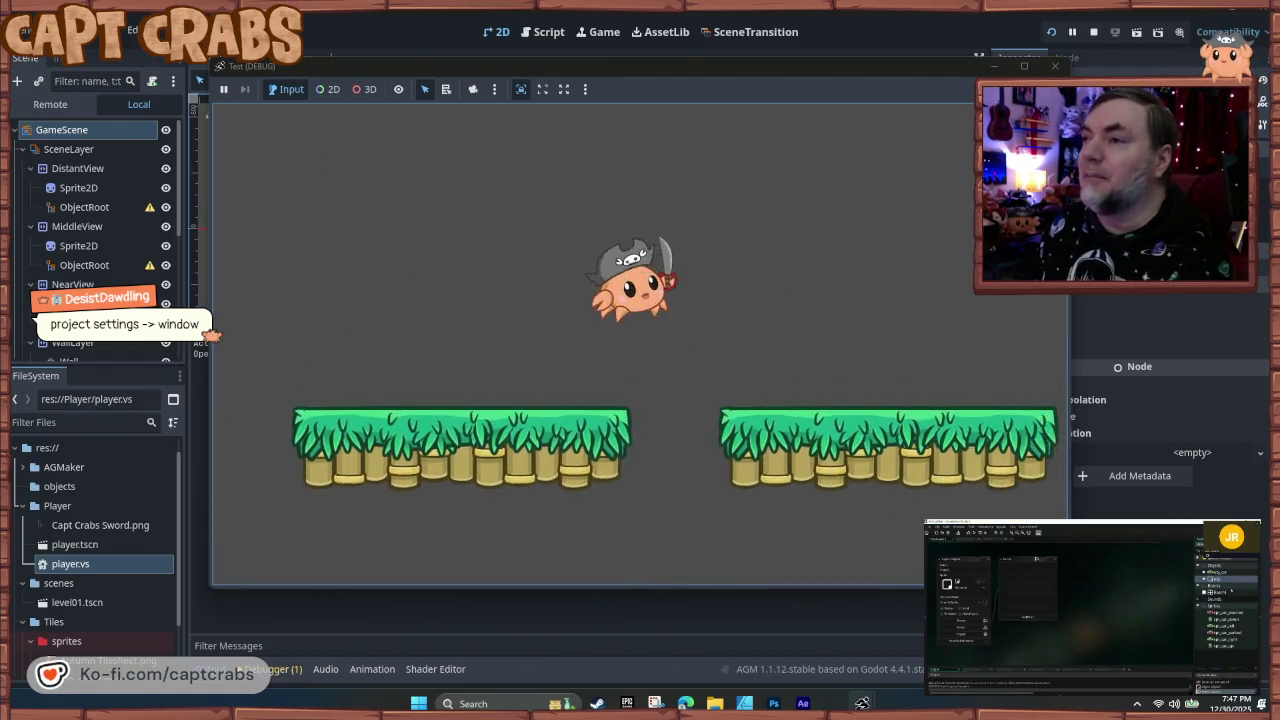
key("Right")
key("Left")
key("space")
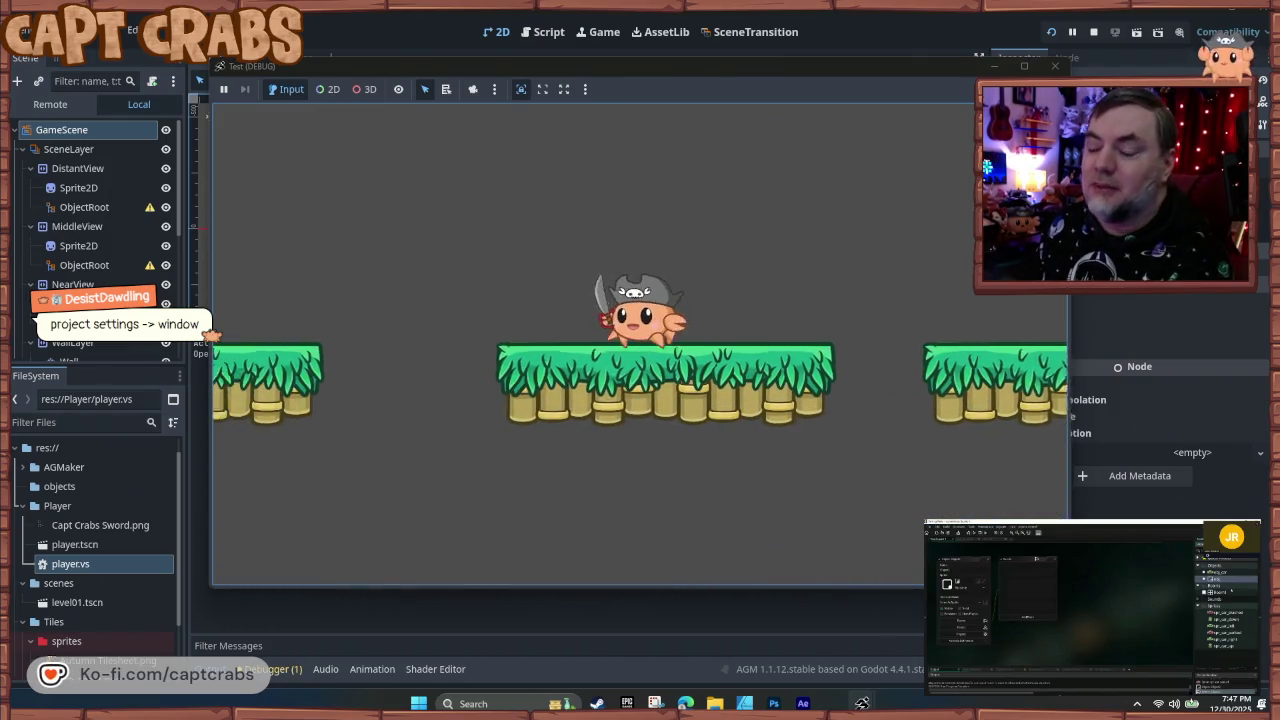
key("Left")
key("space")
key("Right")
key("space")
key("Left")
key("Right")
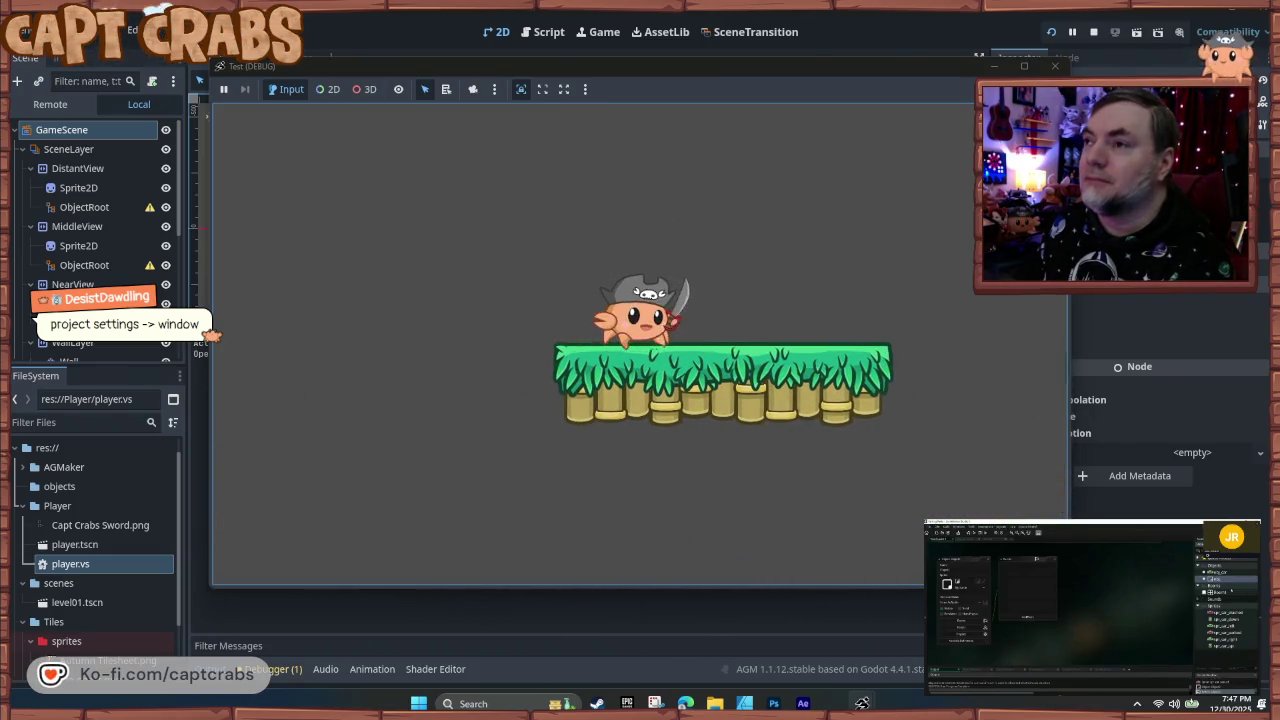
key("space")
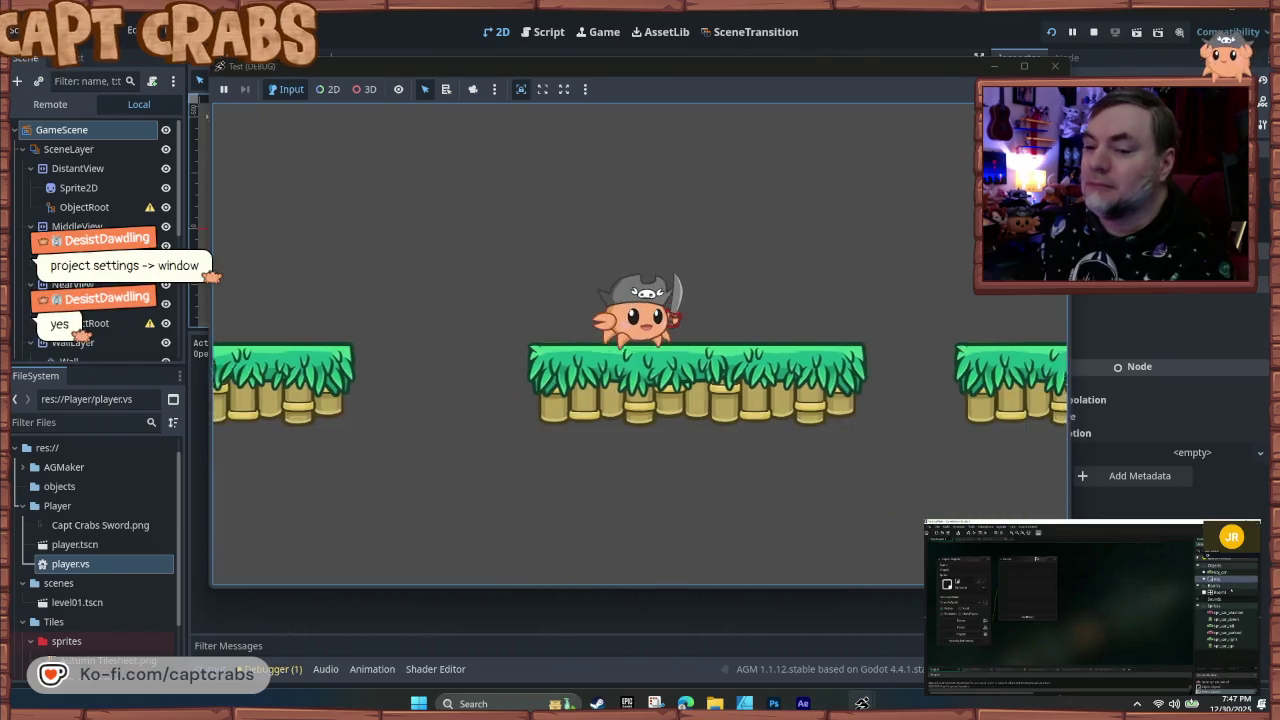
key("space")
key("Right")
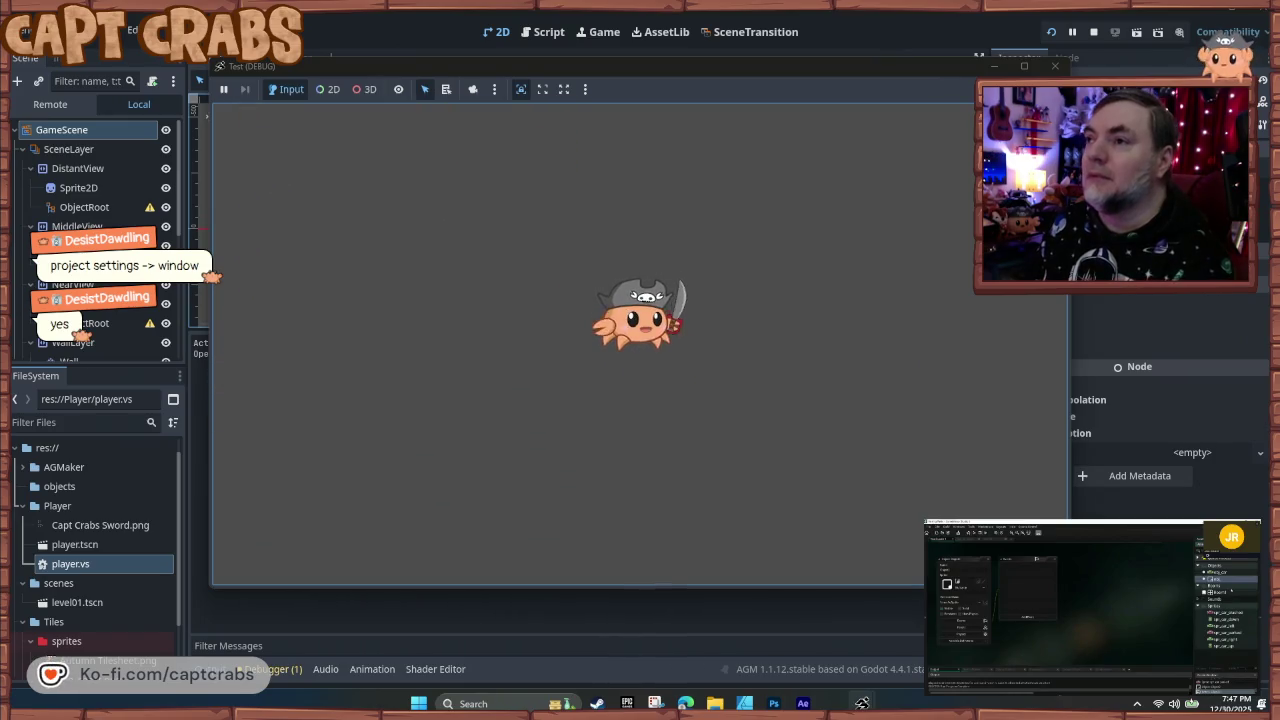
left_click(1055, 66)
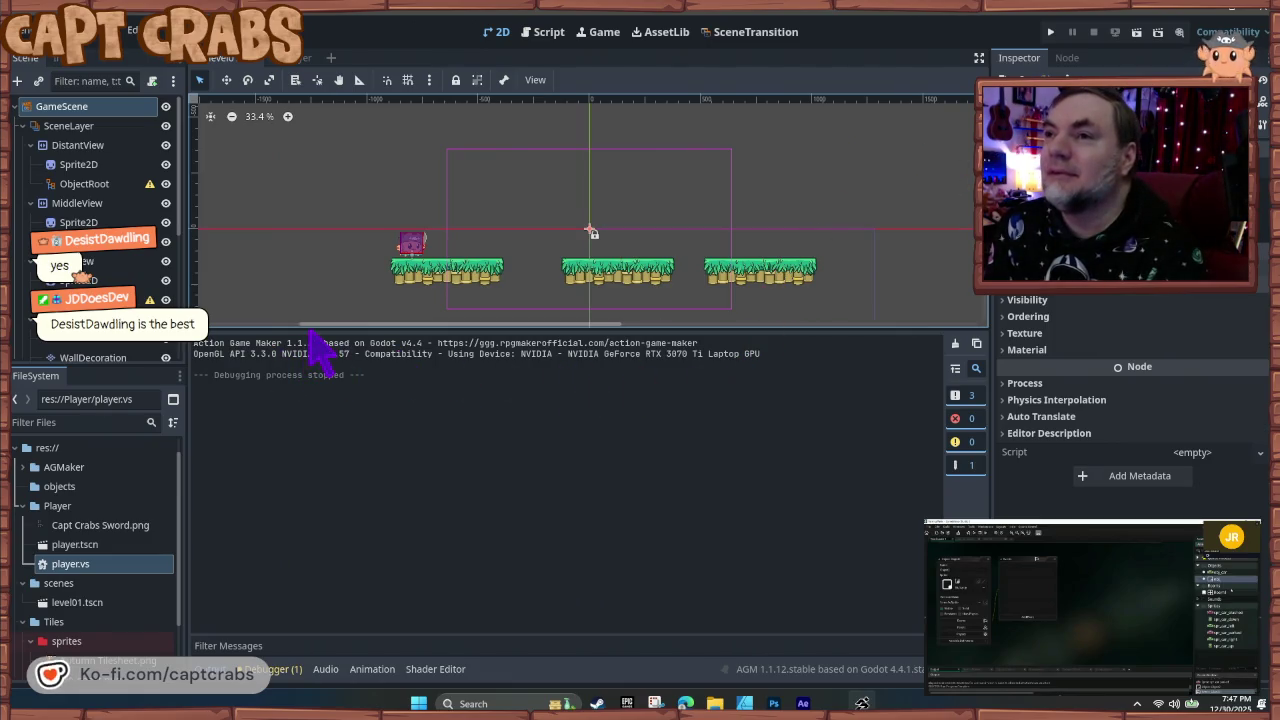
- Enlarge the scene viewport, select InitialCamera, and expand its Limit section in the Inspector
mouse_move(311, 331)
left_mouse_down()
mouse_move(337, 463)
mouse_move(364, 510)
left_mouse_up()
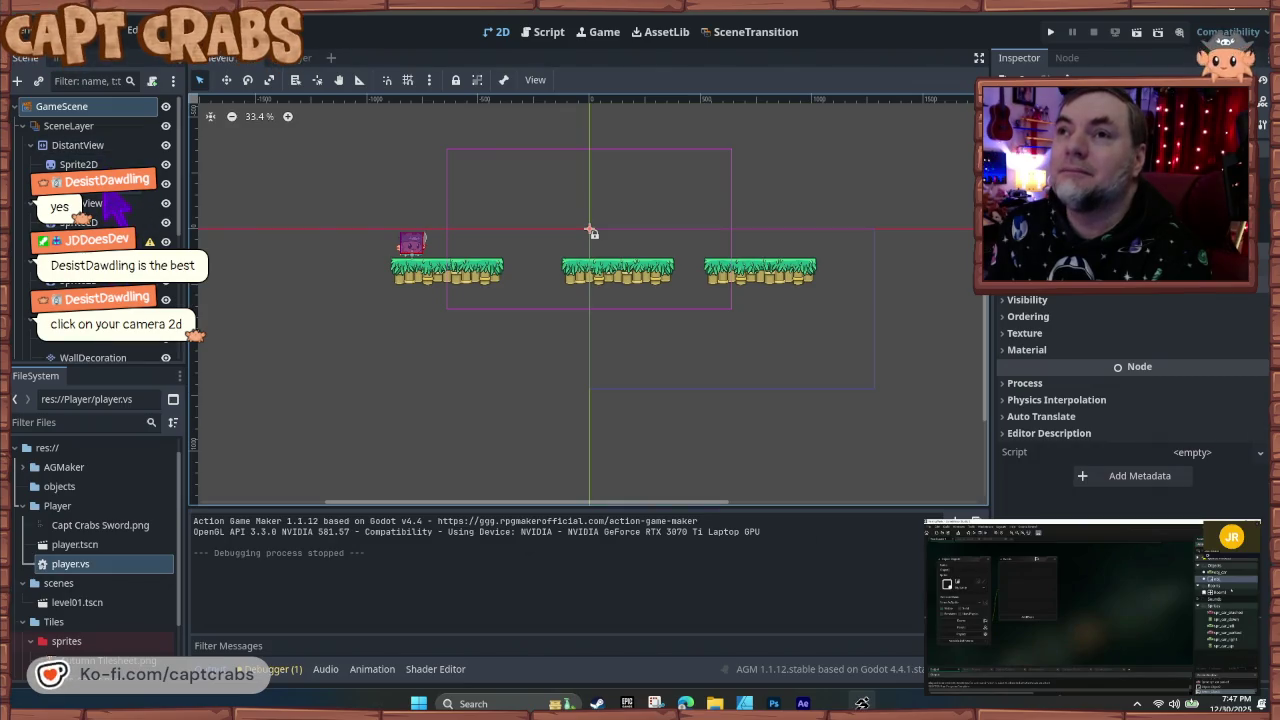
scroll(95, 222, "down", 1)
scroll(95, 222, "down", 5)
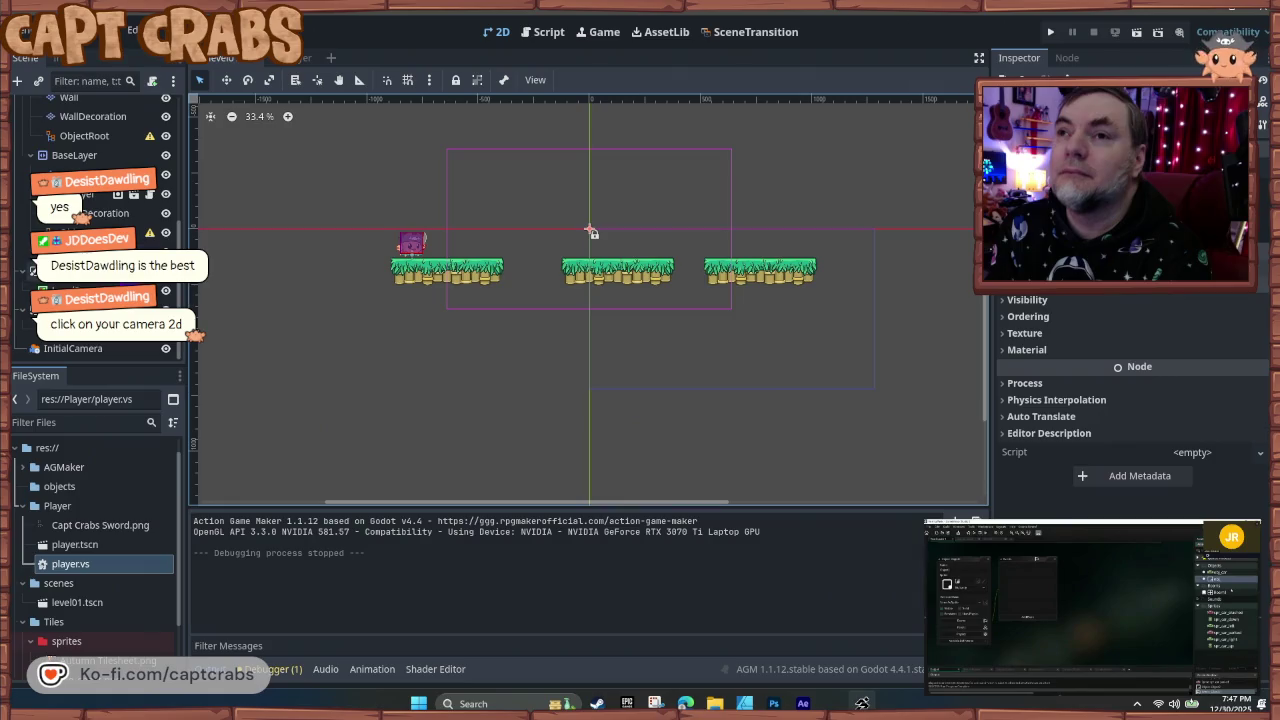
left_click(118, 345)
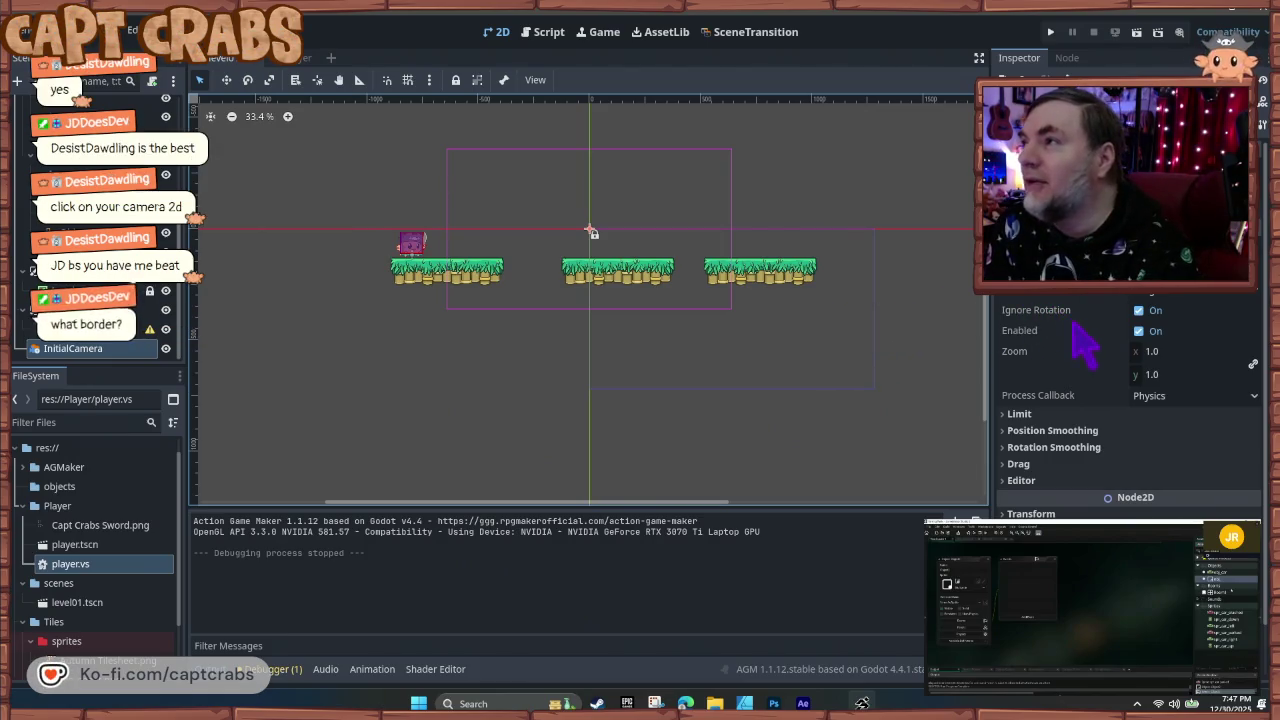
mouse_move(1088, 350)
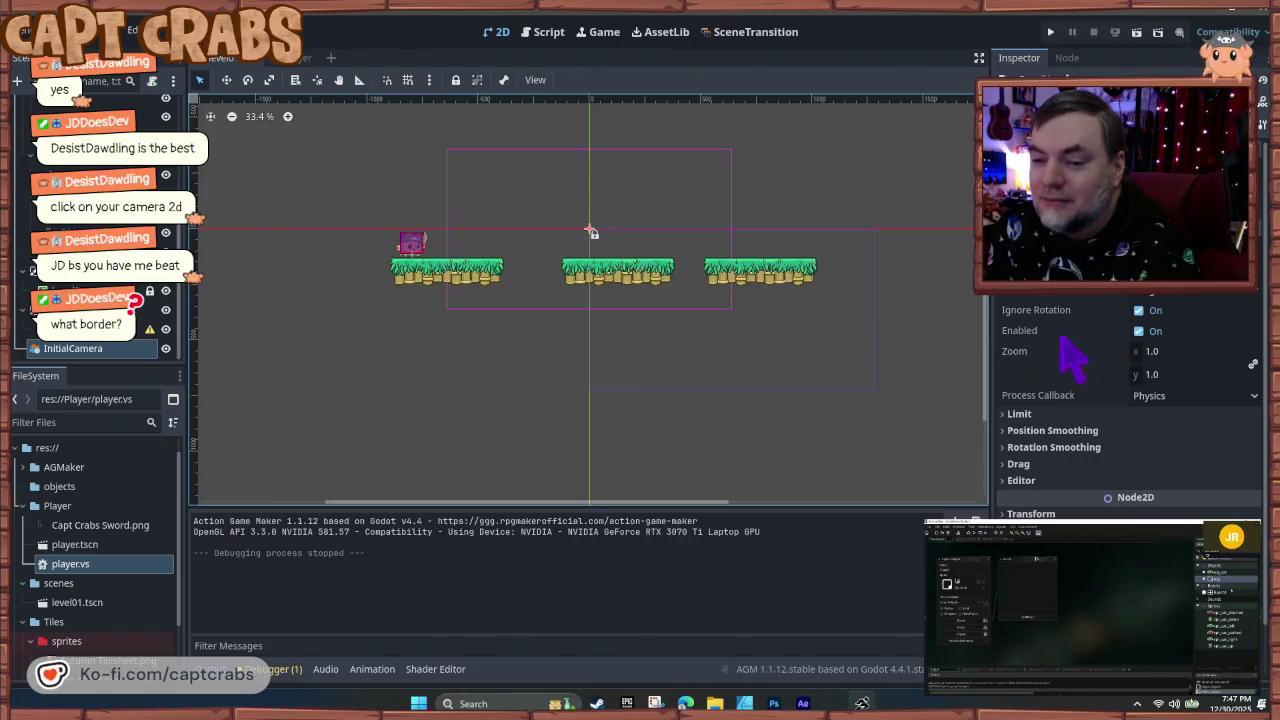
mouse_move(1058, 330)
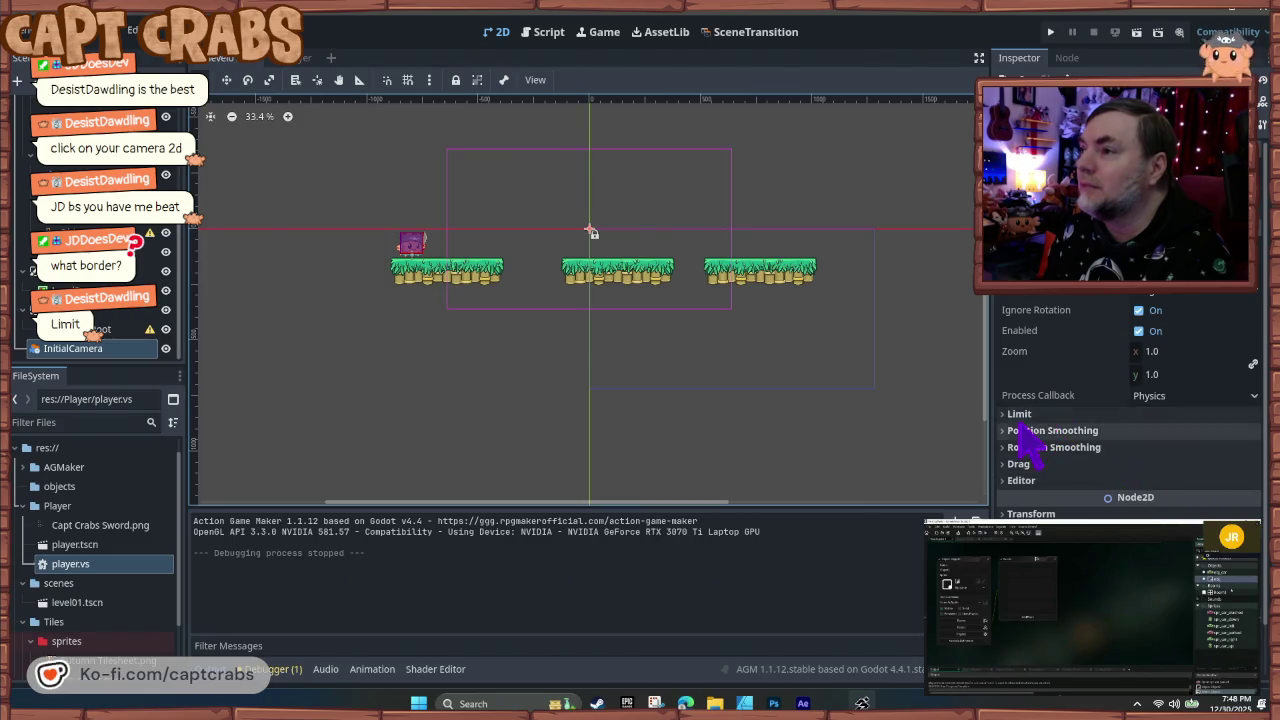
left_click(1003, 414)
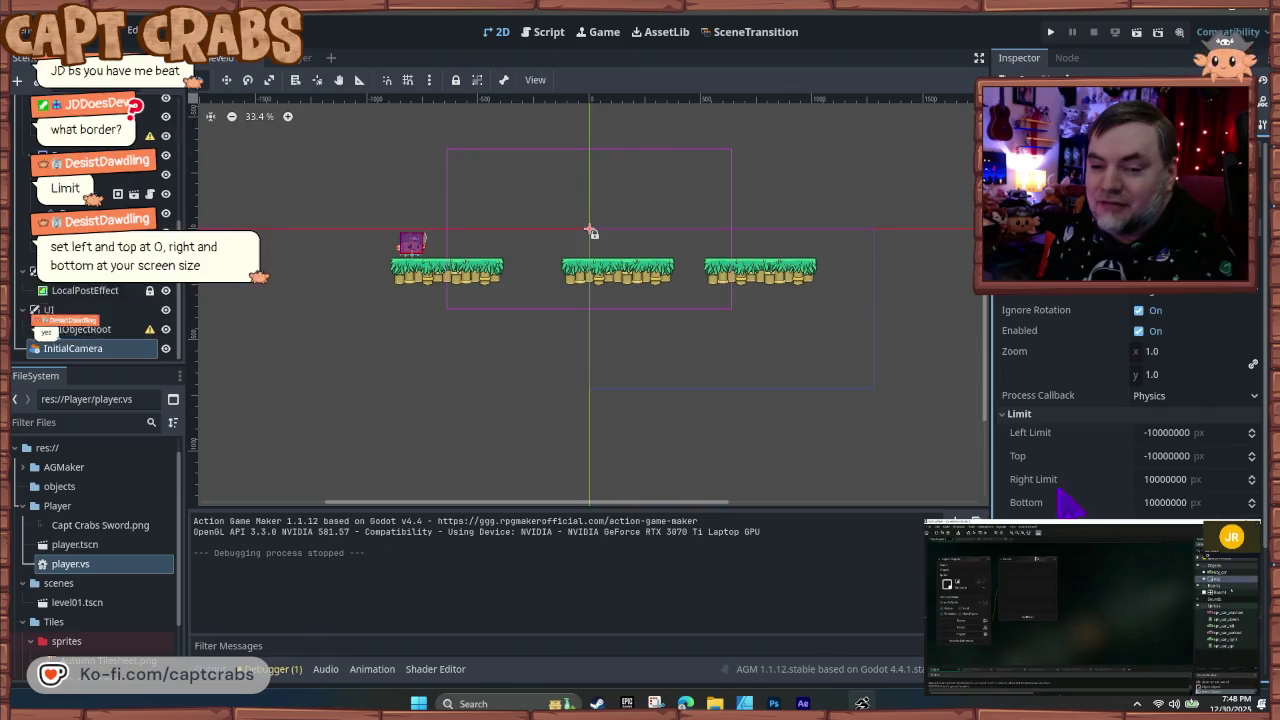
- Enter Left 0, Top 0, Right 1920, Bottom 1080 camera limits and save to start a test run
left_click(1176, 432)
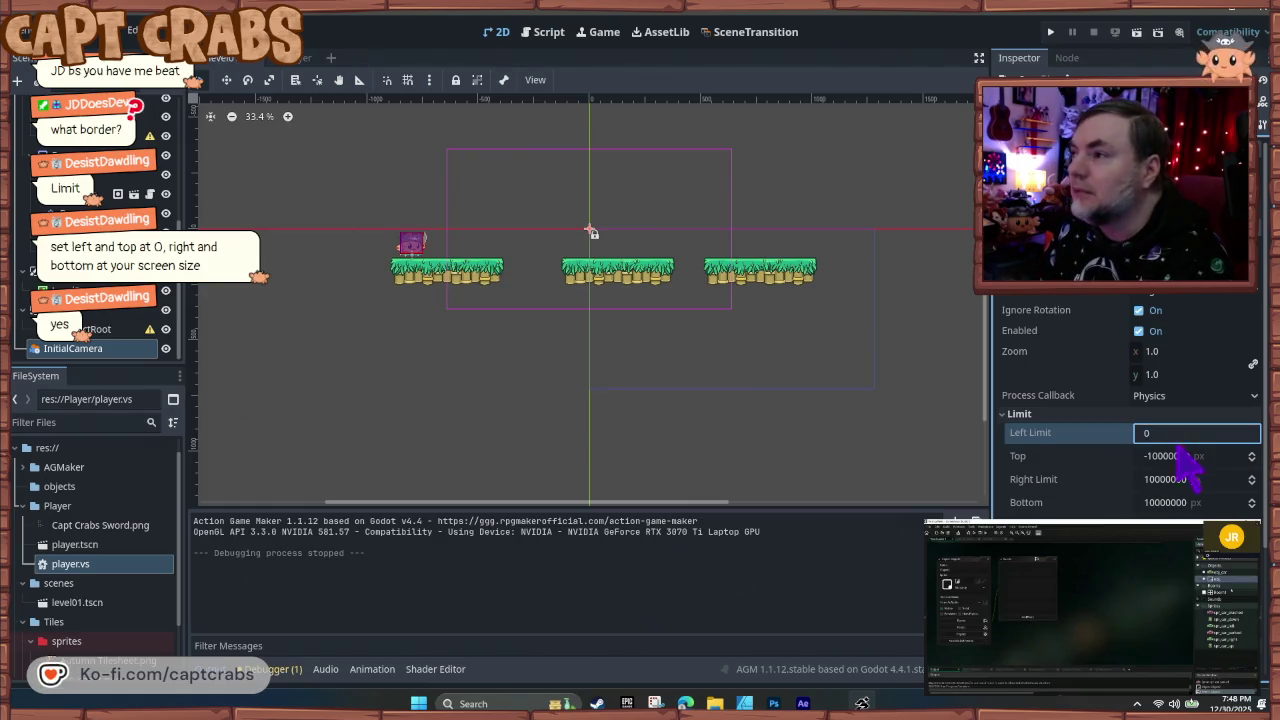
left_click(1186, 458)
type("0")
left_click(1175, 479)
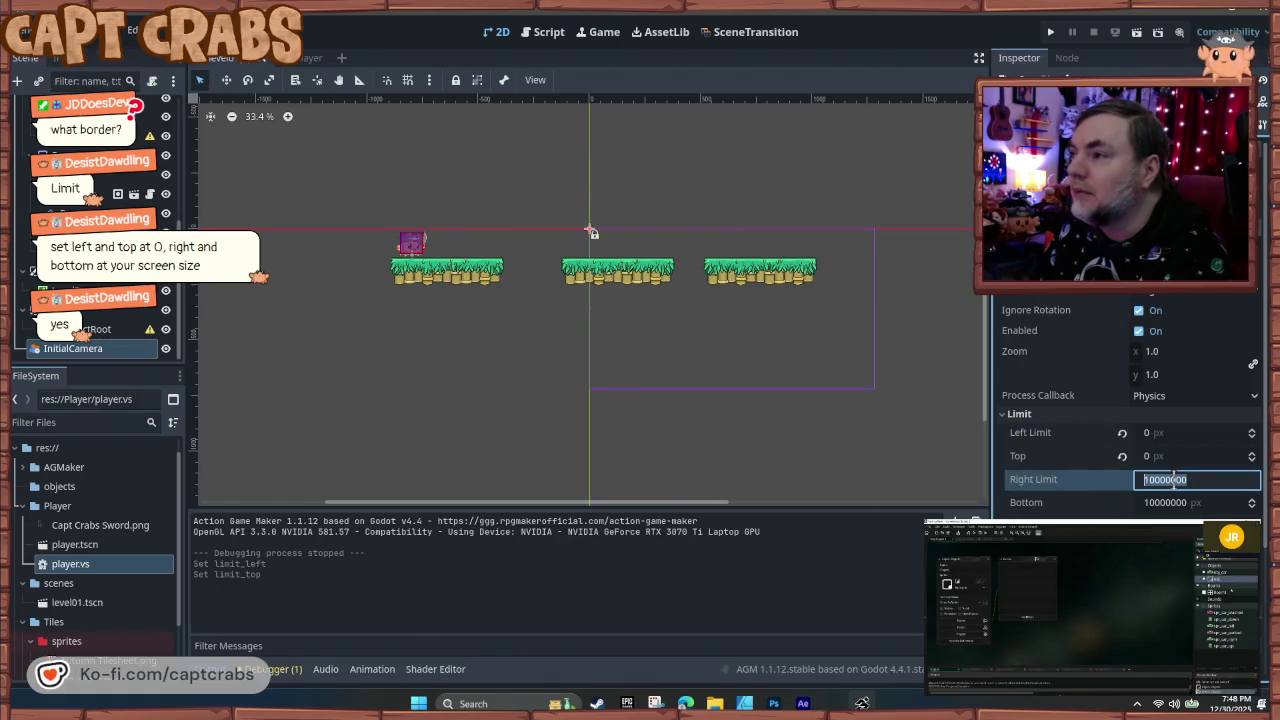
type("1920")
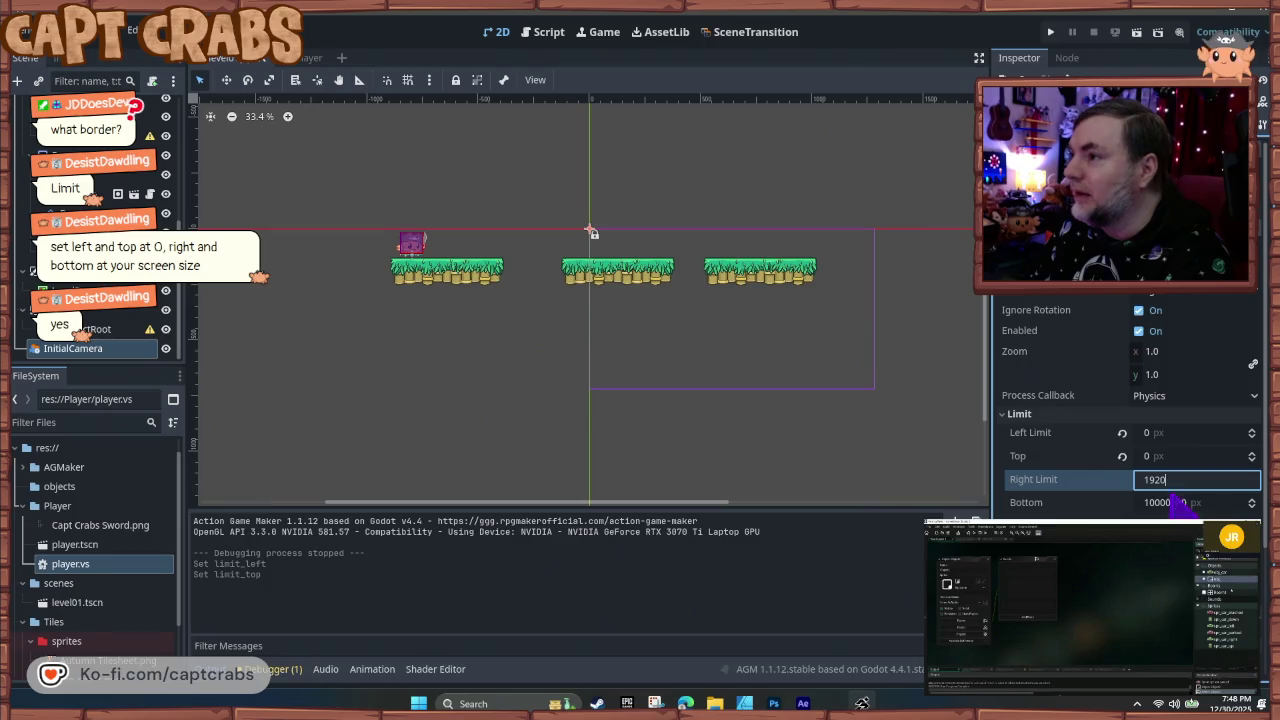
left_click(1172, 500)
type("1080")
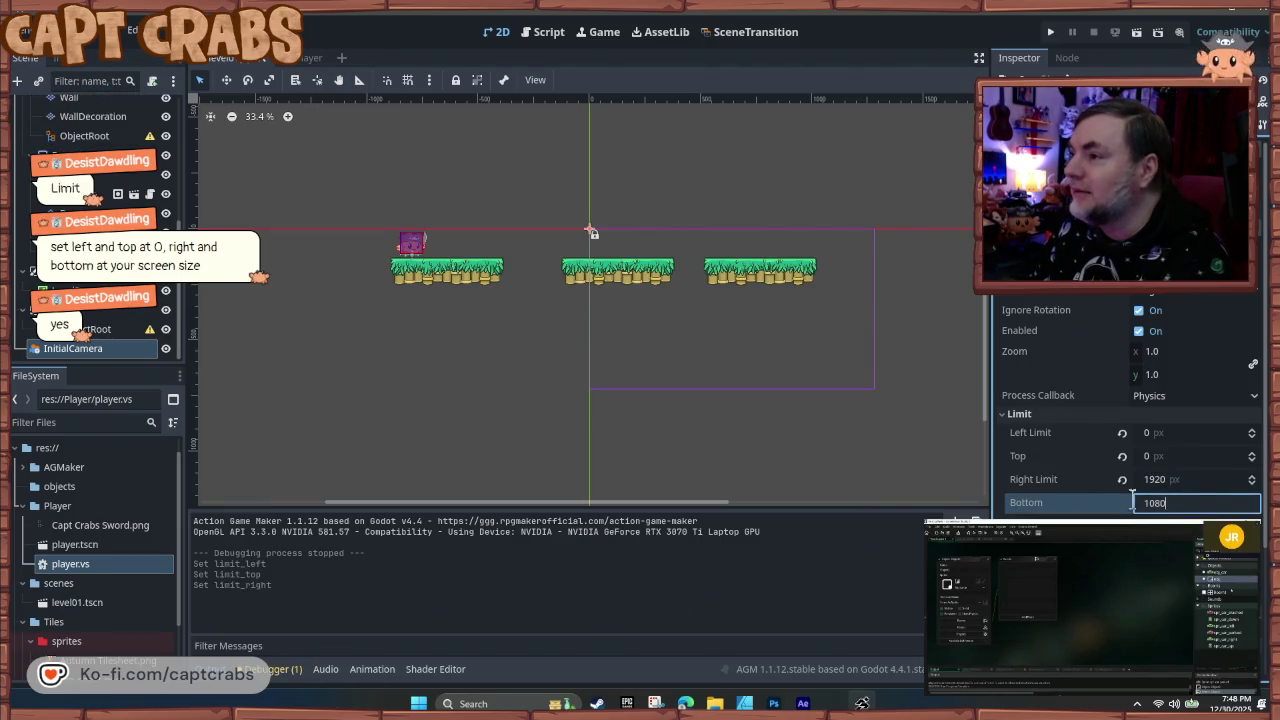
key("Return")
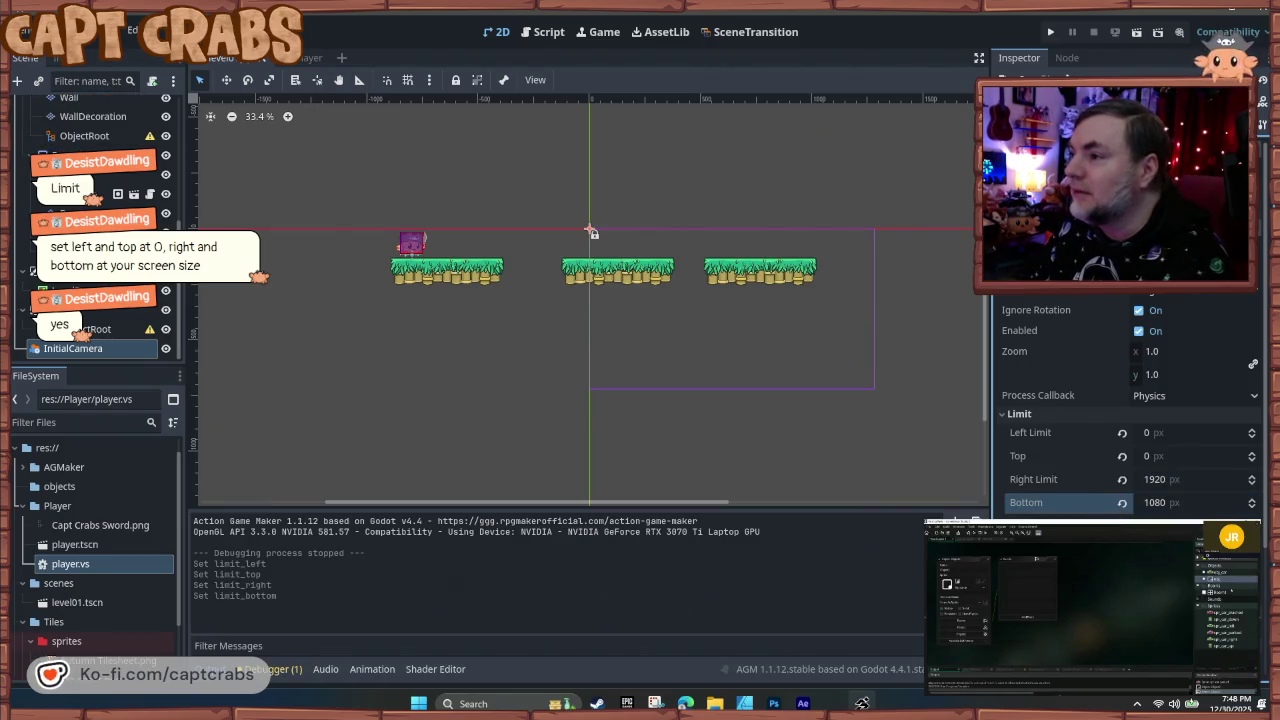
key("ctrl+s")
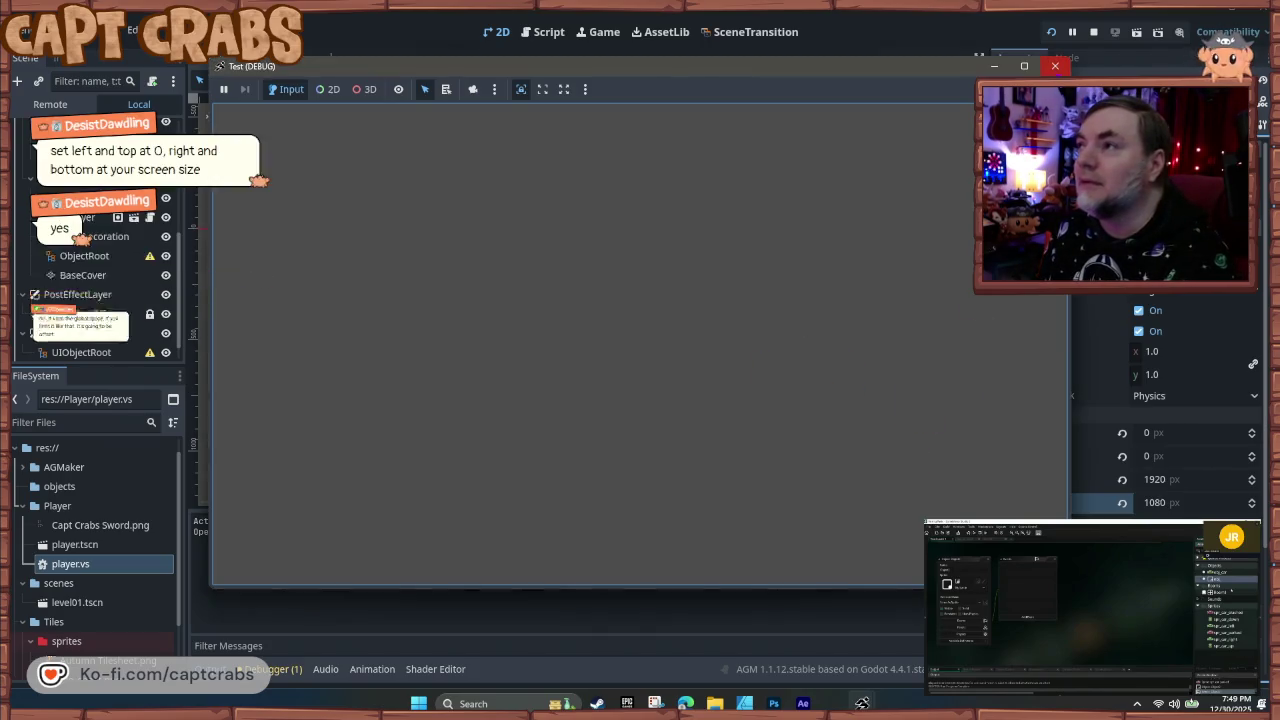
- Close the test game and revert Bottom, Right, Top and Left limits to ±10000000 px
left_click(1055, 66)
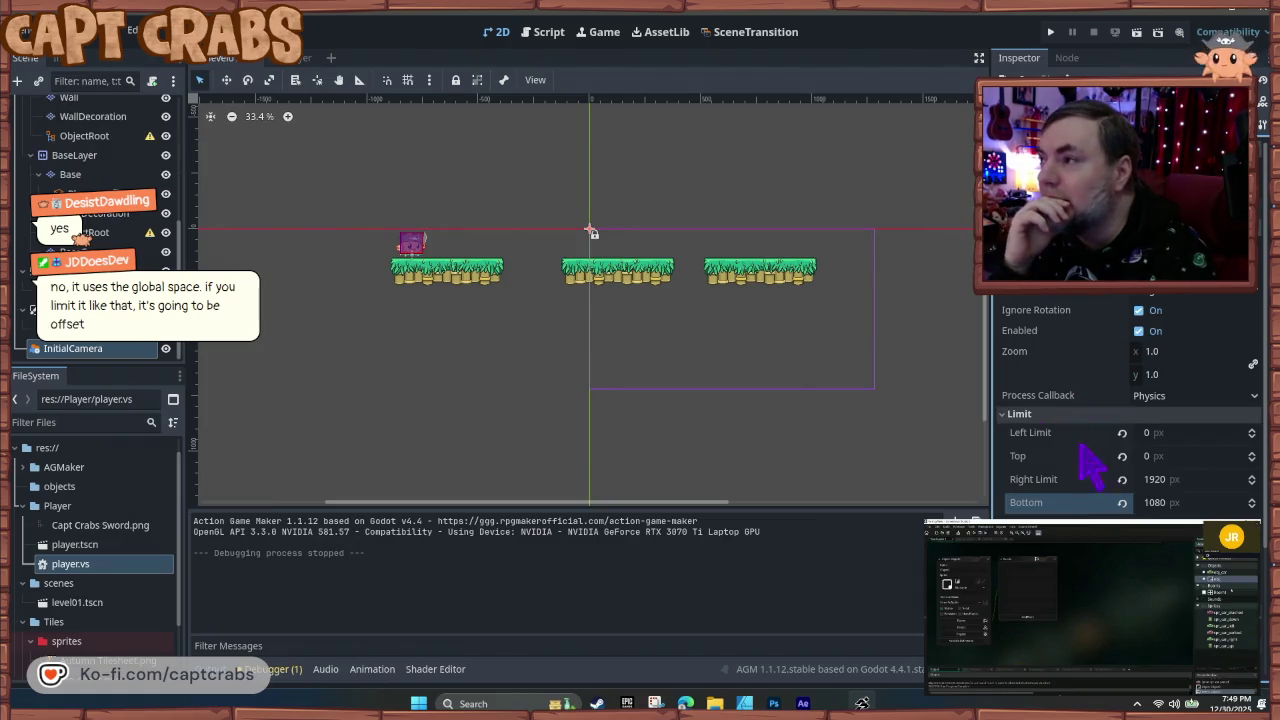
left_click(1122, 503)
left_click(1122, 479)
left_click(1122, 456)
left_click(1122, 432)
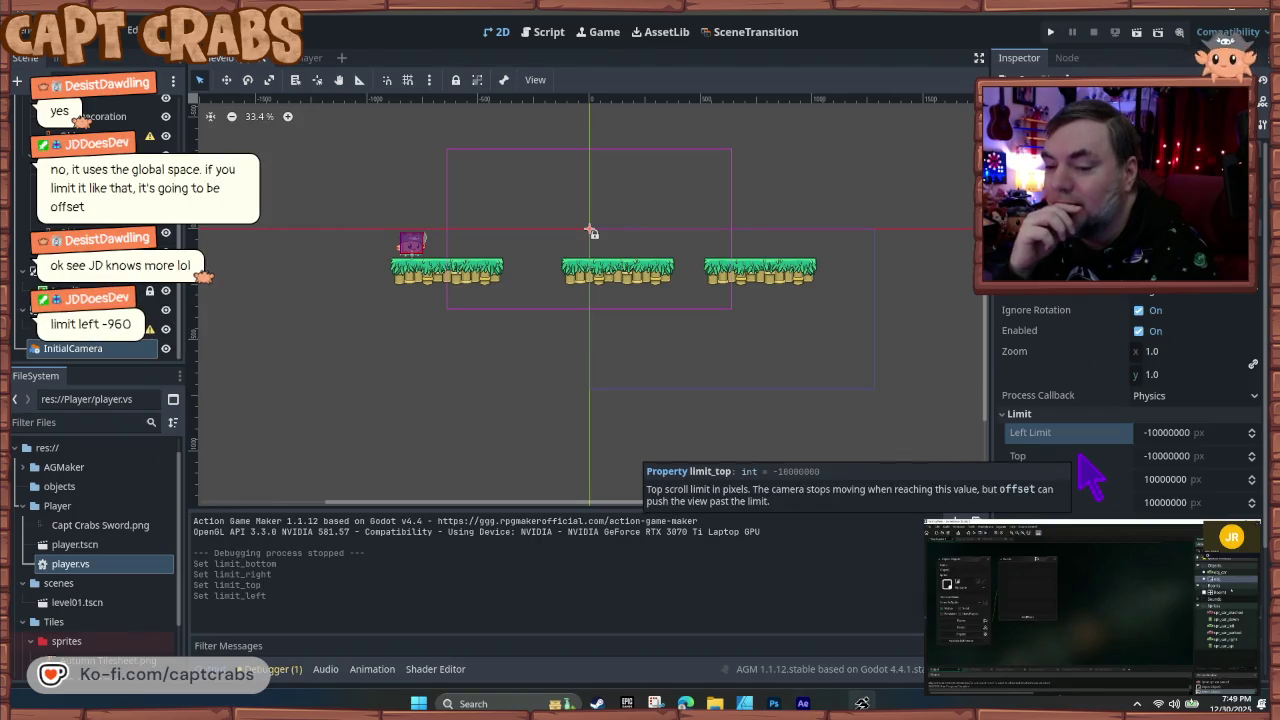
- Set the InitialCamera Left Limit to -960, test-run the level, and close it
left_click(1202, 434)
type("-960")
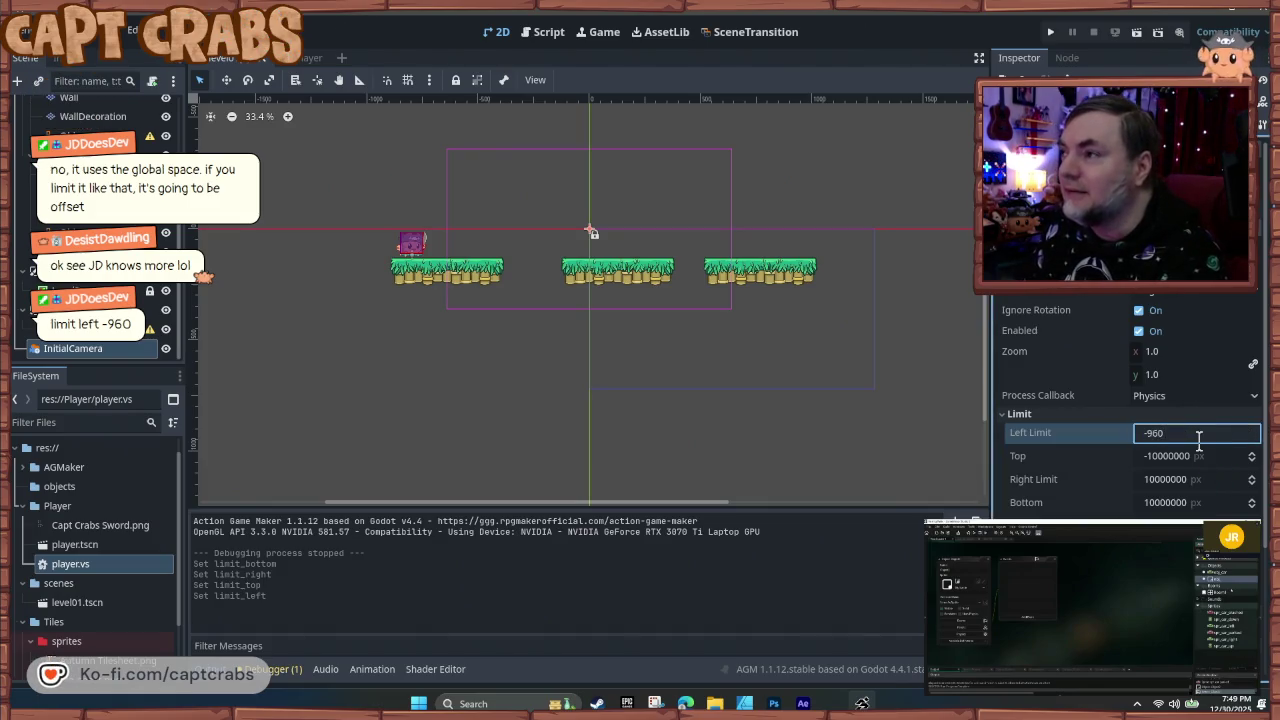
key("Return")
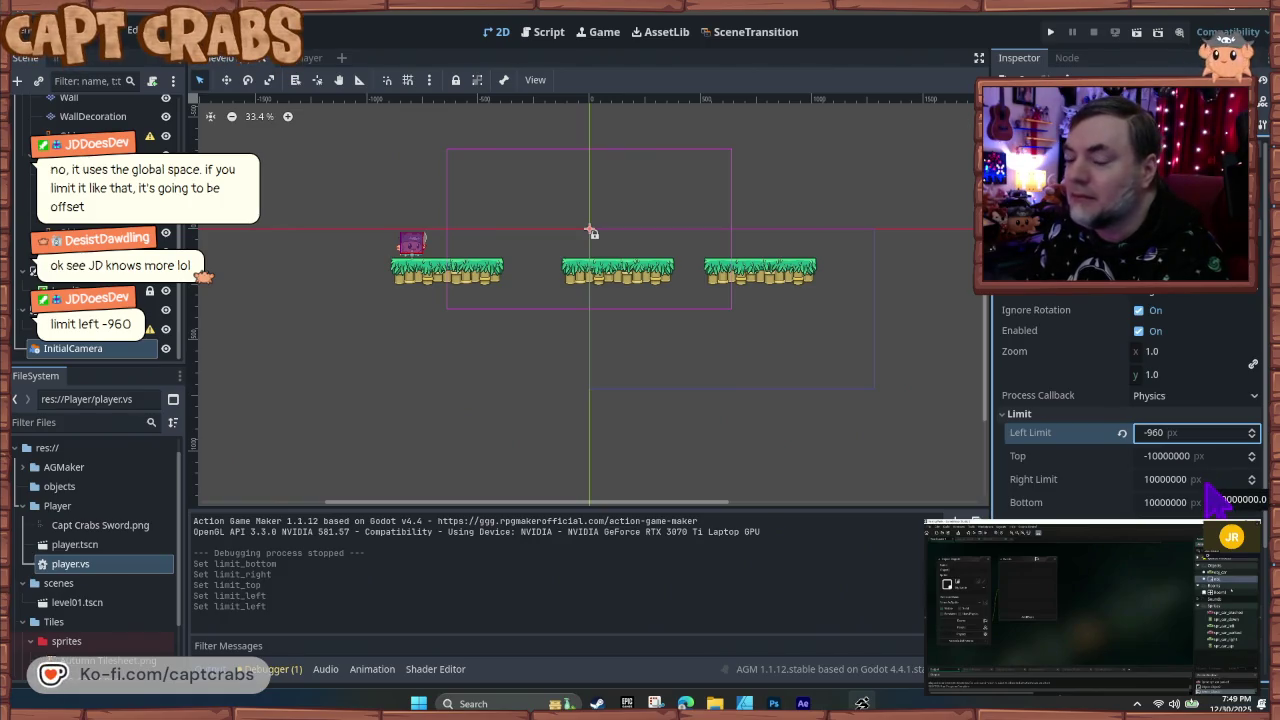
key("F5")
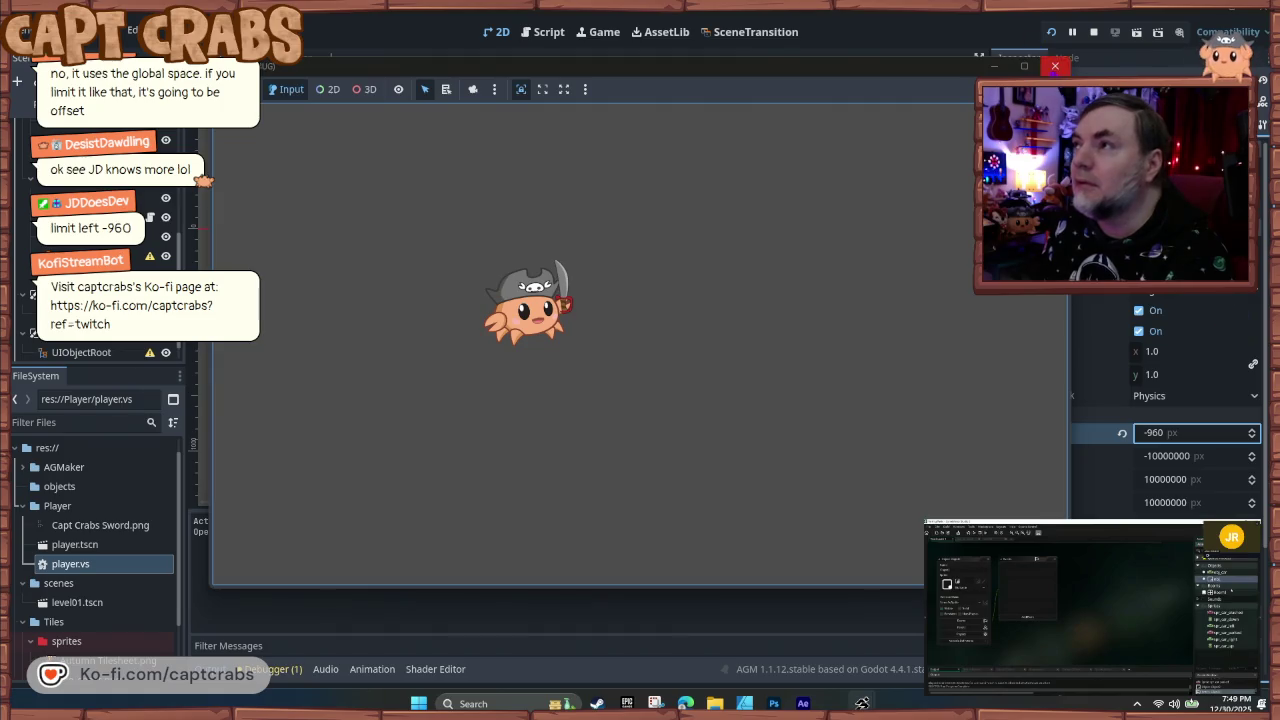
left_click(1055, 66)
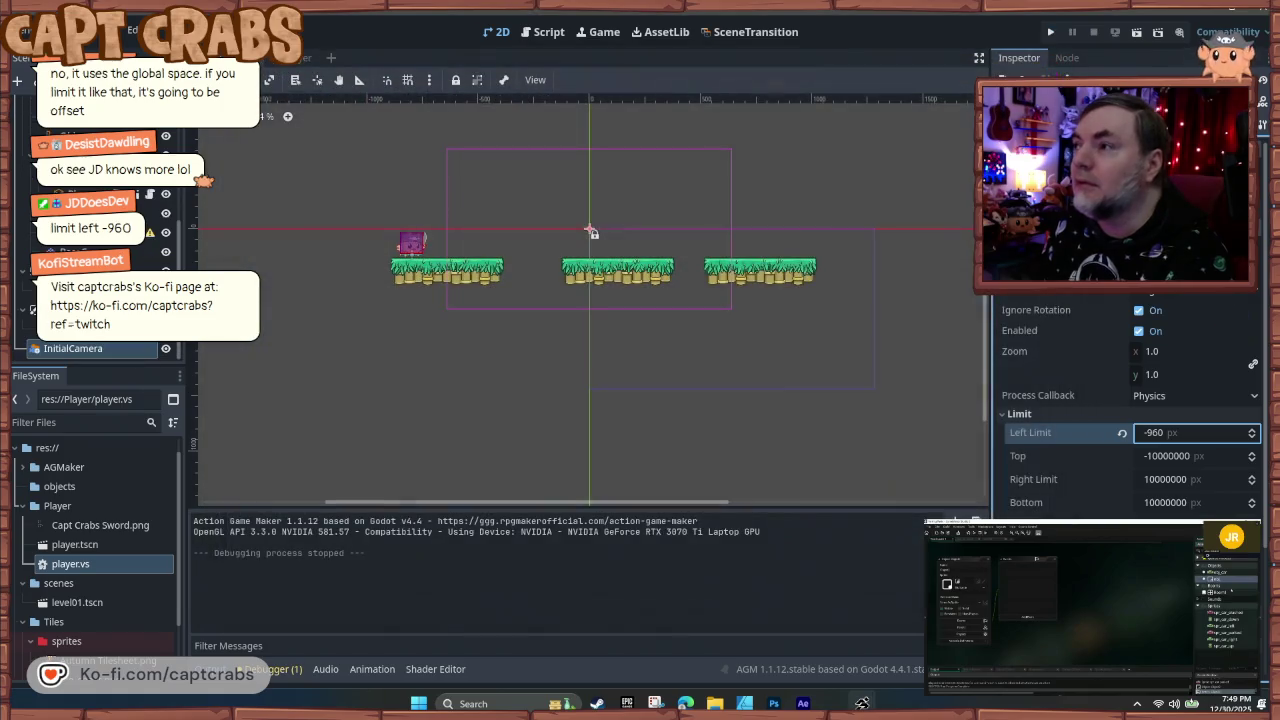
- Set Right Limit to 1920, then test by running and jumping the crab rightward
left_click(1198, 481)
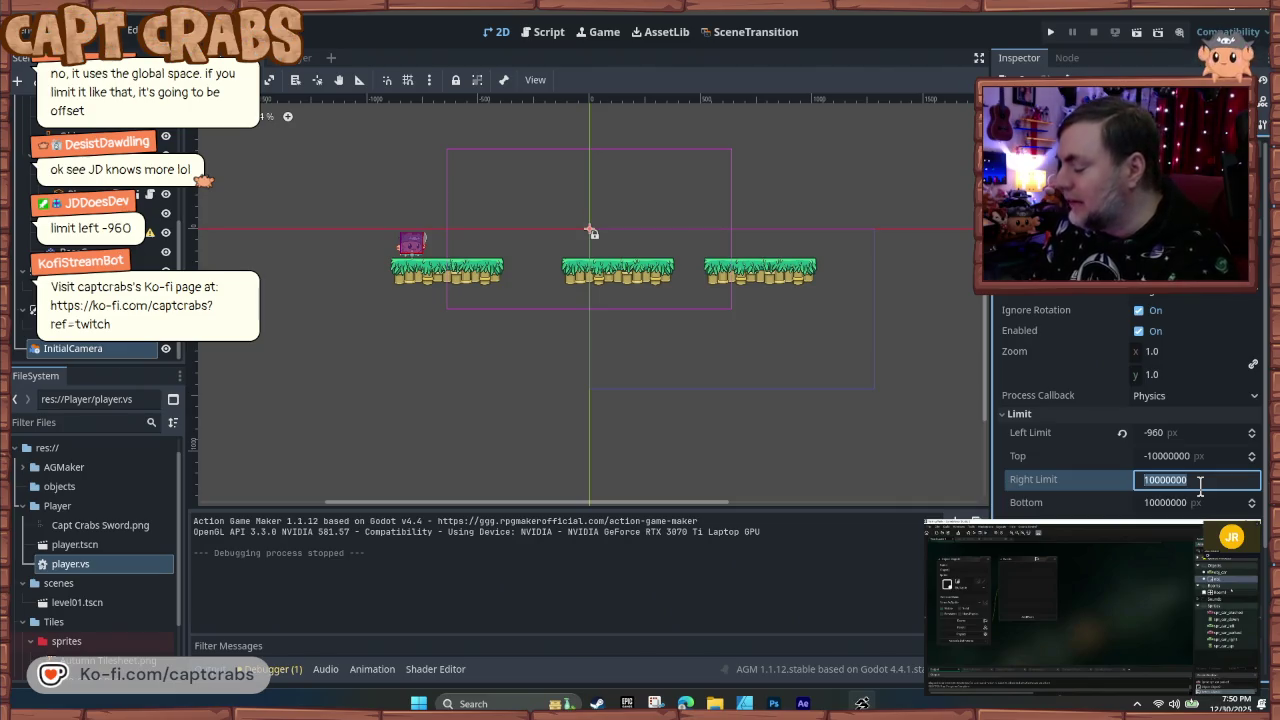
type("1920")
key("Return")
key("F5")
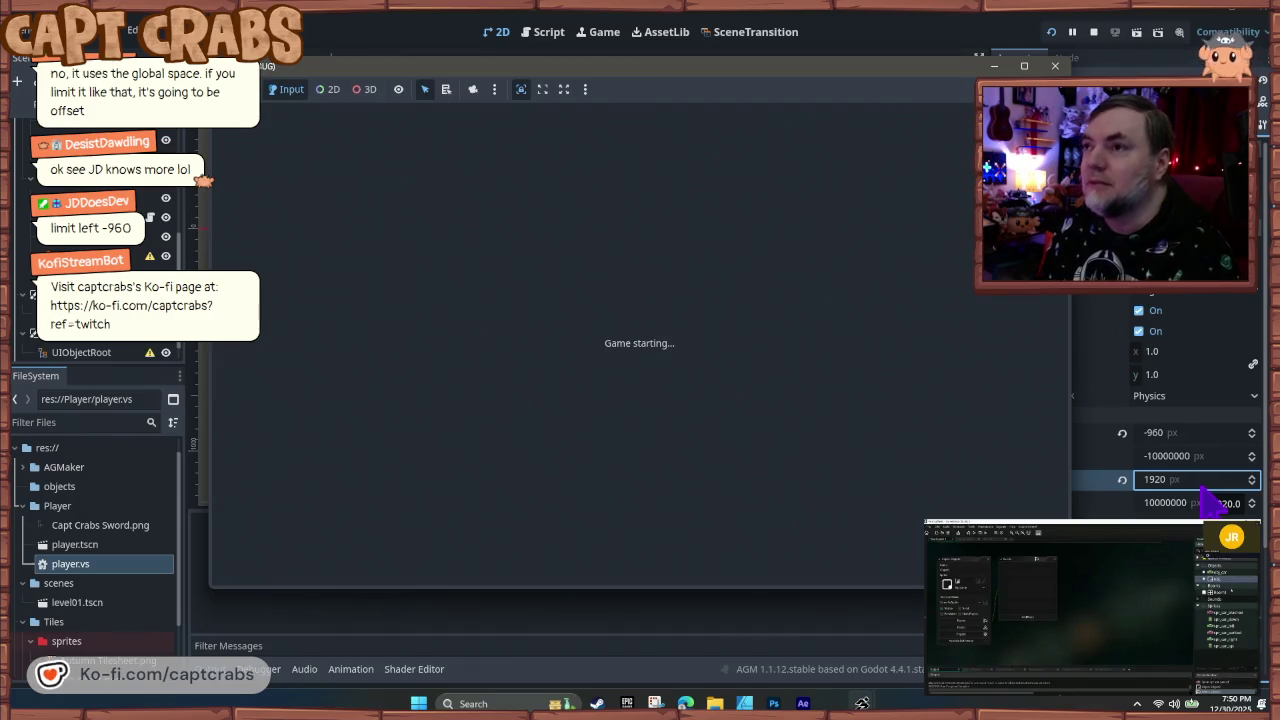
key("Right")
key("space")
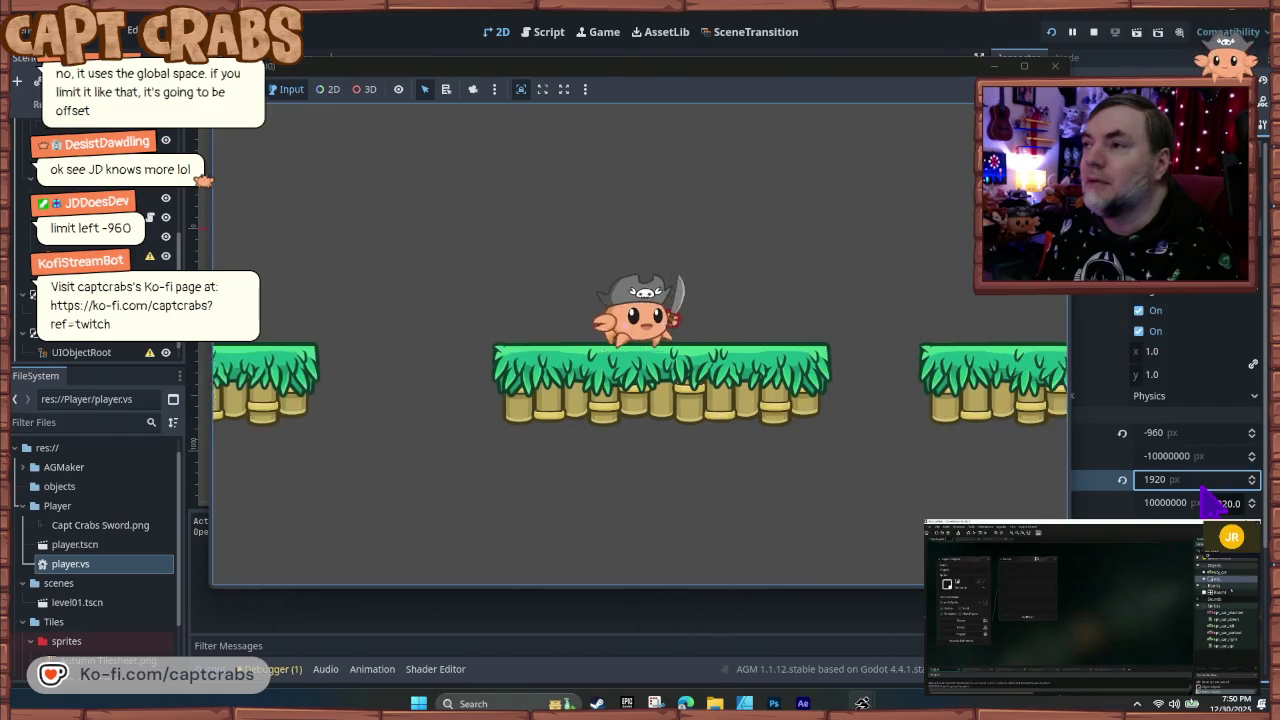
key("space")
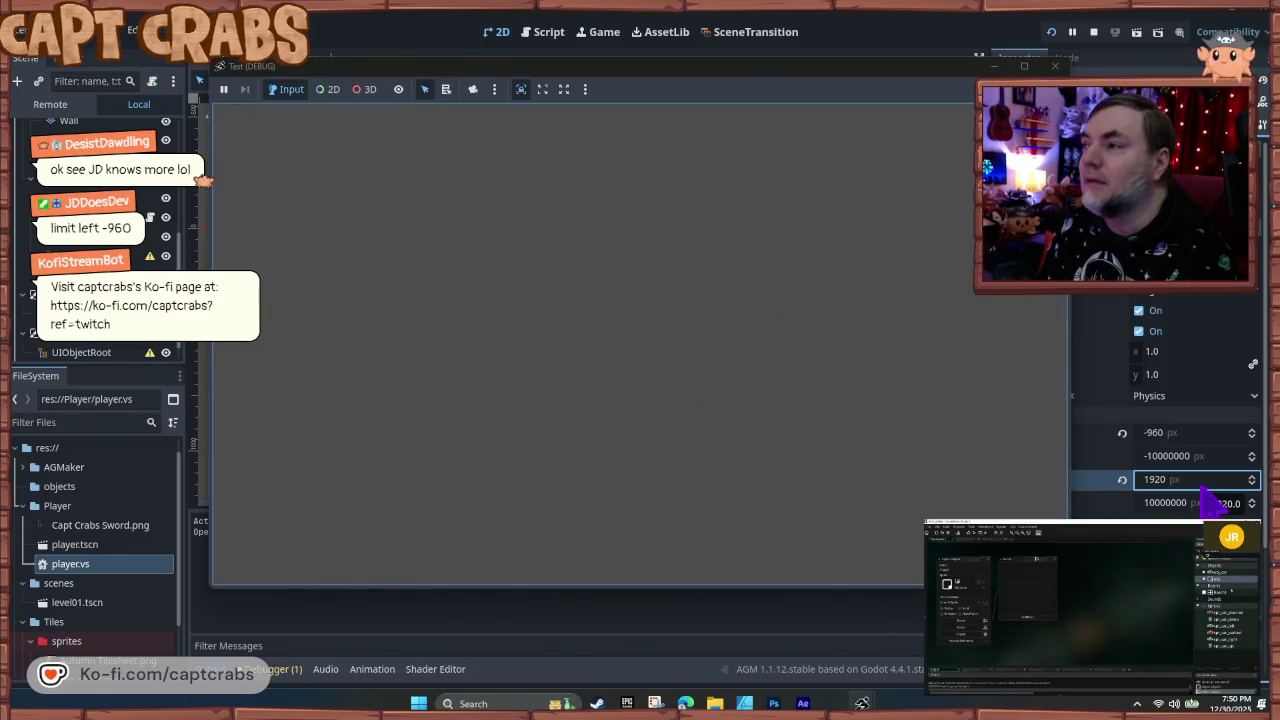
left_click(1055, 66)
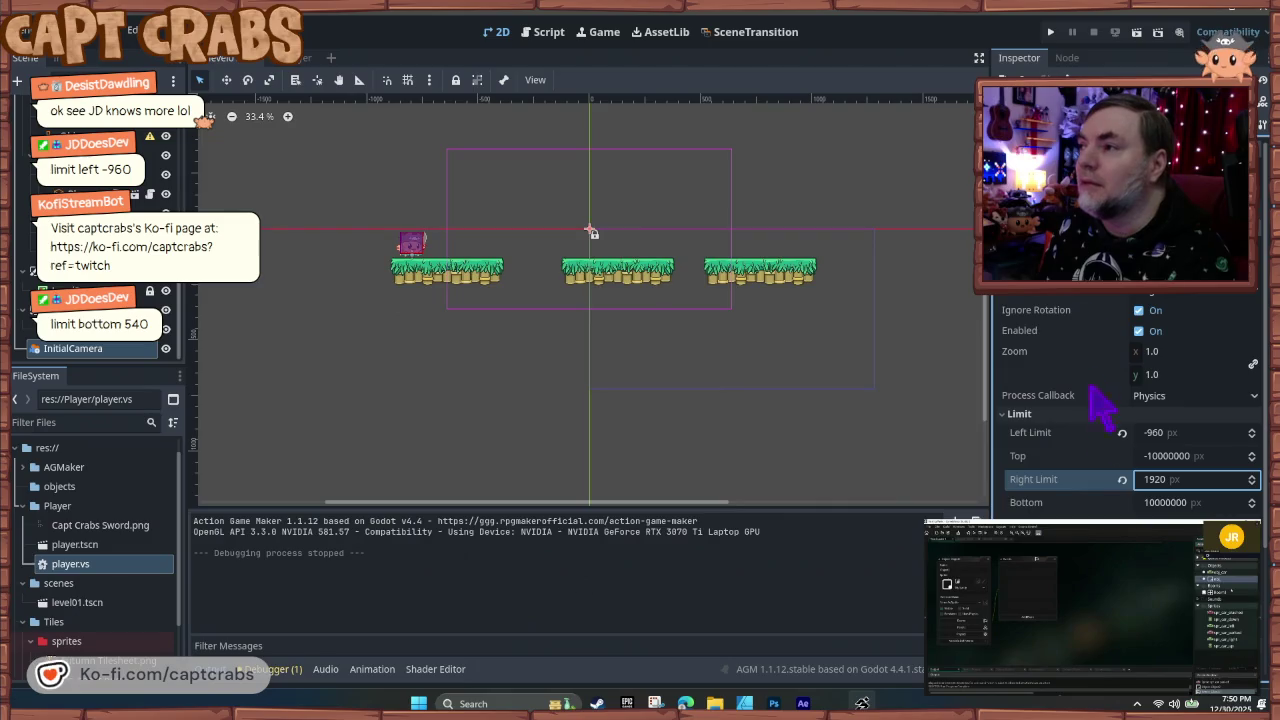
- Try a Bottom limit of 1920 on the InitialCamera and play-test the camera
key("Tab")
type("1920")
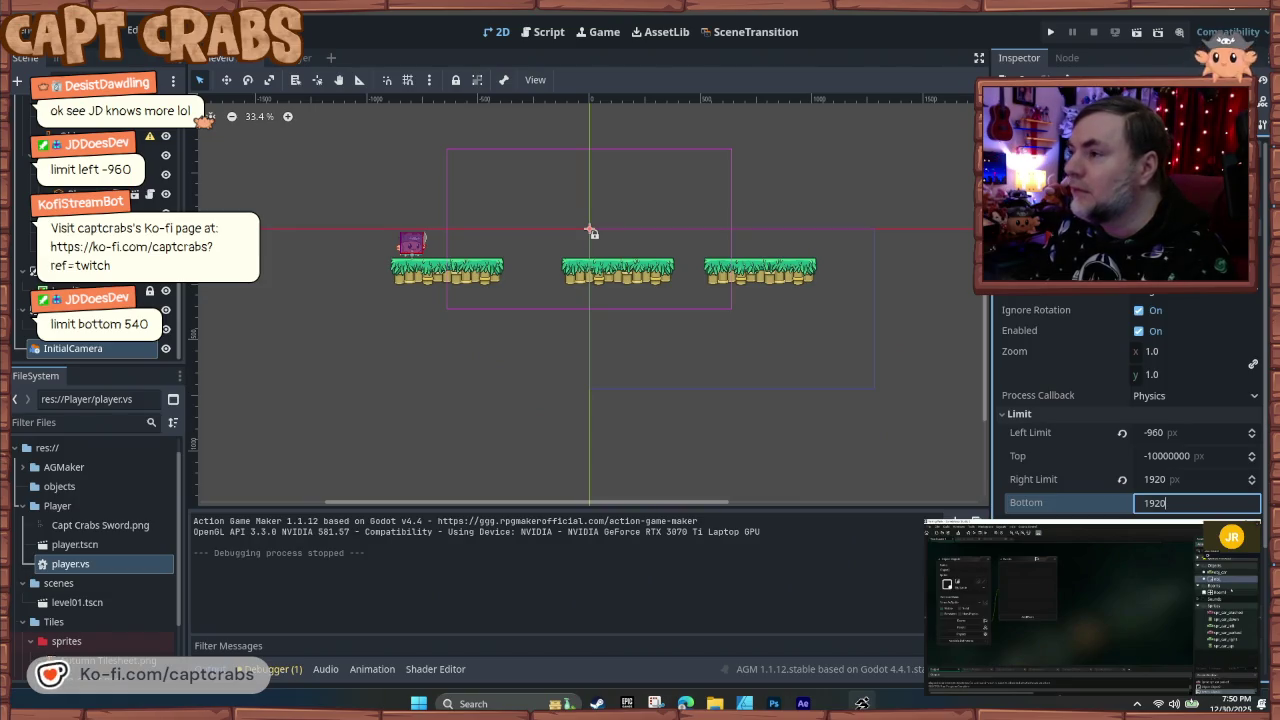
key("Return")
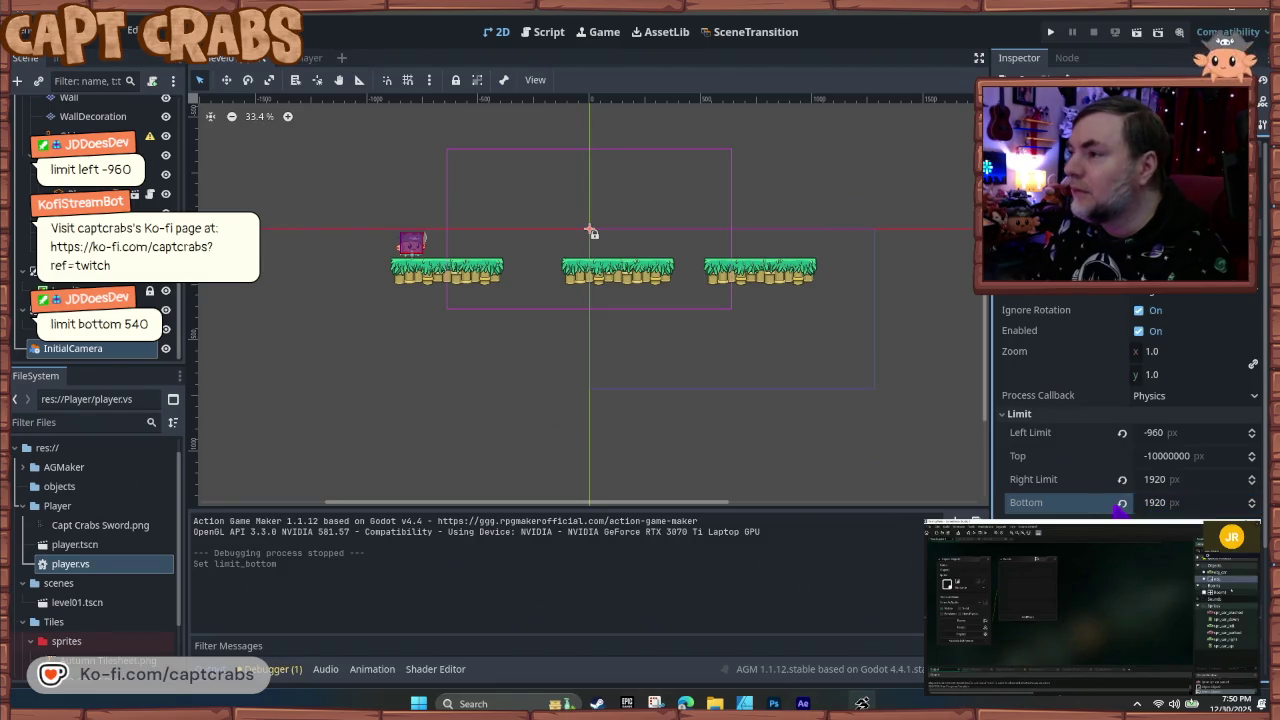
left_click(1122, 503)
left_click(1180, 503)
type("19")
key("Return")
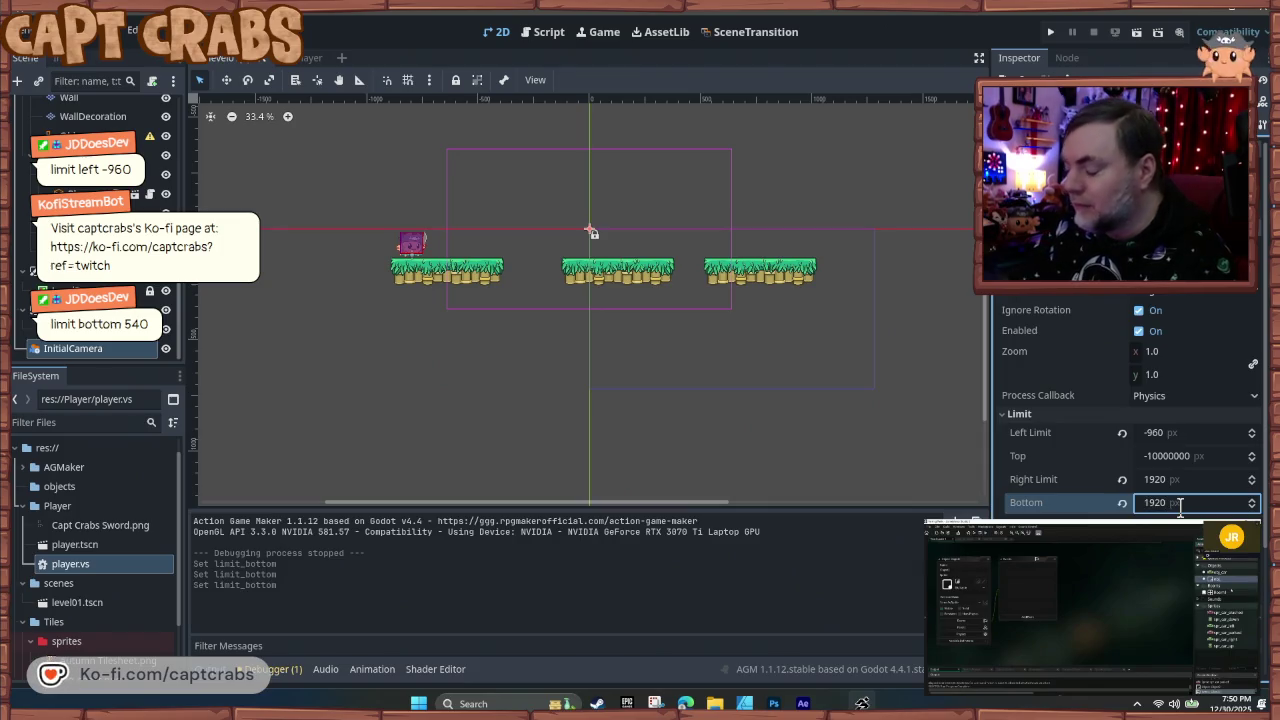
key("F5")
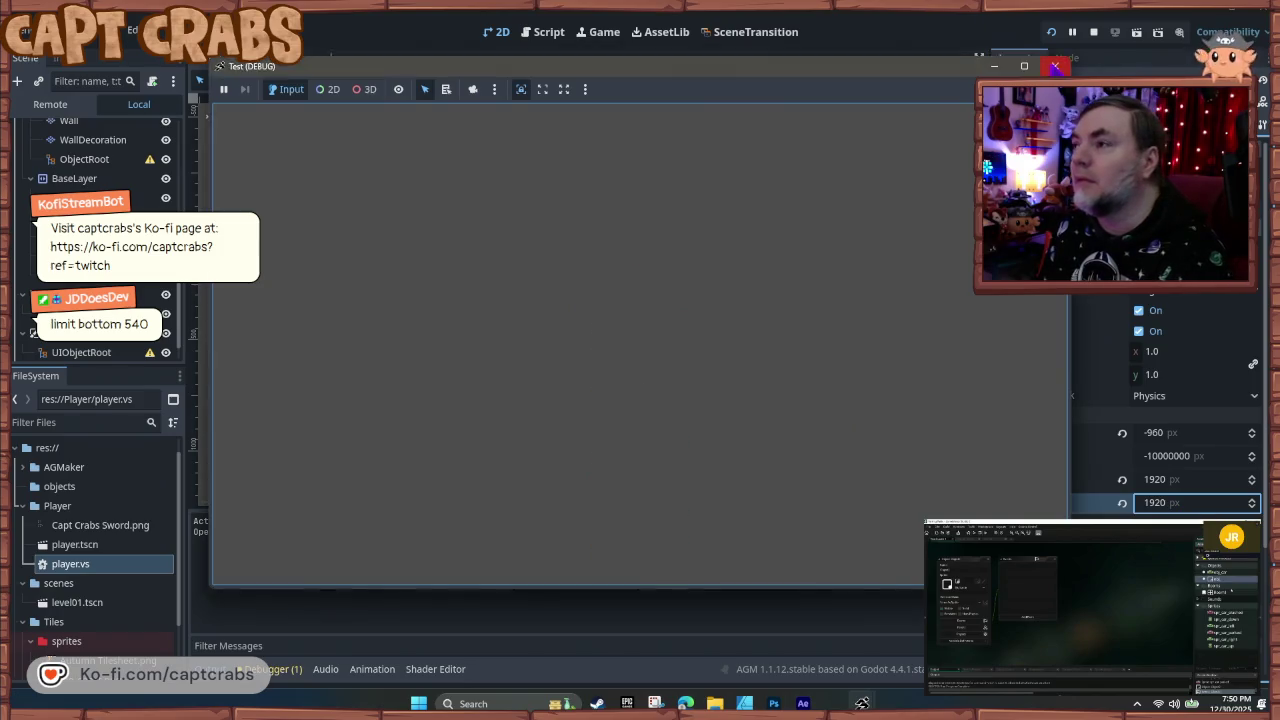
- Set the camera's Bottom limit to 540 and Top limit to 0
left_click(1055, 66)
left_click(1161, 505)
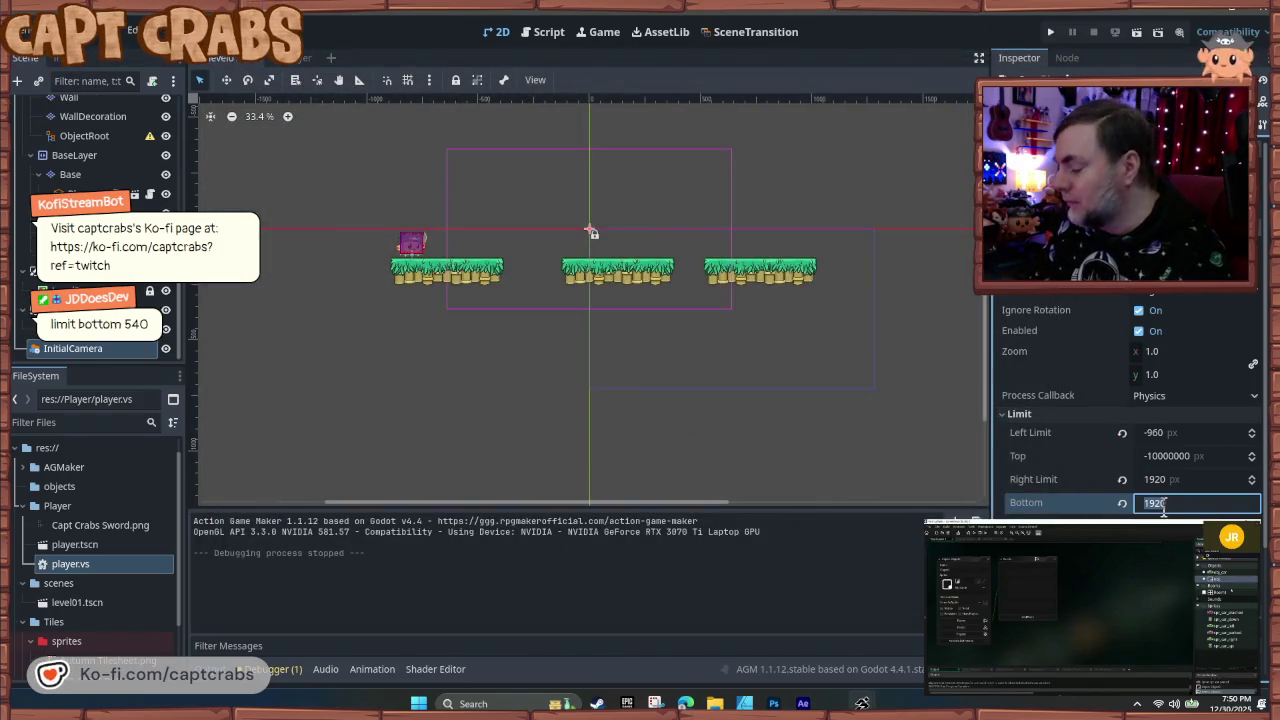
type("540")
key("Return")
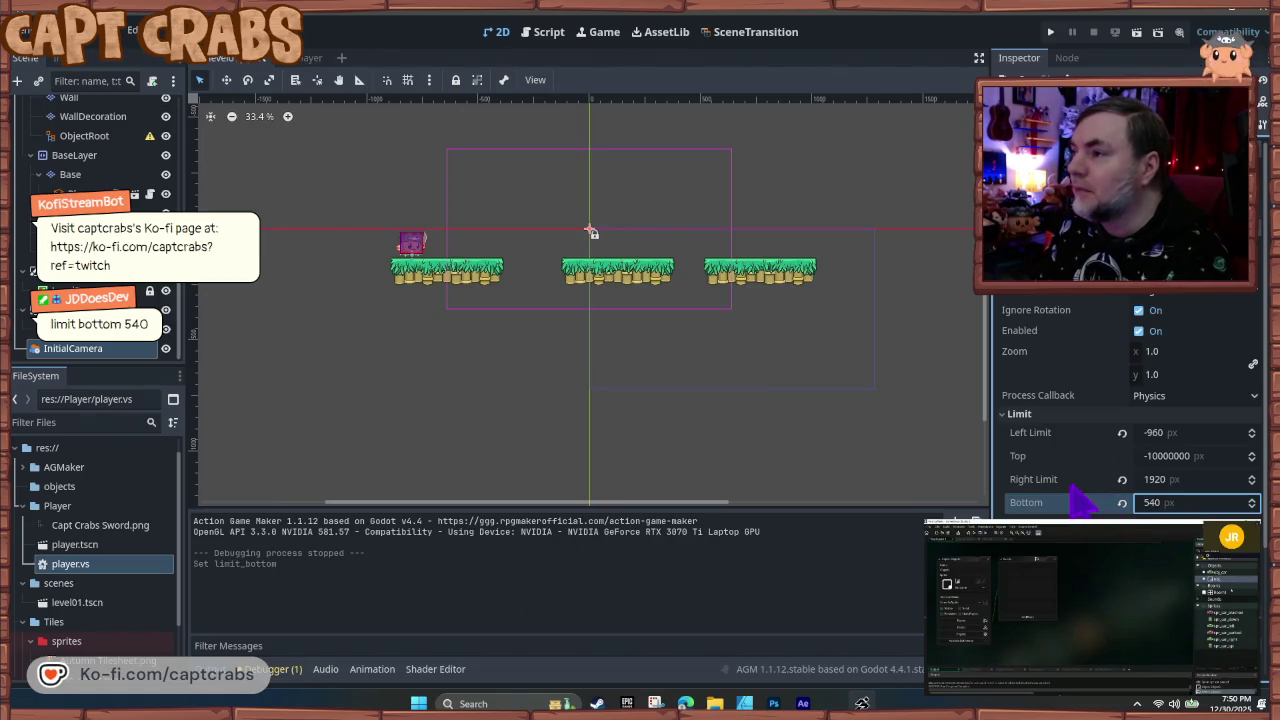
left_click(1158, 456)
type("0")
key("Return")
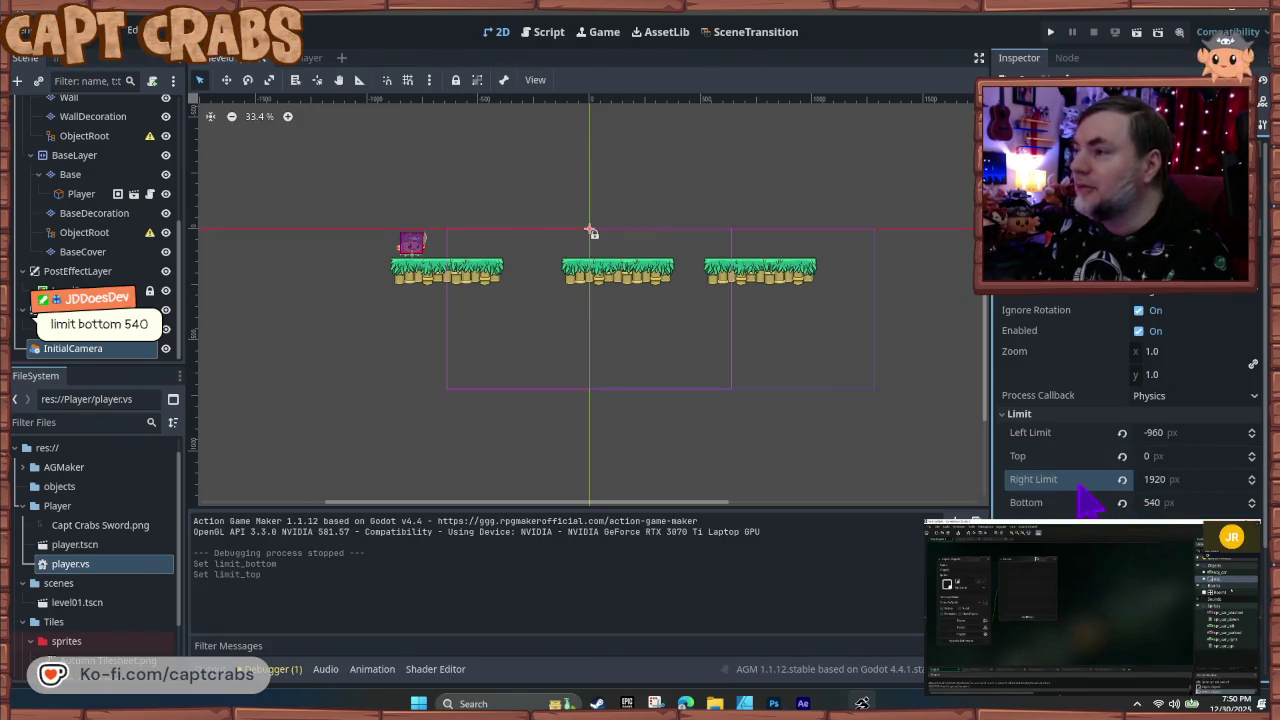
- Play-test the level, jumping the crab right across platforms, then stop the game
key("F5")
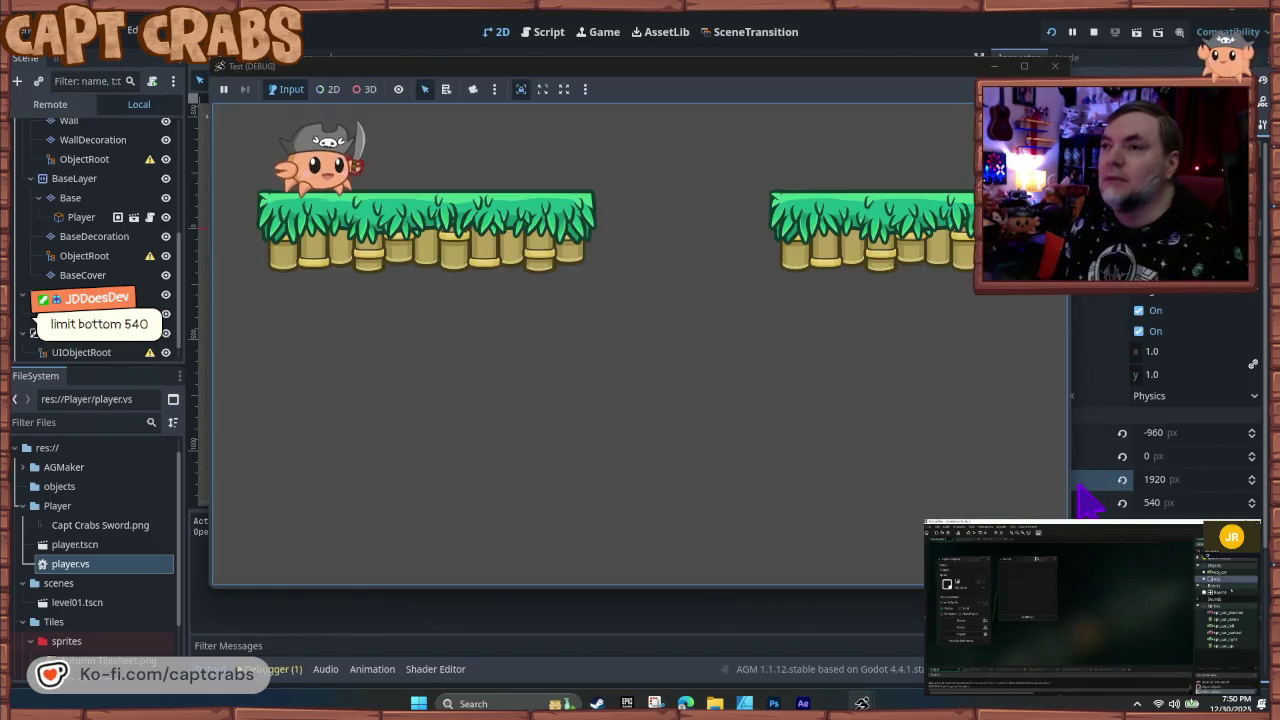
key("space")
key("Right")
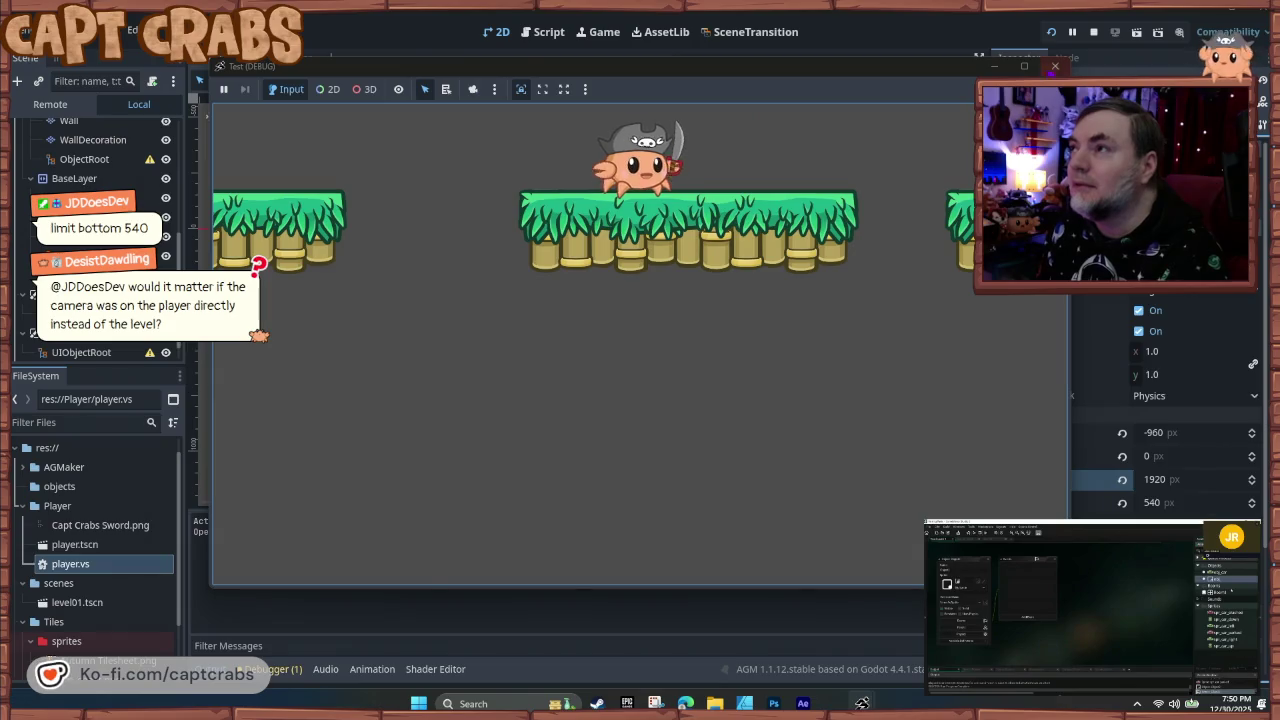
key("F8")
left_click(1157, 456)
type("1080")
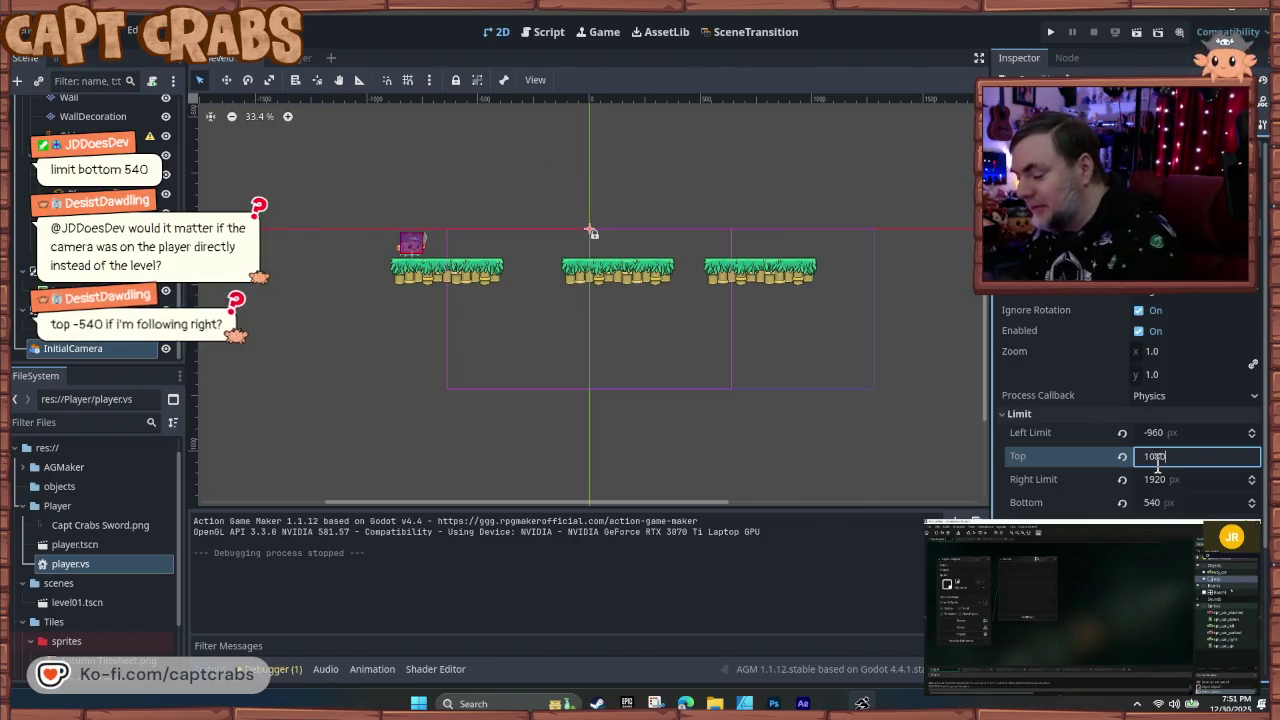
- Try a Top limit of 1080 and briefly play-test it
key("Tab")
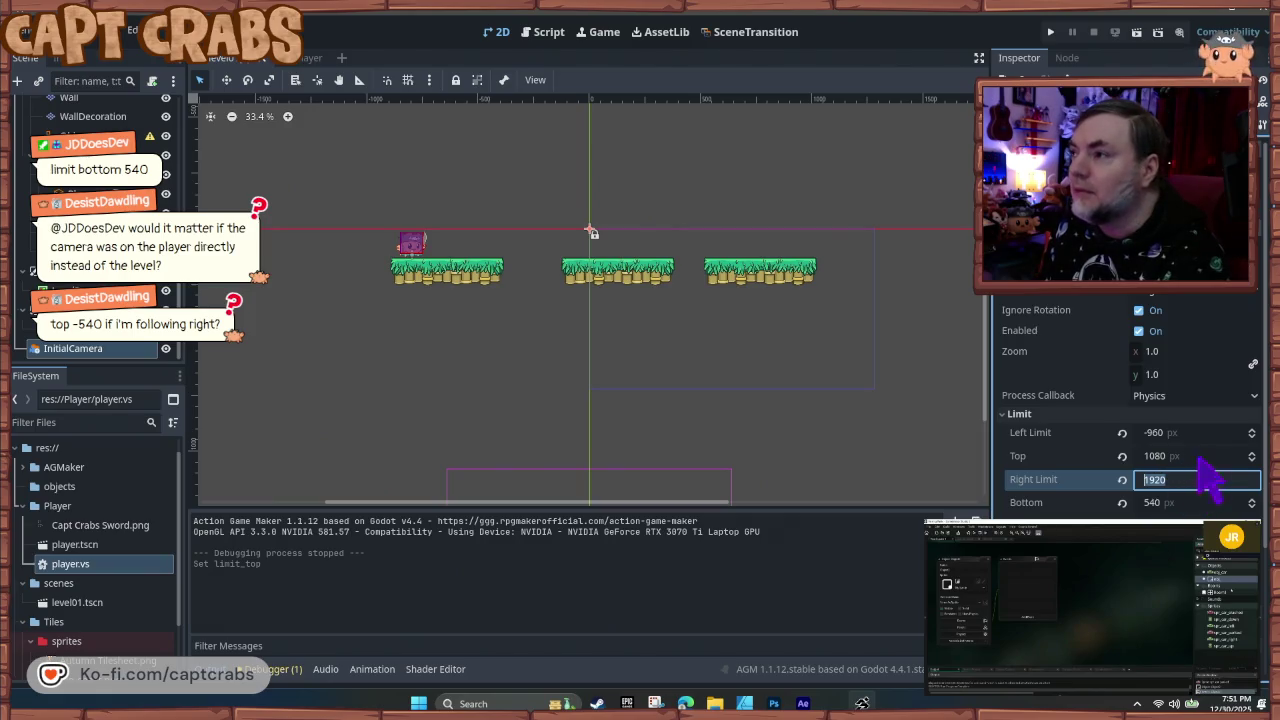
left_click(1203, 455)
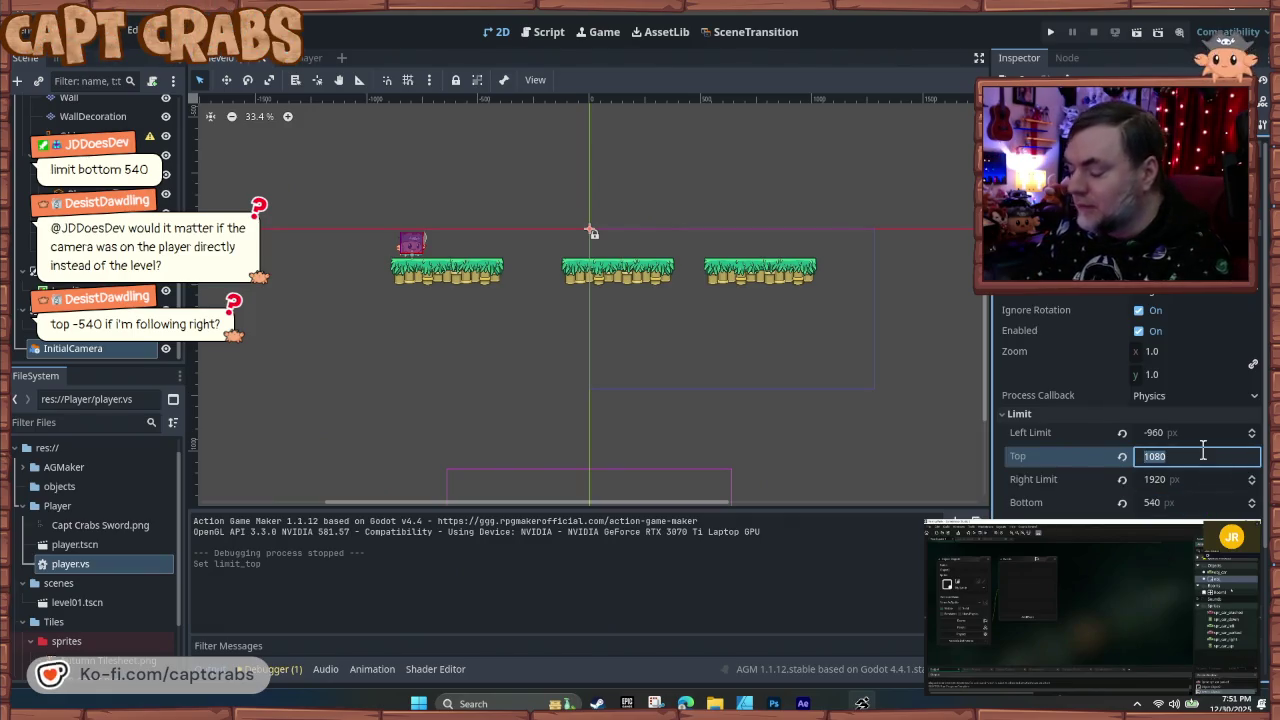
key("F5")
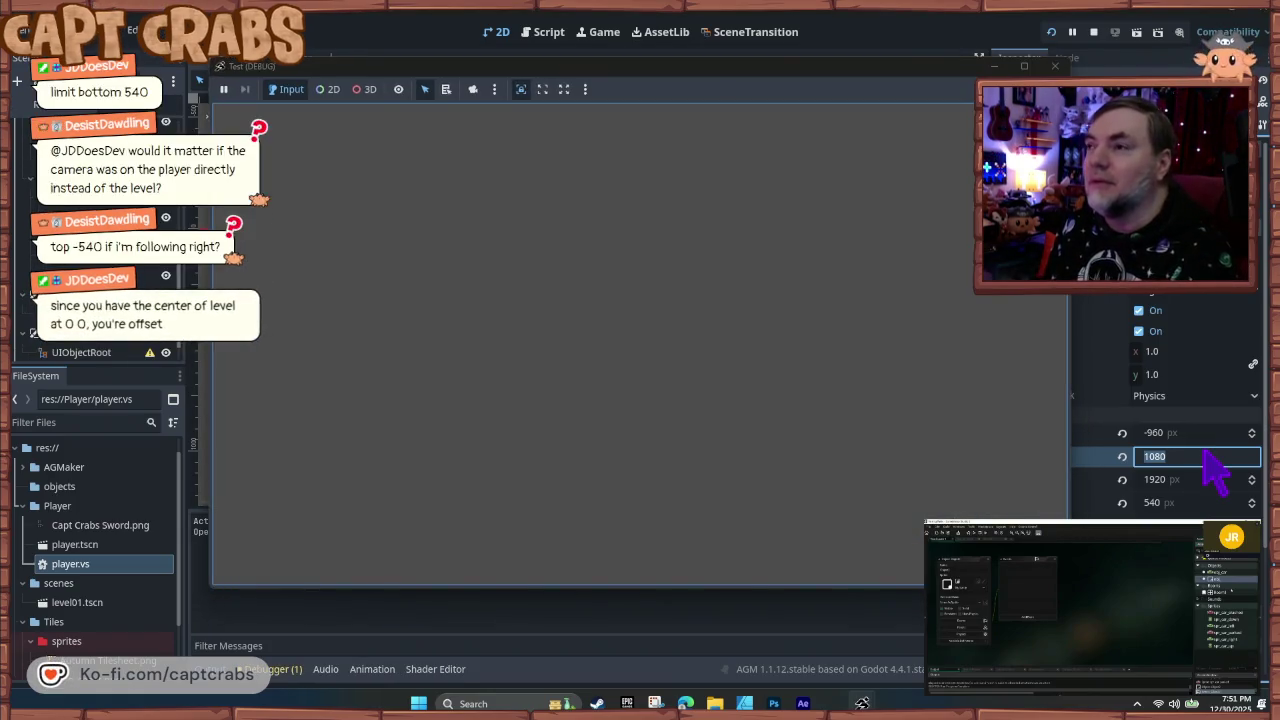
key("F8")
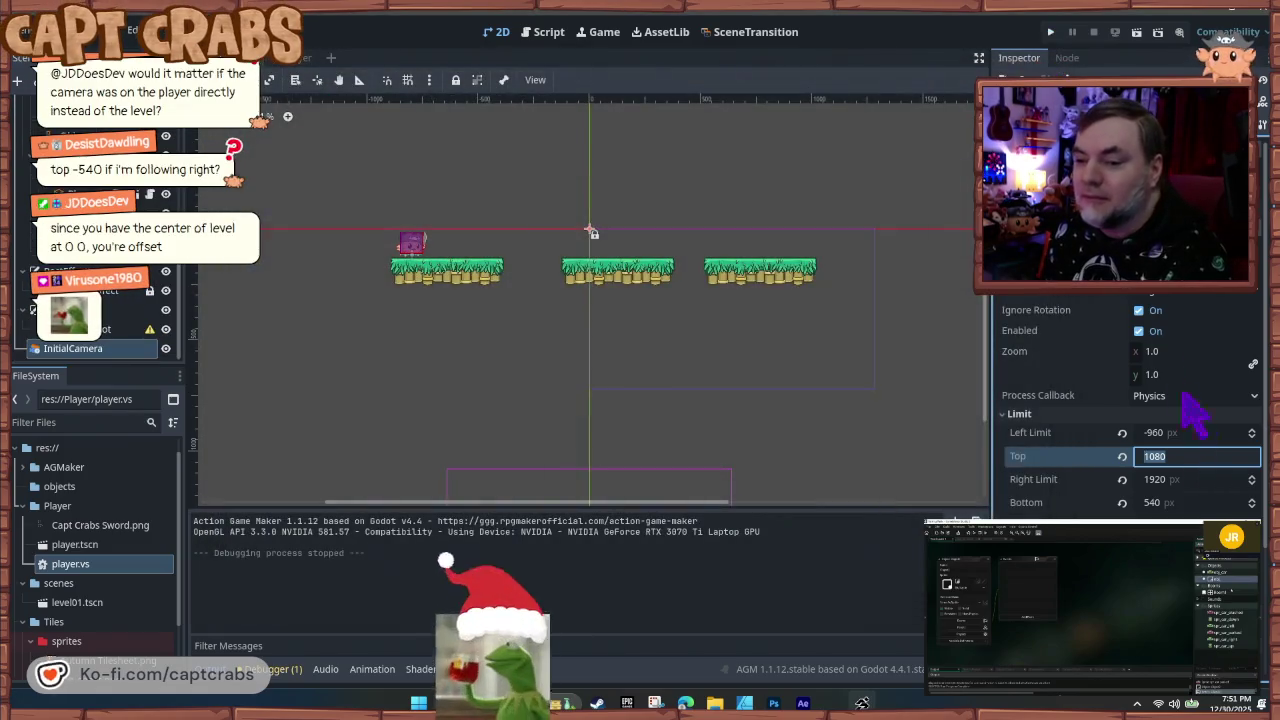
- Set the Top limit to -540 and save the scene
type("-540")
key("Return")
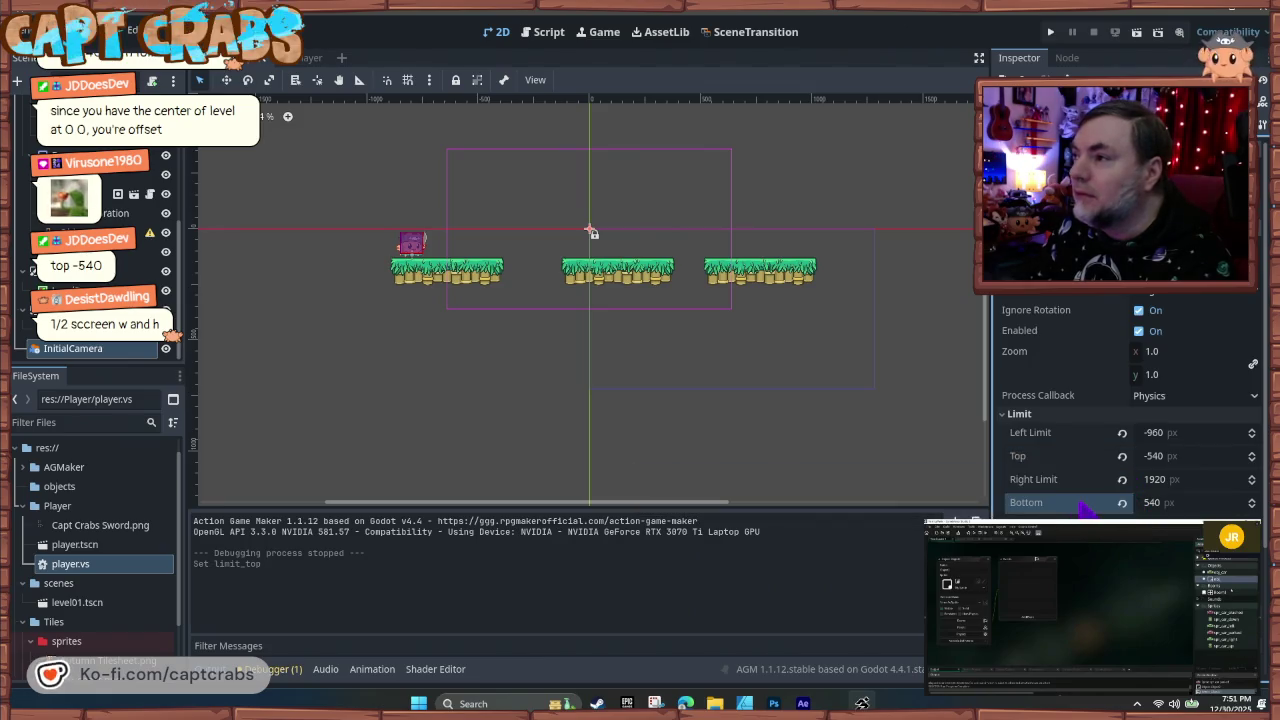
key("ctrl+s")
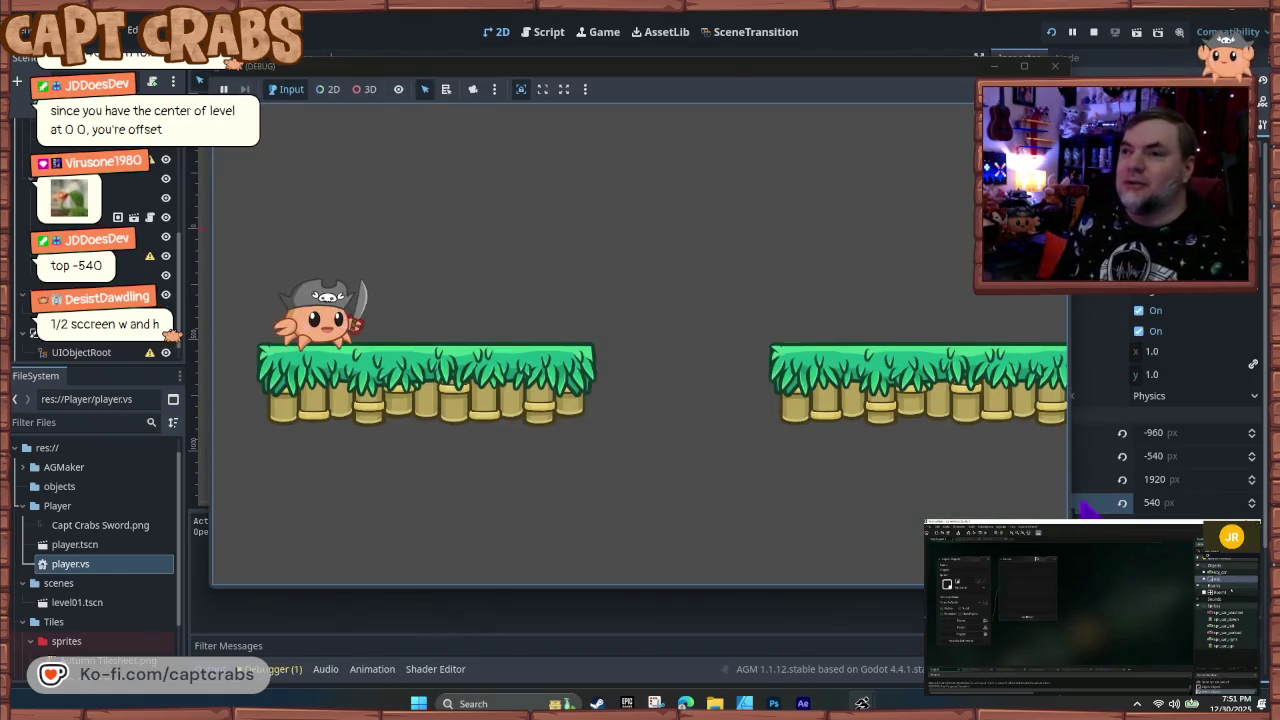
- Run and jump the crab right across the platforms, then close the game window
key("Right")
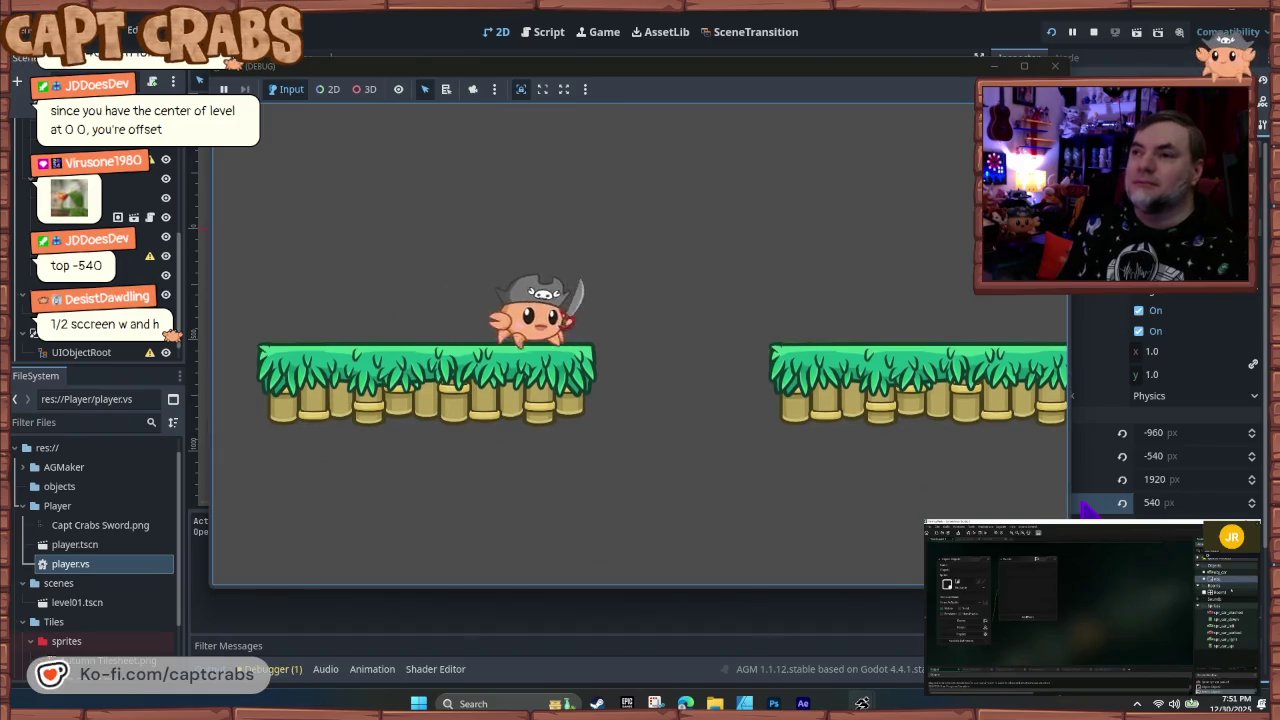
key("space")
key("Right")
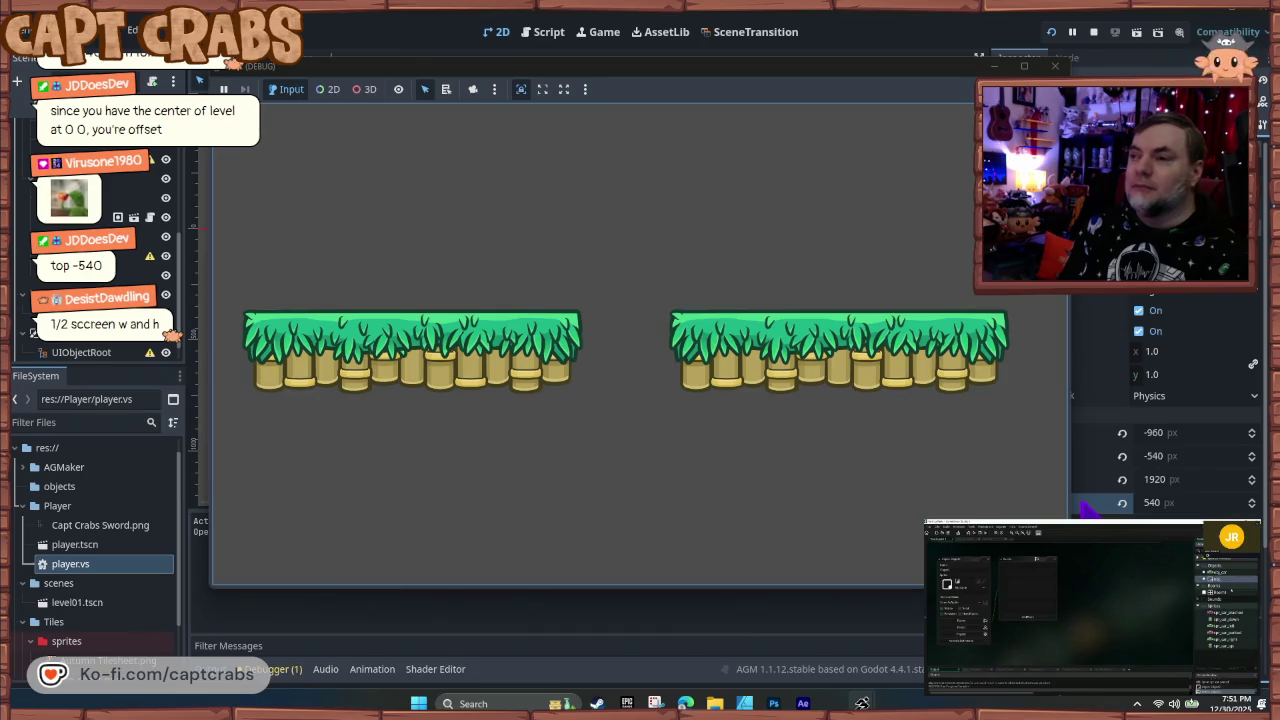
key("Right")
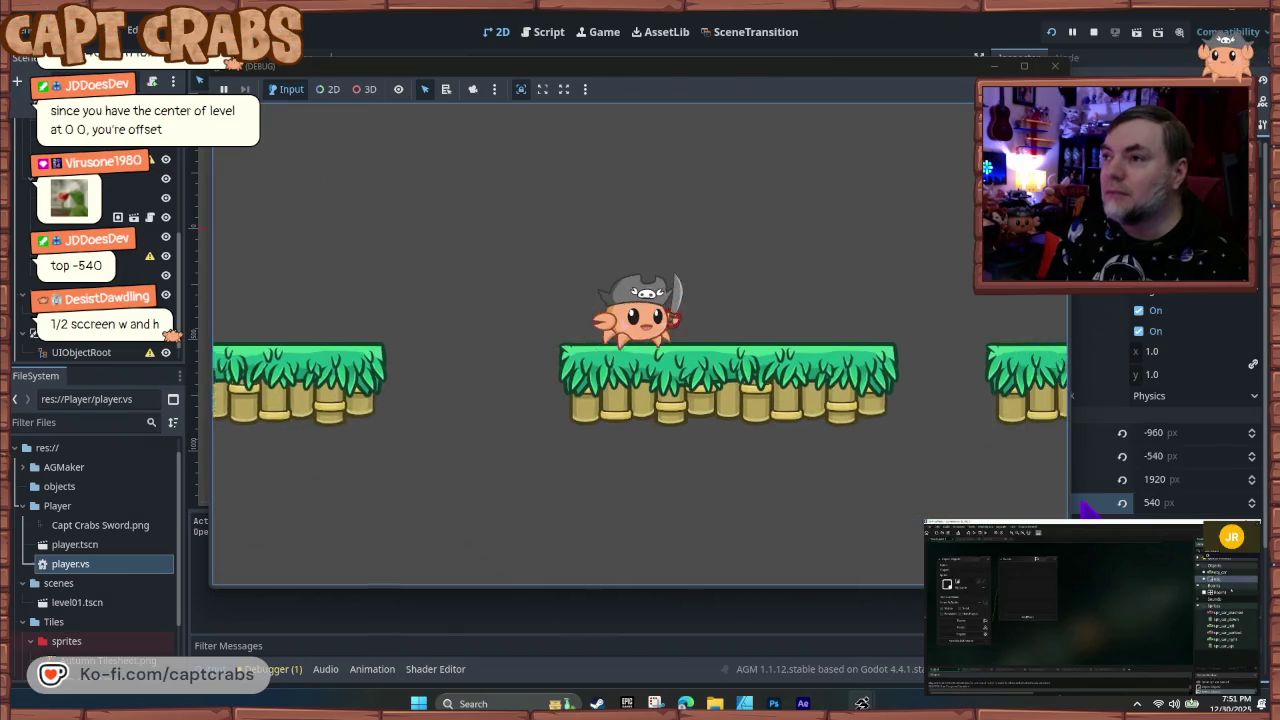
key("space")
key("Right")
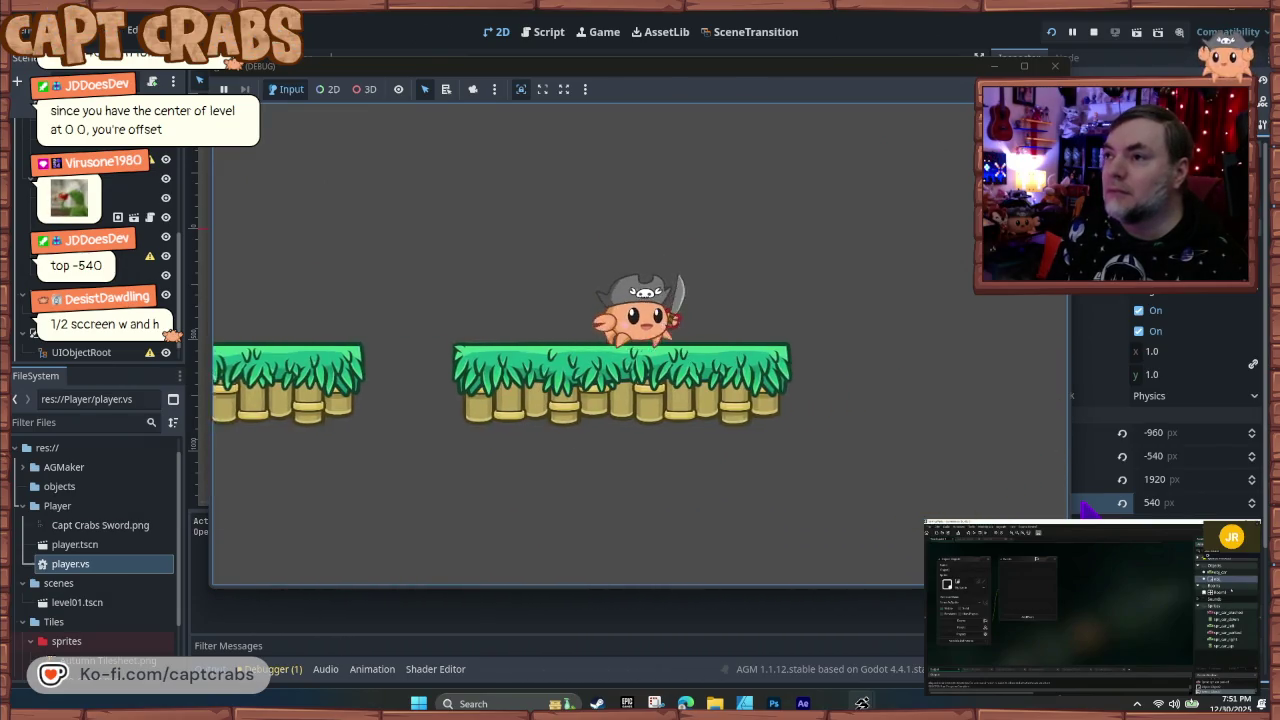
key("Right")
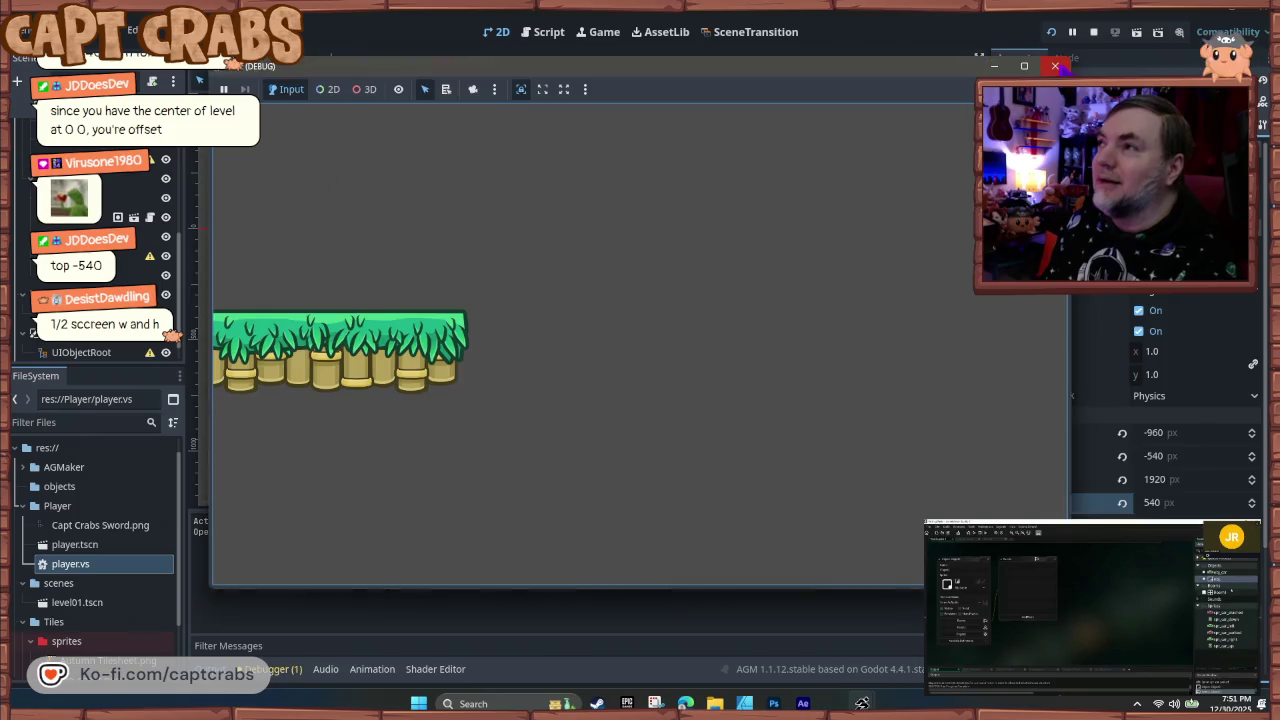
left_click(1055, 66)
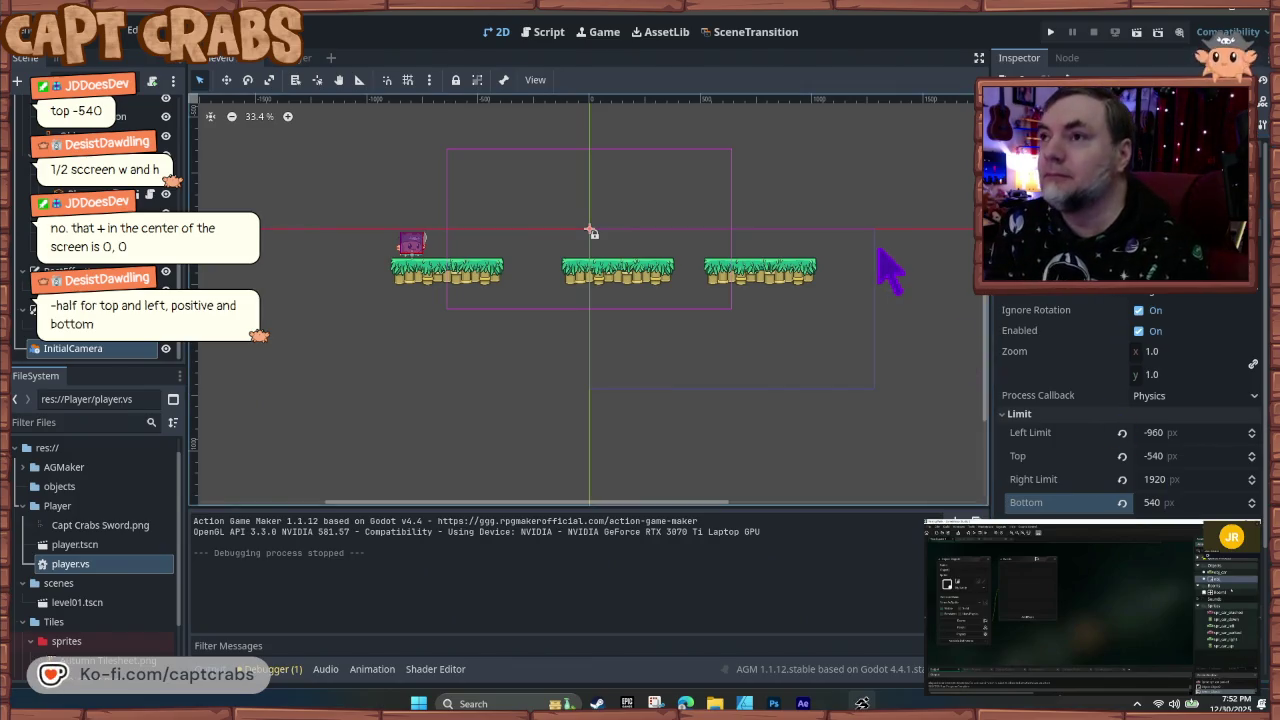
- Pan and zoom the level view to inspect the layout
left_click_drag(380, 334, 391, 380)
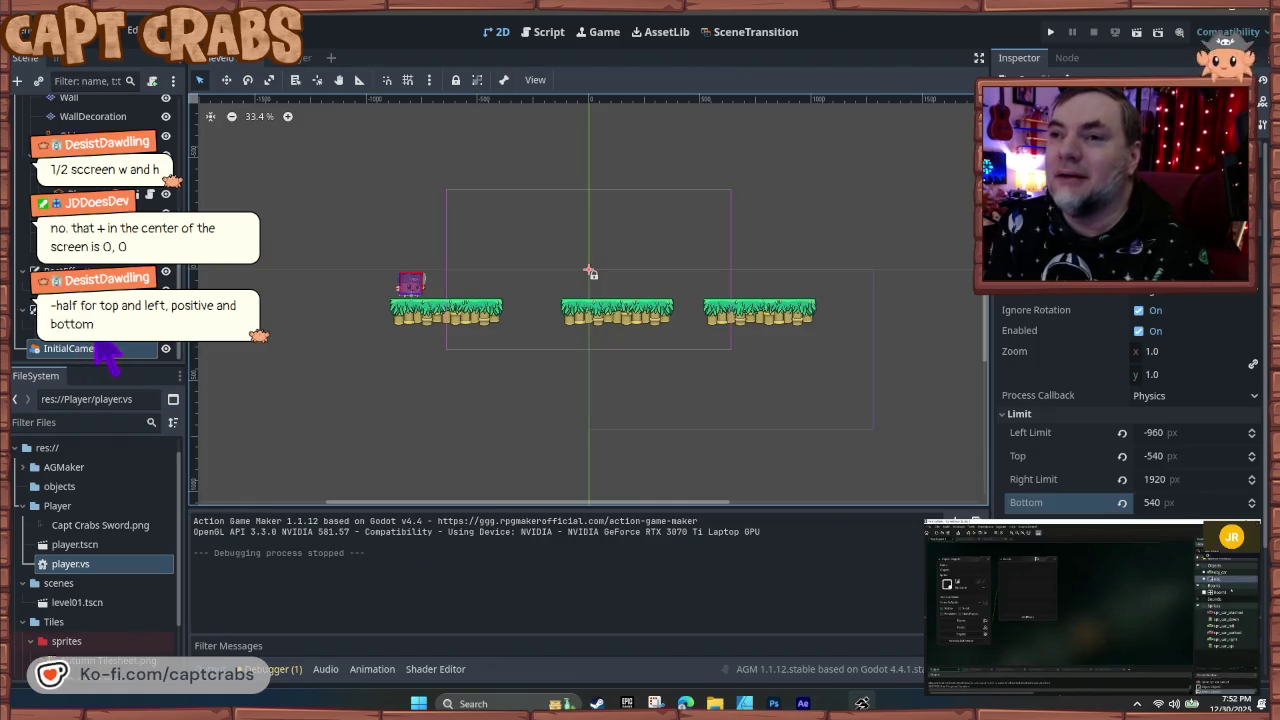
scroll(148, 550, "down", 3)
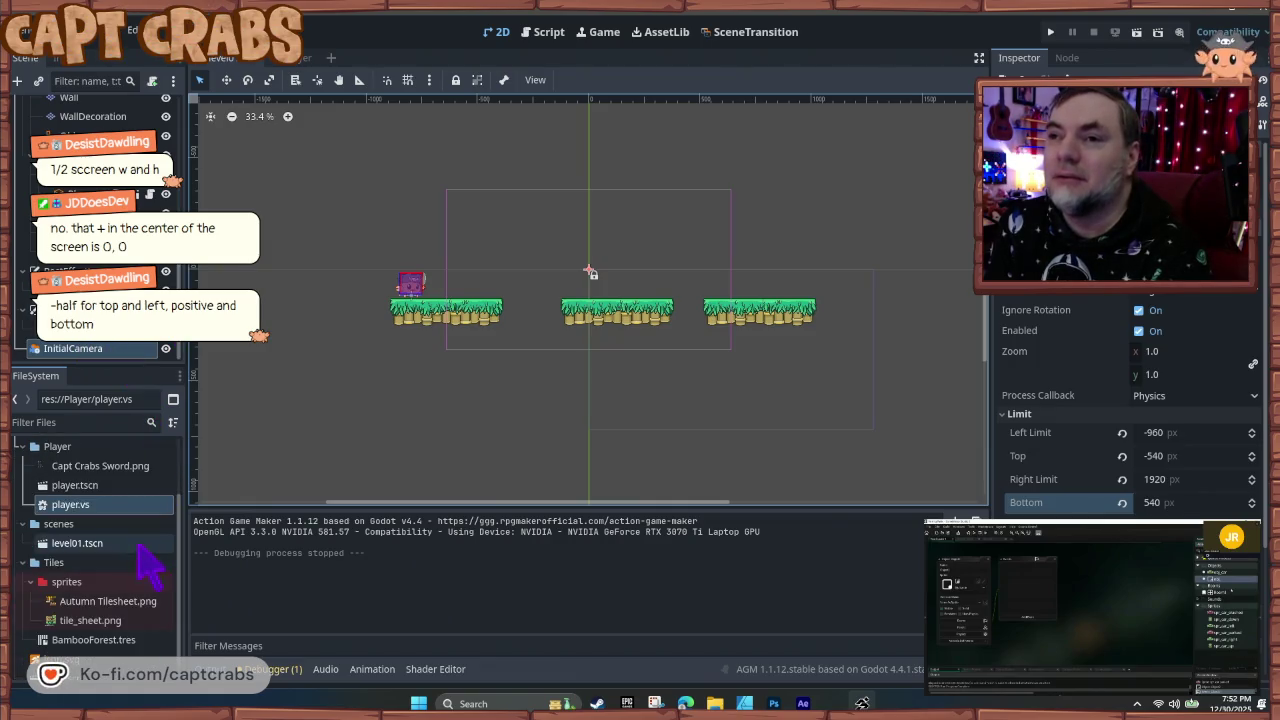
scroll(138, 545, "up", 3)
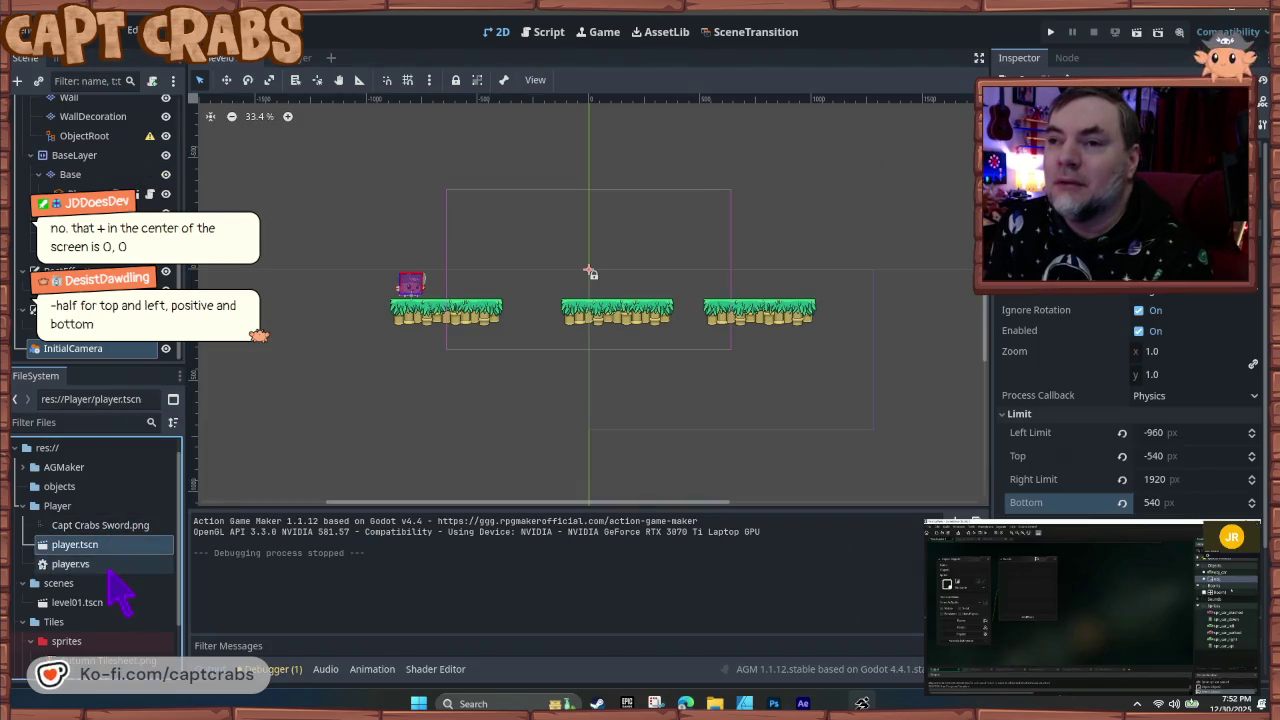
- Browse the Tiles/sprites folder, selecting Autumn Tilesheet.png and tile_sheet.png
left_click(117, 566)
scroll(128, 575, "down", 4)
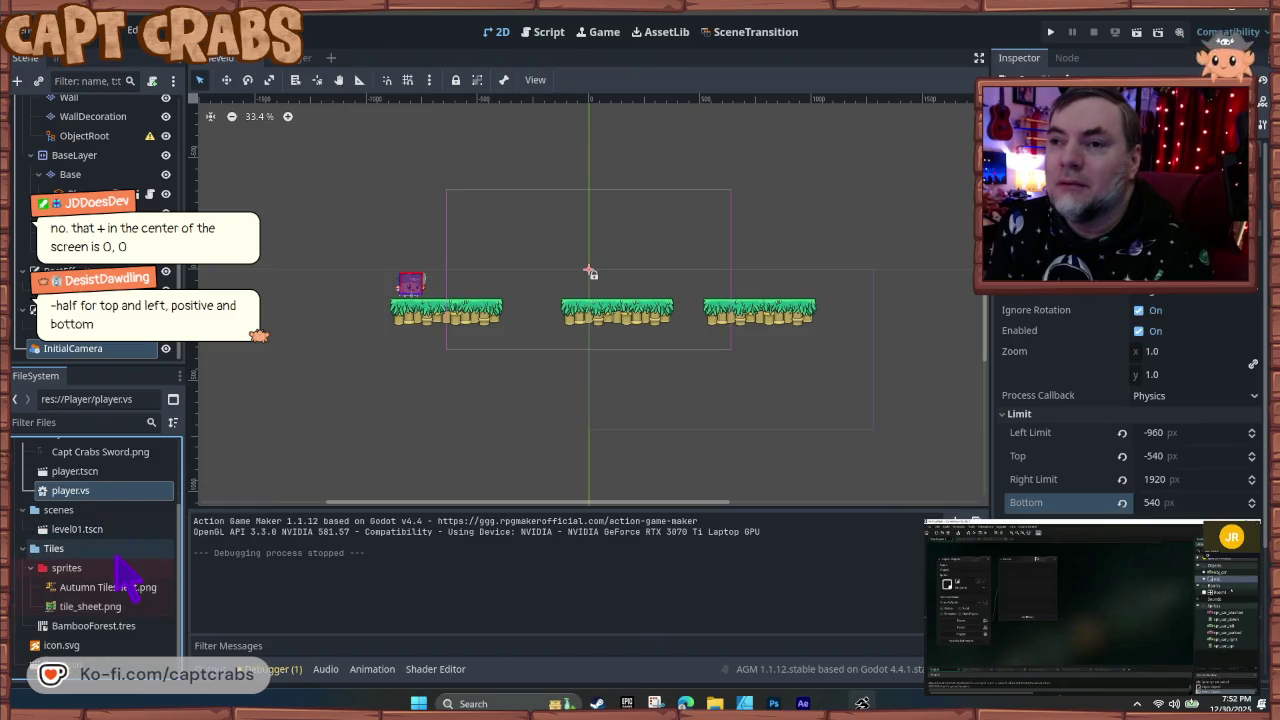
left_click(118, 588)
left_click(122, 606)
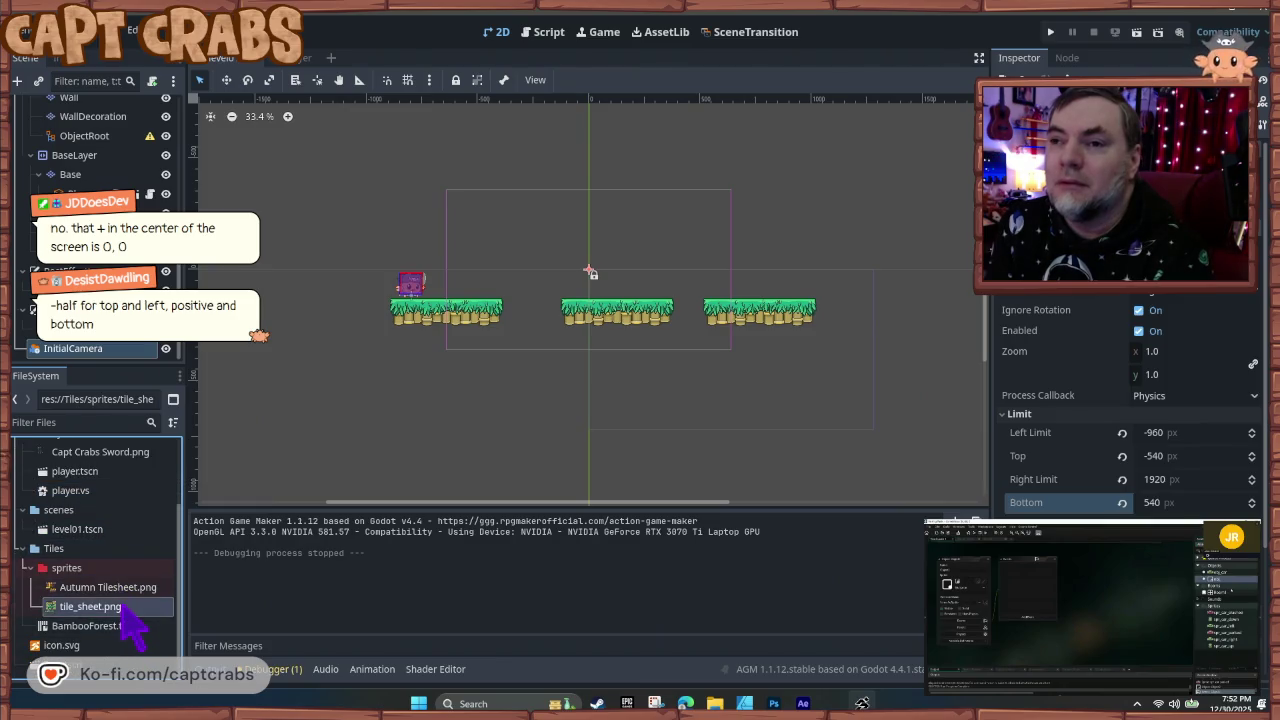
left_click(108, 589)
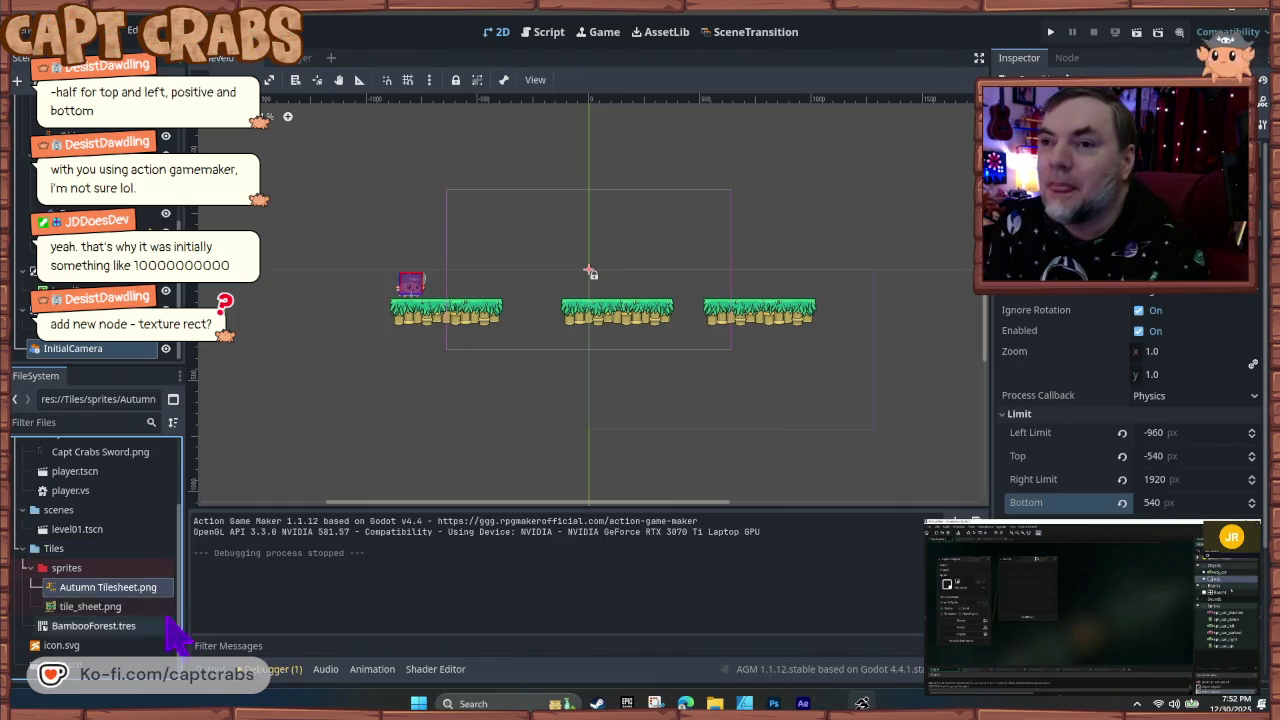
left_click(127, 607)
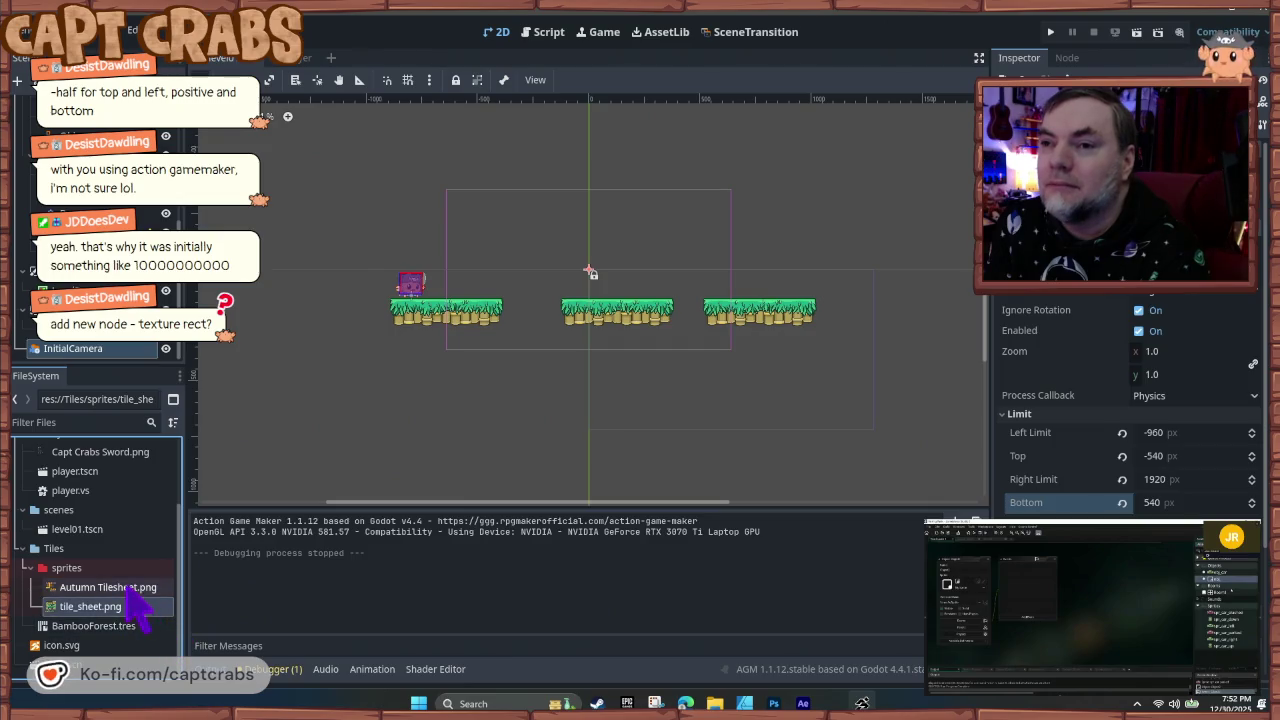
- Browse the project files, viewing Capt Crabs Sword.png, player.tscn and player.vs, ending in Player
left_click(105, 567)
left_click(100, 550)
scroll(103, 590, "up", 3)
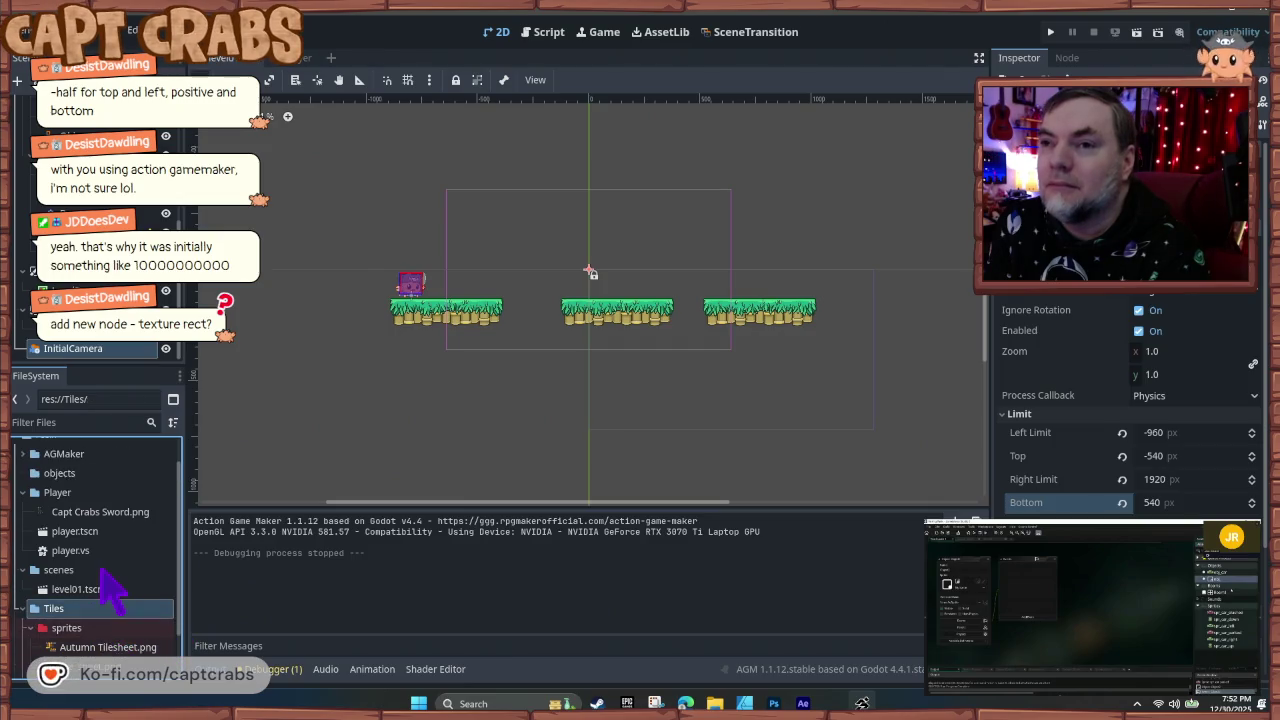
left_click(114, 546)
left_click(118, 565)
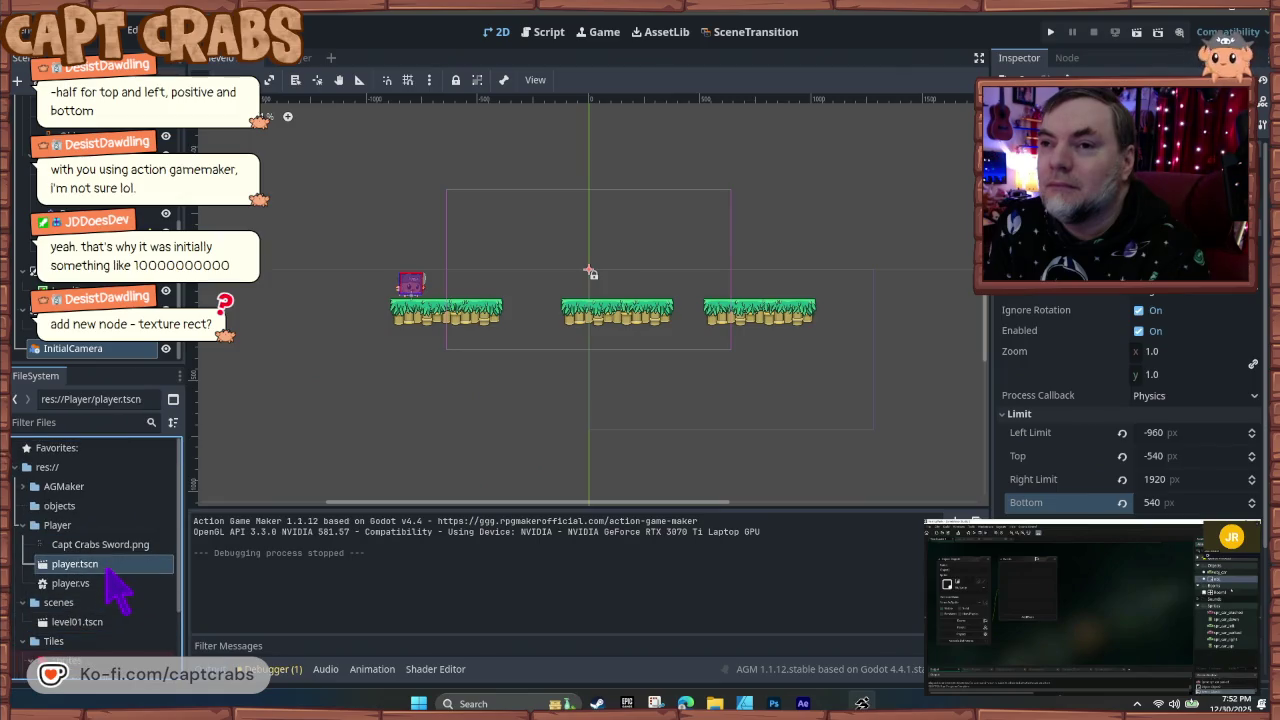
left_click(122, 583)
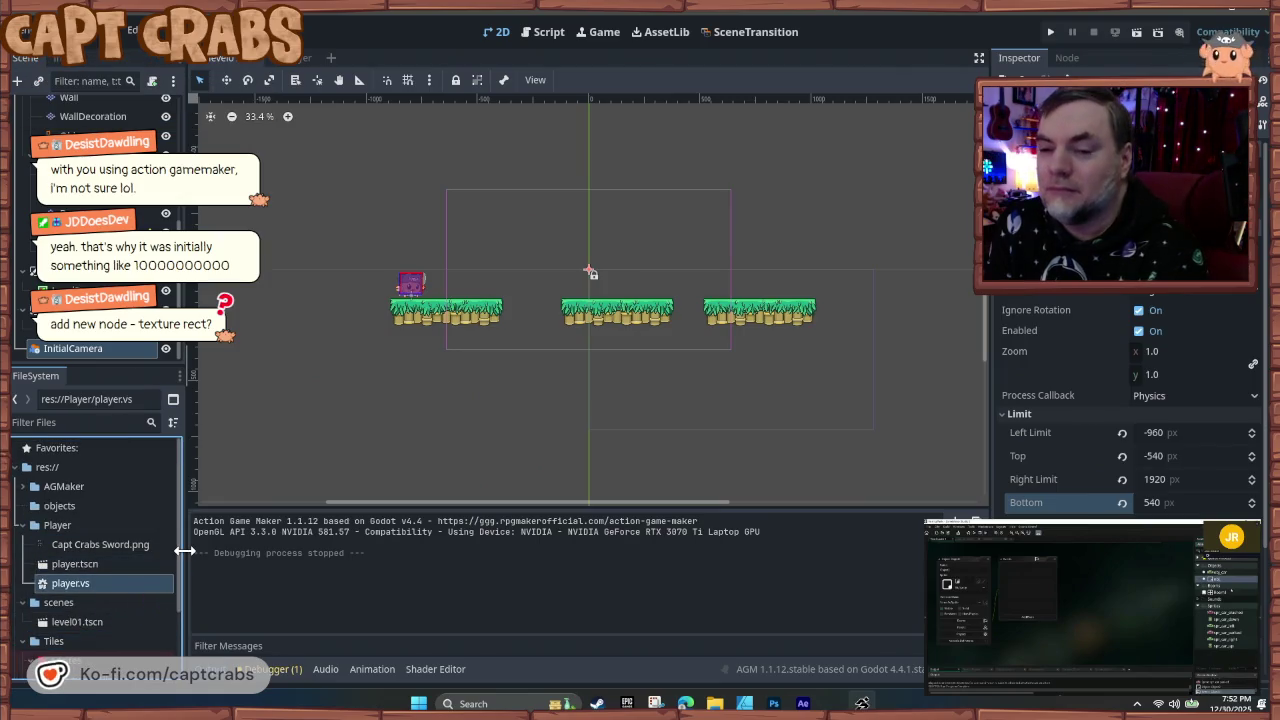
left_click(110, 545)
left_click(100, 525)
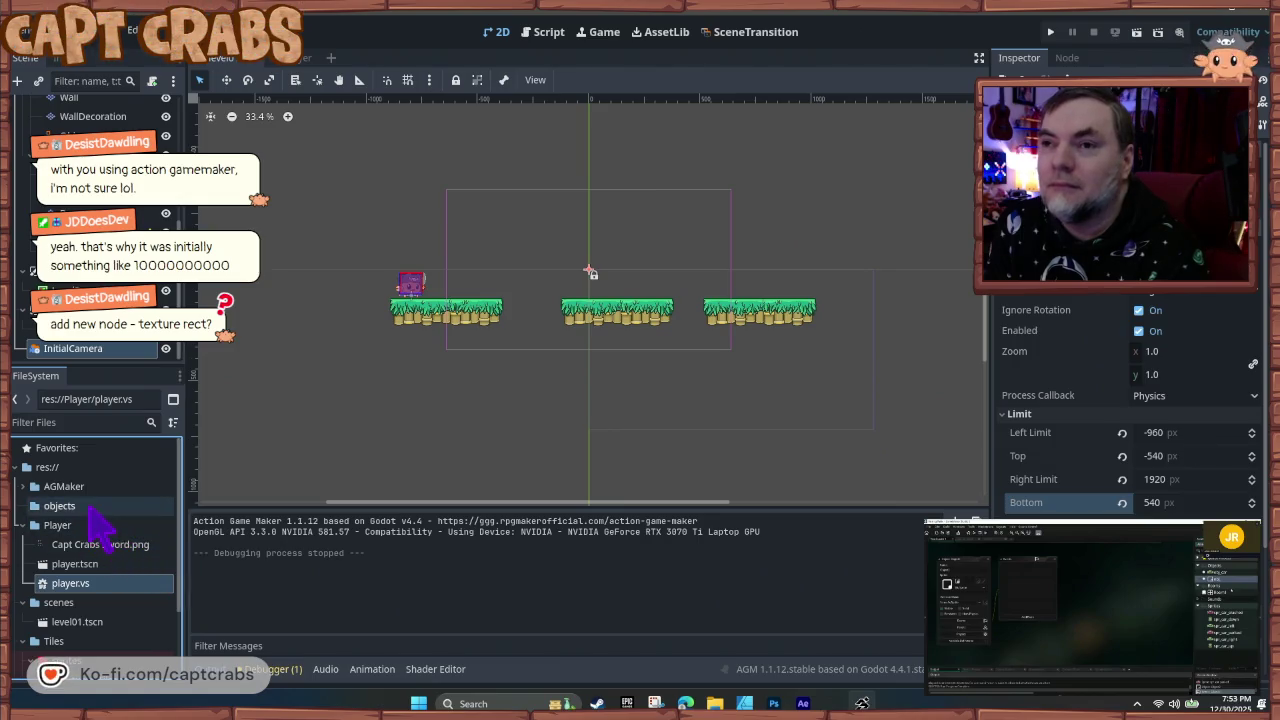
left_click(90, 506)
left_click(60, 525)
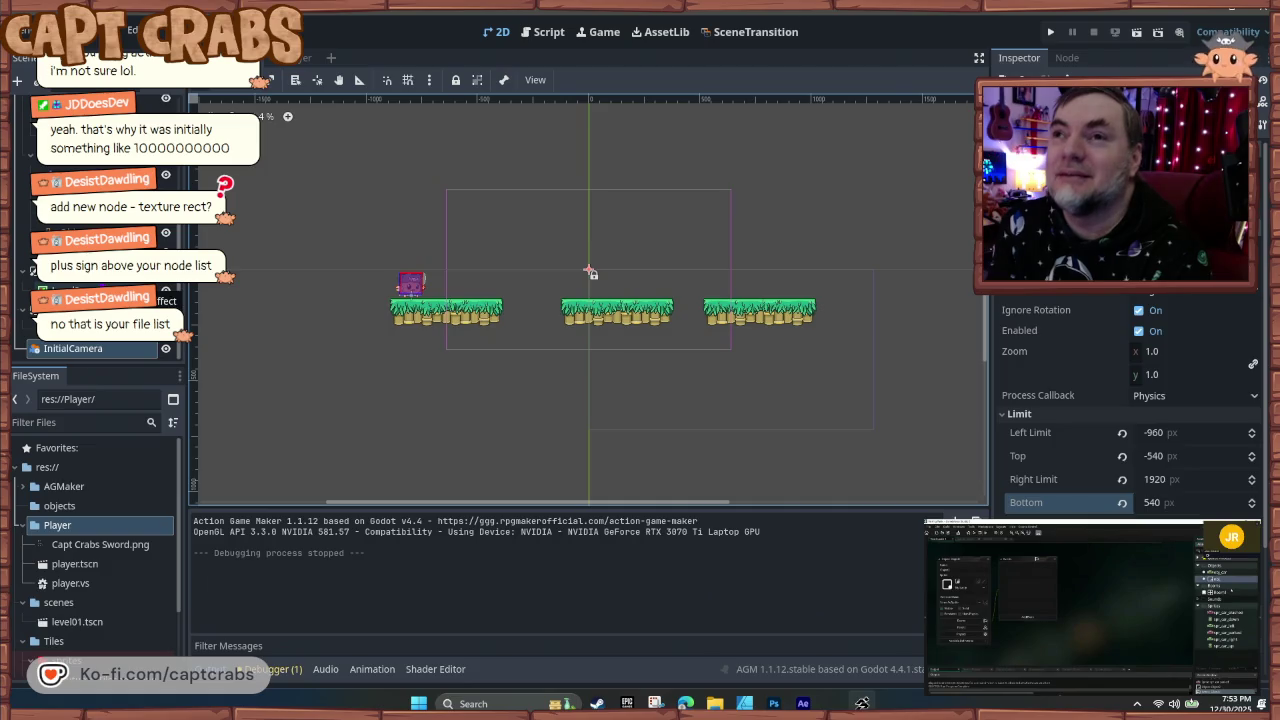
- Select a level TileMapLayer without a tileset to bring up tile painting
scroll(100, 300, "down", 3)
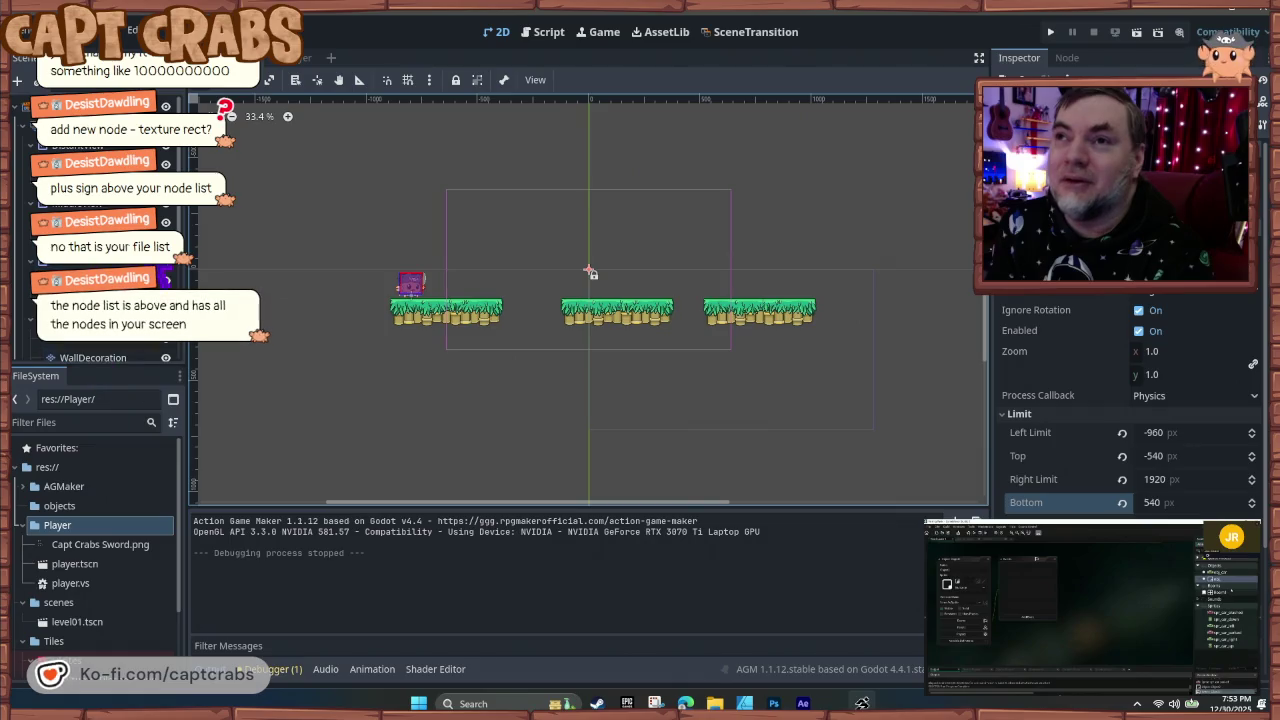
mouse_move(165, 272)
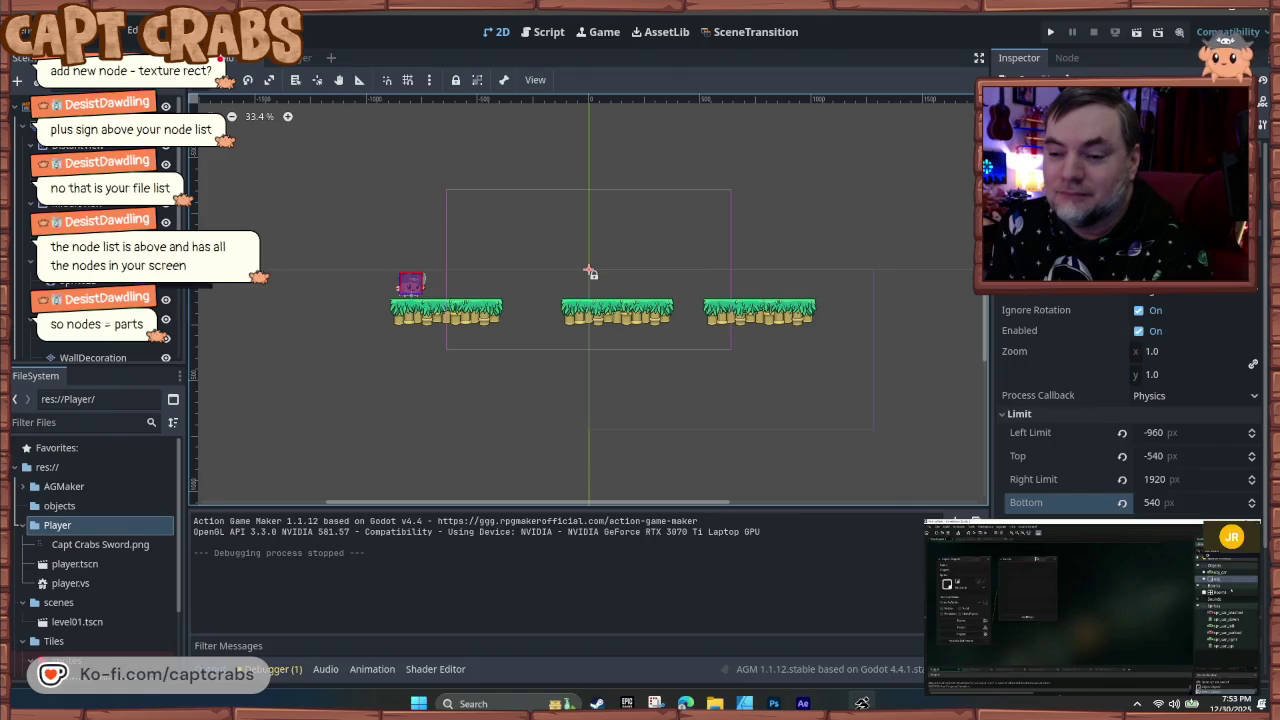
scroll(100, 300, "down", 1)
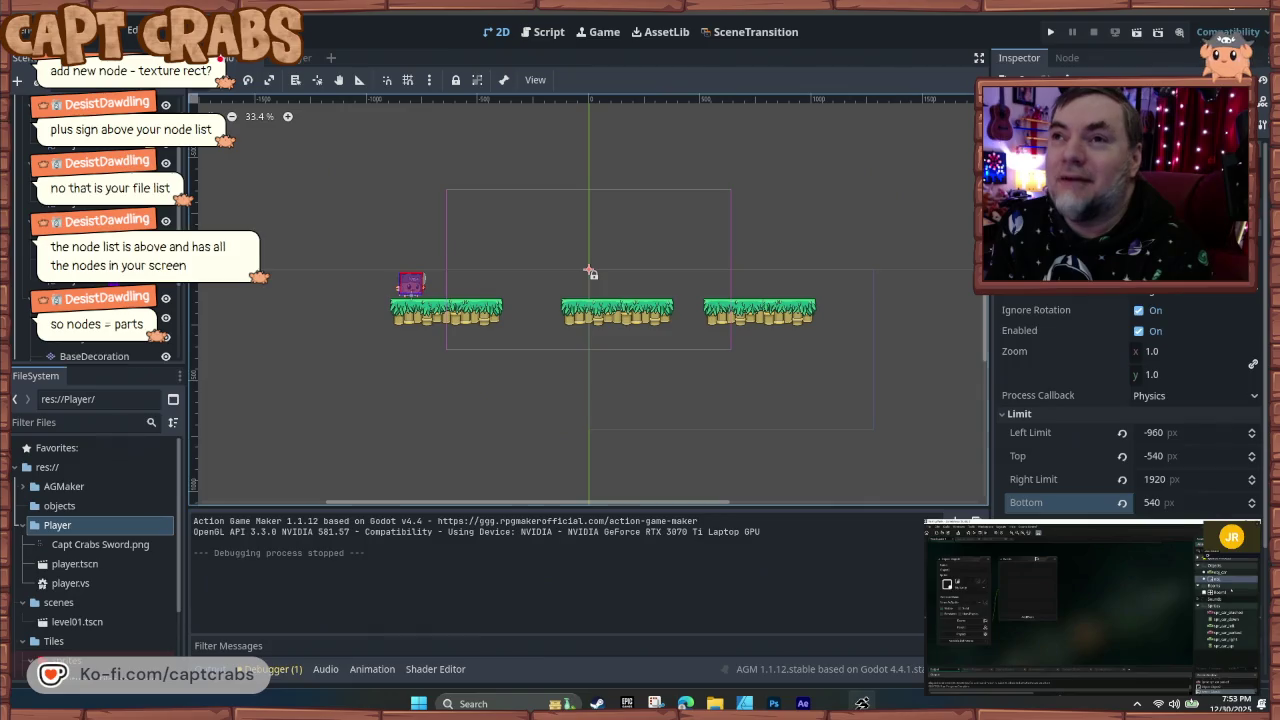
left_click(100, 300)
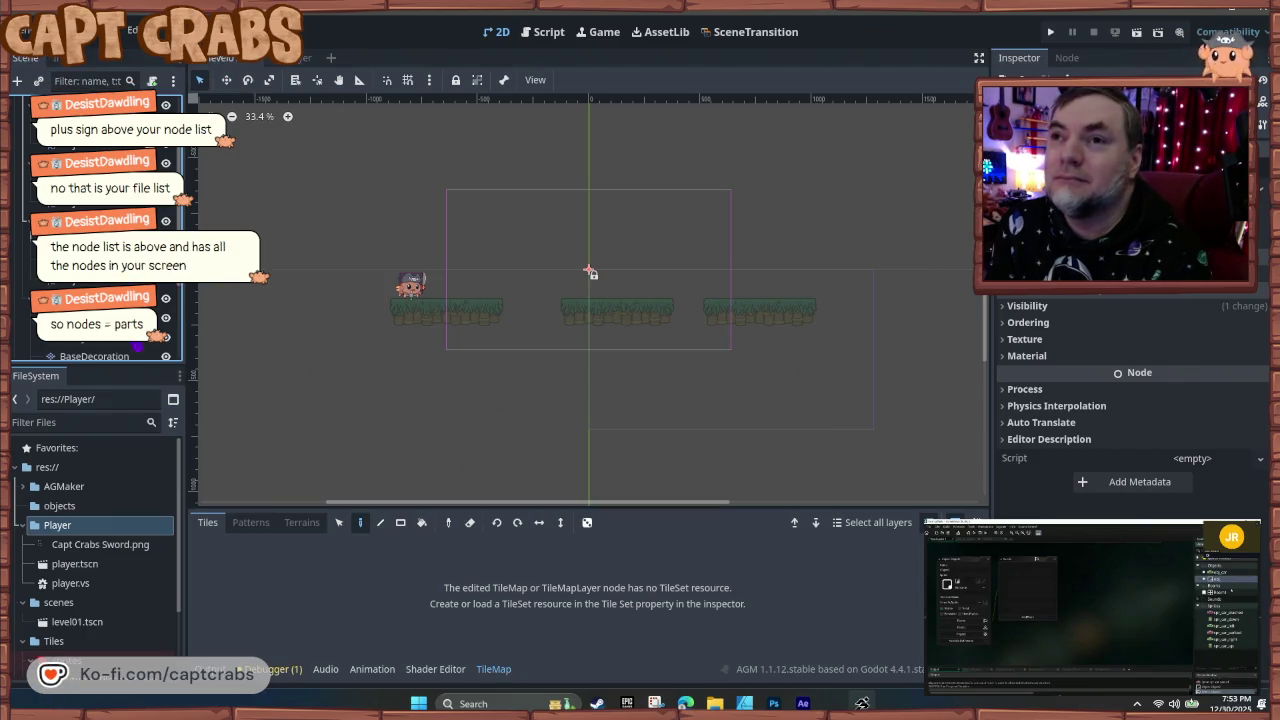
key("Up")
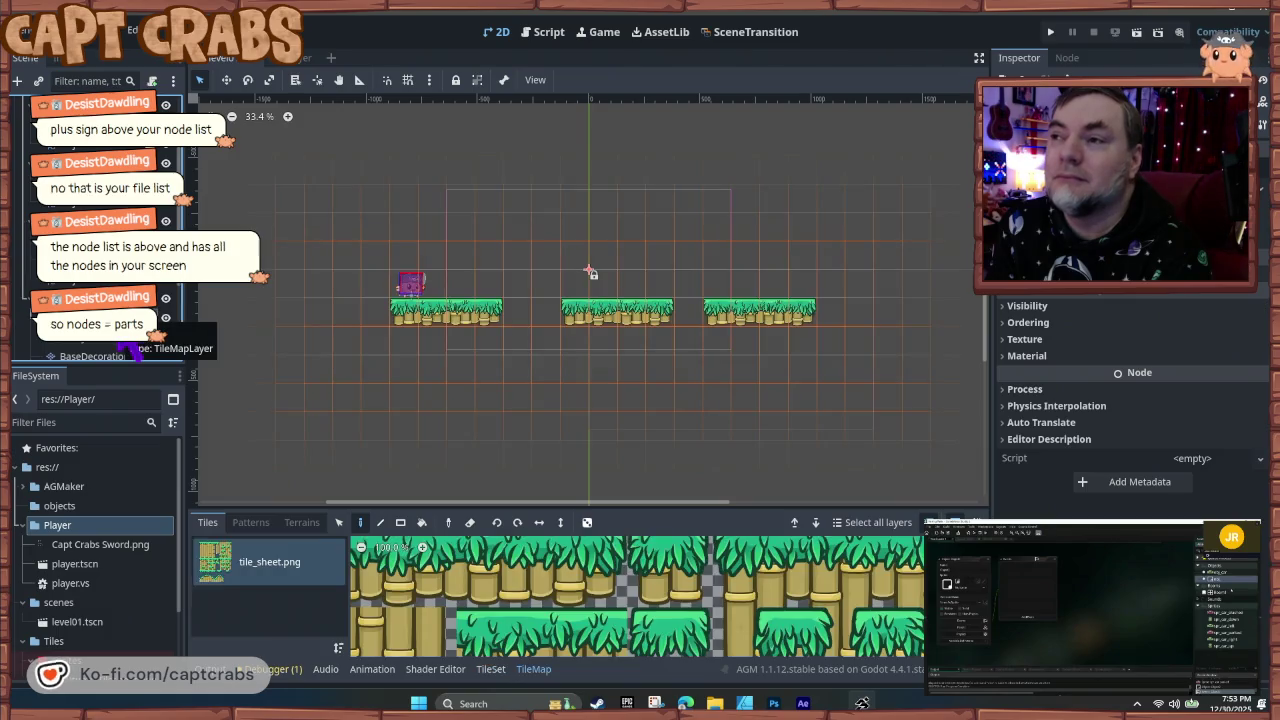
left_click(120, 352)
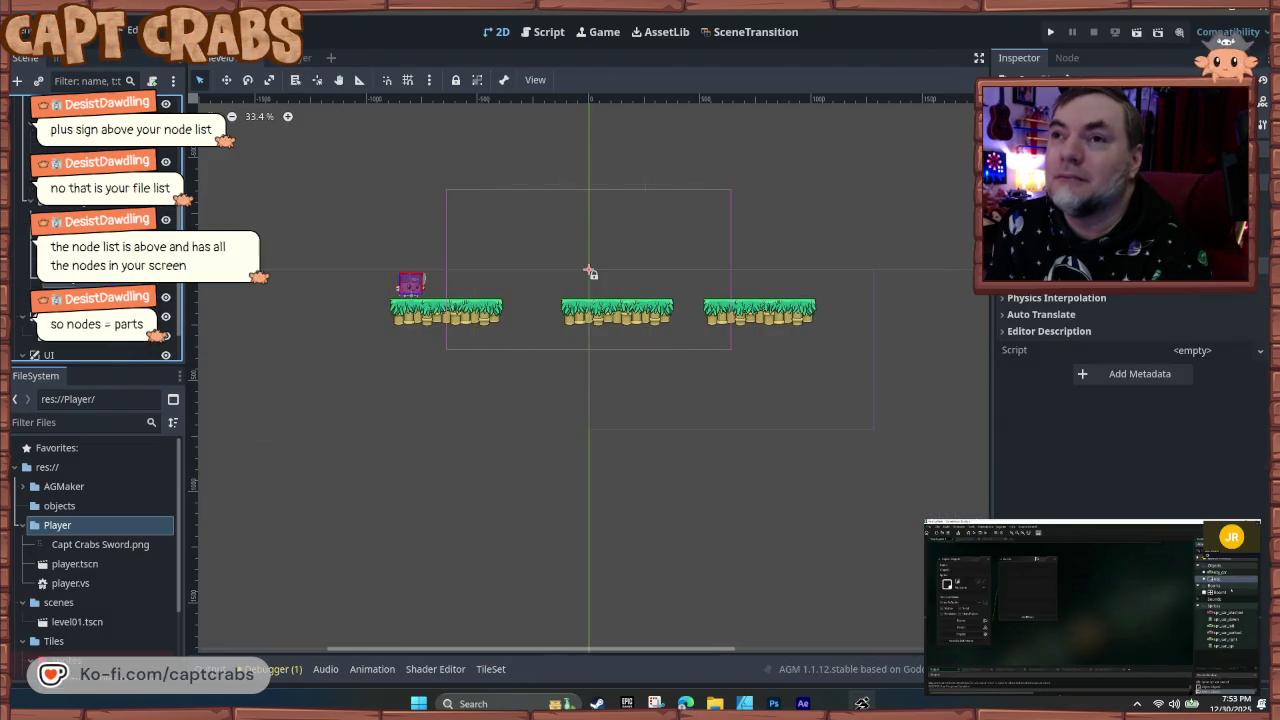
key("Down")
key("Down")
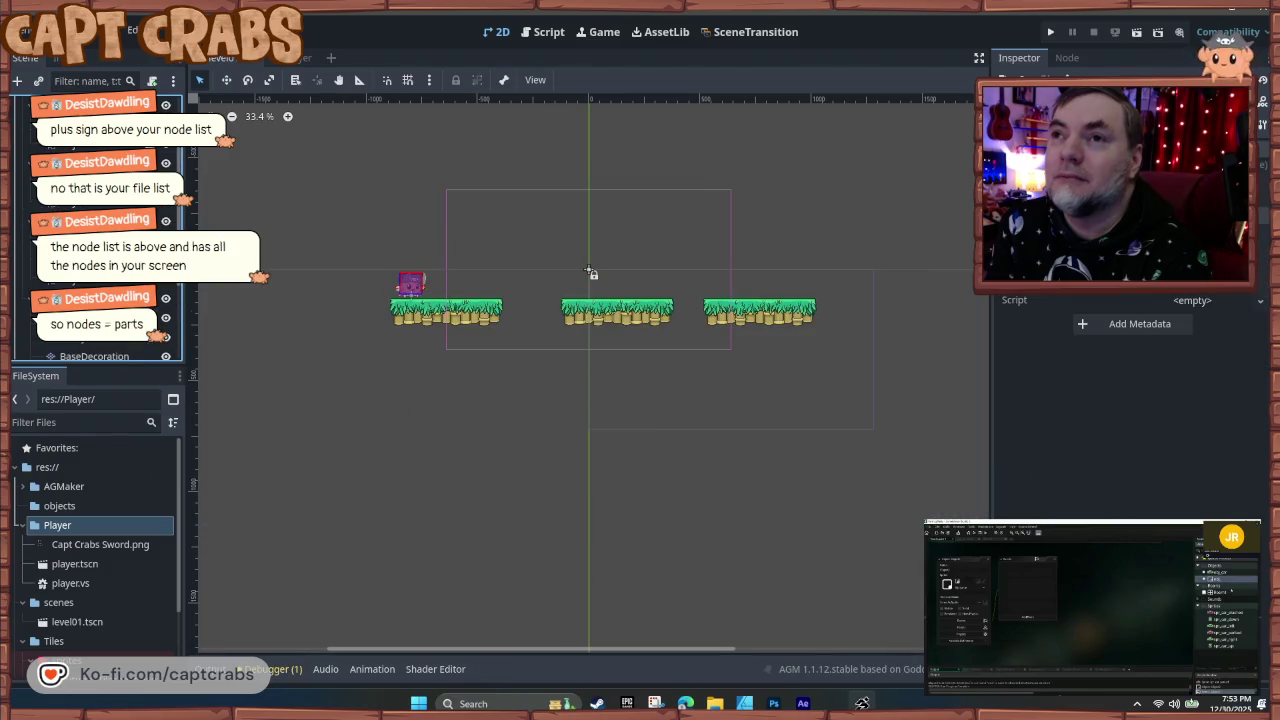
key("Down")
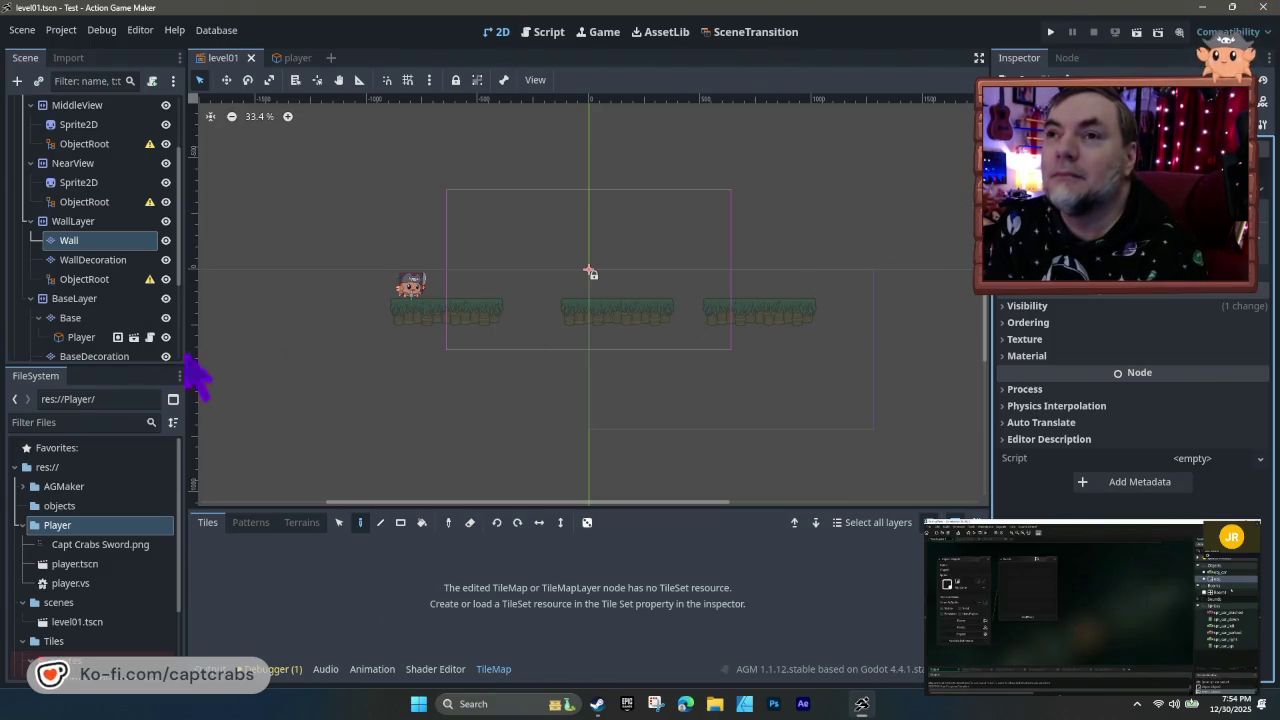
- Inspect the WallDecoration, ObjectRoot, Wall and WallLayer nodes
left_click(93, 260)
left_click(97, 280)
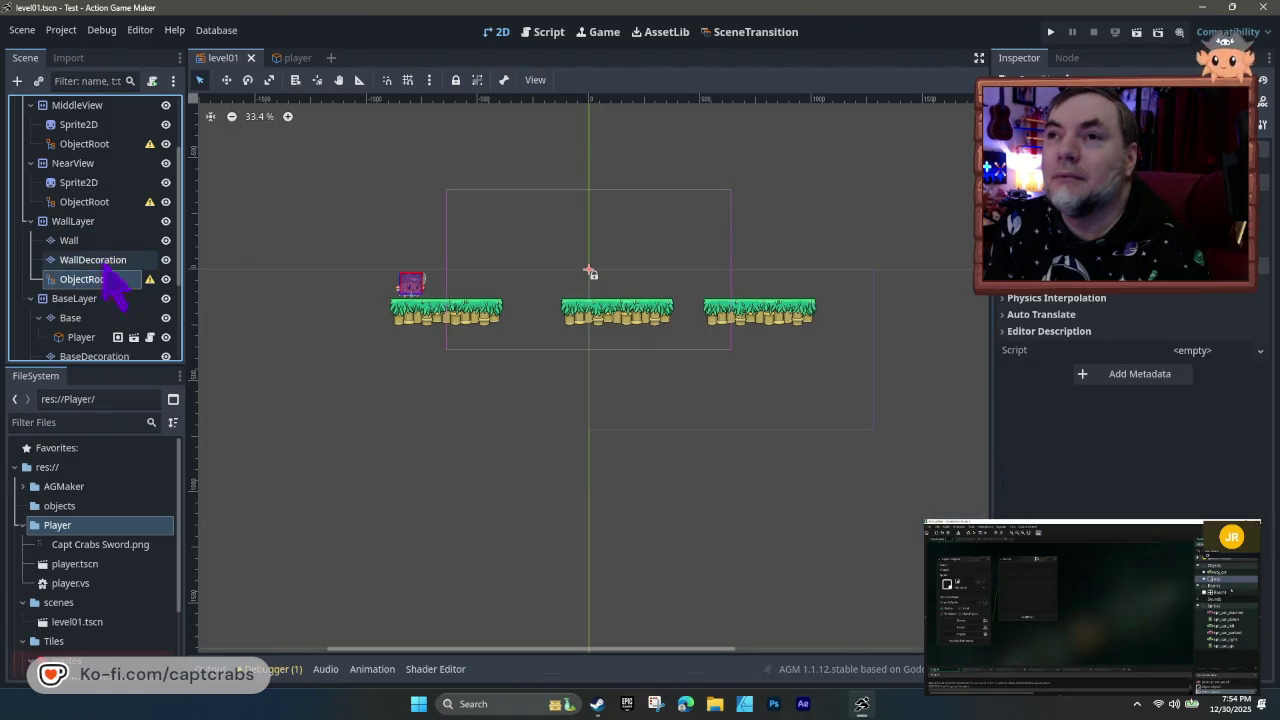
left_click(90, 242)
left_click(89, 223)
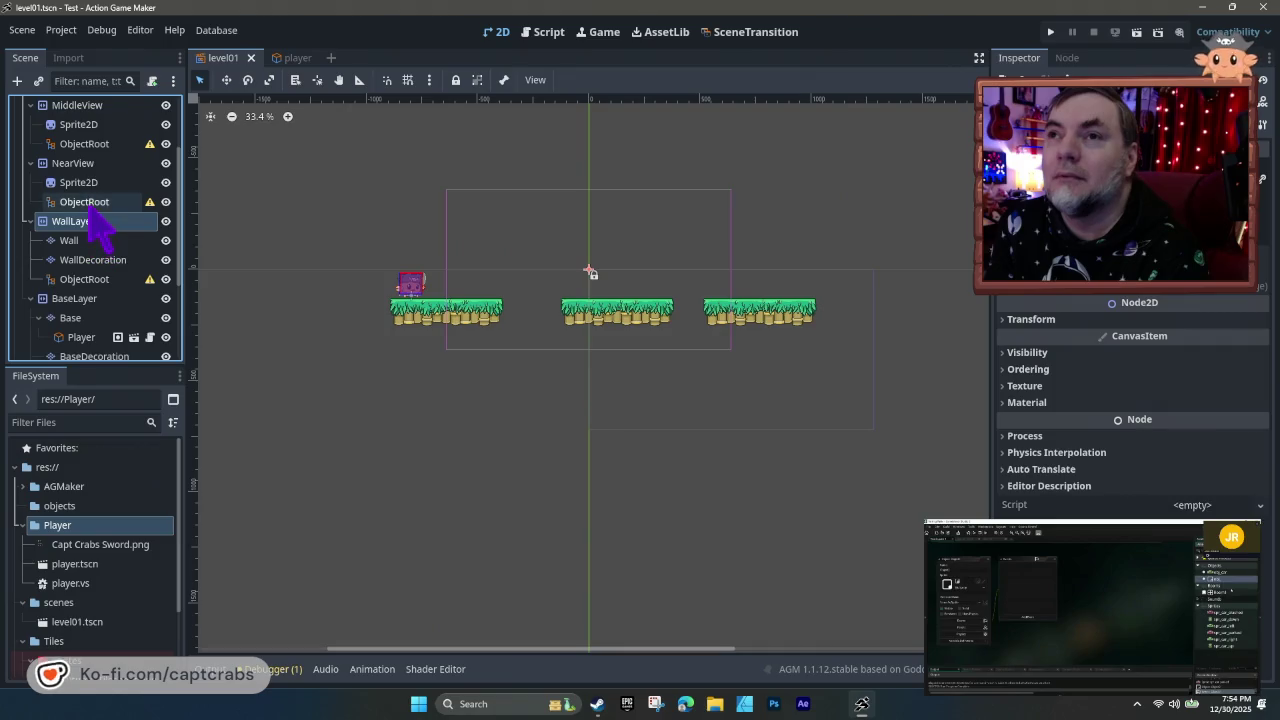
left_click(106, 241)
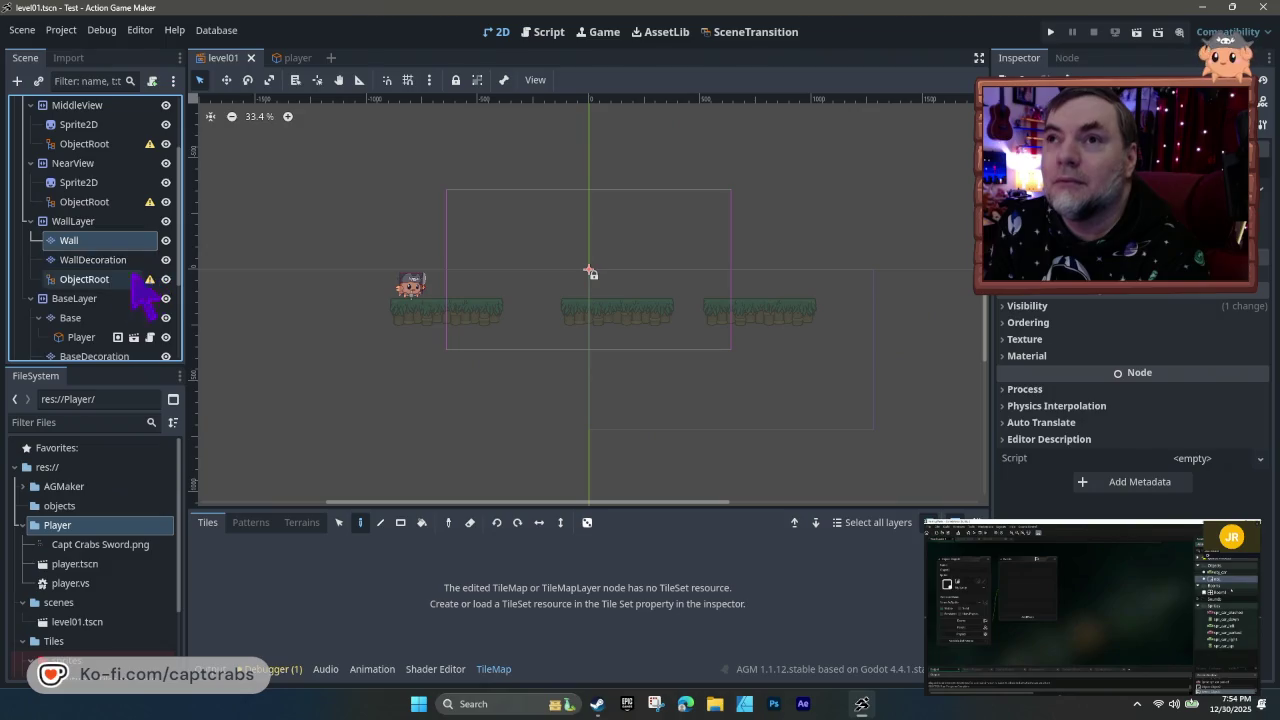
- Inspect the NearView, MiddleView and DistantView layers and their background sprites
scroll(125, 310, "up", 3)
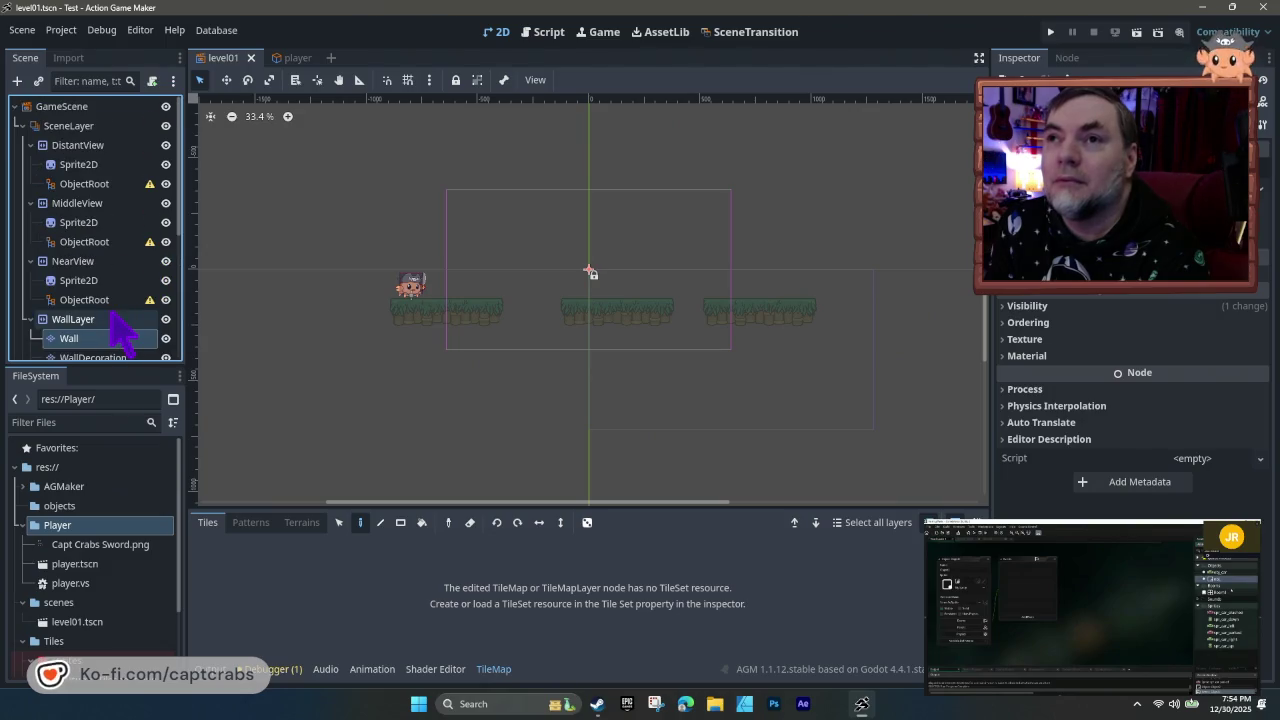
left_click(104, 279)
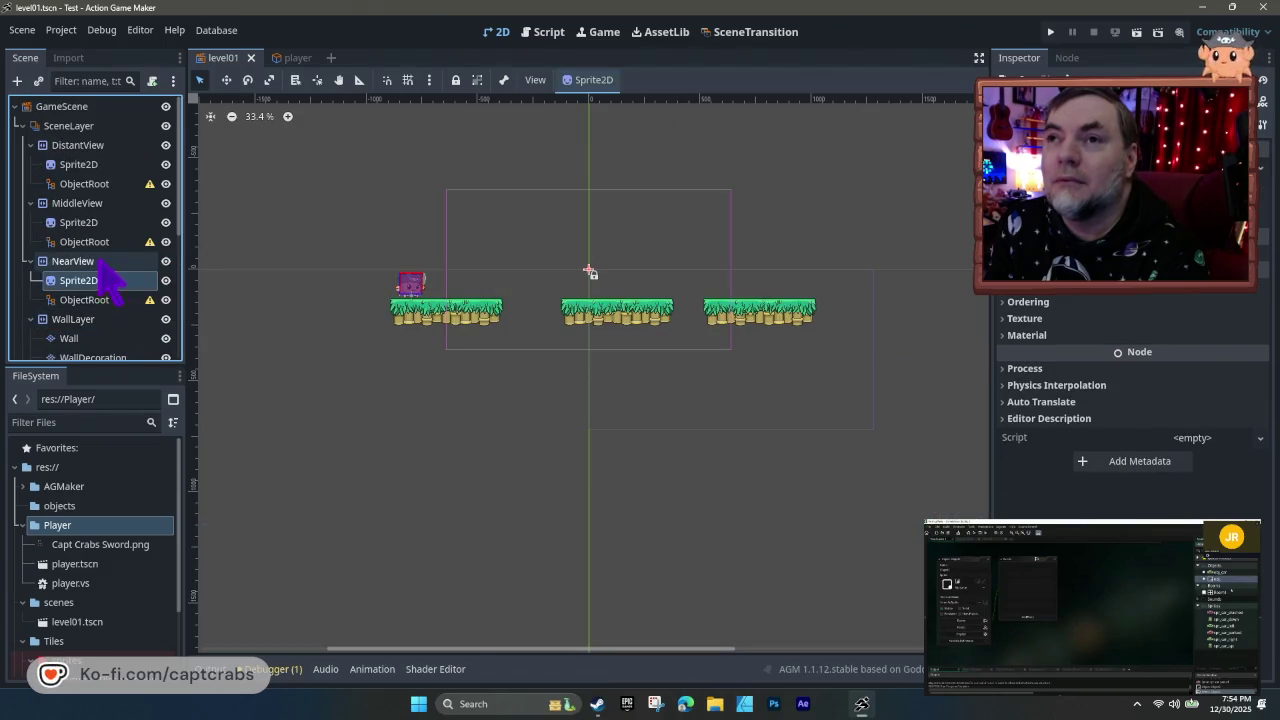
left_click(102, 263)
left_click(96, 223)
left_click(98, 205)
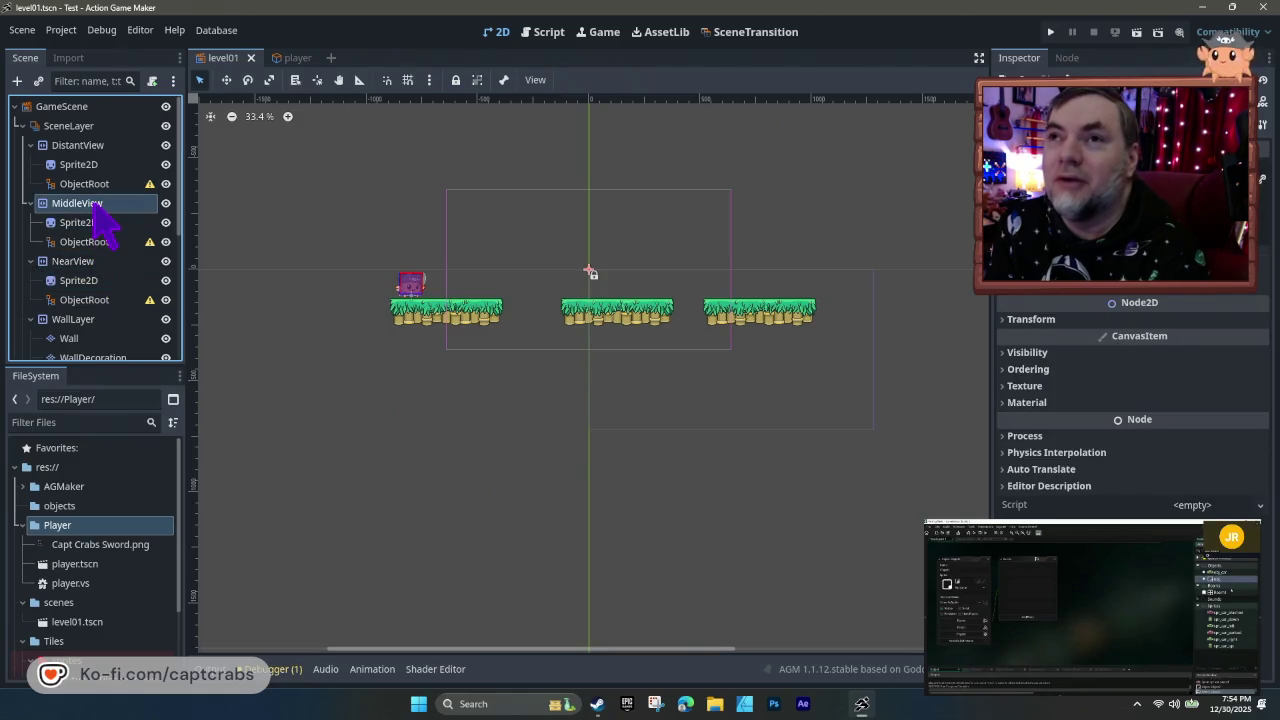
left_click(92, 166)
left_click(90, 147)
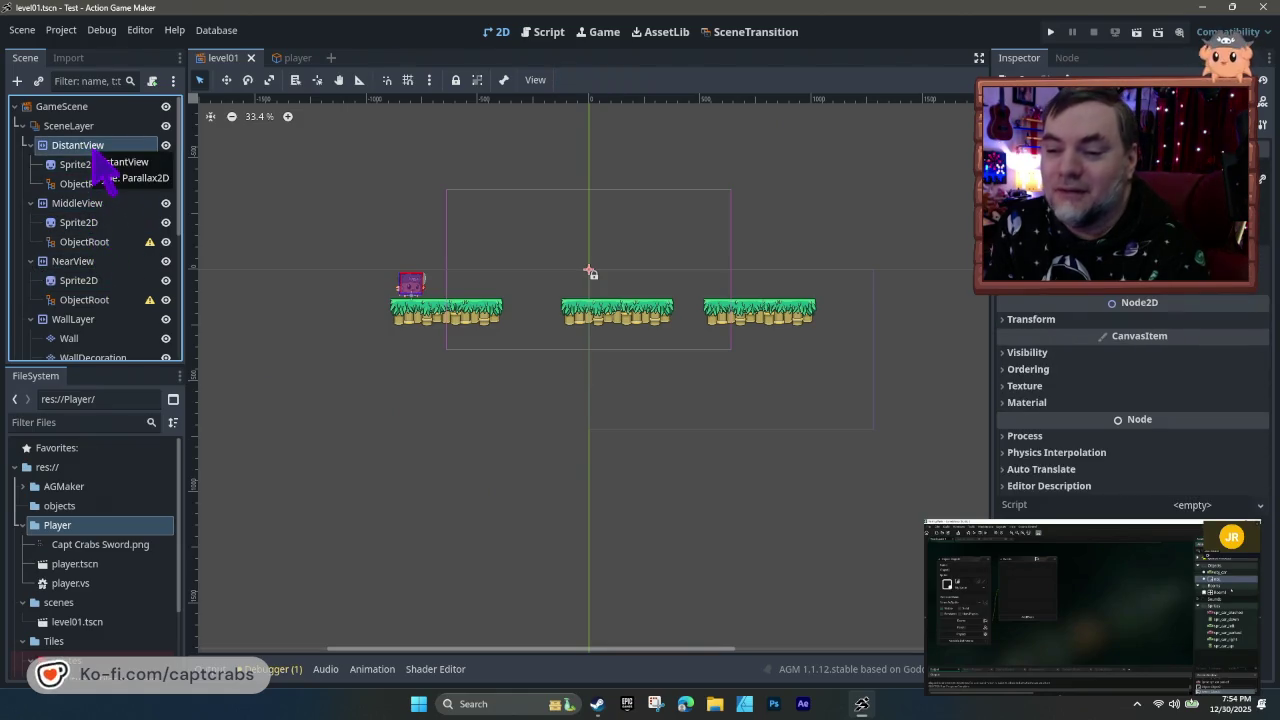
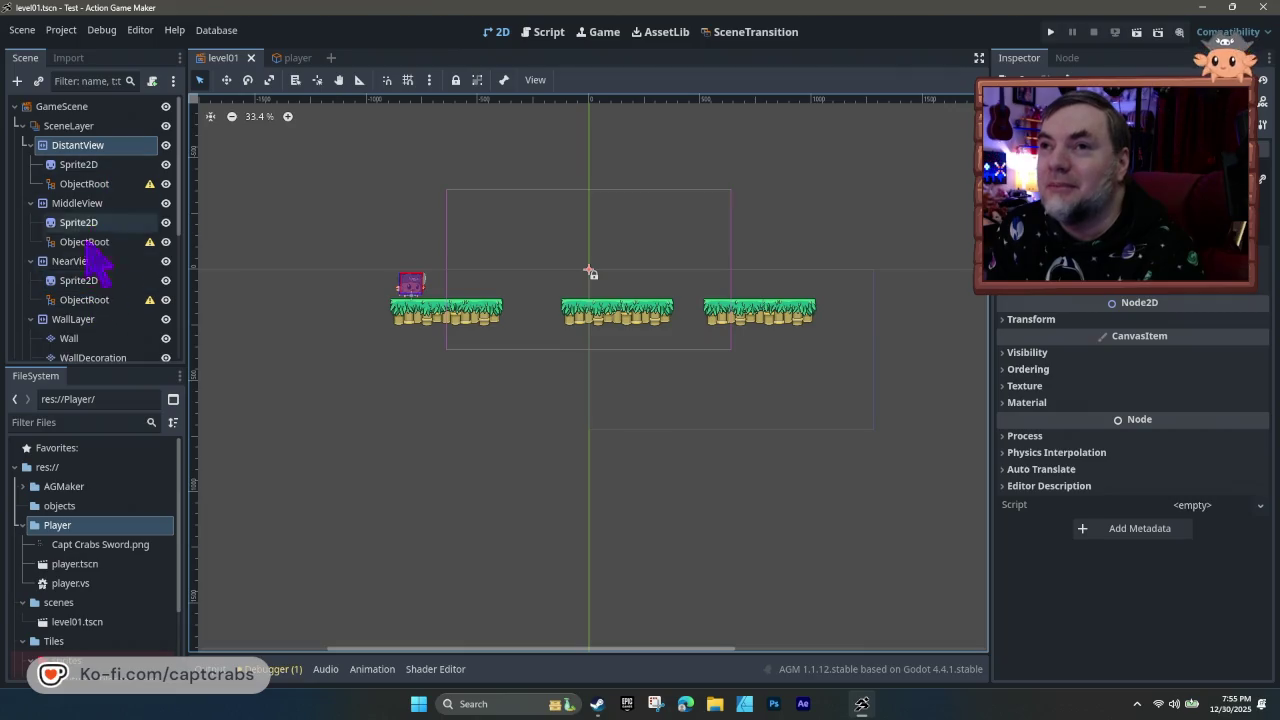
- Select the Wall tile layer node in level01's Scene tree to show its TileMap settings
scroll(92, 312, "down", 4)
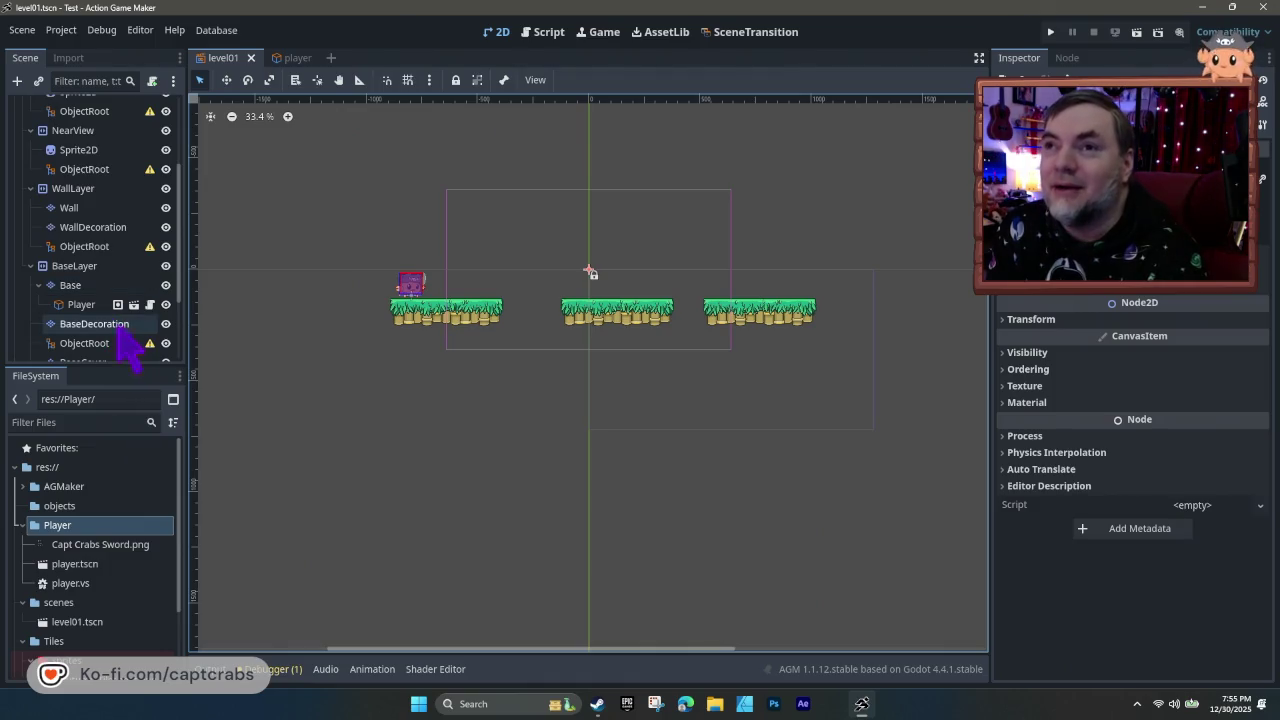
left_click(84, 208)
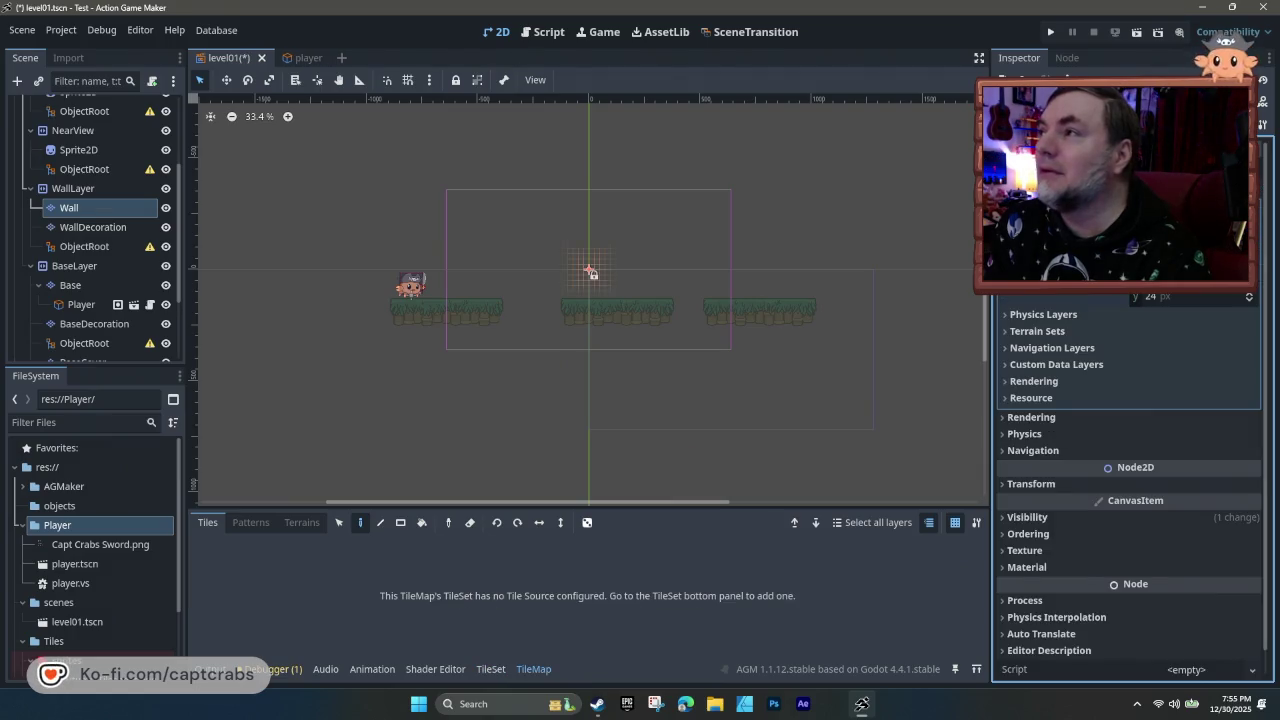
left_click(1264, 200)
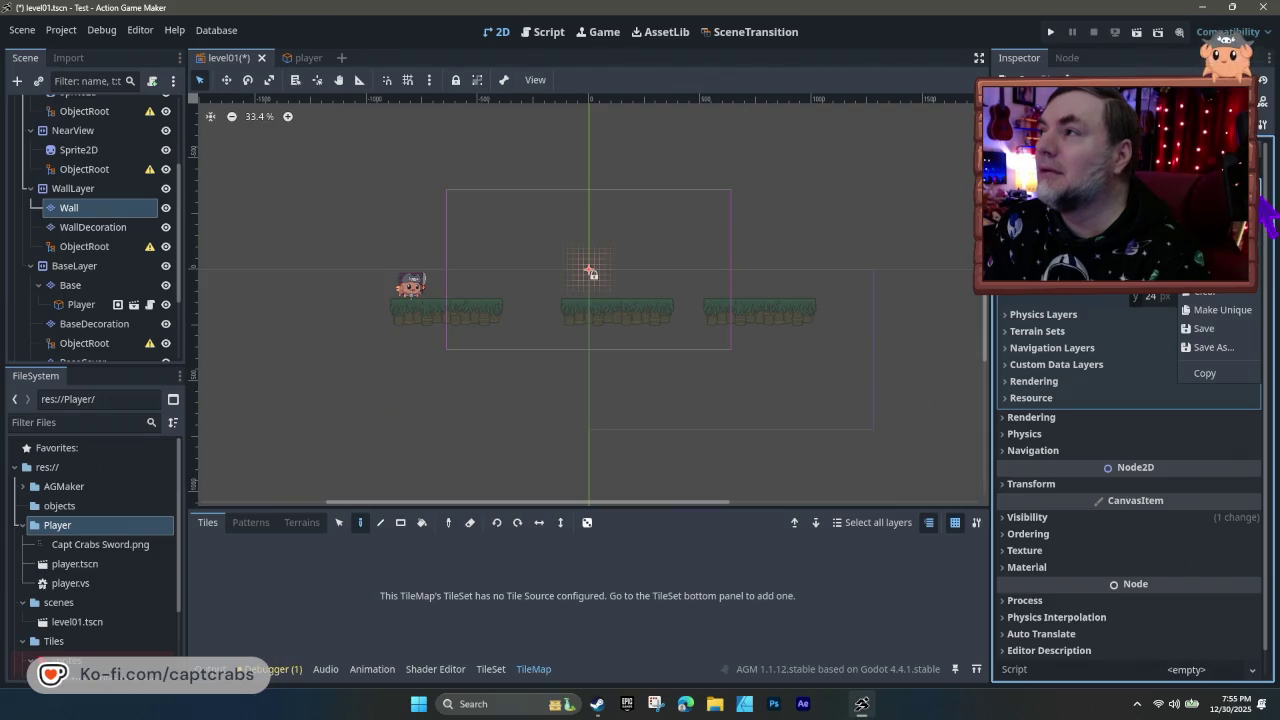
left_click(1267, 212)
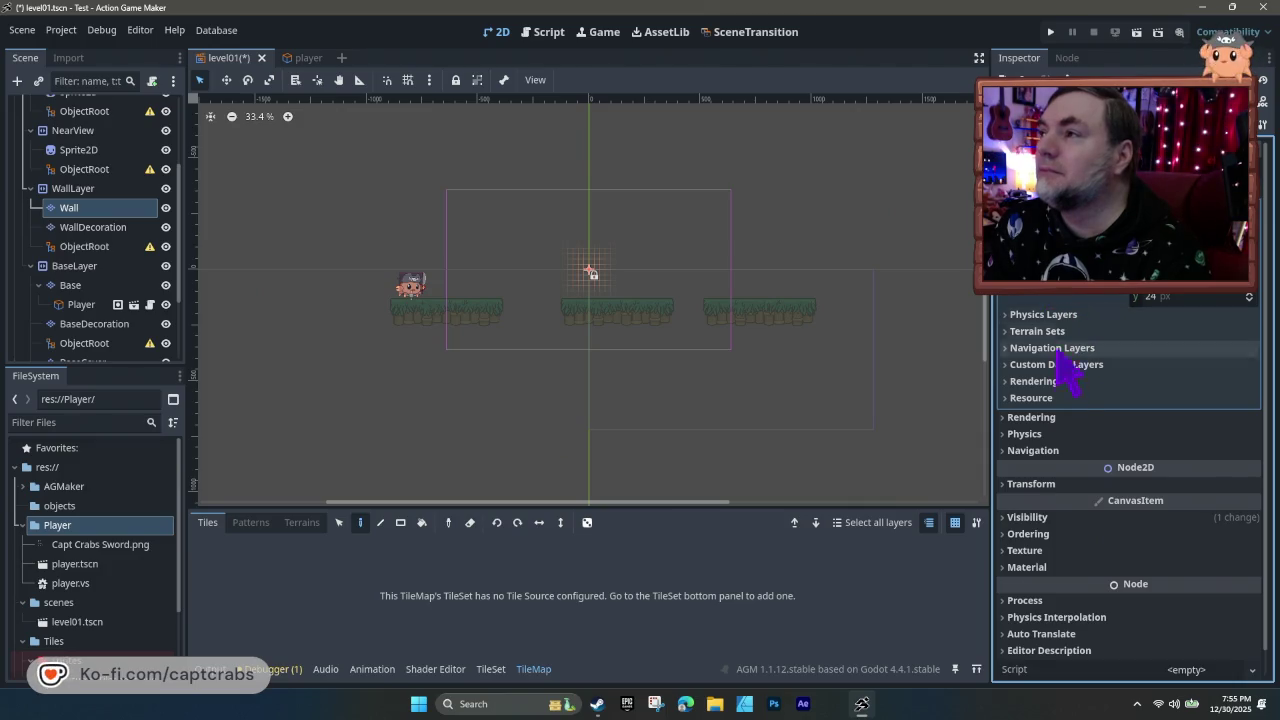
left_click(1003, 381)
left_click(1007, 380)
left_click(1010, 348)
left_click(1012, 349)
left_click(1008, 332)
left_click(1008, 333)
left_click(1008, 332)
left_click(1009, 333)
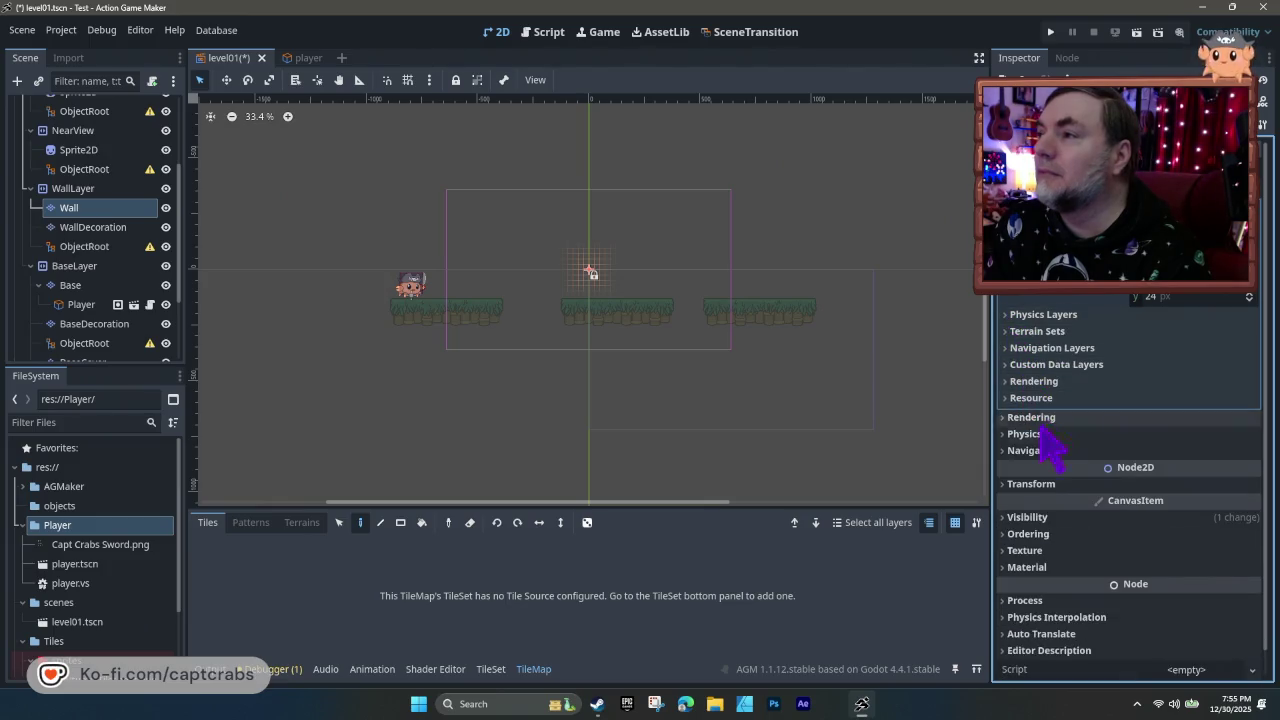
left_click(1015, 418)
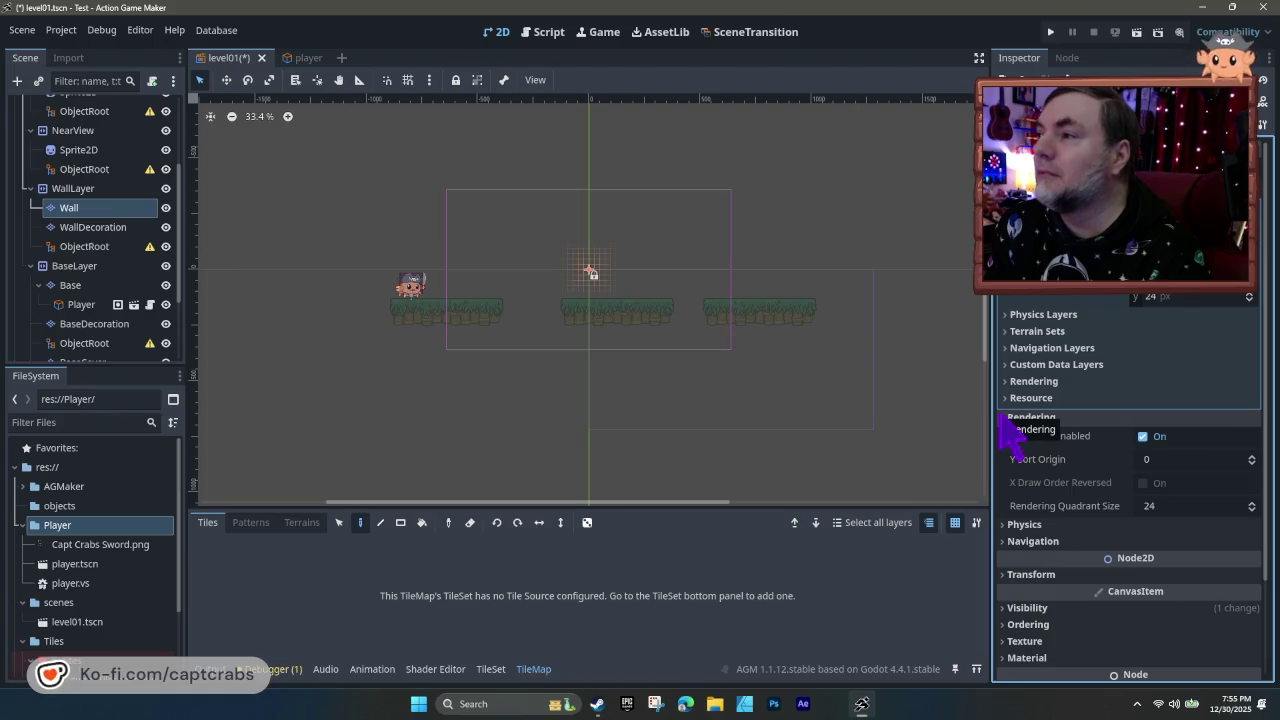
left_click(1013, 419)
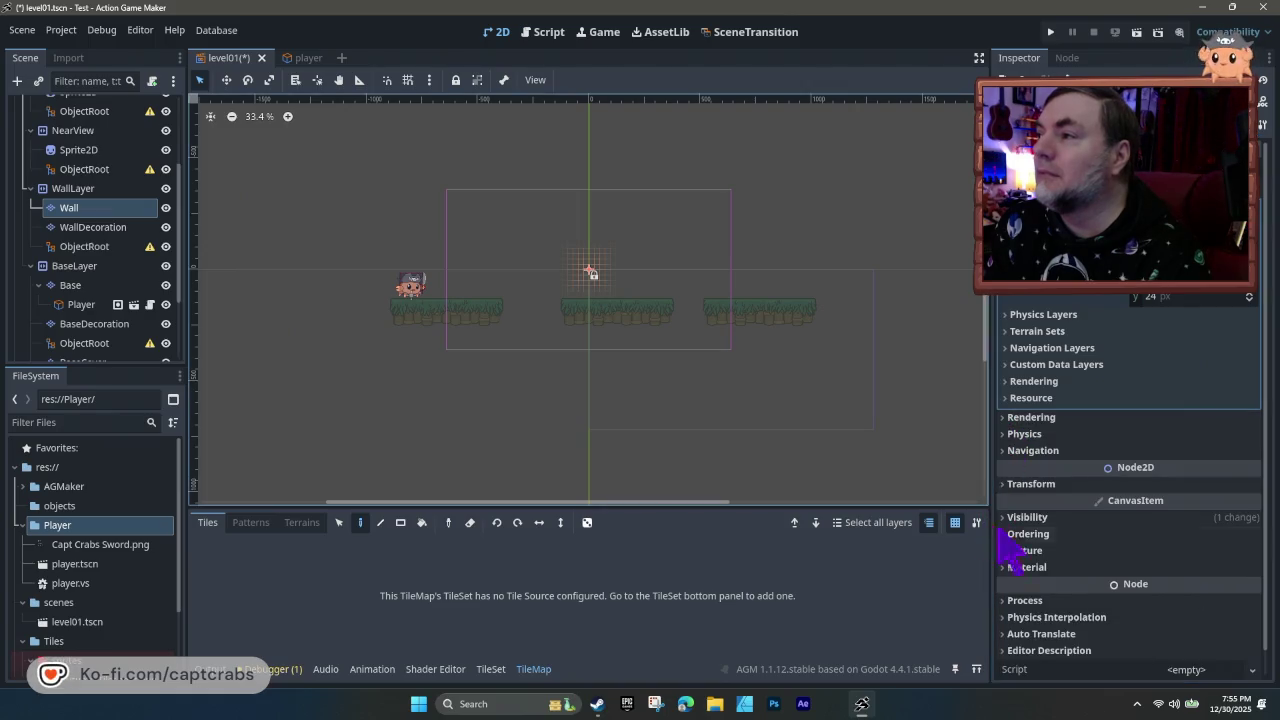
scroll(1050, 568, "down", 3)
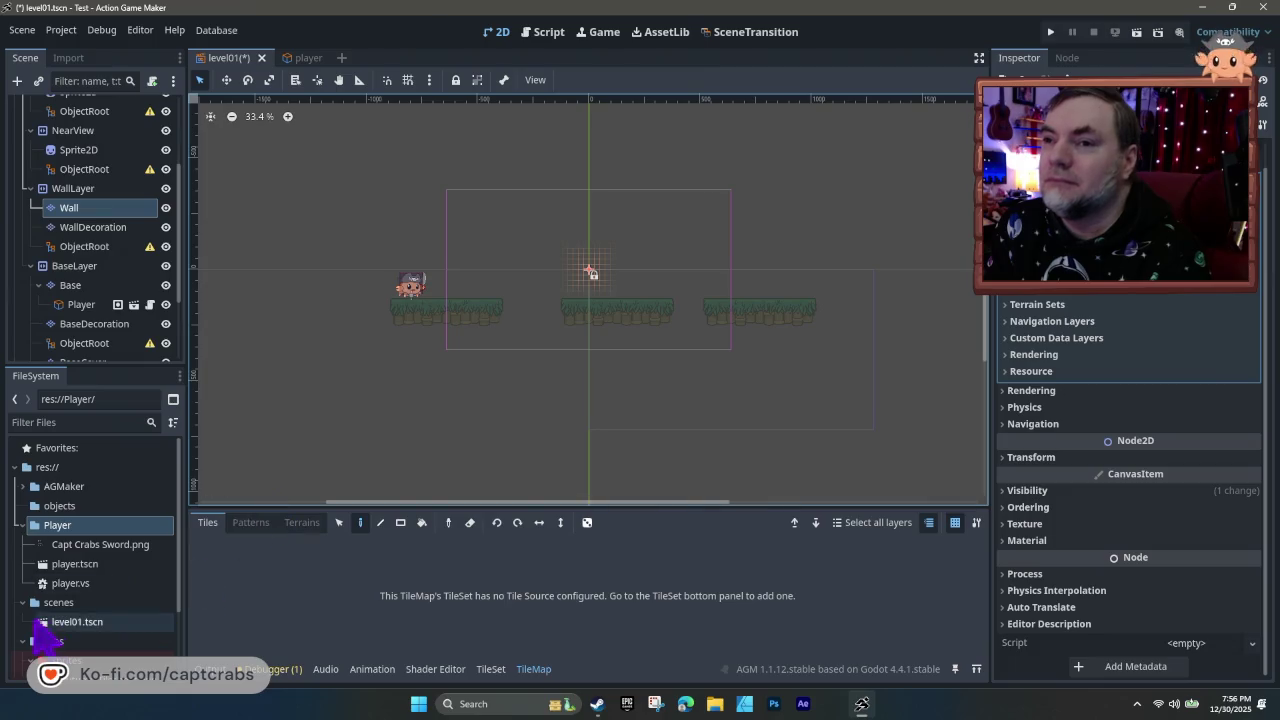
- Find the Tiles folder in FileSystem and look over the Tiles and sprites folder menus
scroll(110, 625, "down", 3)
left_click(64, 549)
right_click(70, 566)
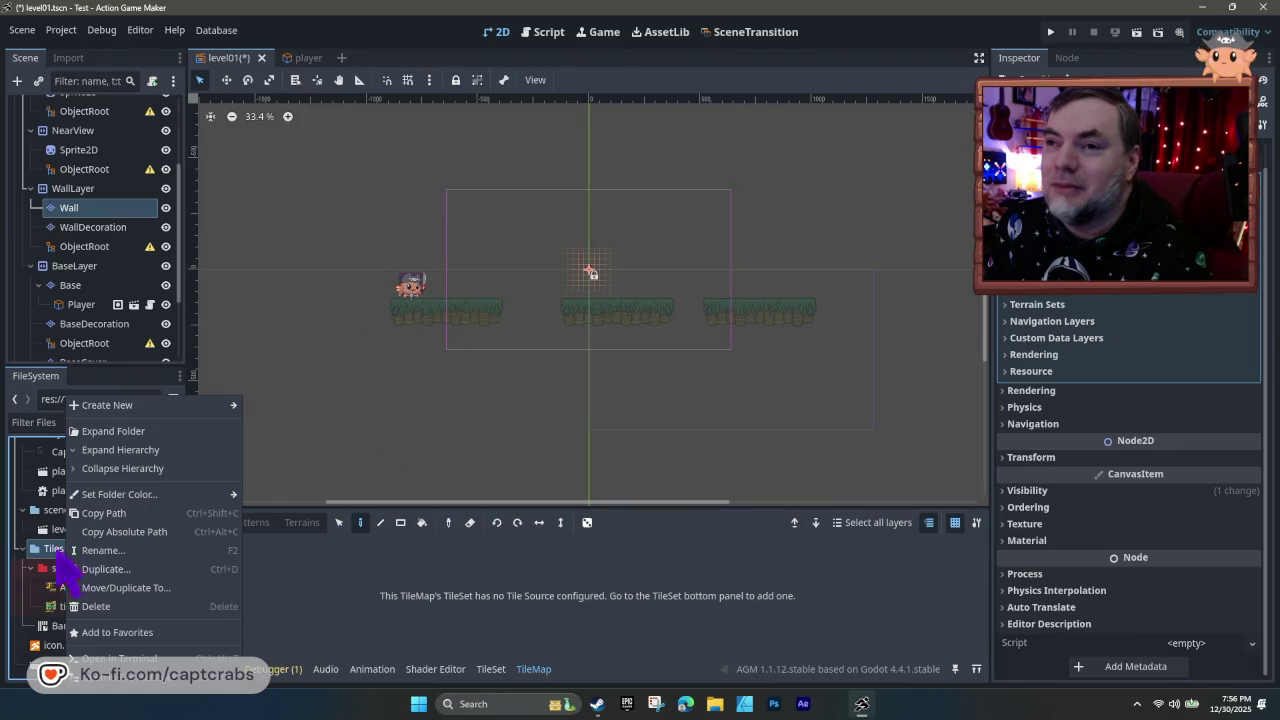
left_click(32, 562)
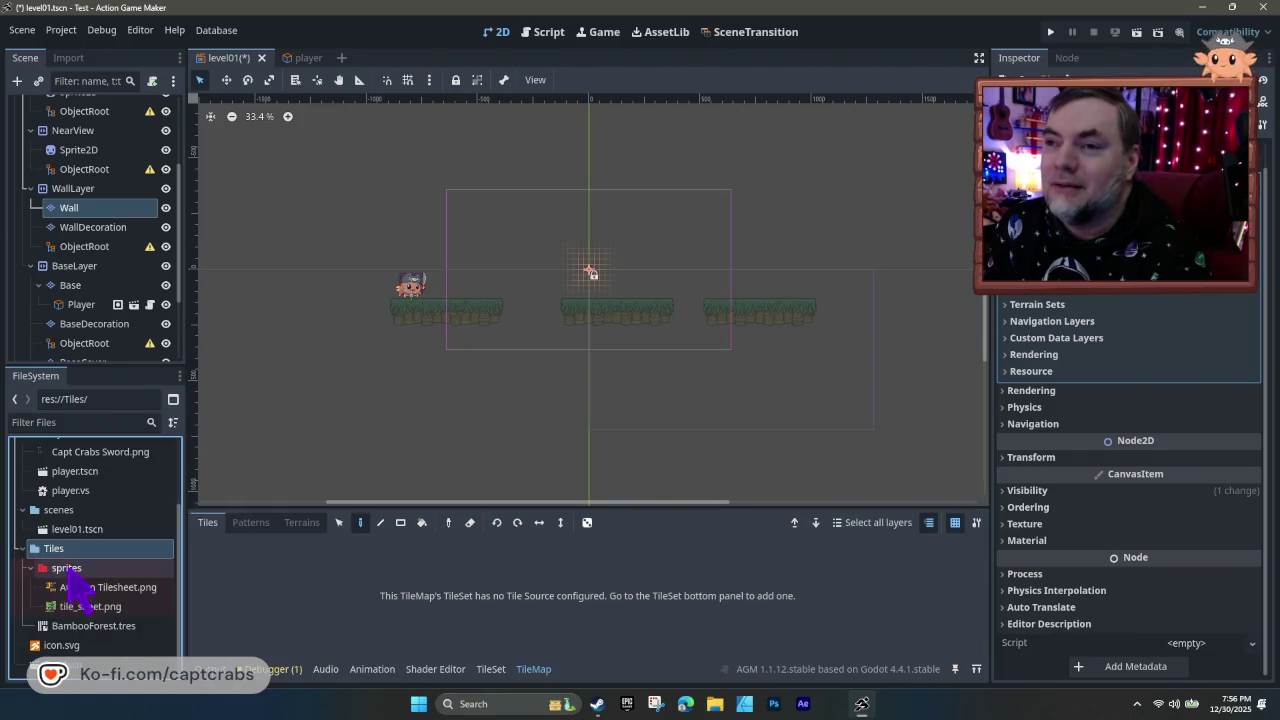
right_click(65, 572)
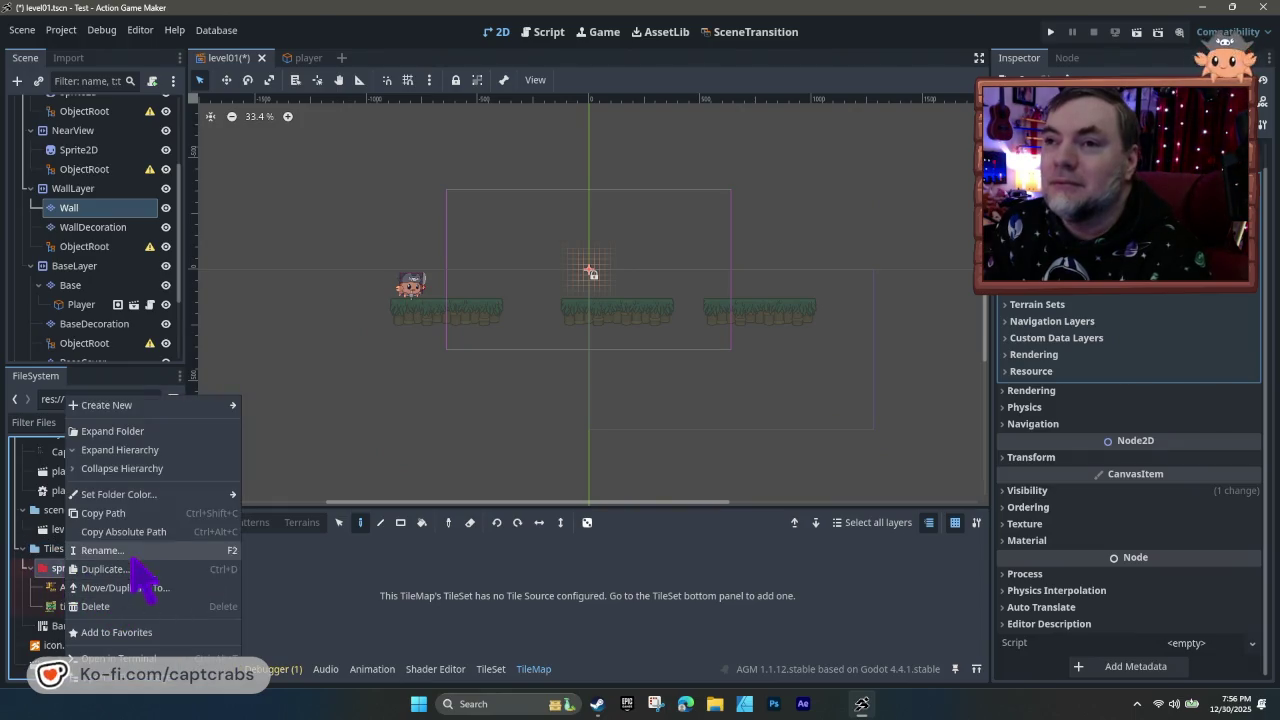
mouse_move(145, 408)
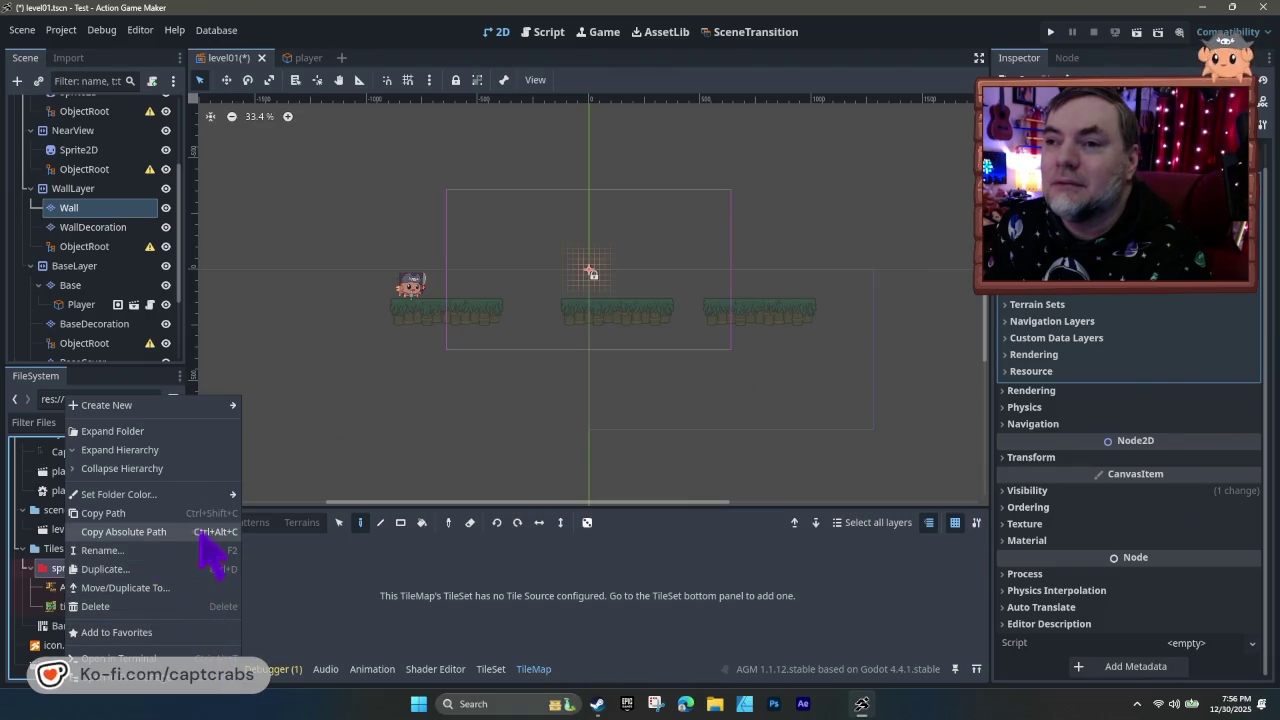
left_click(63, 572)
right_click(79, 574)
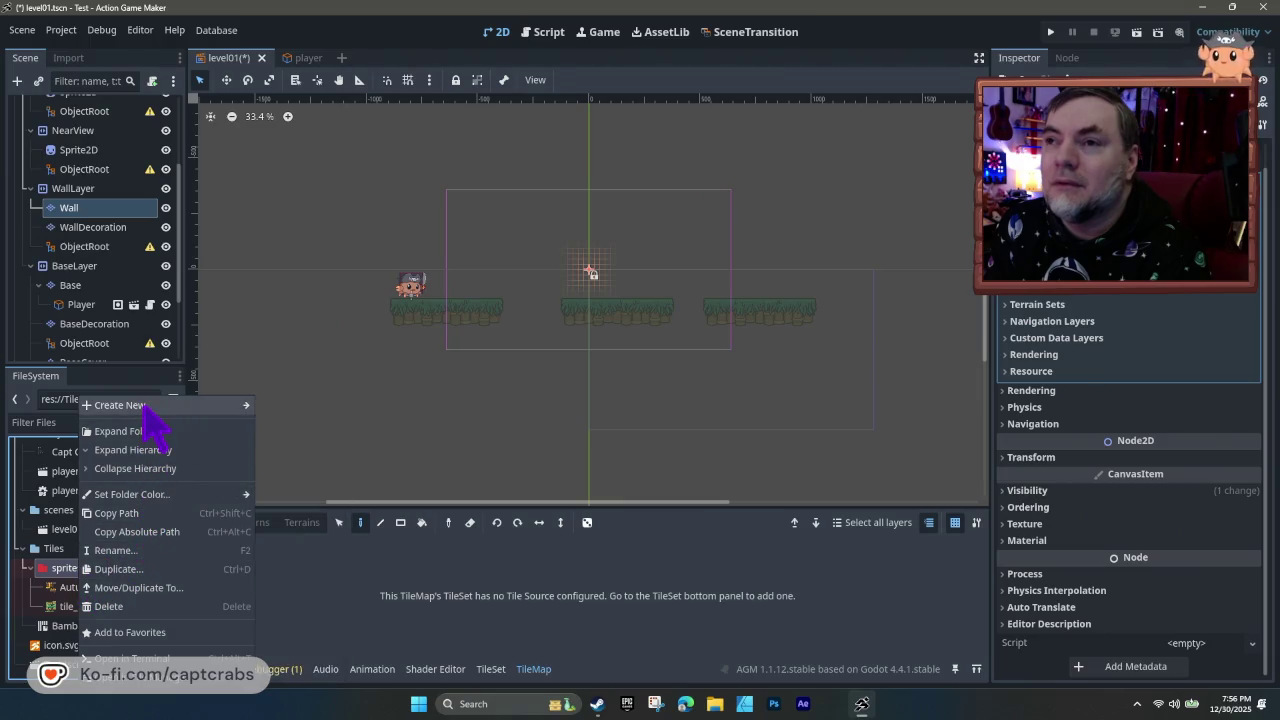
mouse_move(150, 410)
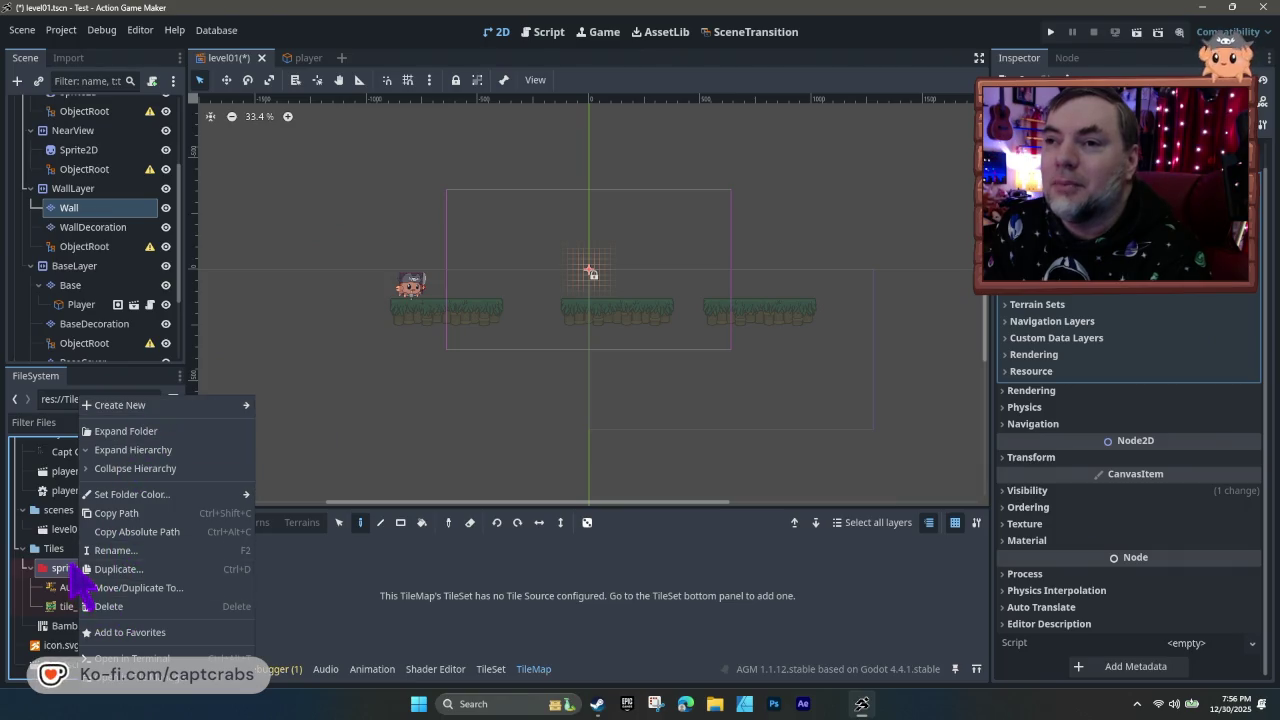
left_click(68, 574)
- Check Autumn Tilesheet.png's options, then select the sprites folder
left_click(104, 587)
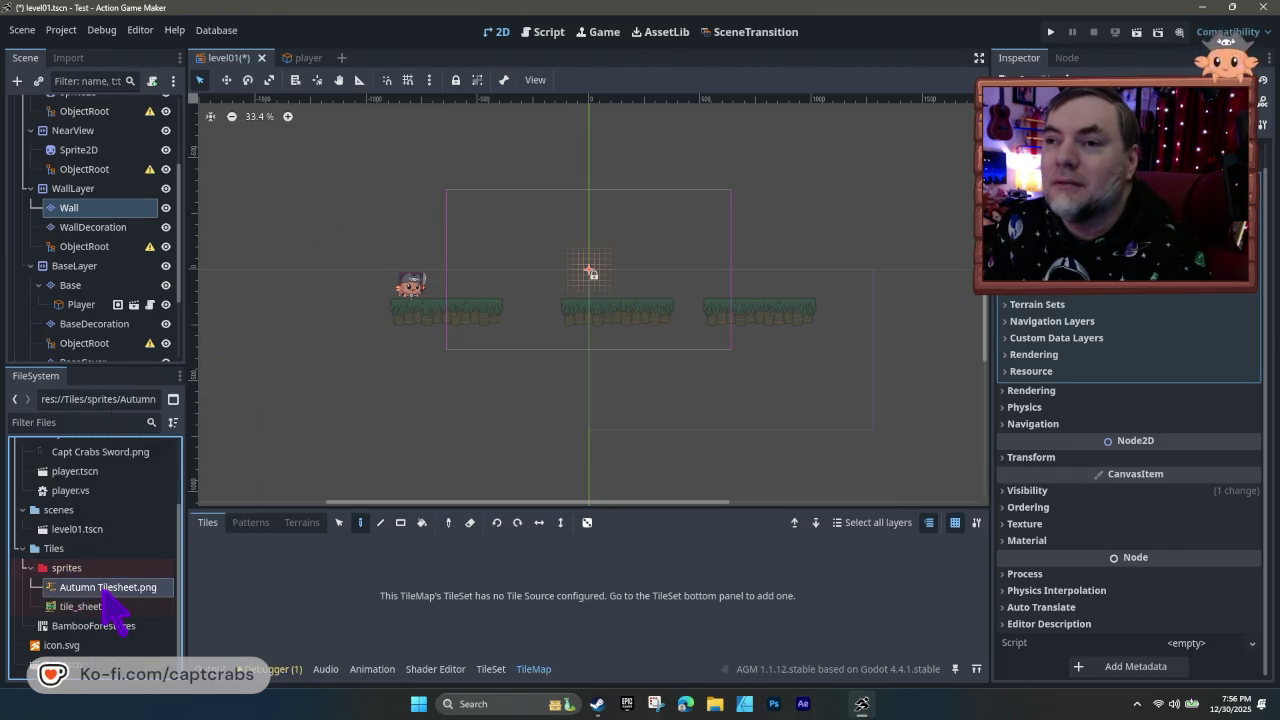
right_click(92, 592)
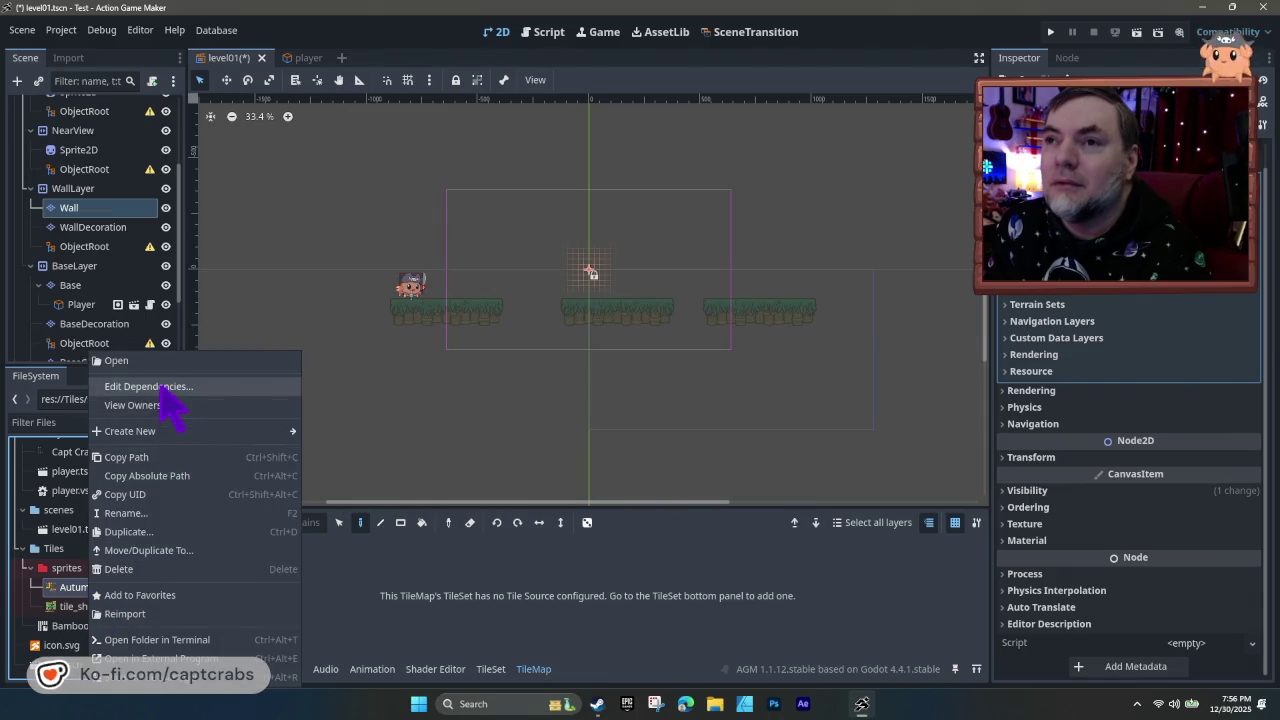
mouse_move(197, 438)
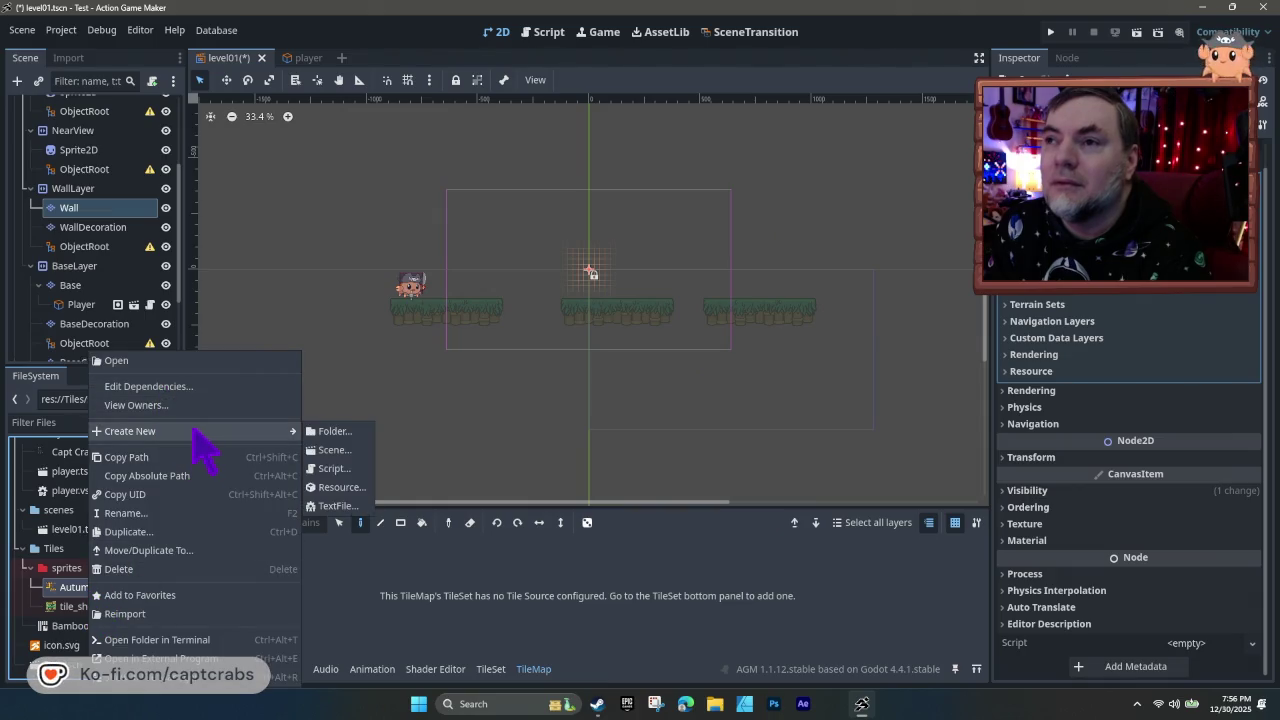
left_click(50, 612)
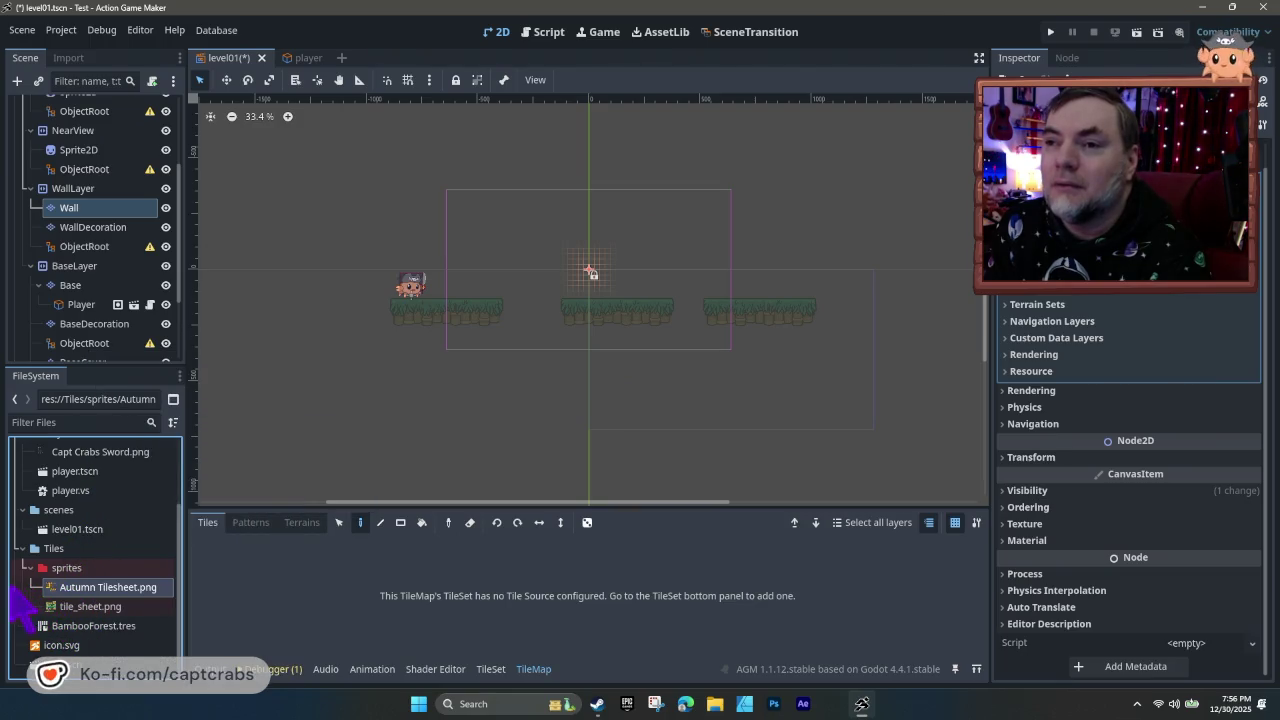
left_click(60, 567)
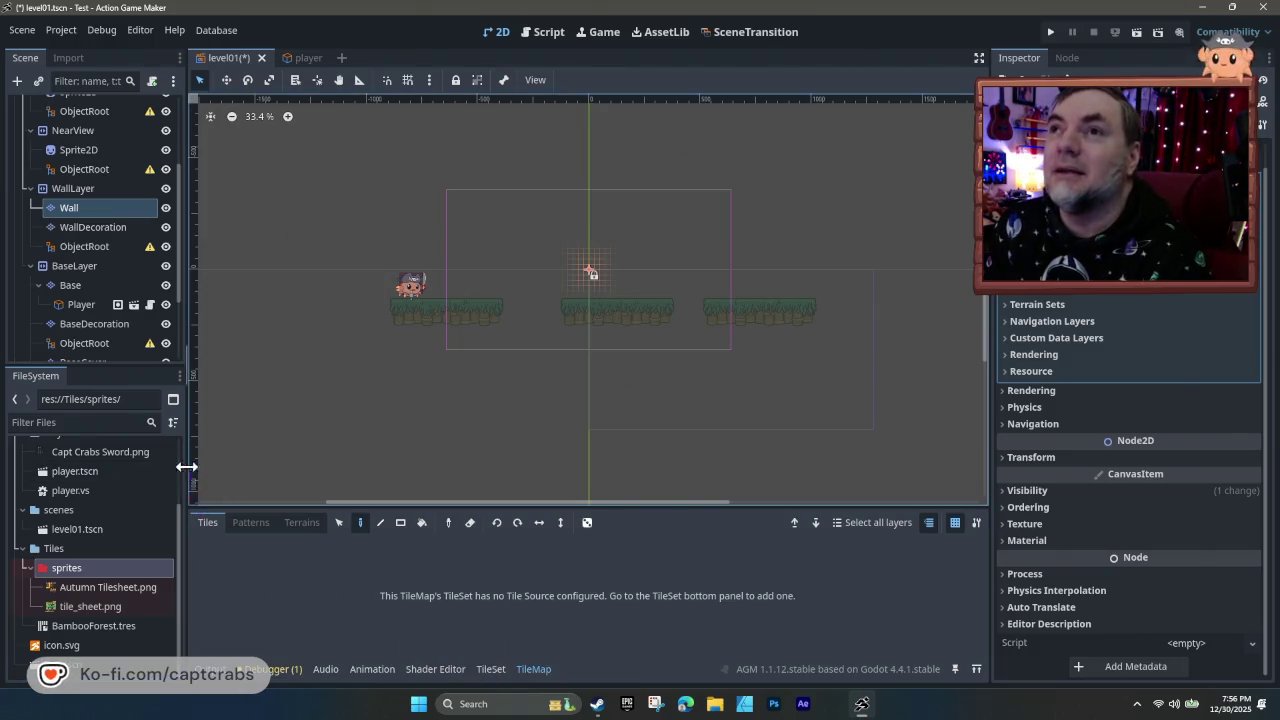
- Search 'sprit' in the node picker and create a Sprite2D child under Wall, then select it
left_click(17, 80)
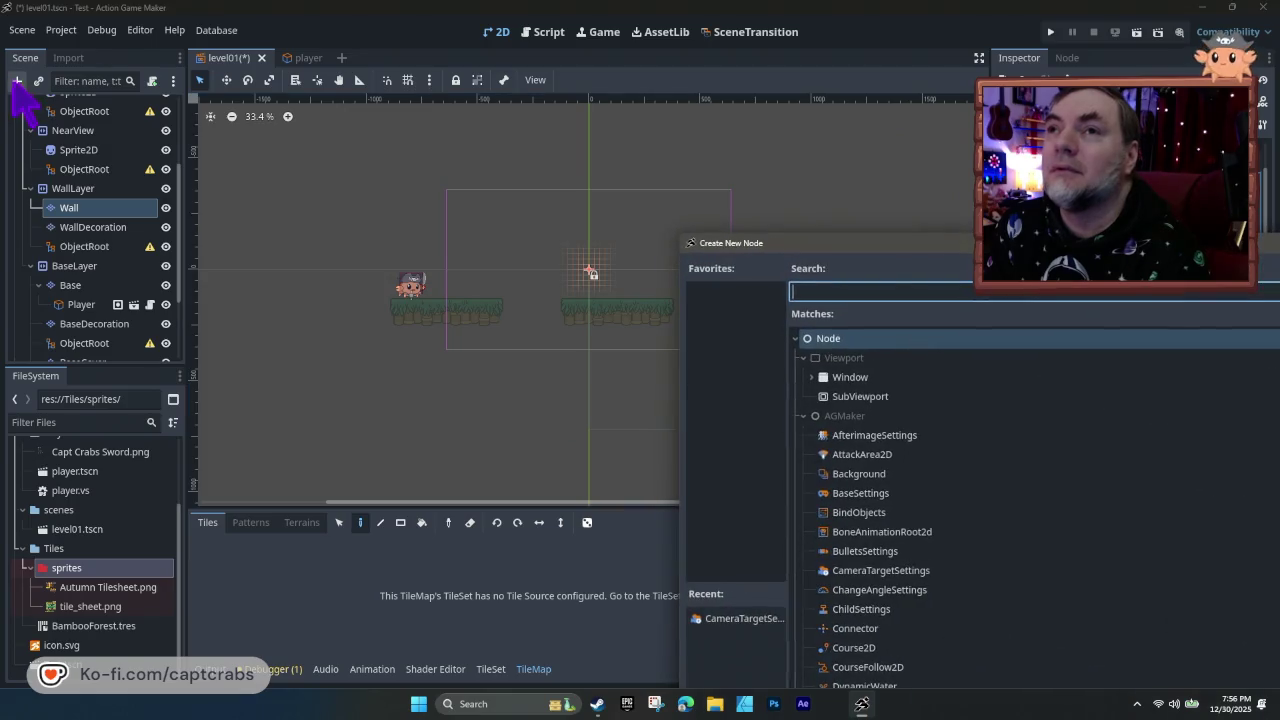
mouse_move(850, 243)
left_mouse_down()
mouse_move(343, 57)
mouse_move(229, 40)
mouse_move(42, 47)
mouse_move(337, 217)
mouse_move(463, 251)
mouse_move(305, 195)
left_mouse_up()
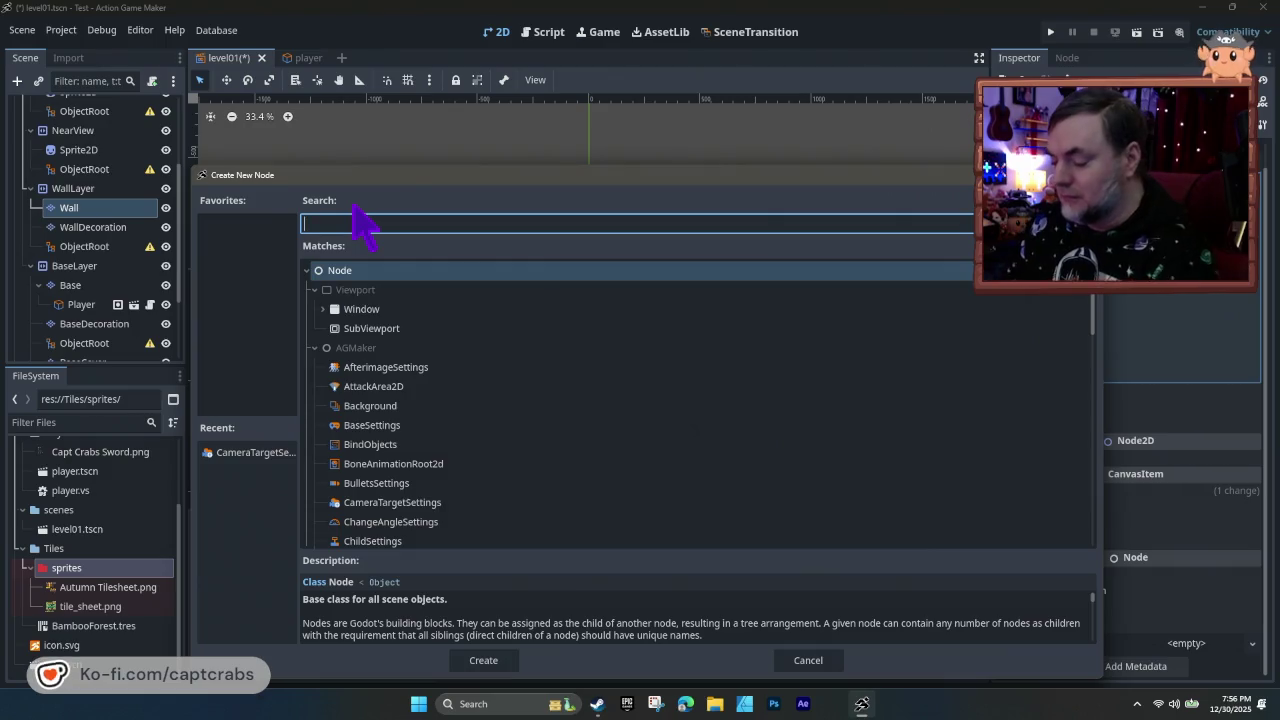
type("sprit")
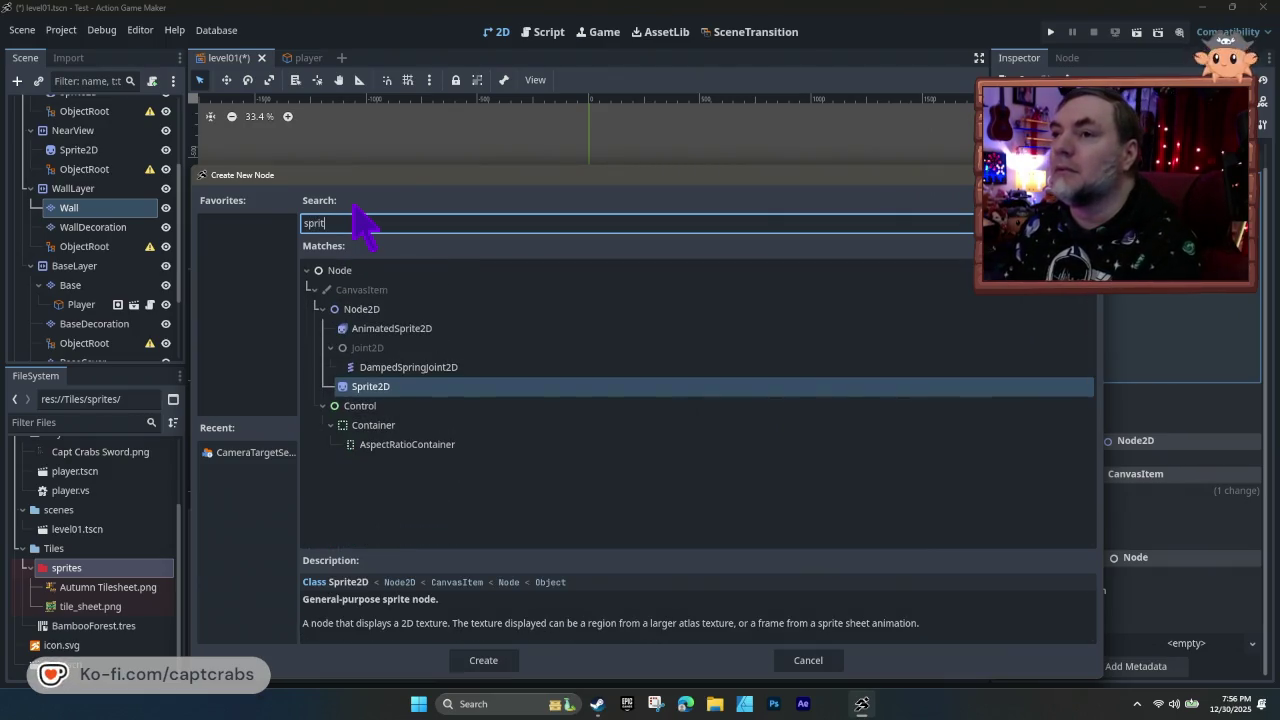
left_click(404, 386)
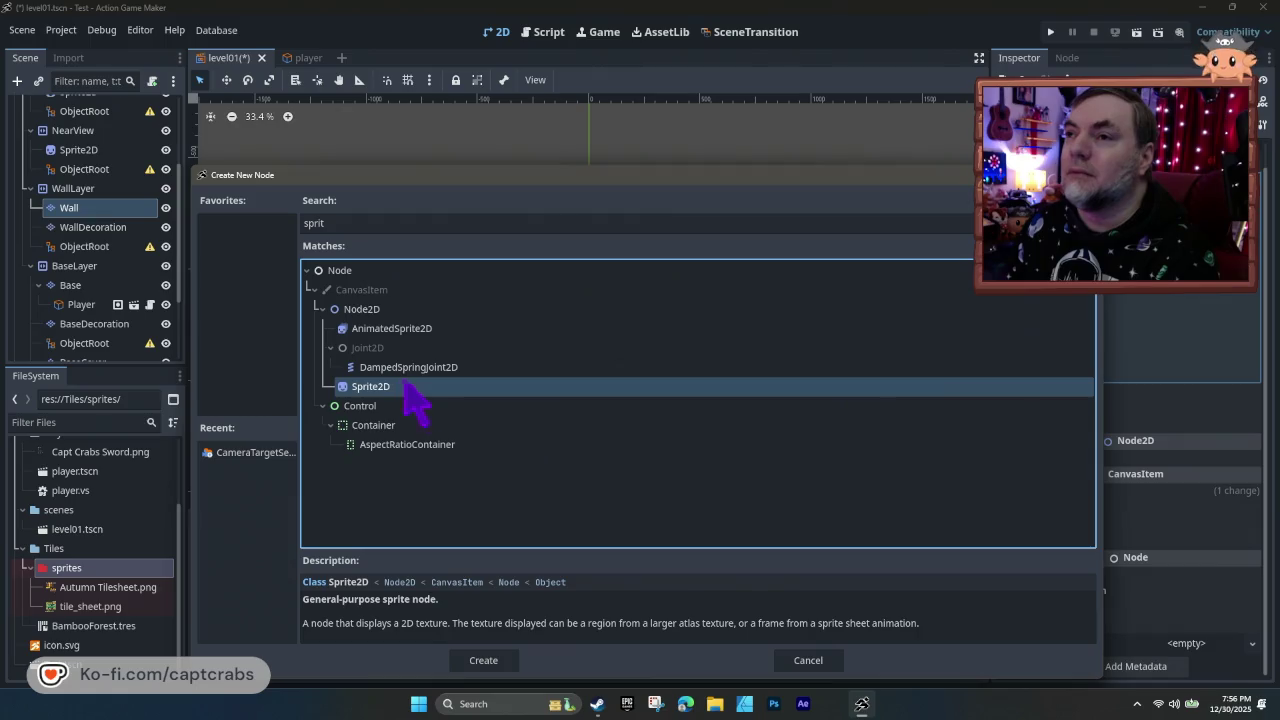
double_click(412, 388)
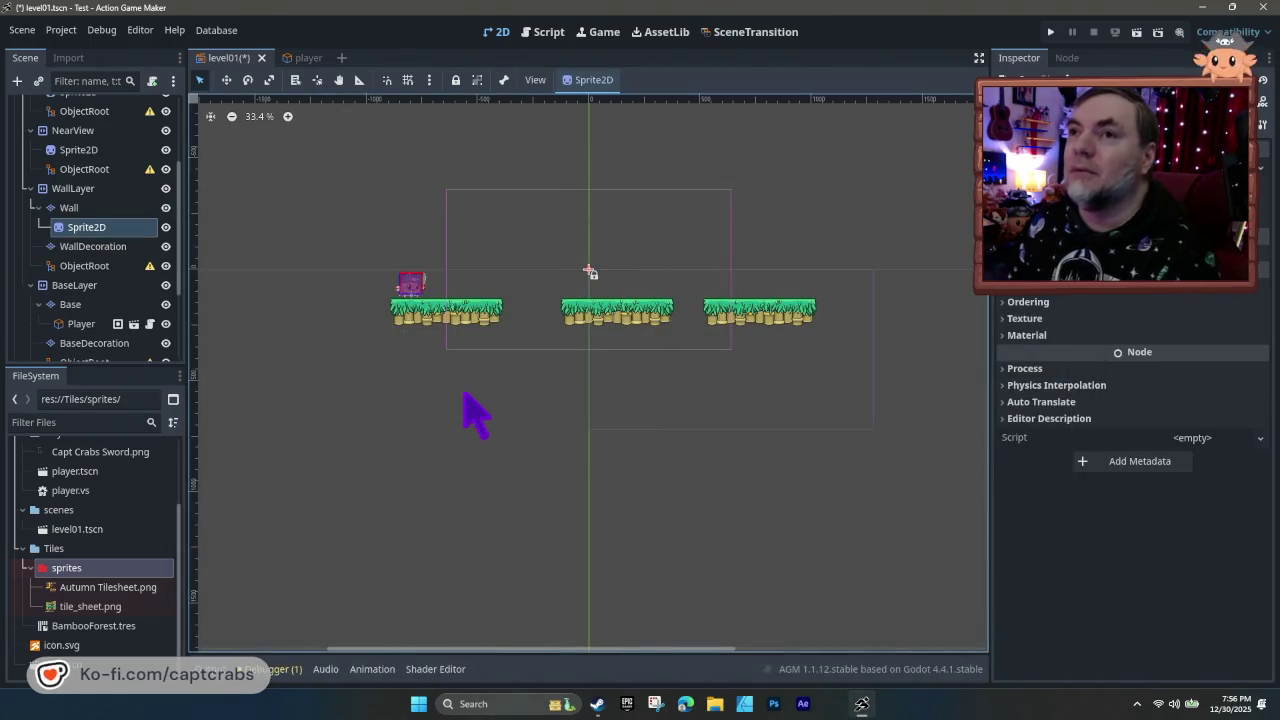
left_click(118, 232)
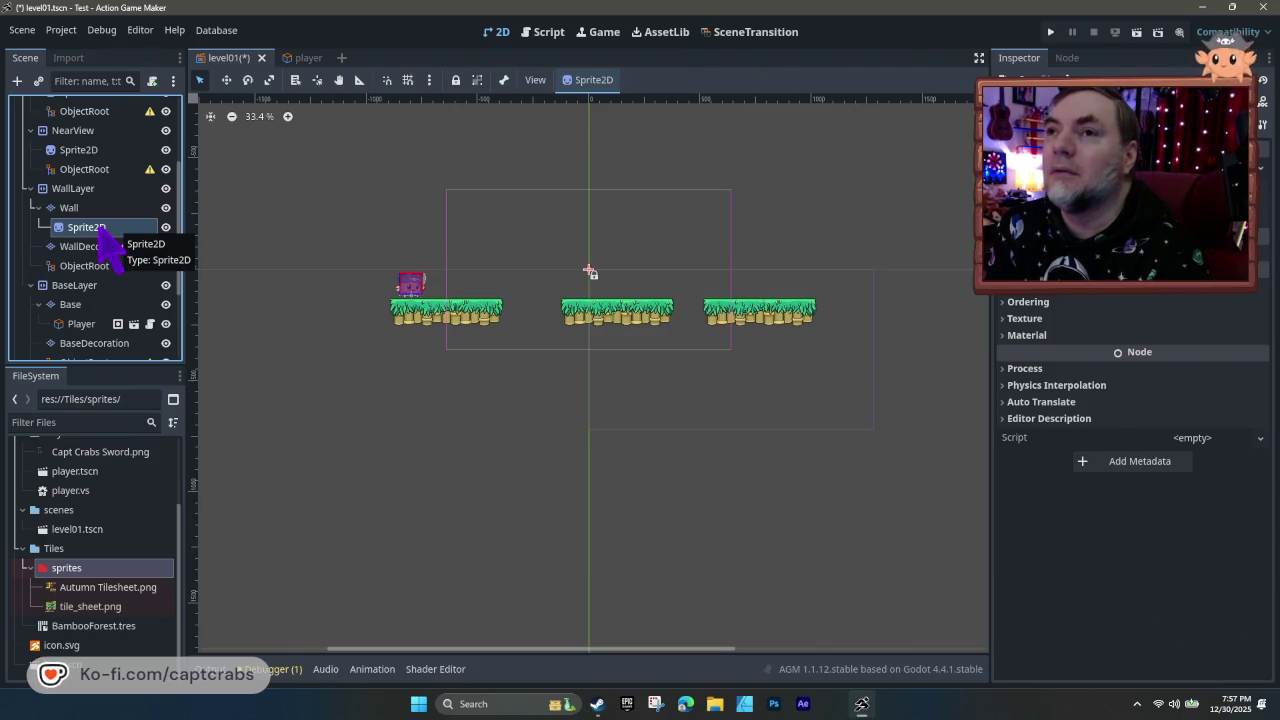
- Keep the new node named Sprite2D and drag it onto ObjectRoot
right_click(99, 229)
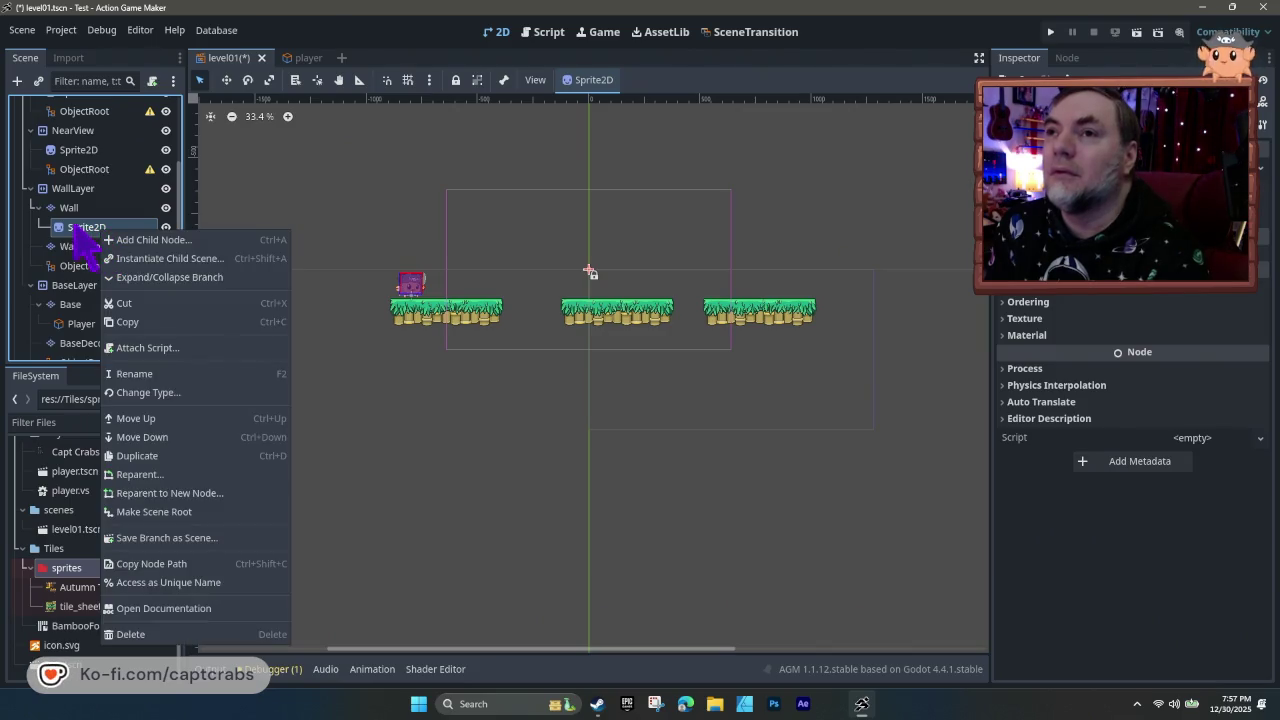
left_click(70, 229)
left_click(64, 230)
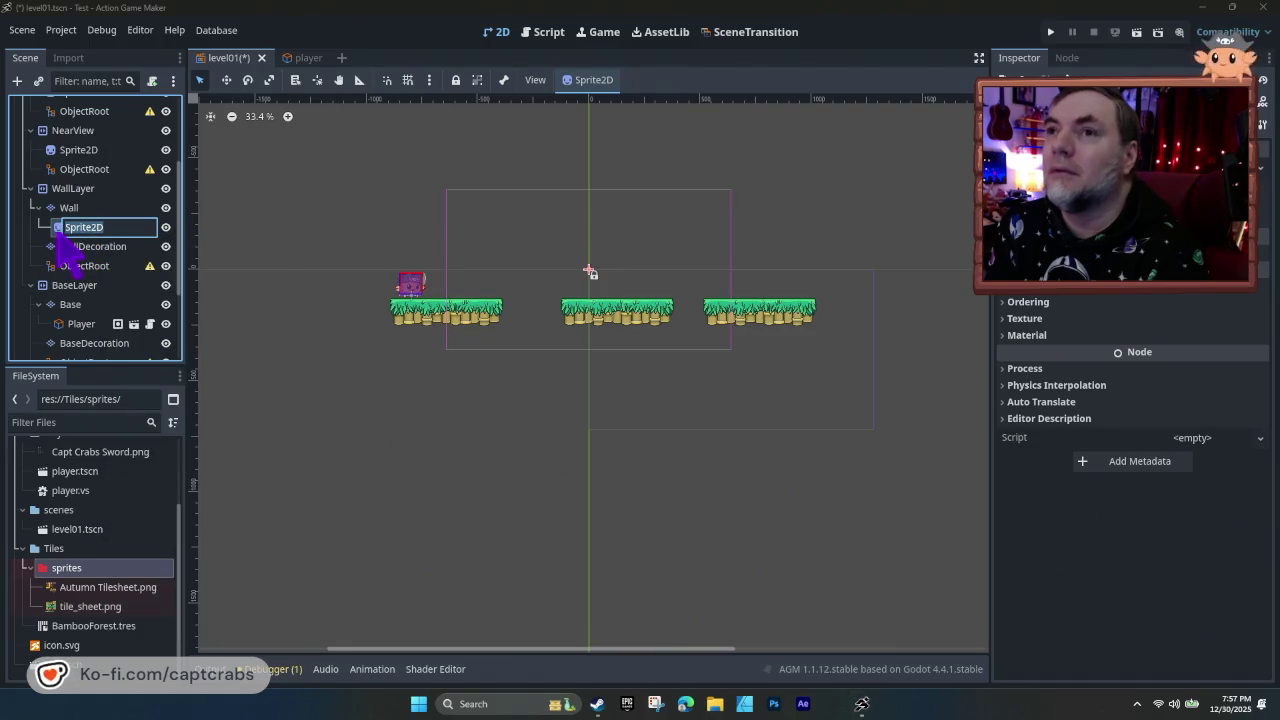
key("Return")
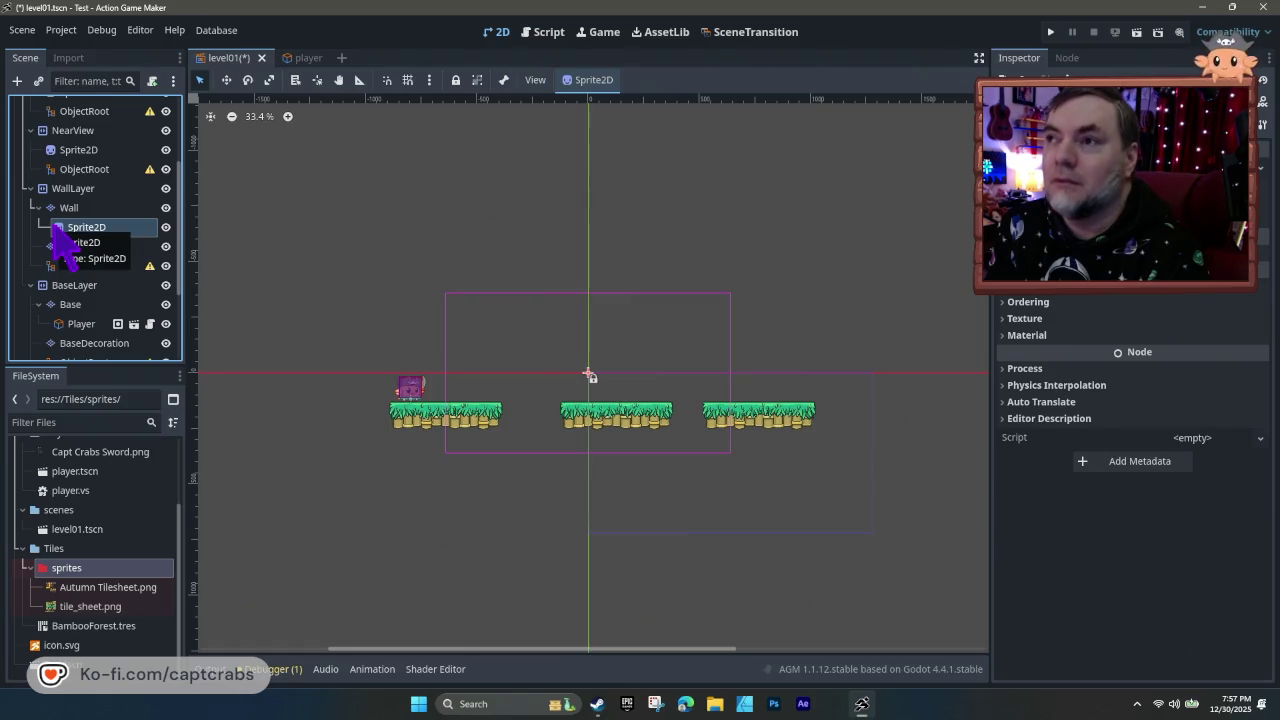
mouse_move(62, 243)
left_mouse_down()
mouse_move(486, 337)
mouse_move(524, 370)
left_mouse_up()
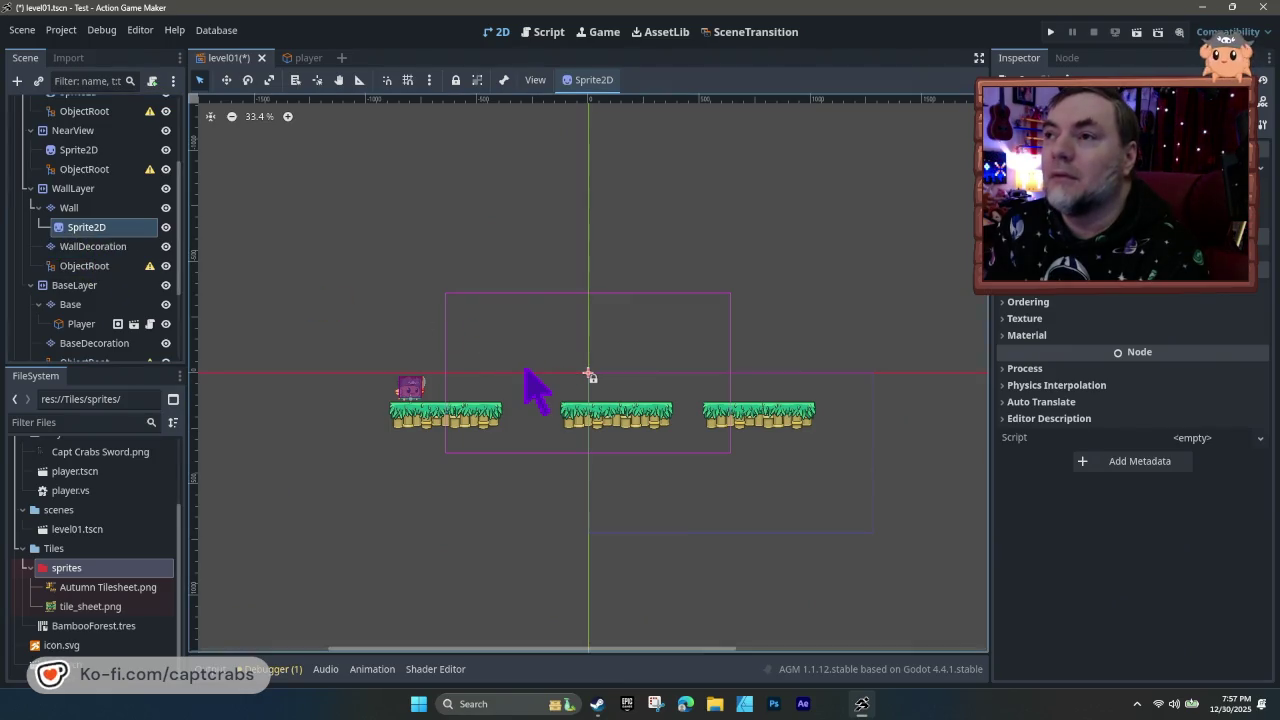
mouse_move(100, 232)
left_mouse_down()
mouse_move(124, 262)
mouse_move(112, 230)
mouse_move(134, 251)
left_mouse_up()
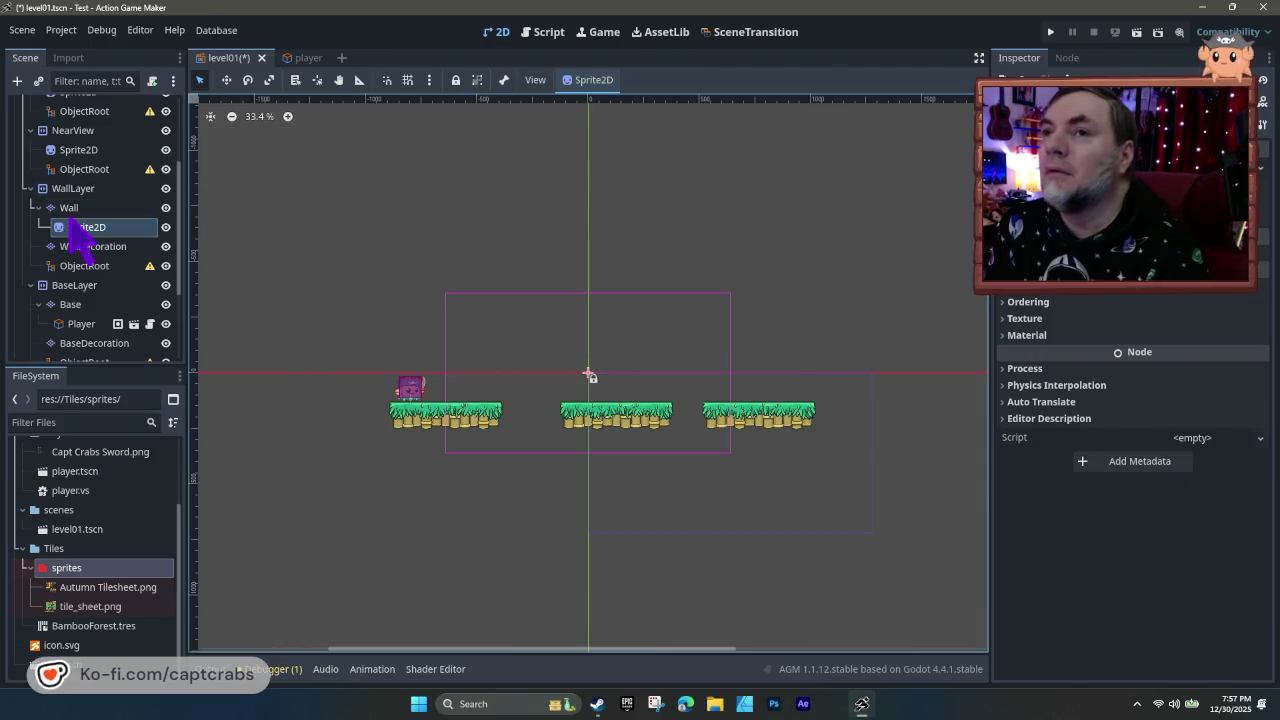
- Compare the Wall and WallDecoration layers' settings, then reselect the Wall layer's Sprite2D
left_click(90, 208)
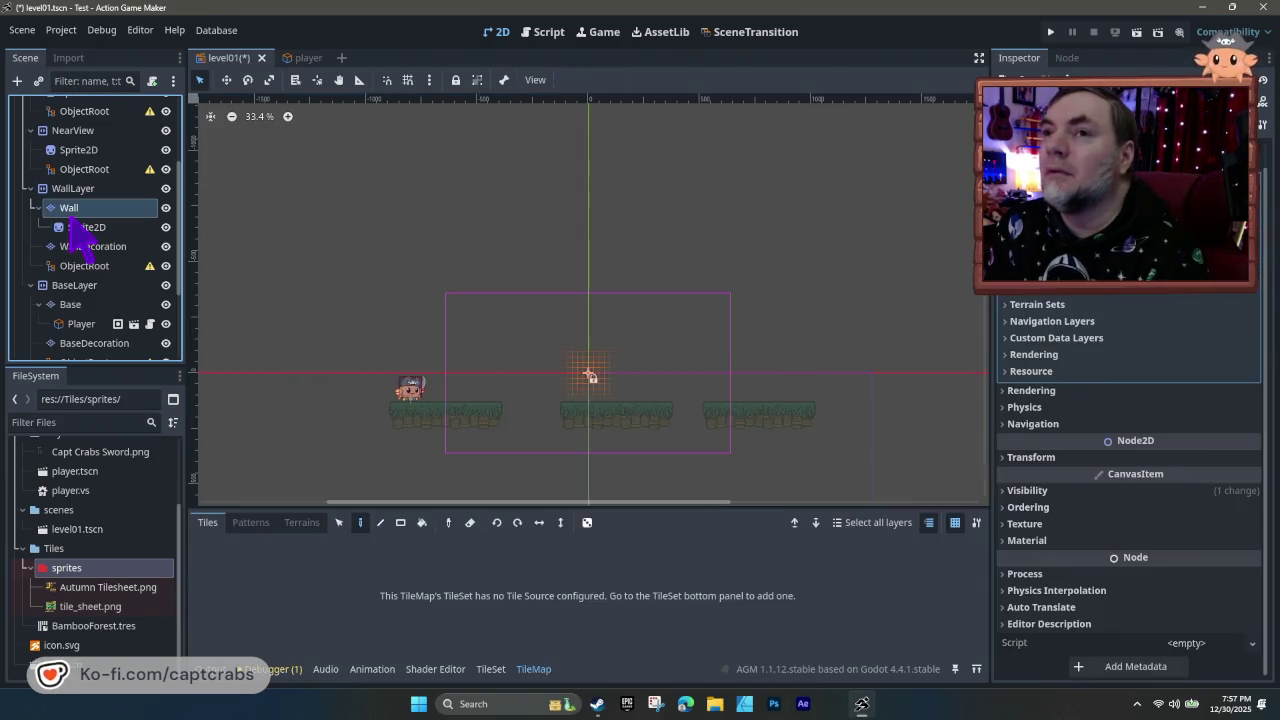
left_click(106, 248)
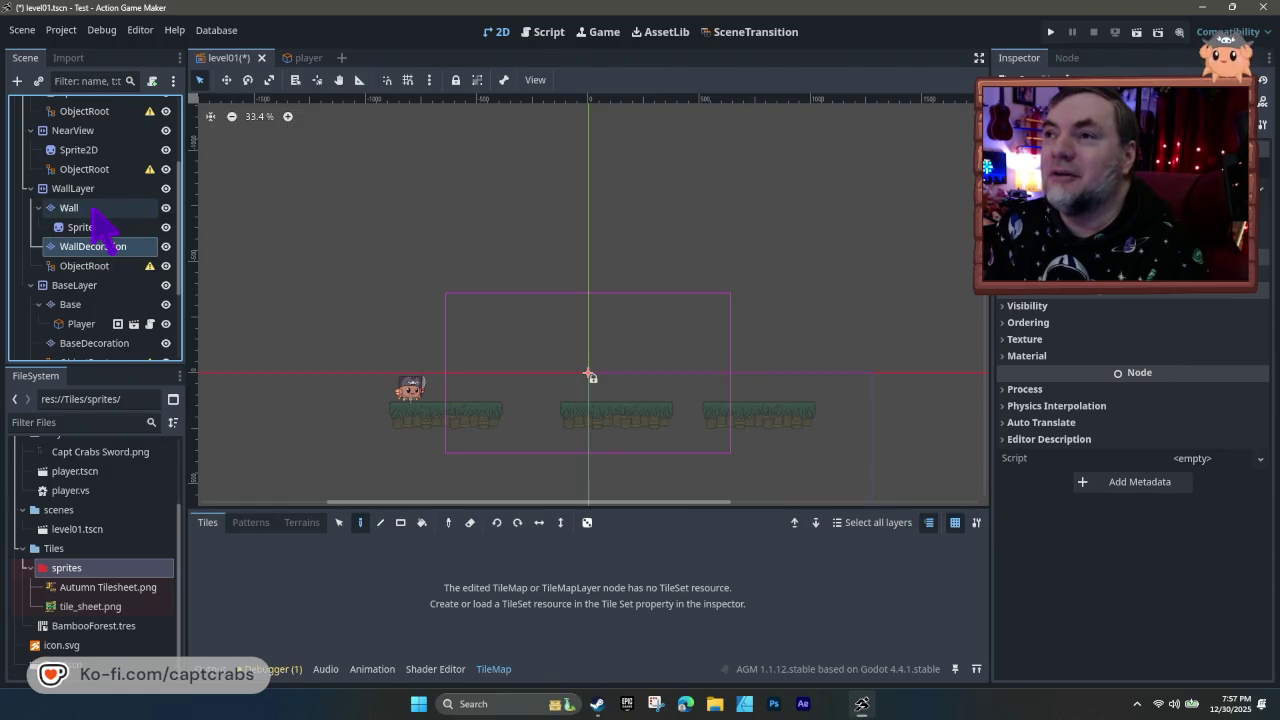
left_click(92, 208)
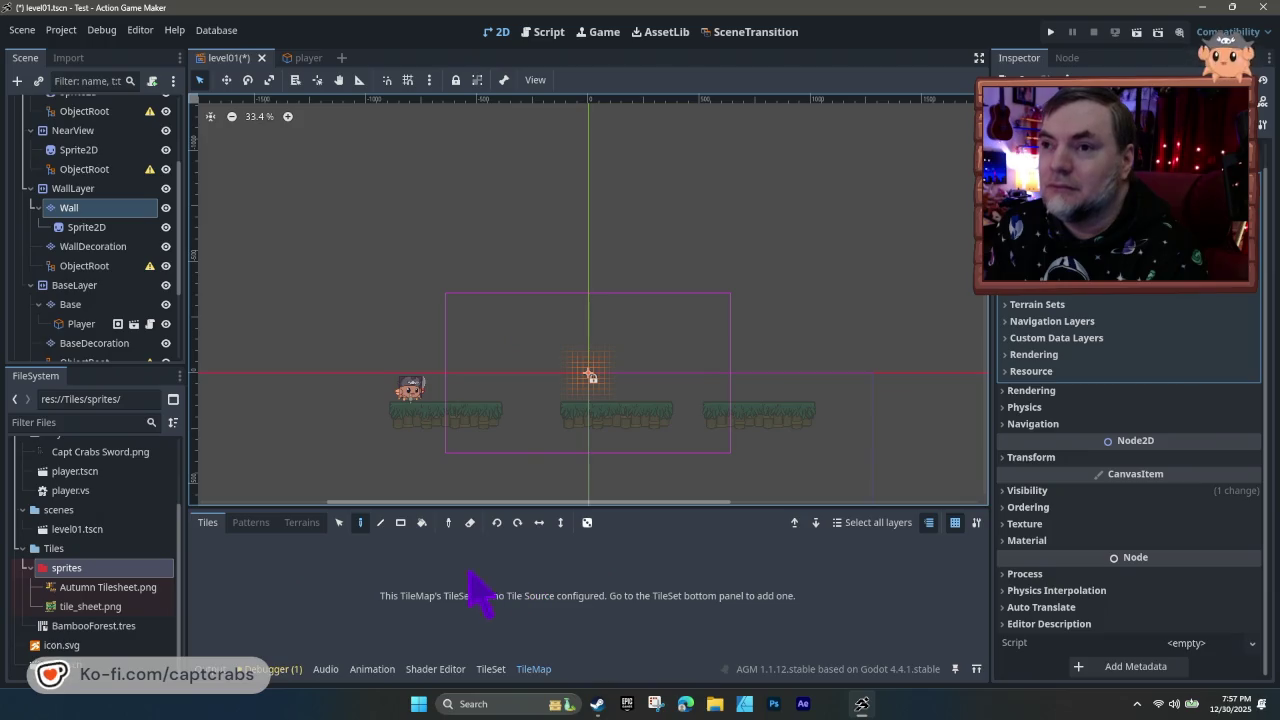
left_click(110, 249)
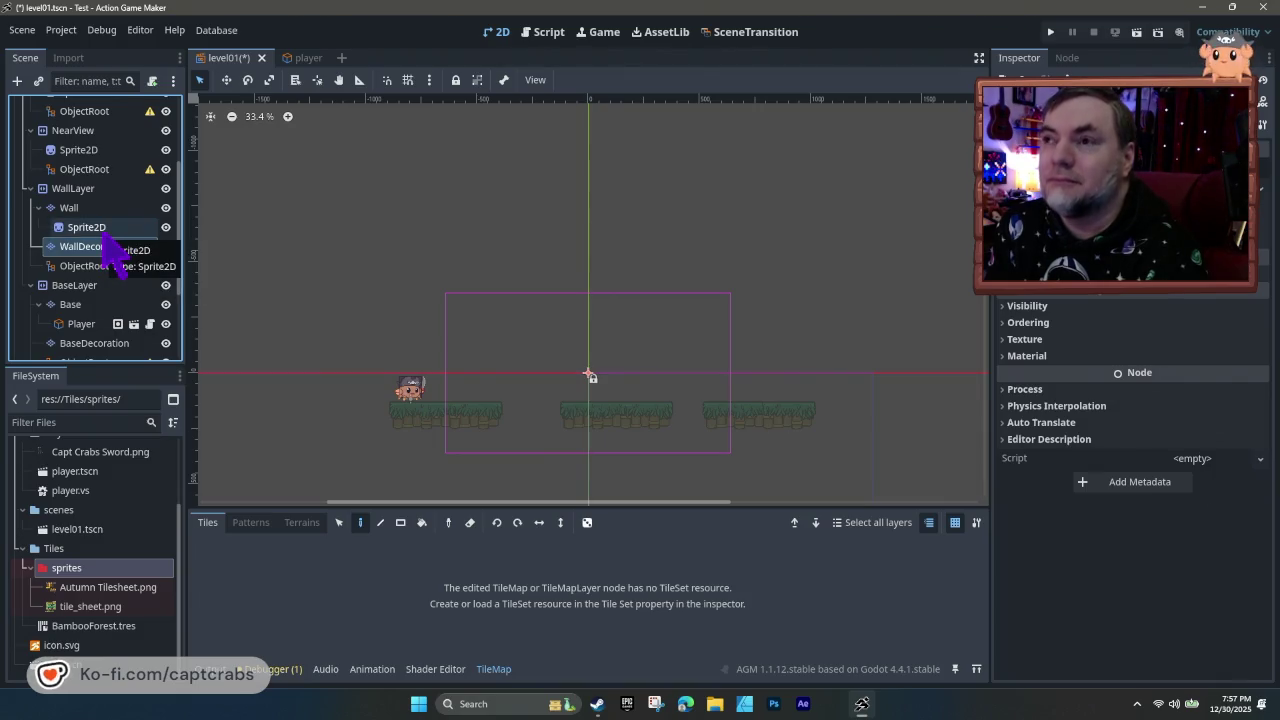
left_click(104, 234)
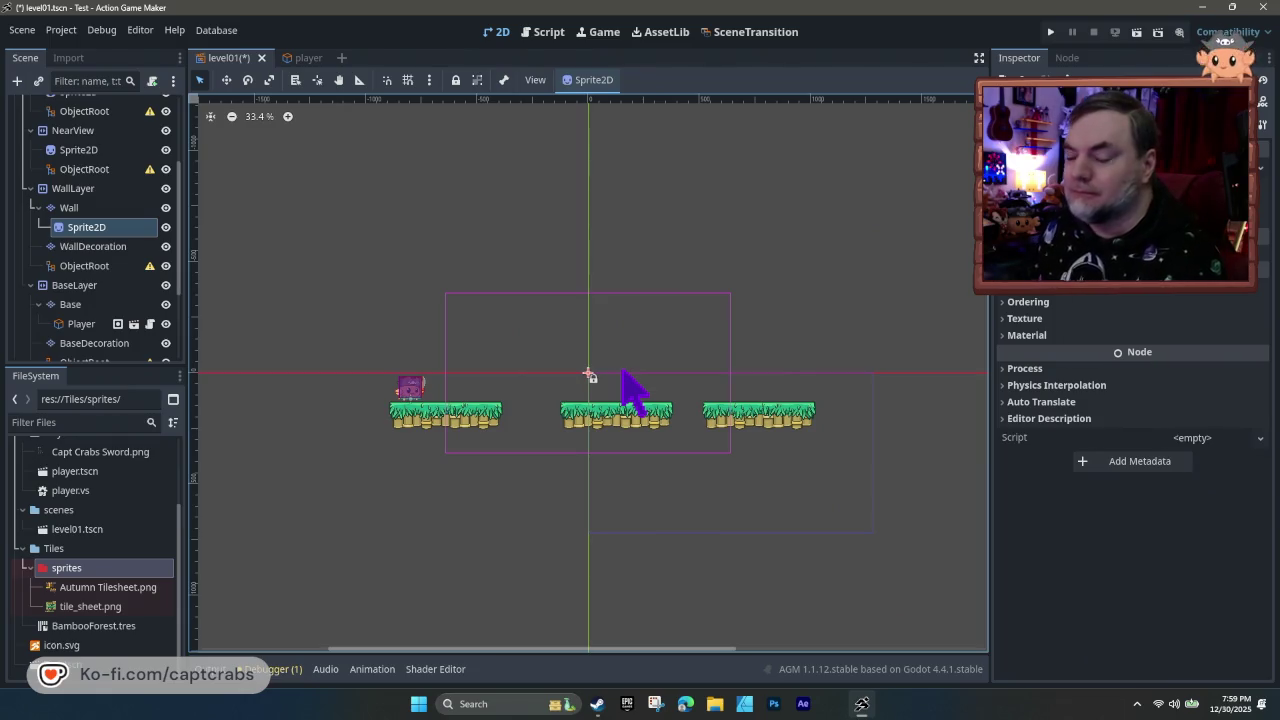
- Check the sprite's Texture Repeat option, leaving it at Inherit
left_click(1000, 318)
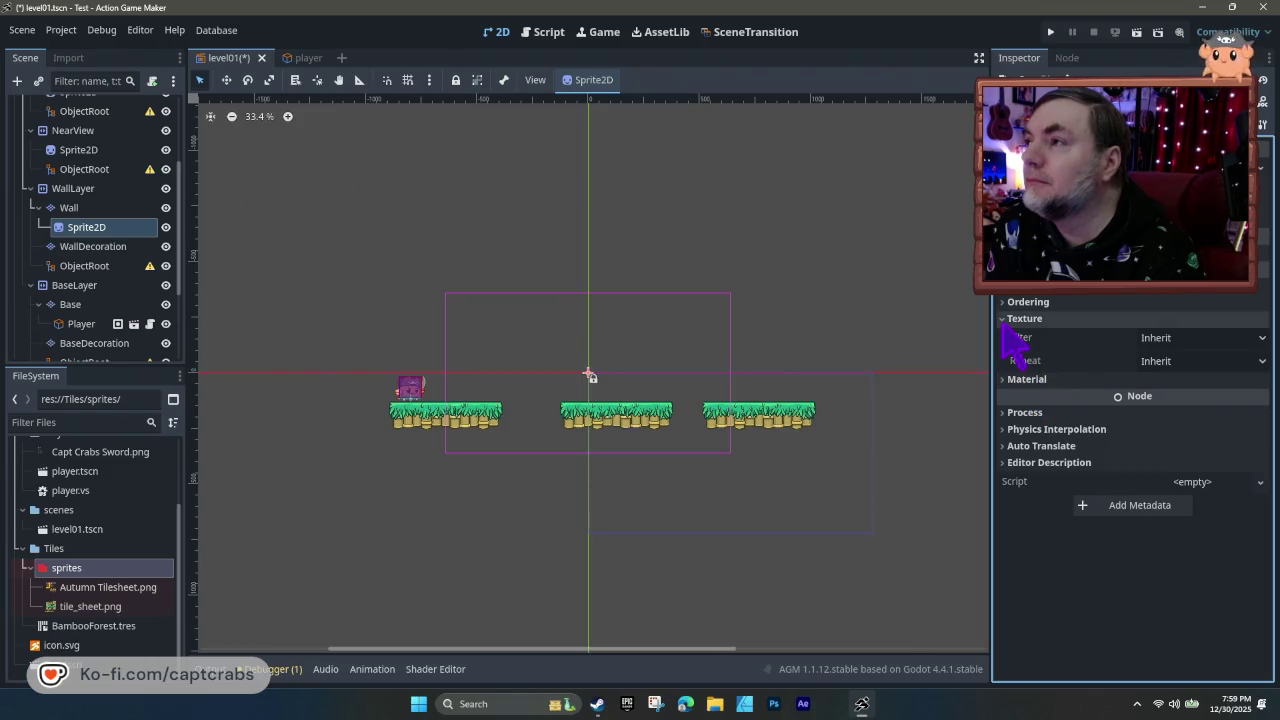
left_click(1170, 362)
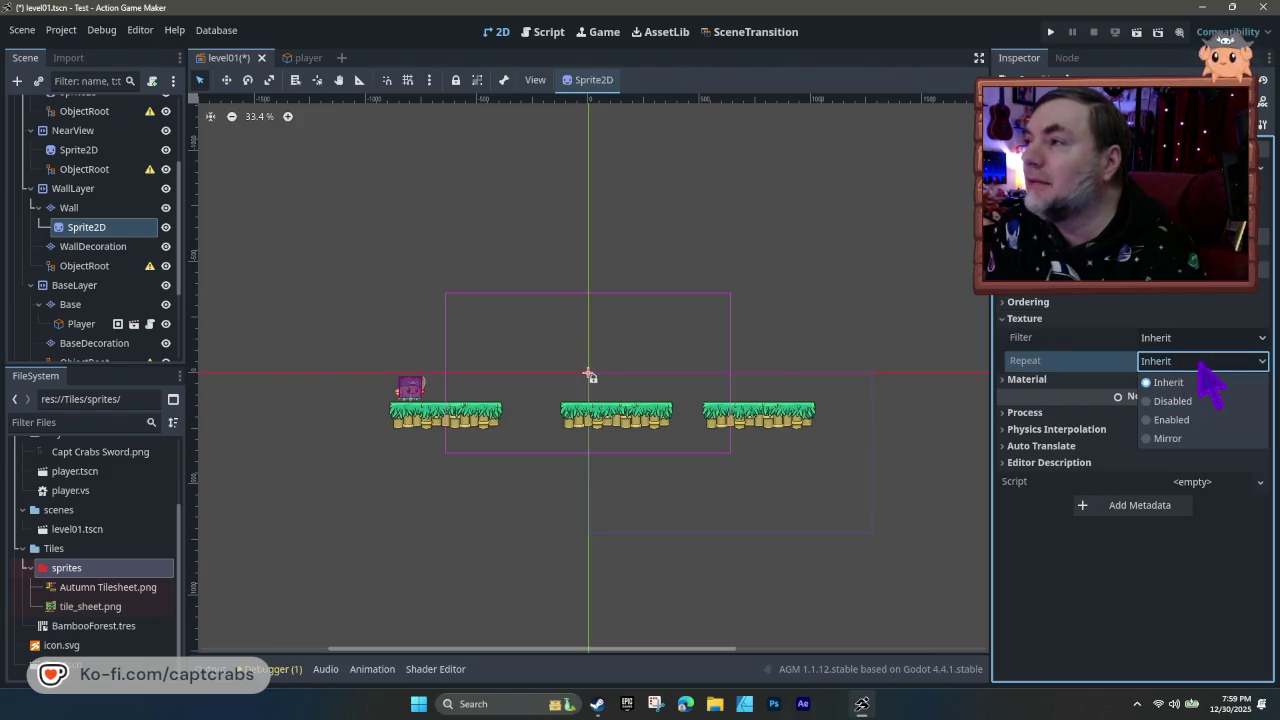
left_click(1195, 370)
left_click(1003, 318)
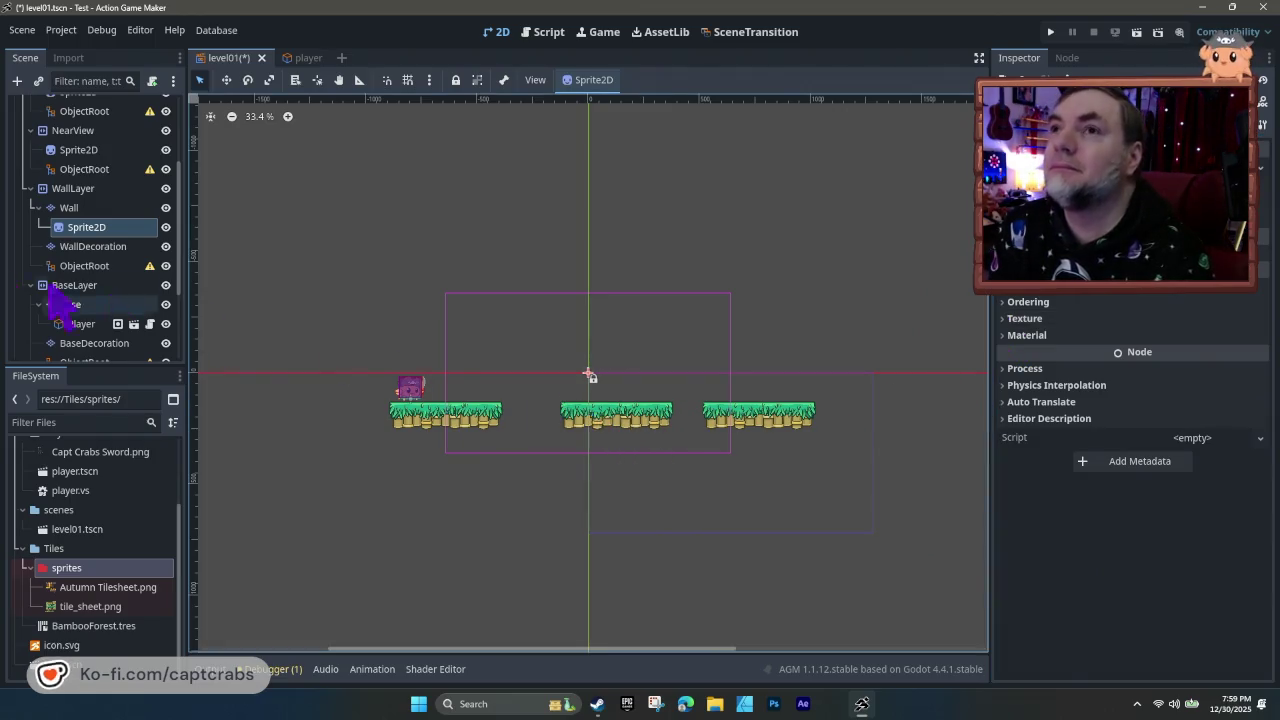
- Select the DistantView layer's Sprite2D to view its properties
scroll(100, 300, "up", 5)
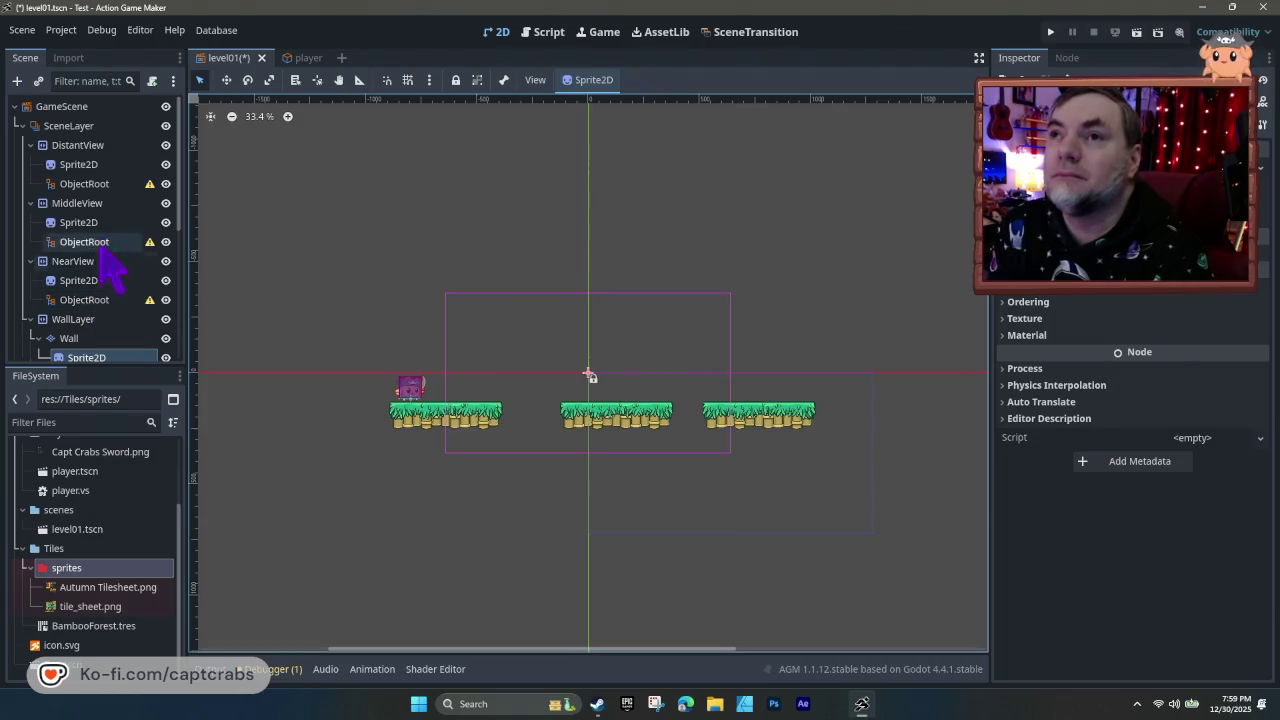
left_click(100, 147)
left_click(102, 163)
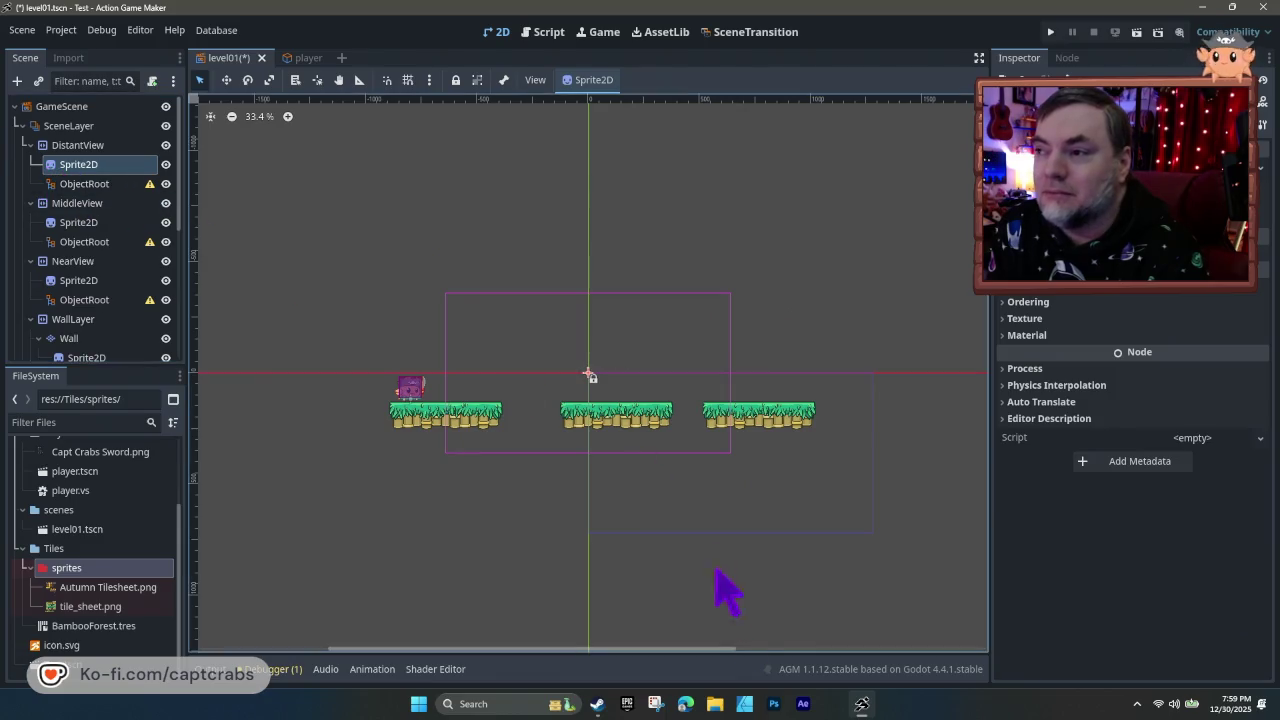
- In File Explorer, browse PGMMV > Capt Crabs a Slimy Adventure and open the WORK folder
left_click(740, 704)
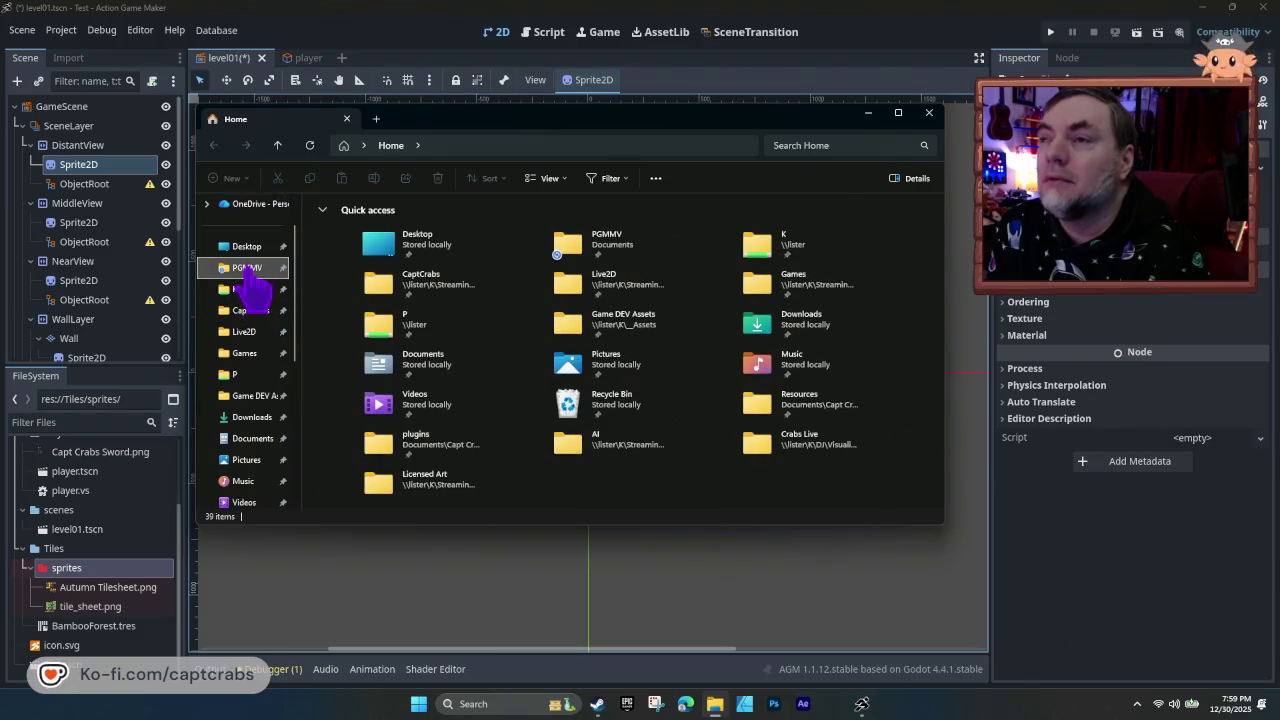
left_click(252, 270)
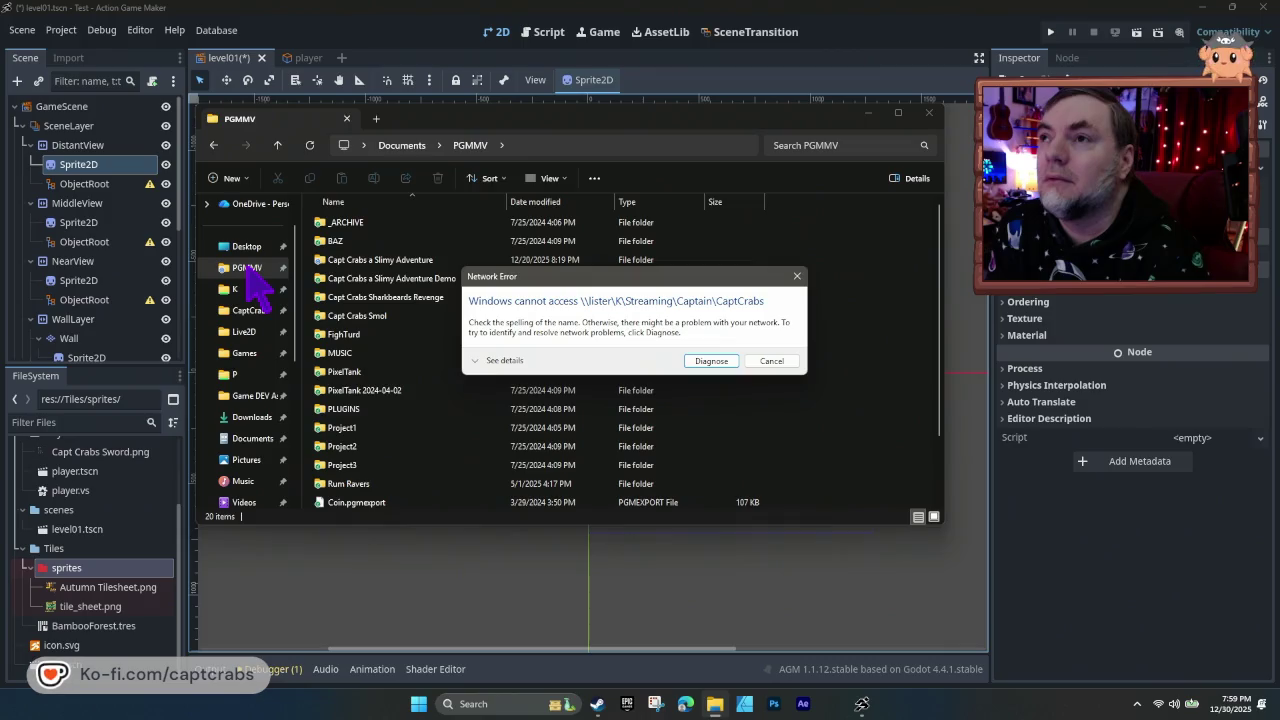
left_click(771, 361)
scroll(400, 388, "down", 2)
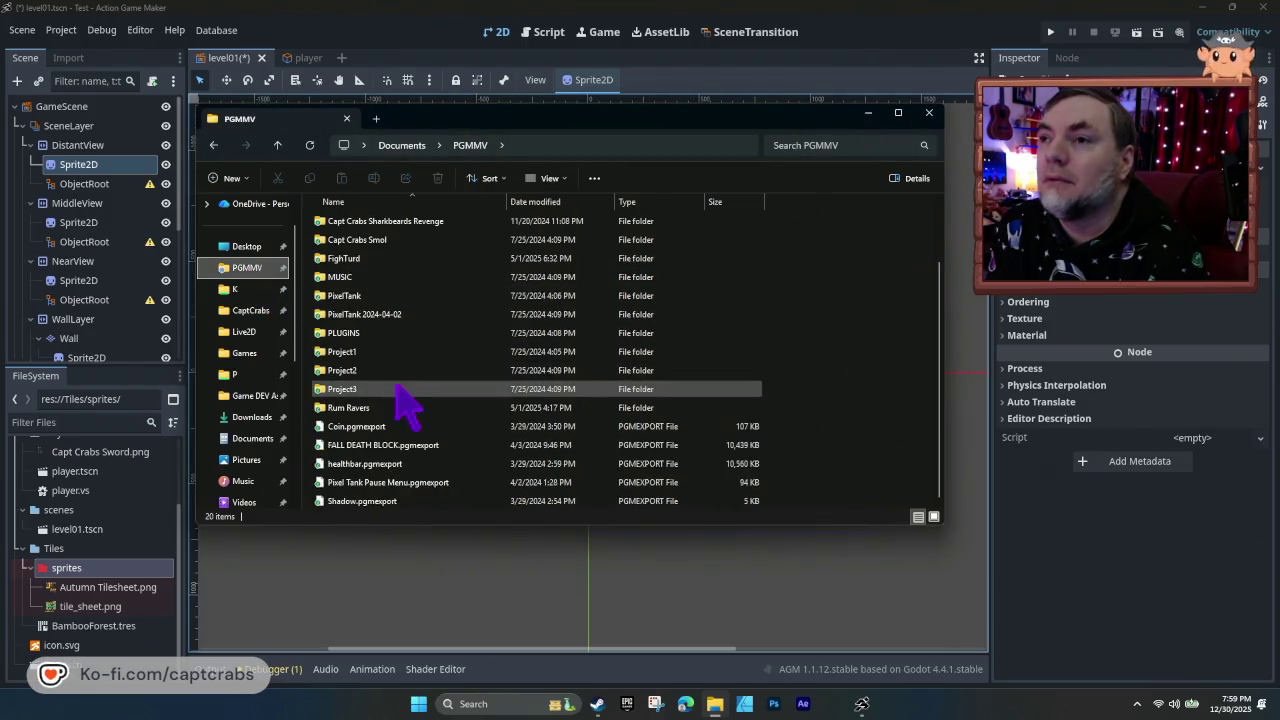
scroll(391, 391, "up", 2)
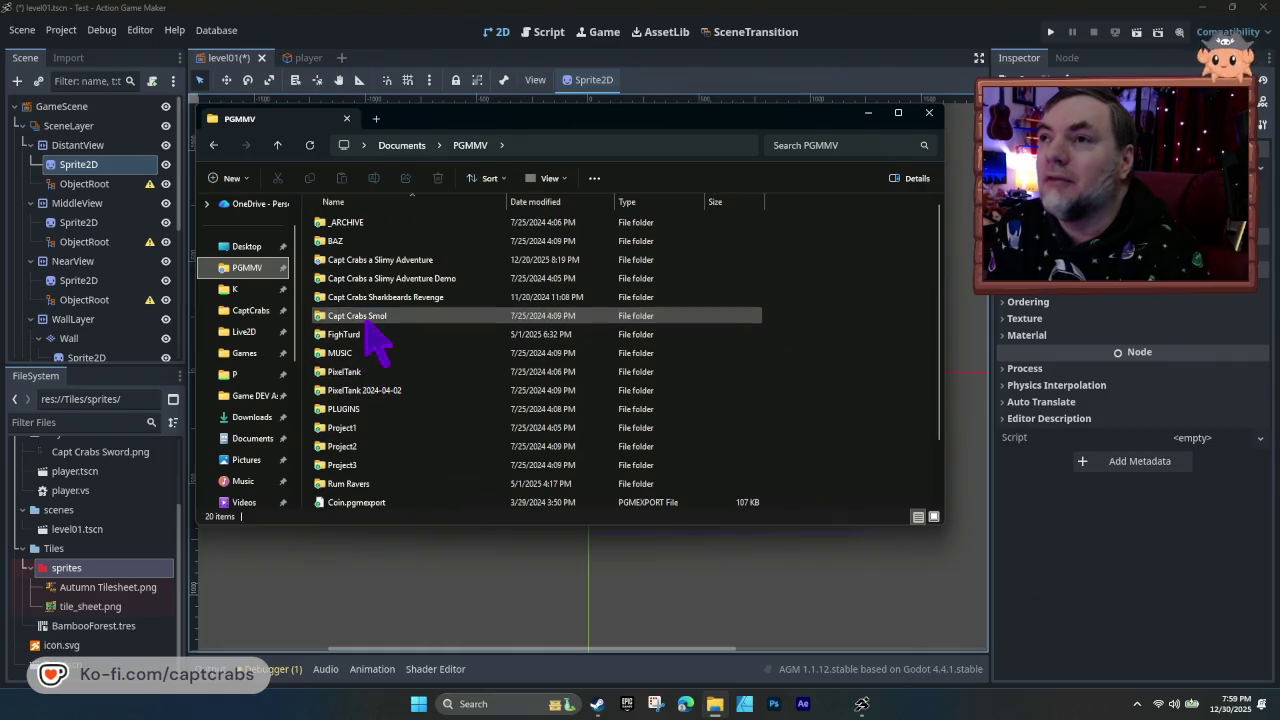
double_click(385, 262)
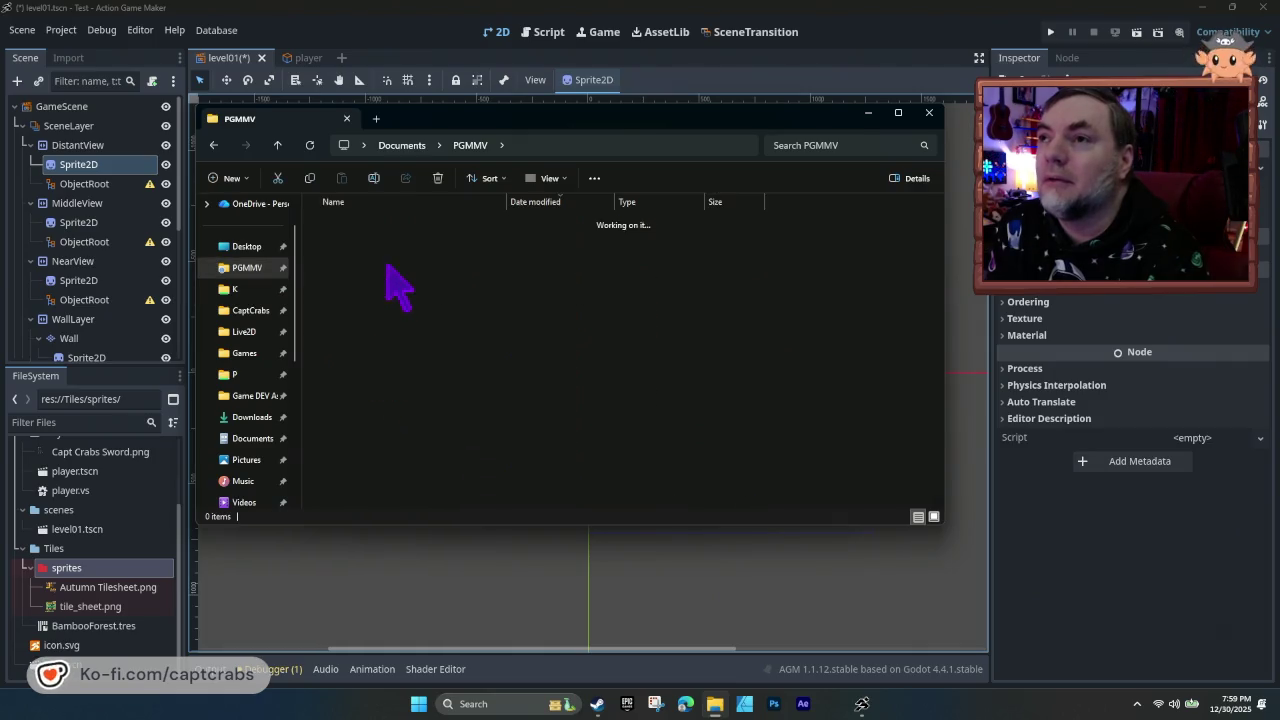
scroll(400, 386, "down", 3)
left_click(350, 501)
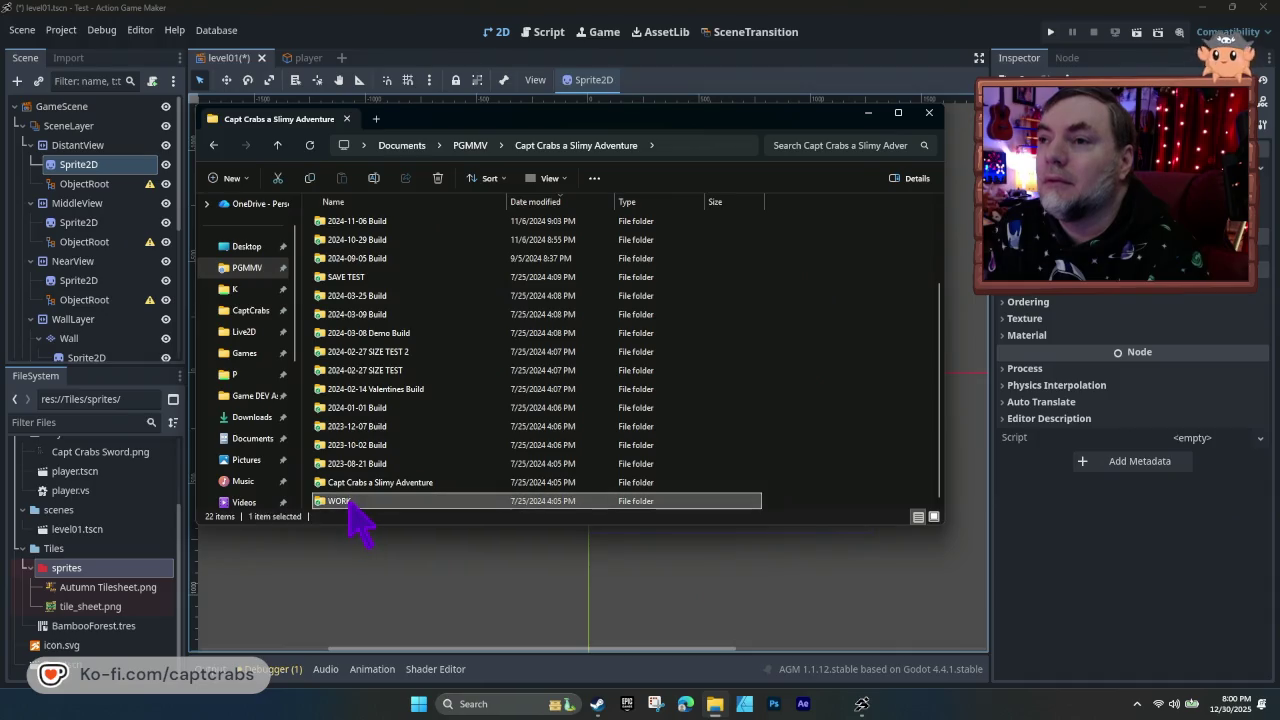
double_click(345, 501)
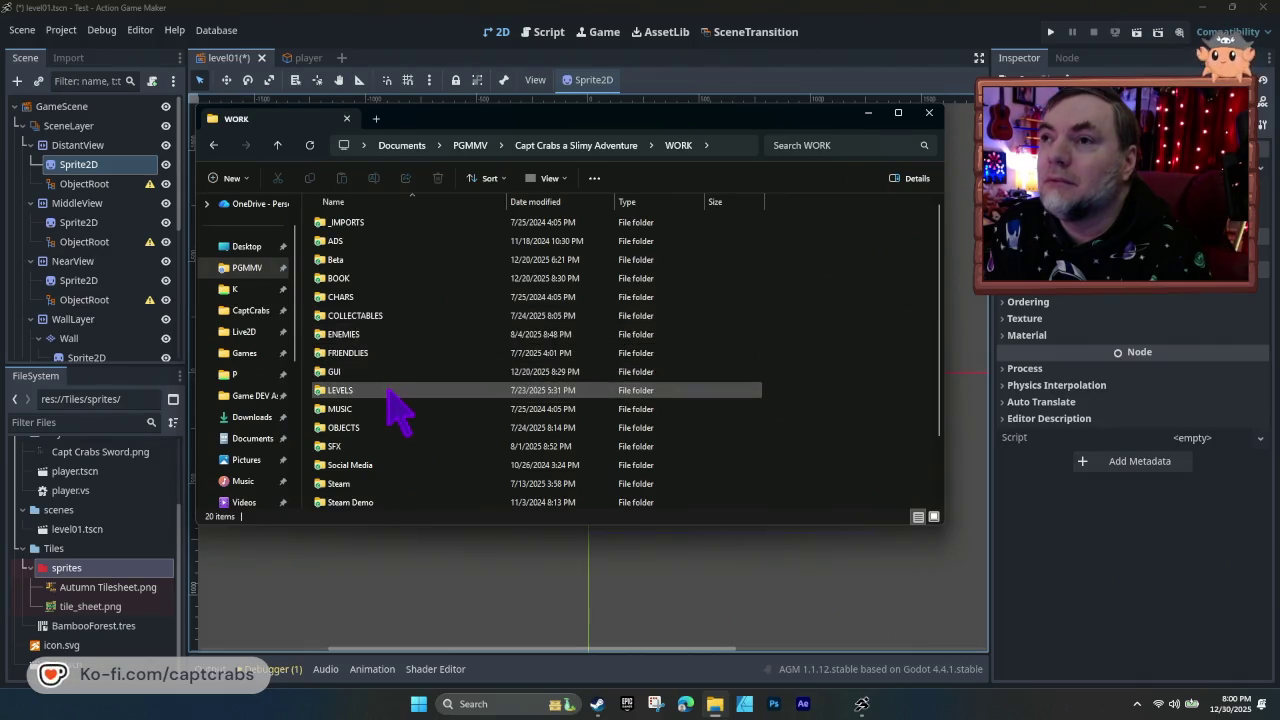
- Open the LEVELS folder and select the Beach Day BG Looped image
double_click(390, 392)
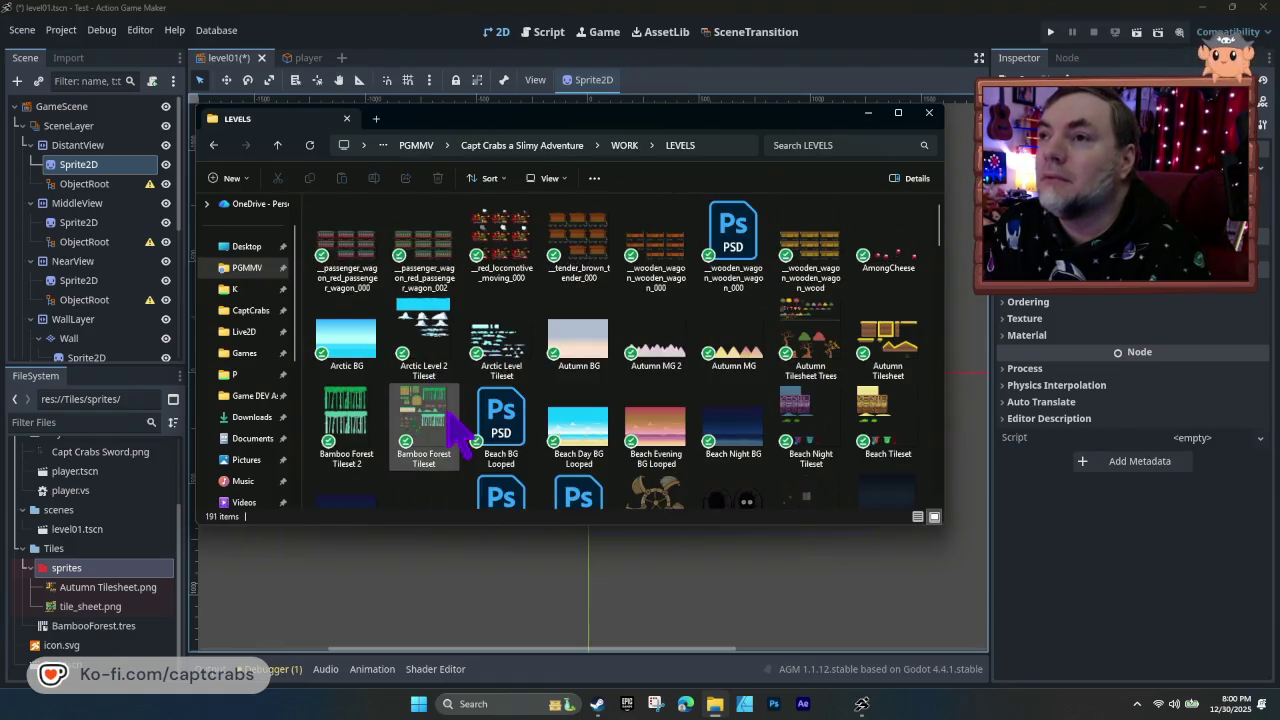
scroll(451, 423, "down", 2)
scroll(451, 423, "up", 2)
left_click(588, 425)
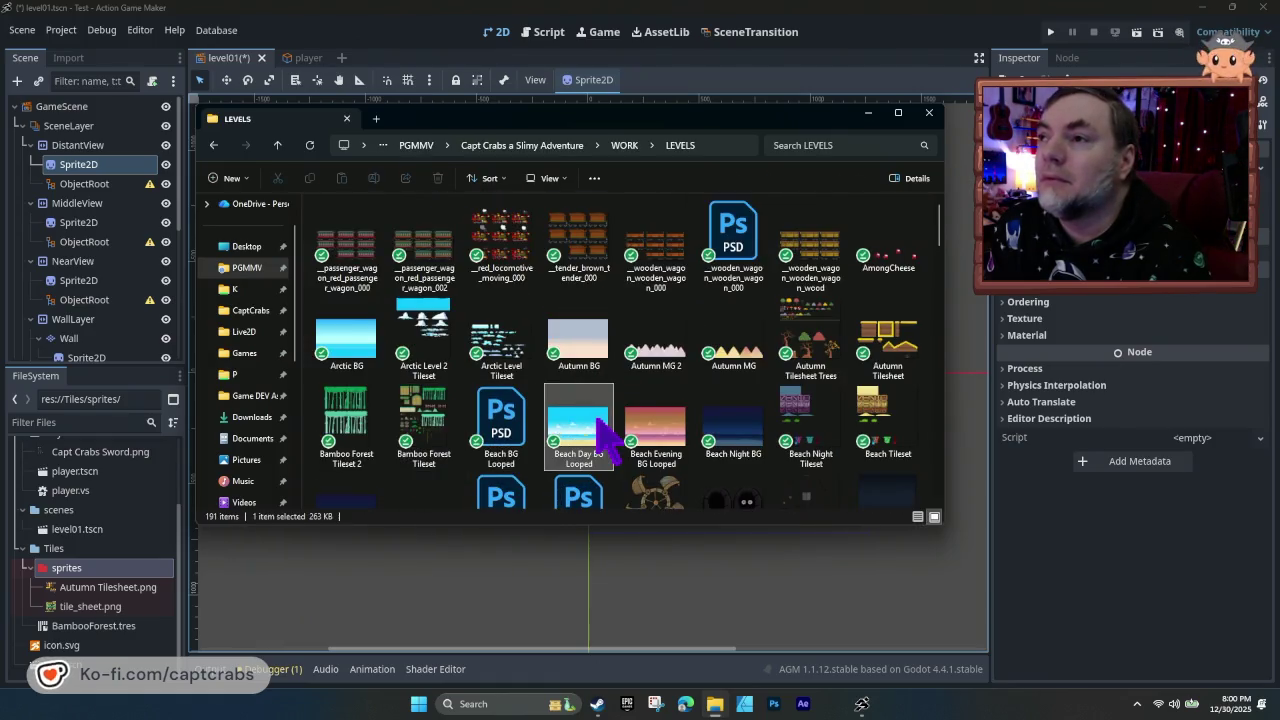
left_click(1010, 319)
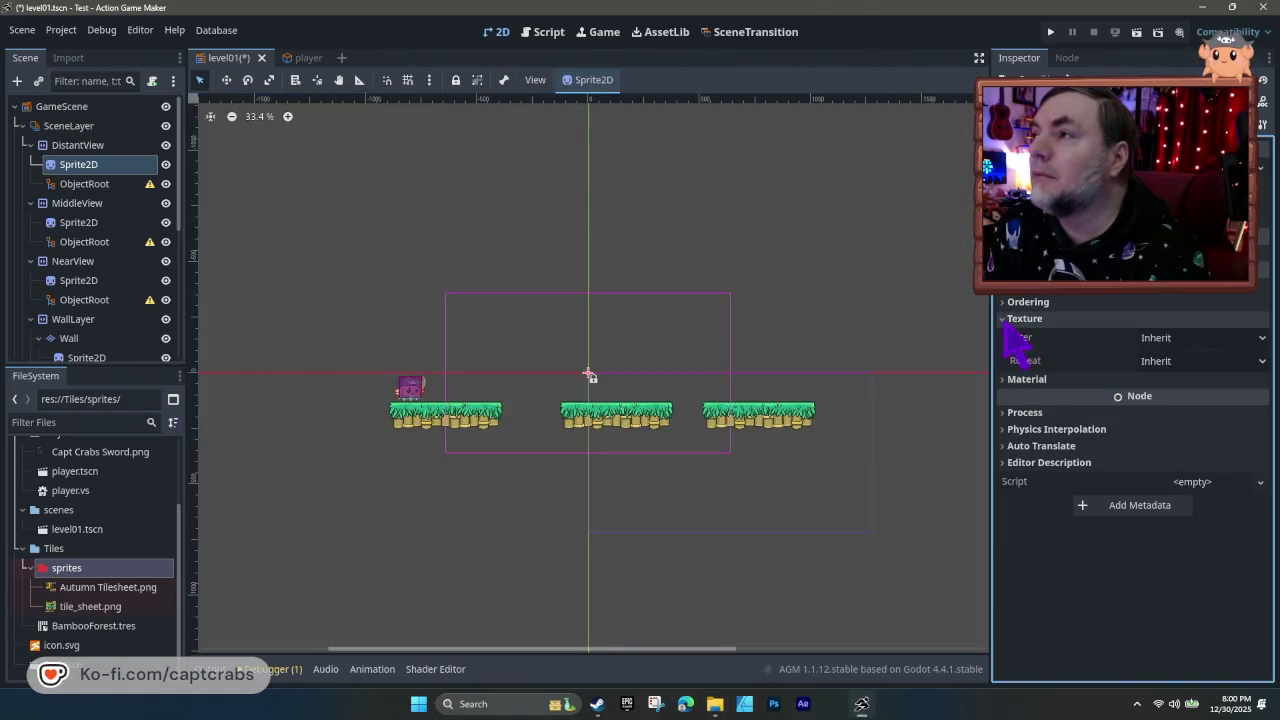
left_click(1006, 319)
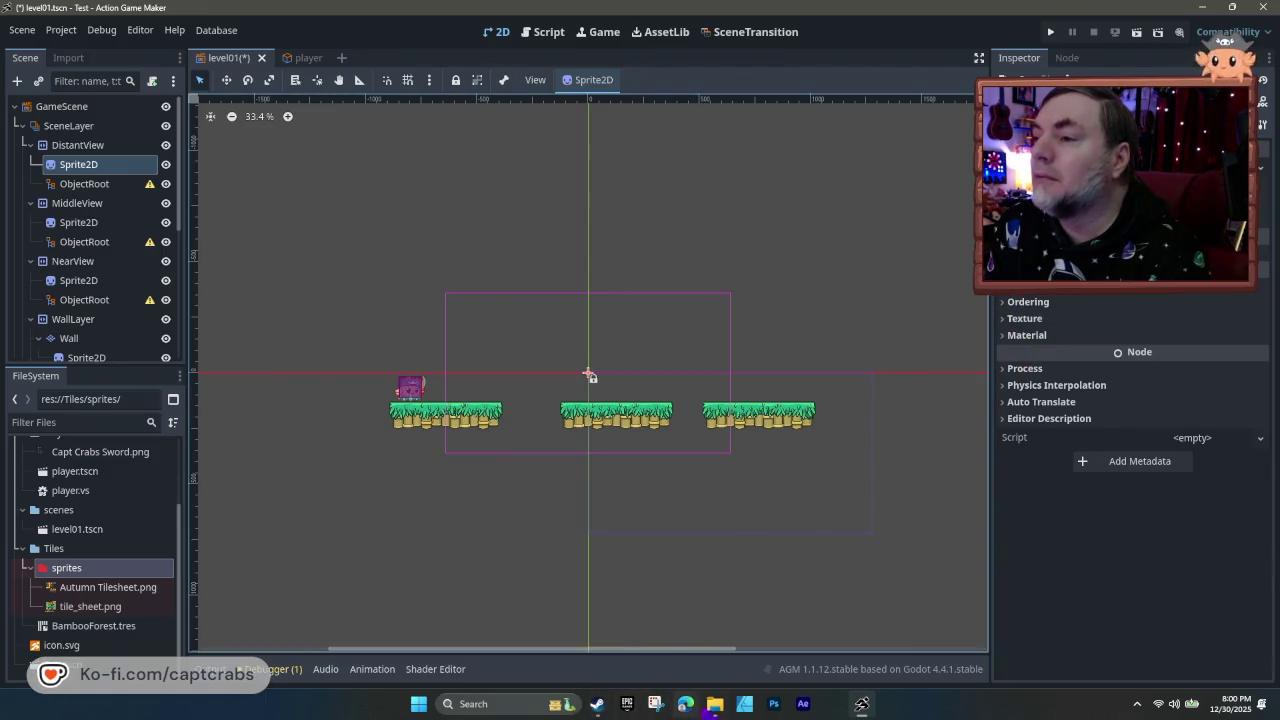
- Try dragging Beach Day BG Looped into the project's sprites folder in the FileSystem dock
left_click(714, 704)
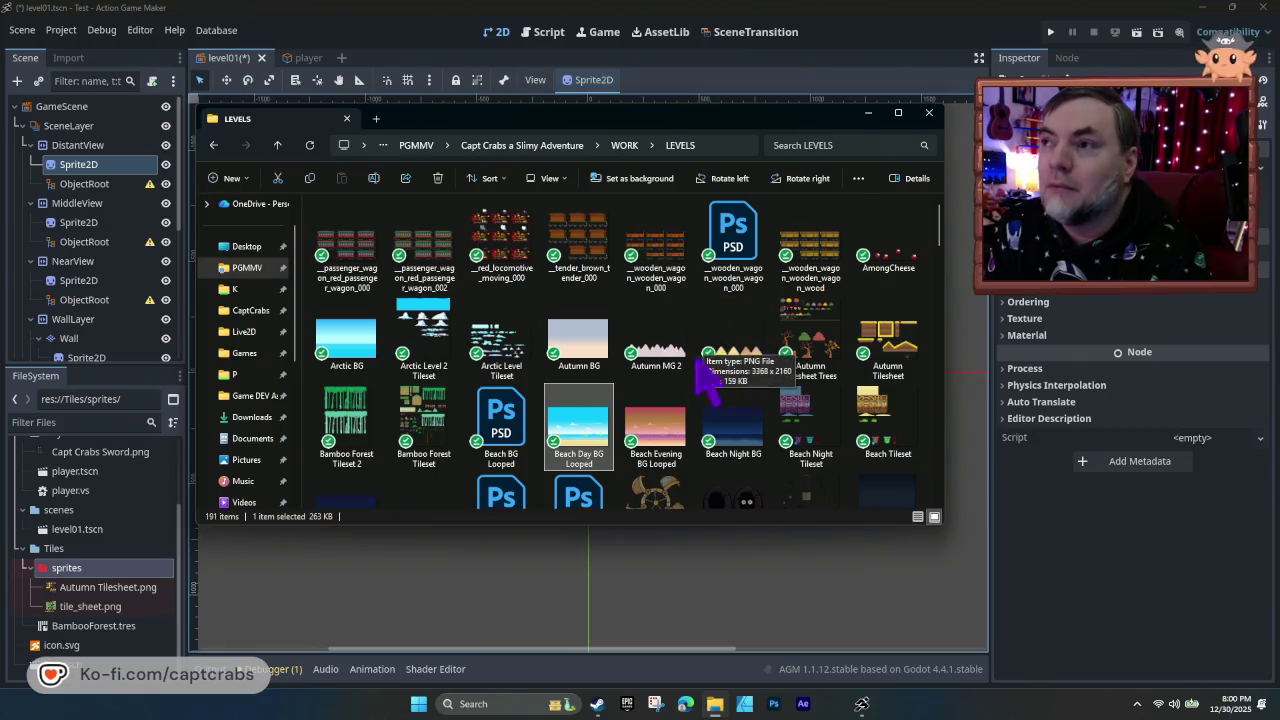
mouse_move(590, 440)
left_mouse_down()
mouse_move(336, 500)
mouse_move(91, 589)
left_mouse_up()
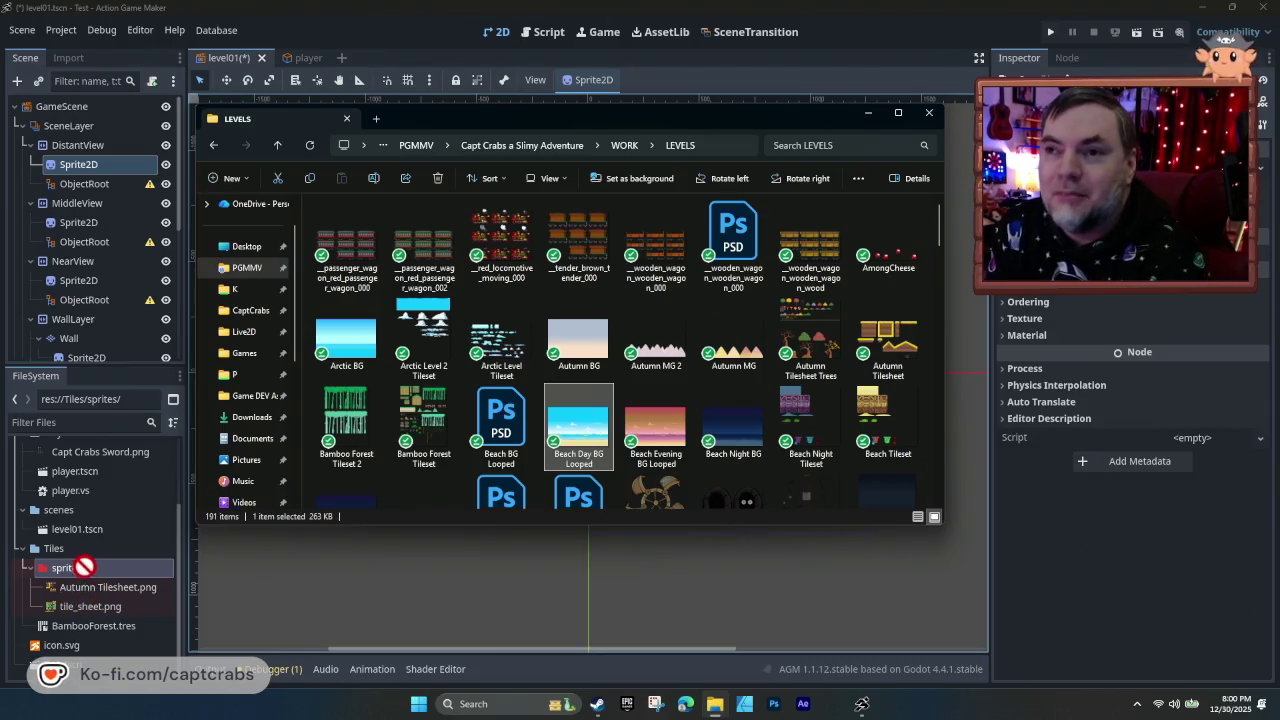
left_click_drag(575, 445, 154, 548)
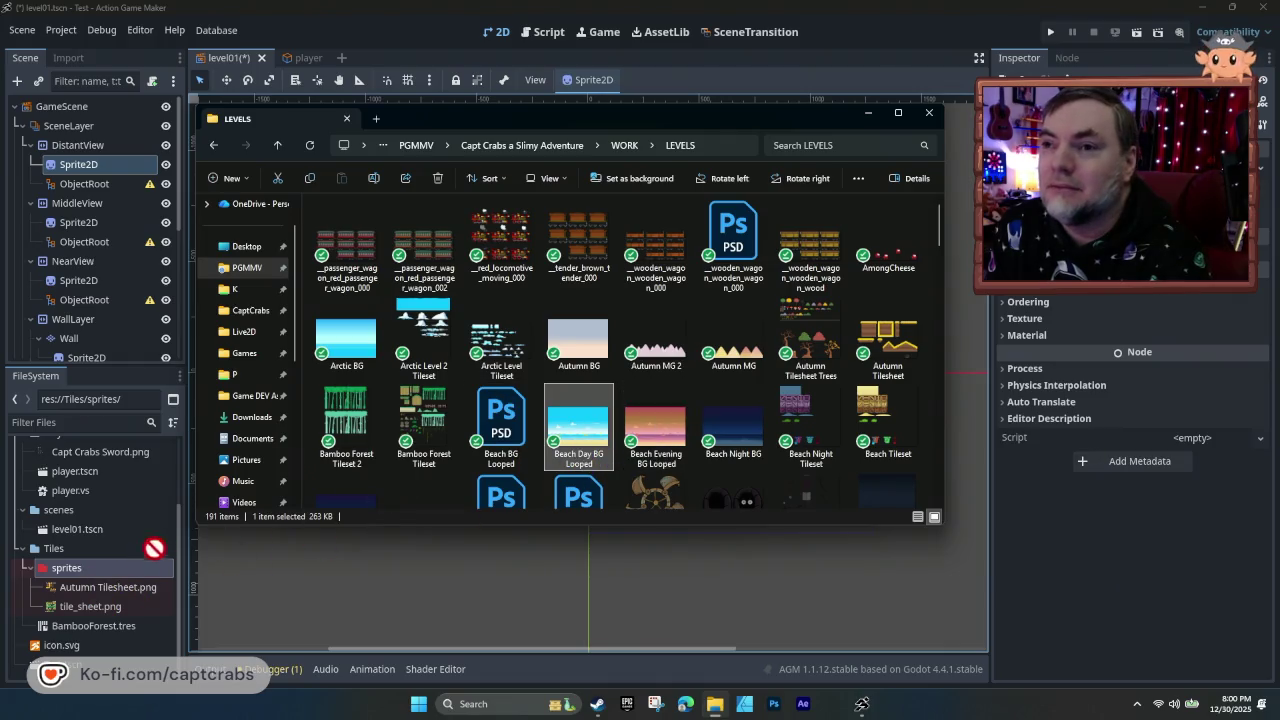
left_click_drag(77, 588, 80, 590)
right_click(80, 590)
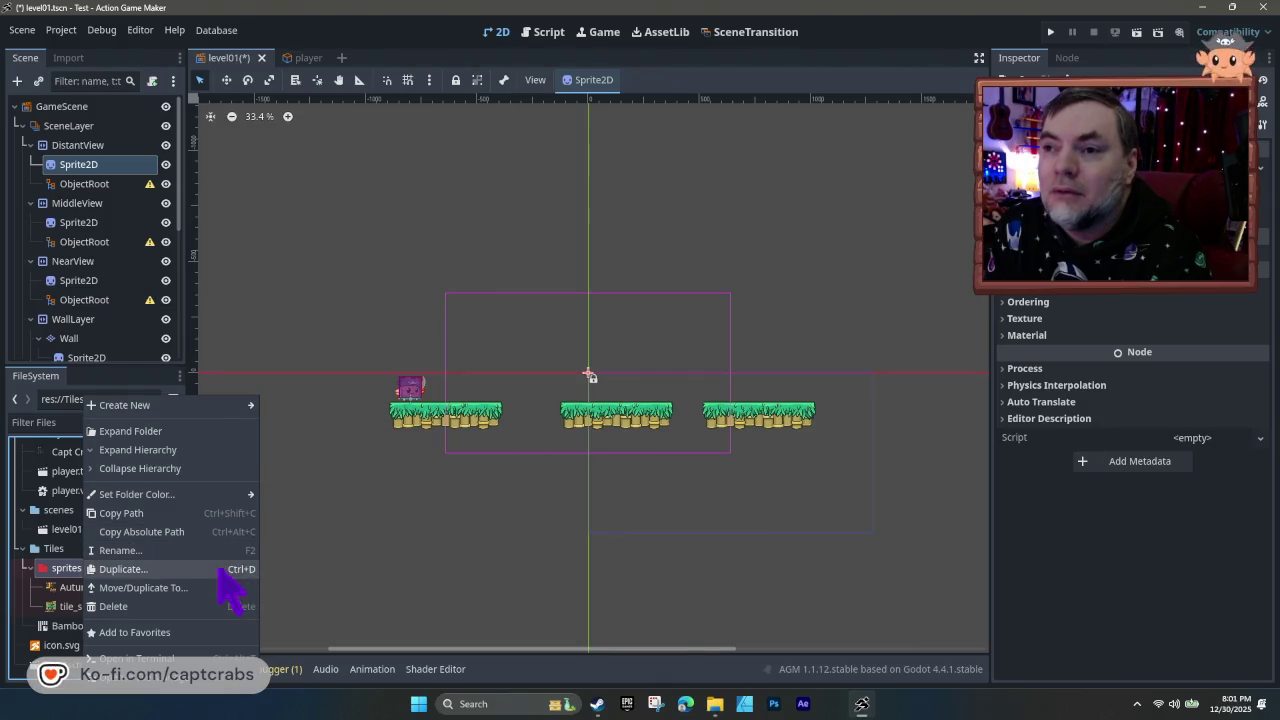
- Copy Beach Day BG Looped from LEVELS and paste it into the project's Tiles/sprites folder
left_click(218, 703)
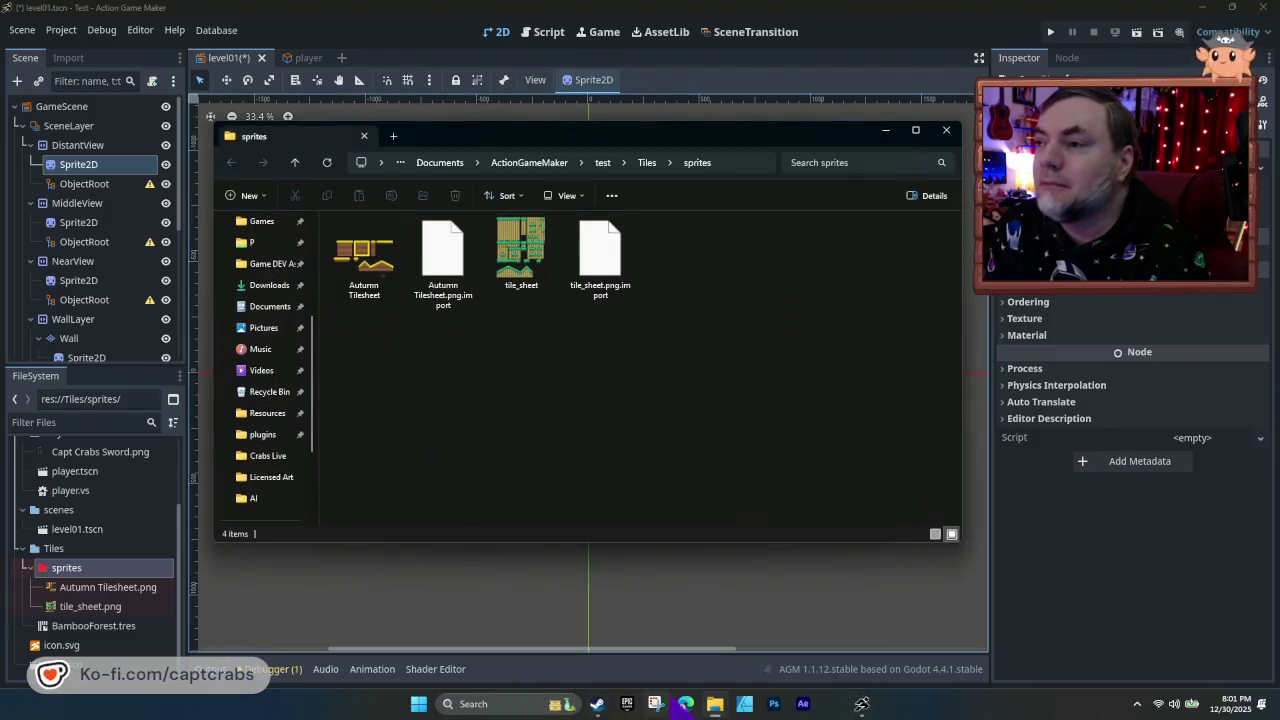
mouse_move(715, 703)
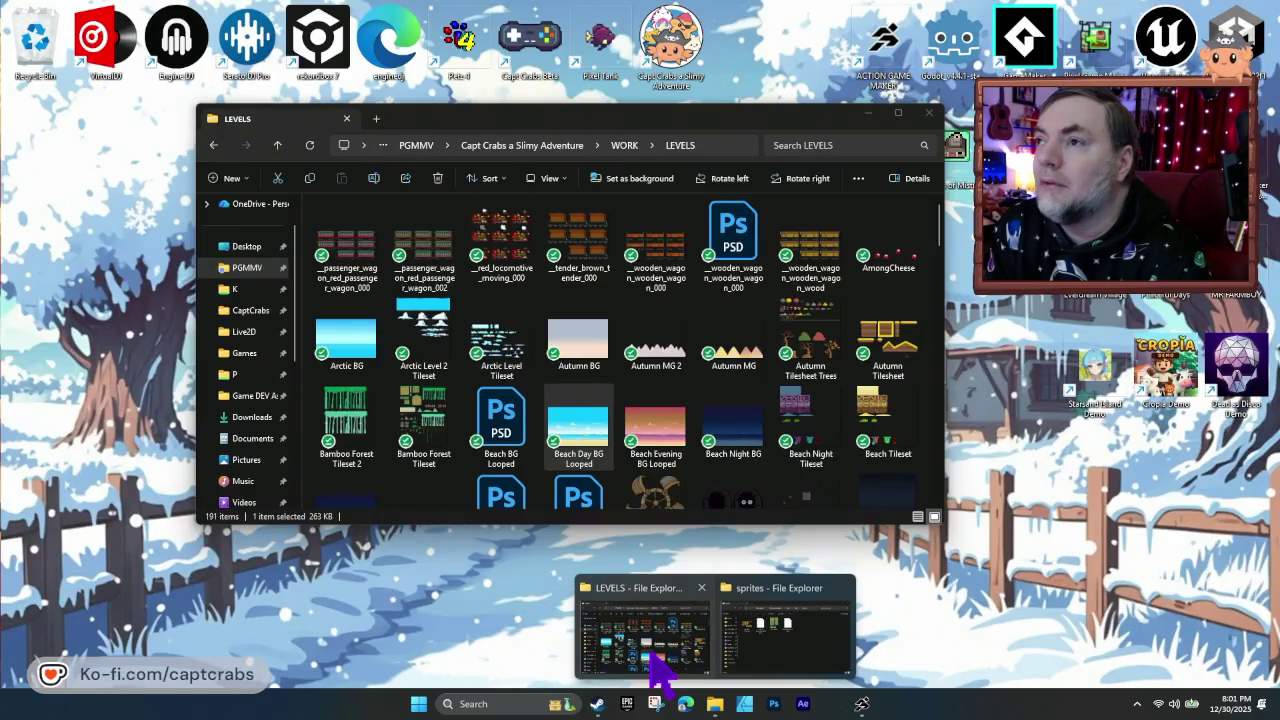
left_click(660, 670)
right_click(585, 440)
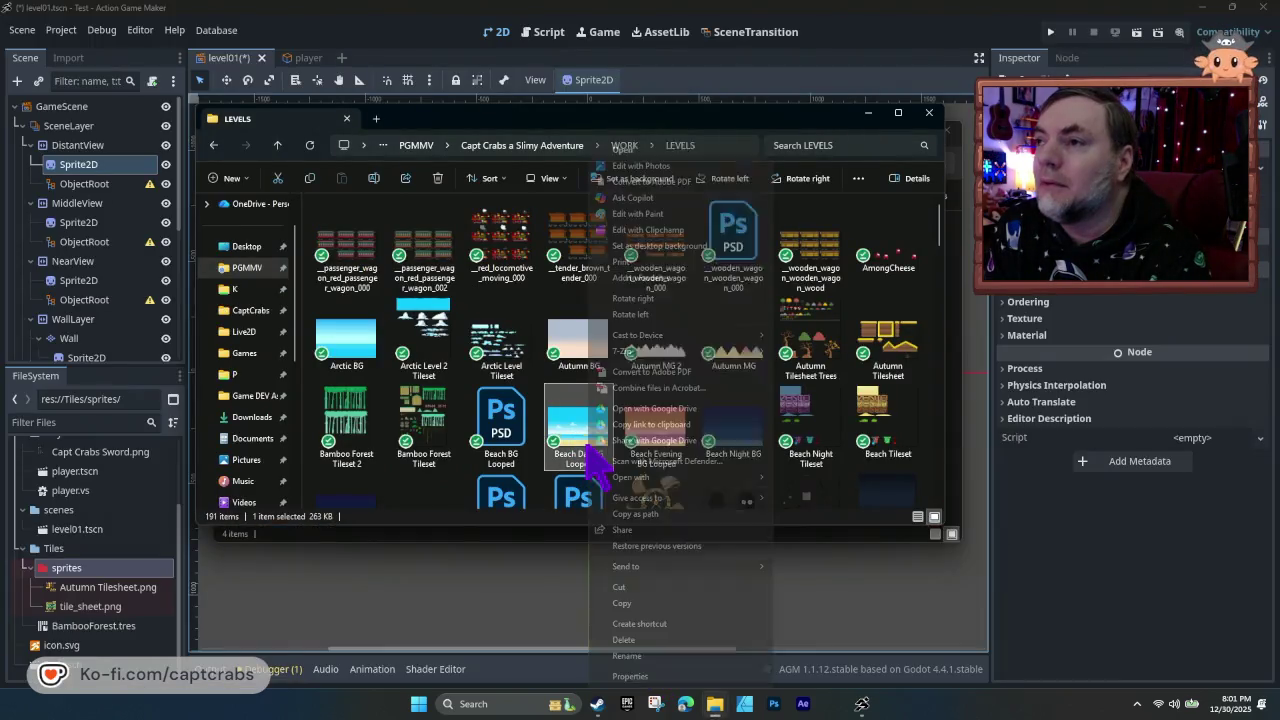
left_click(630, 604)
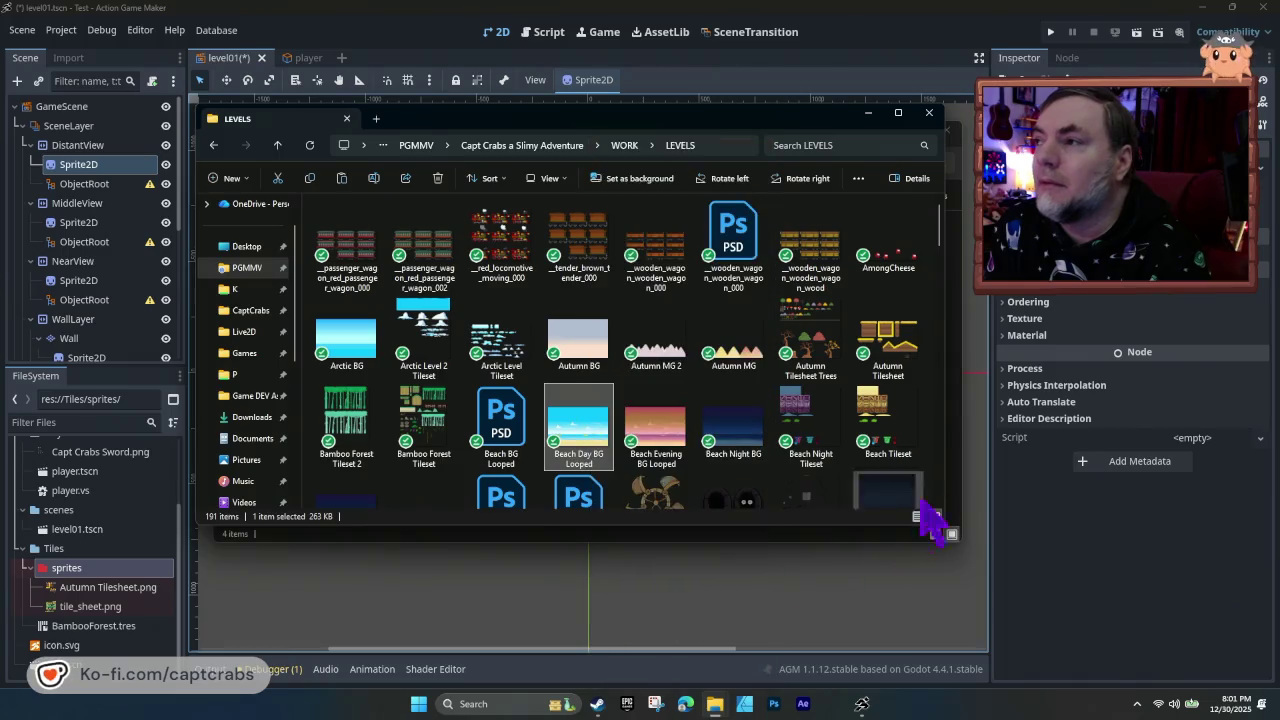
left_click(935, 533)
right_click(688, 401)
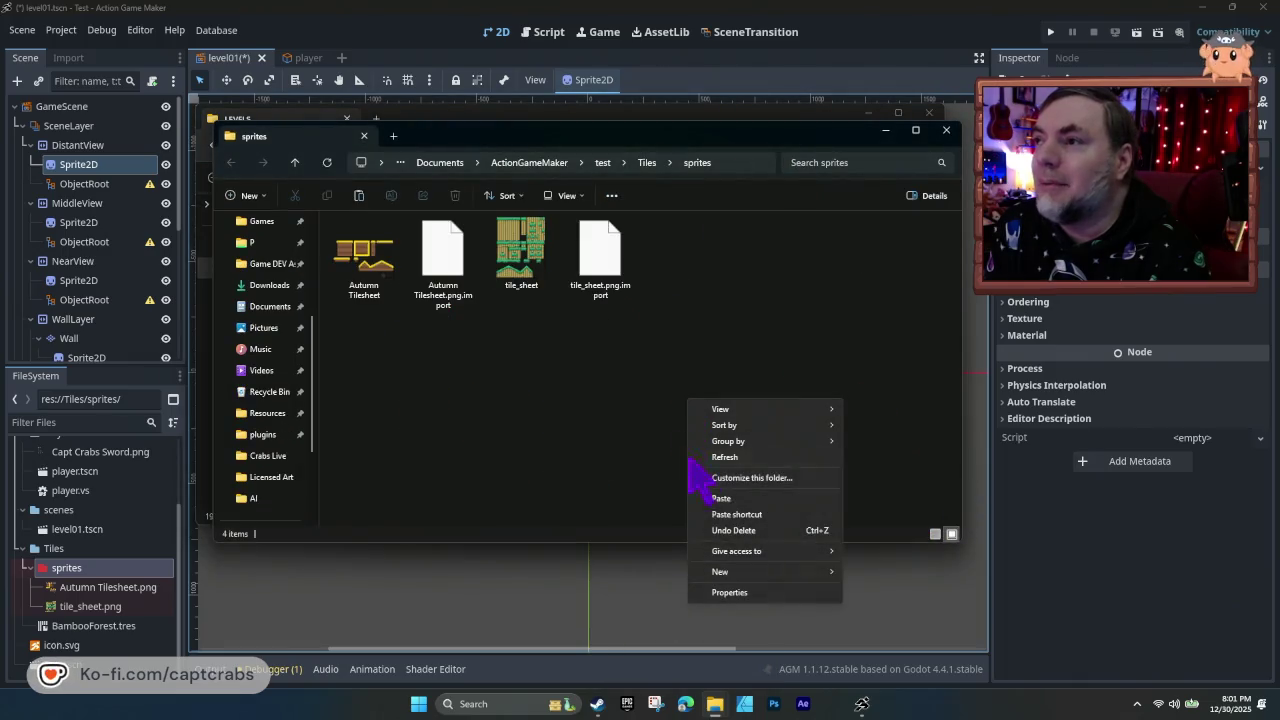
left_click(724, 499)
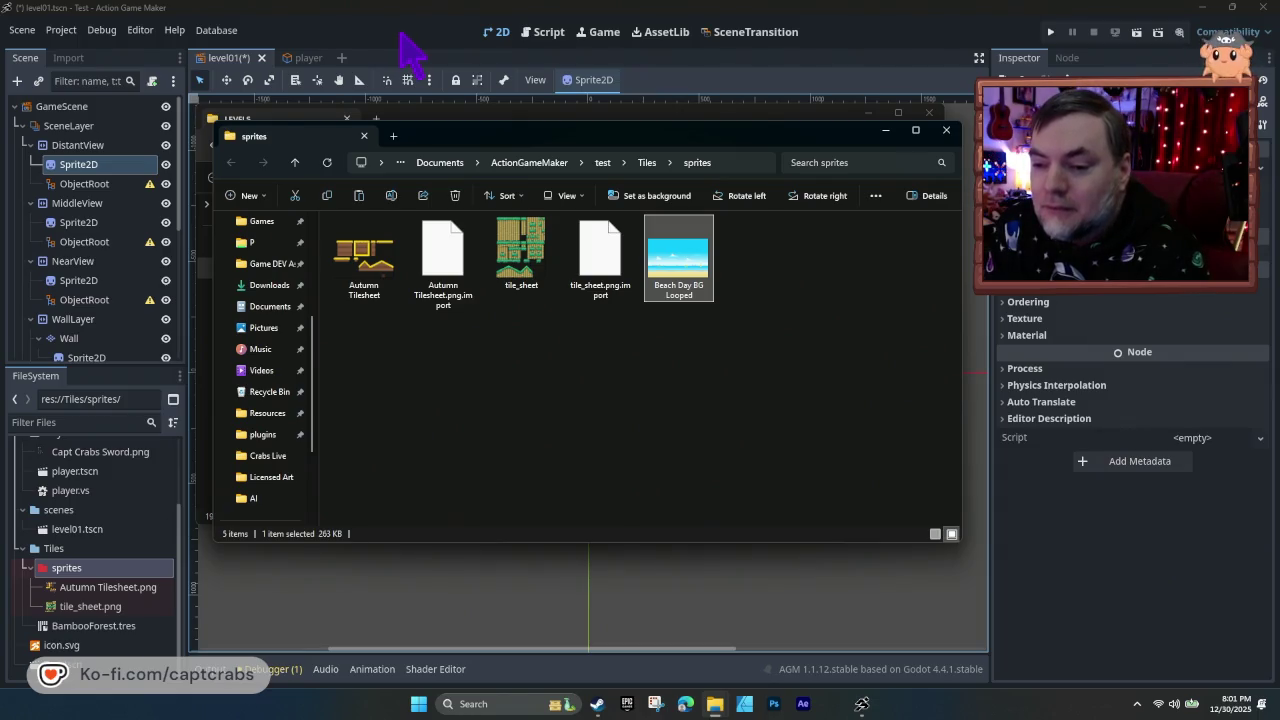
left_click(402, 36)
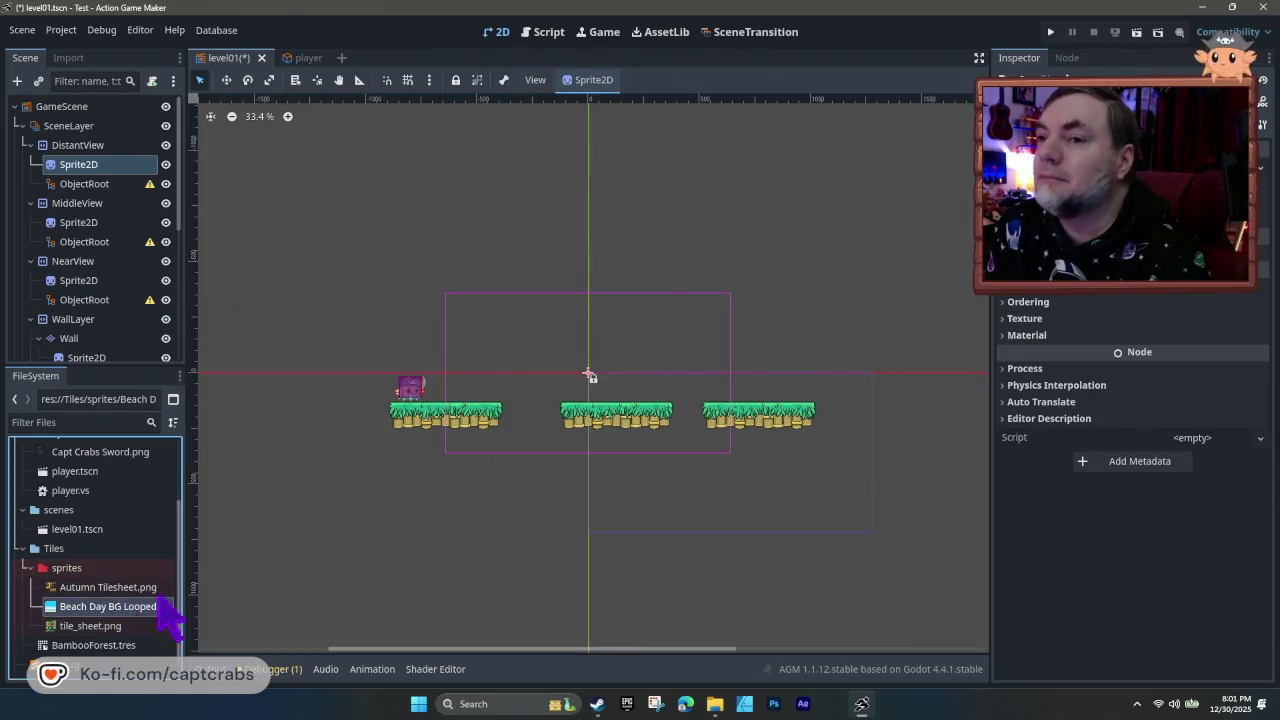
- Drop Beach Day BG Looped onto the DistantView sprite as its texture
left_click_drag(589, 375, 590, 374)
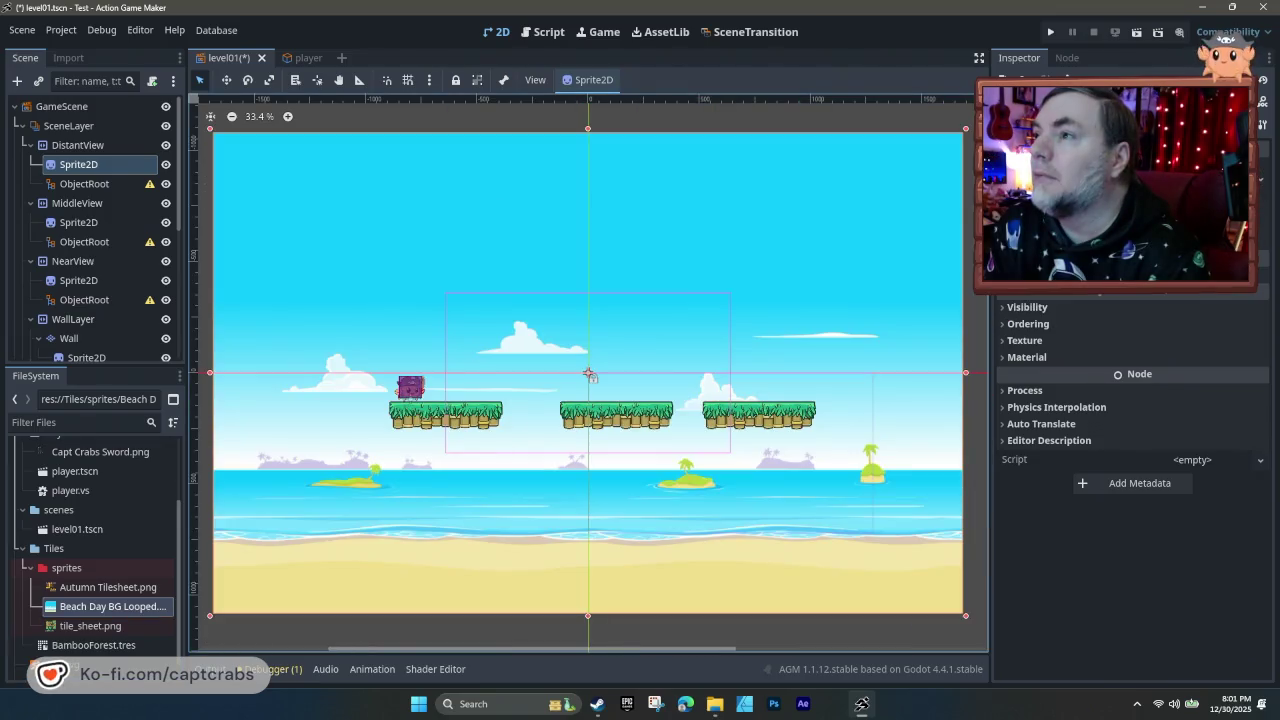
mouse_move(563, 531)
left_mouse_down()
mouse_move(451, 509)
mouse_move(586, 509)
mouse_move(550, 507)
left_mouse_up()
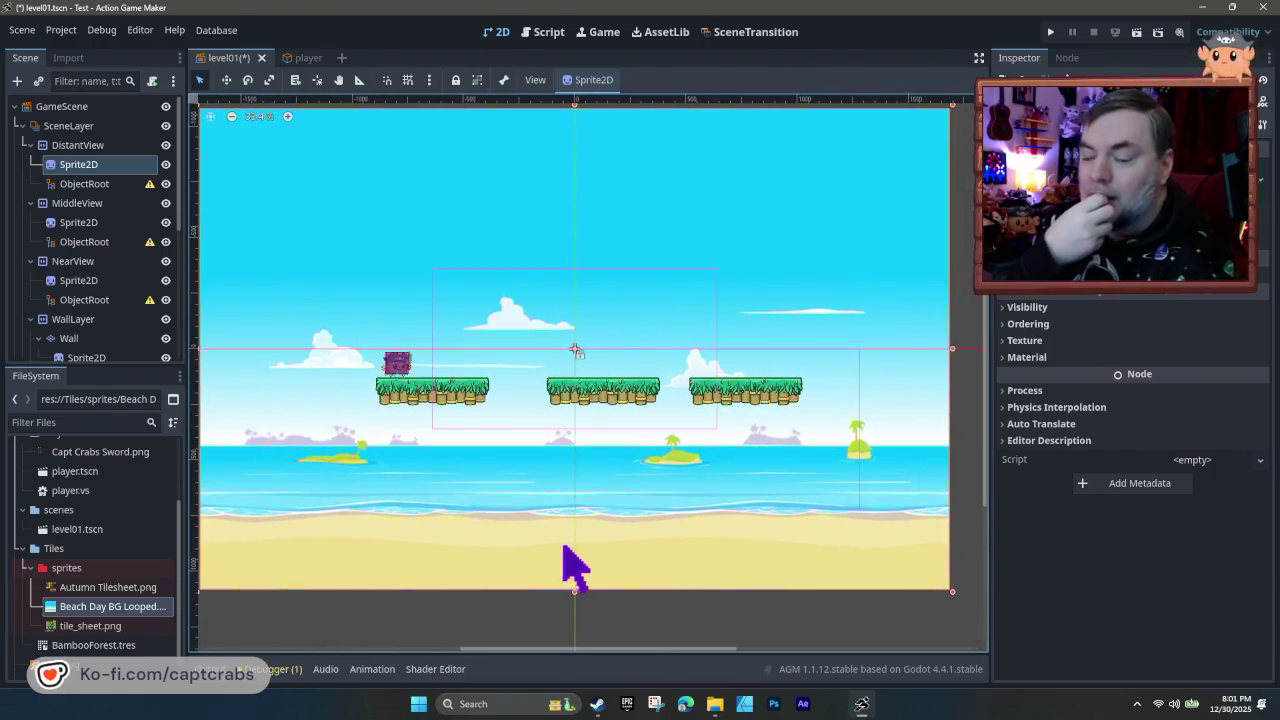
left_click(1010, 307)
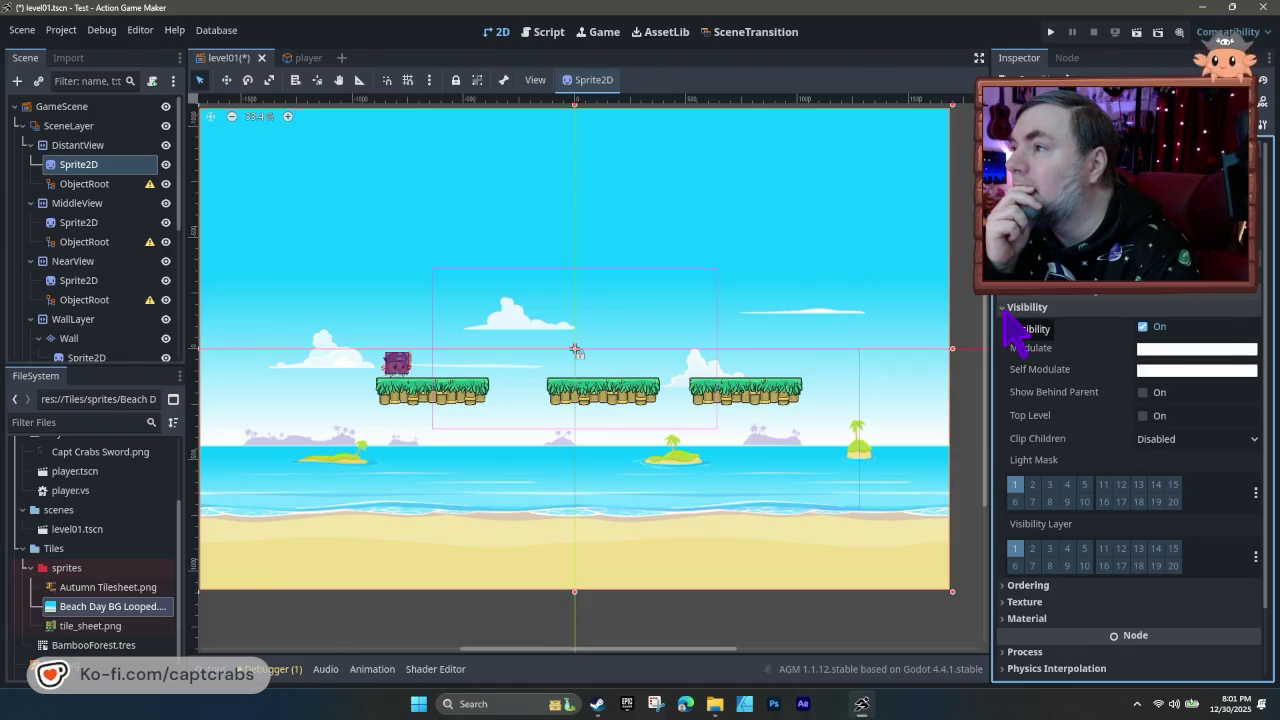
left_click(1008, 308)
- Set the sprite's Ordering Z Index to -4
left_click(1010, 324)
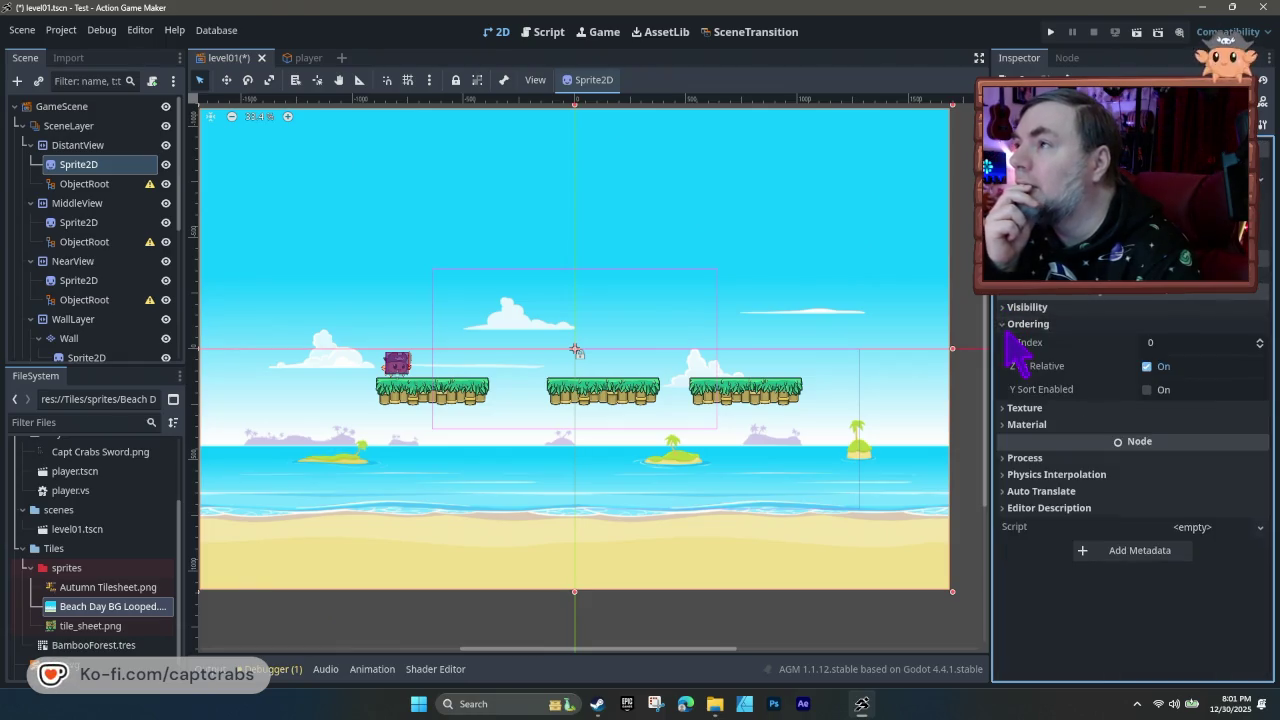
double_click(1261, 347)
type("-4")
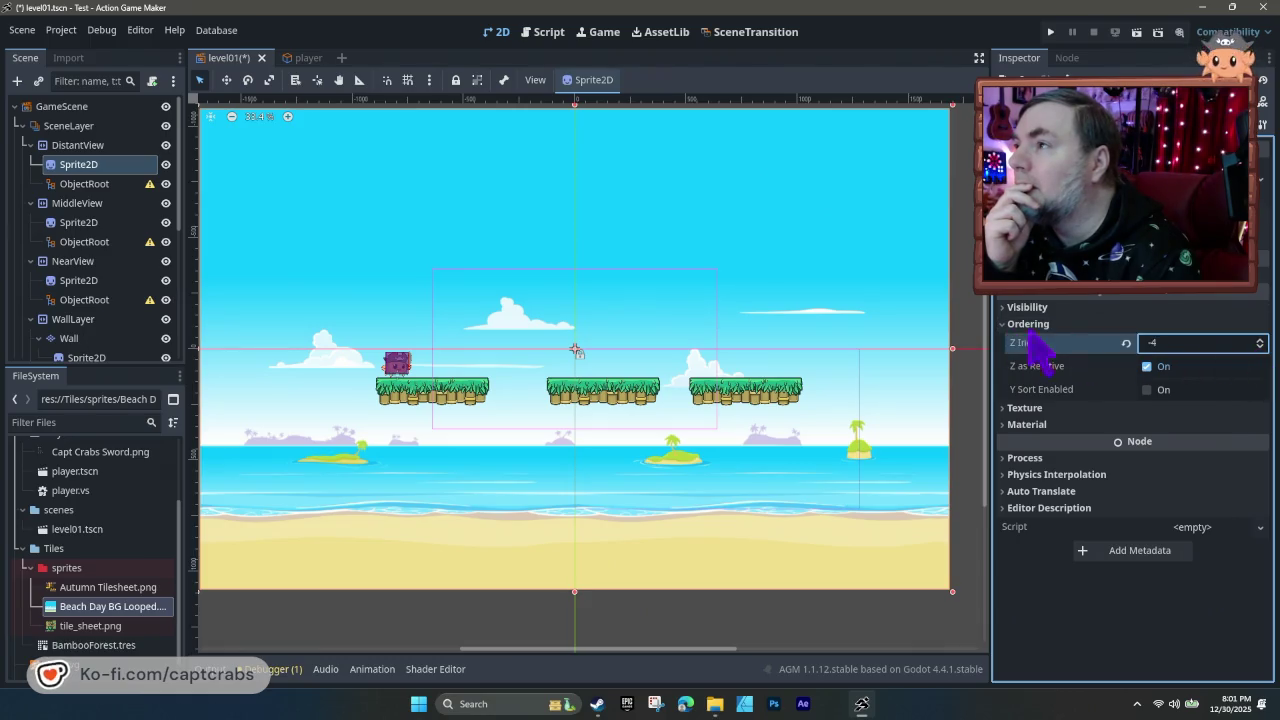
left_click(1020, 324)
scroll(1018, 305, "up", 2)
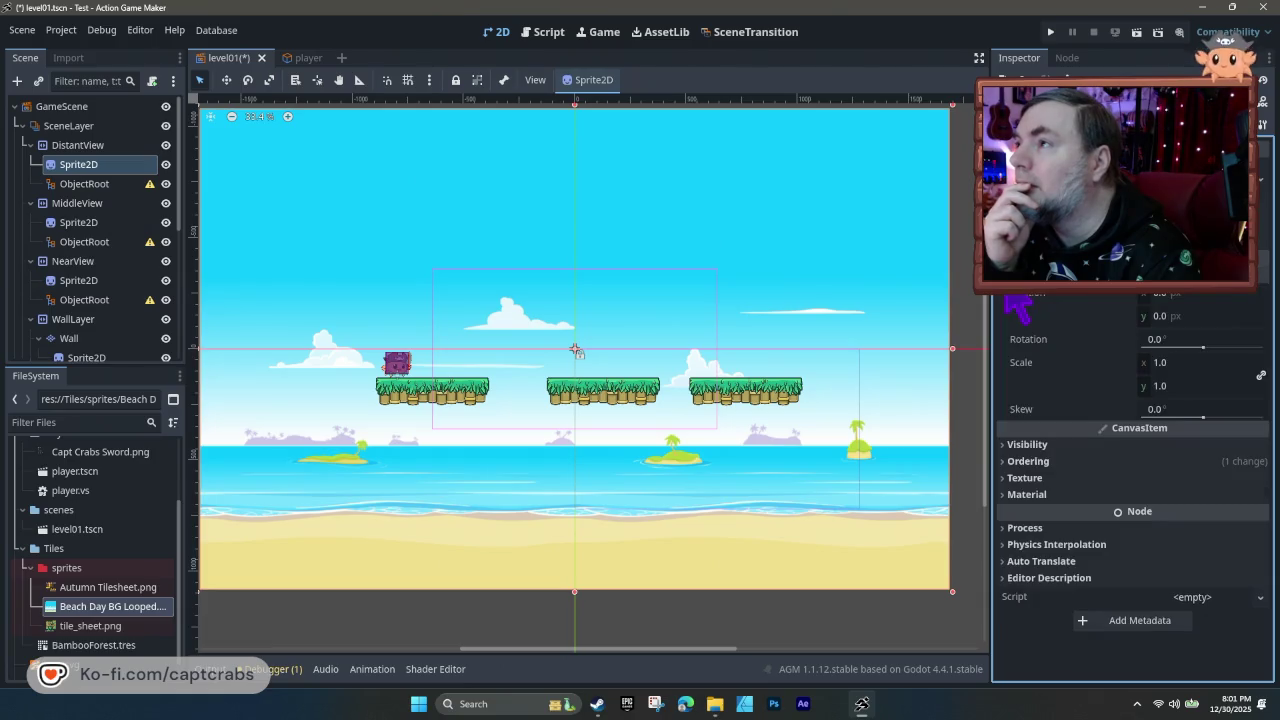
scroll(1008, 292, "down", 3)
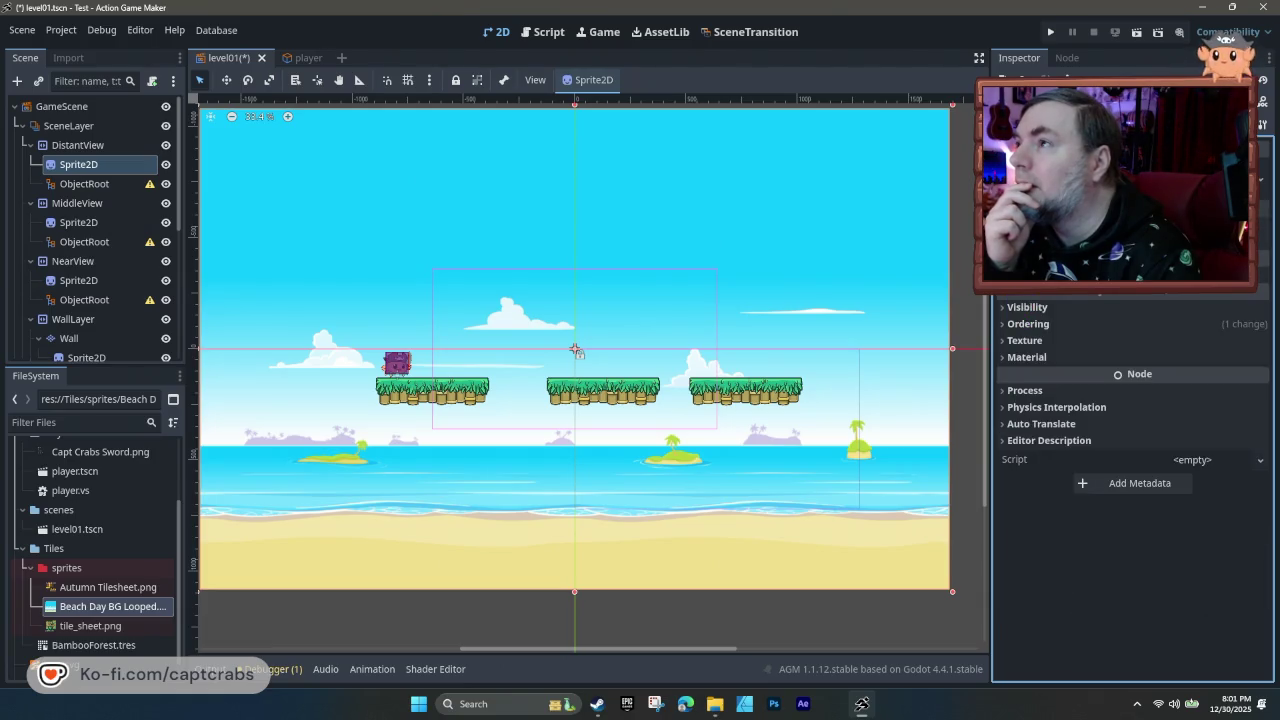
scroll(1130, 400, "up", 2)
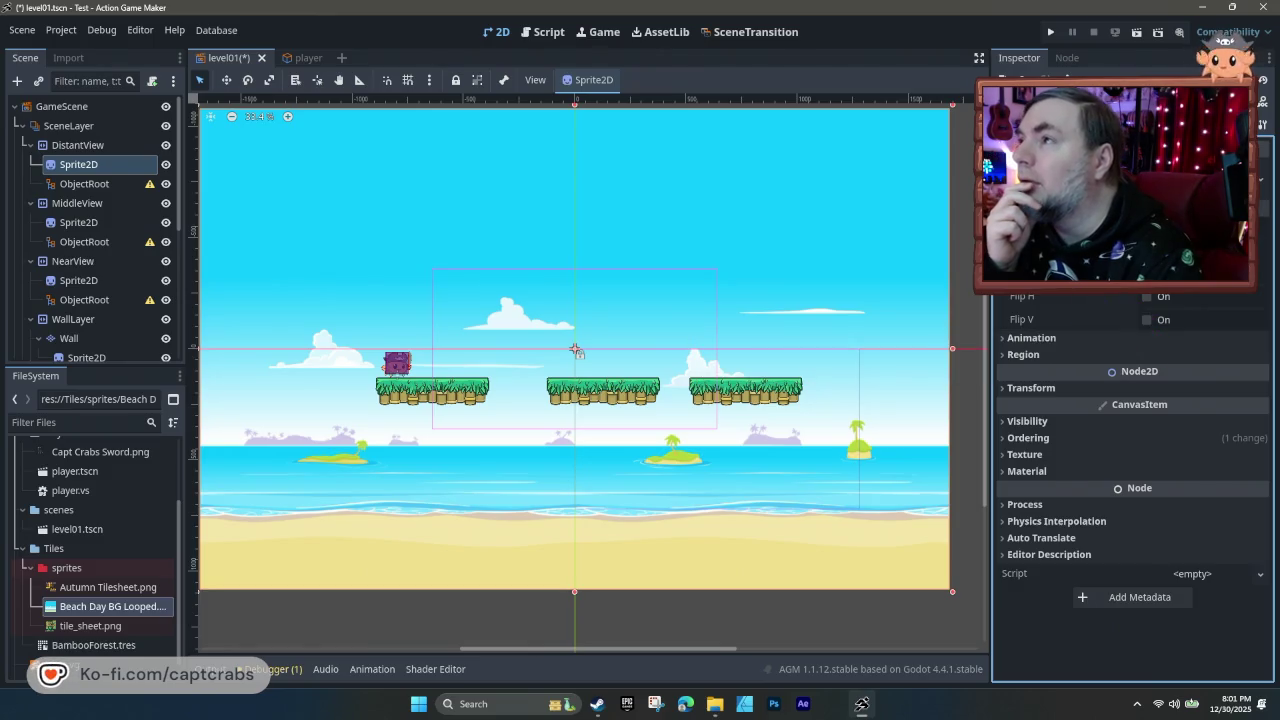
scroll(1030, 186, "down", 2)
scroll(1130, 400, "up", 2)
scroll(1130, 400, "down", 2)
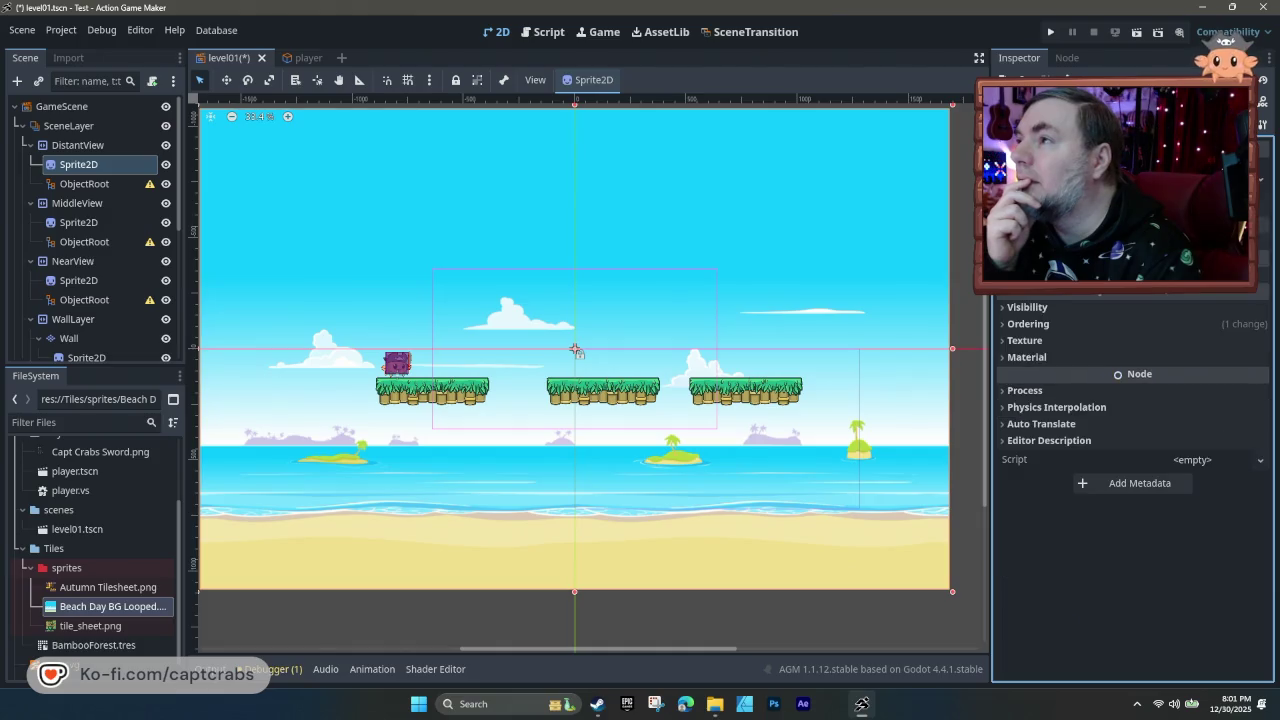
scroll(1130, 400, "up", 1)
scroll(1130, 400, "down", 1)
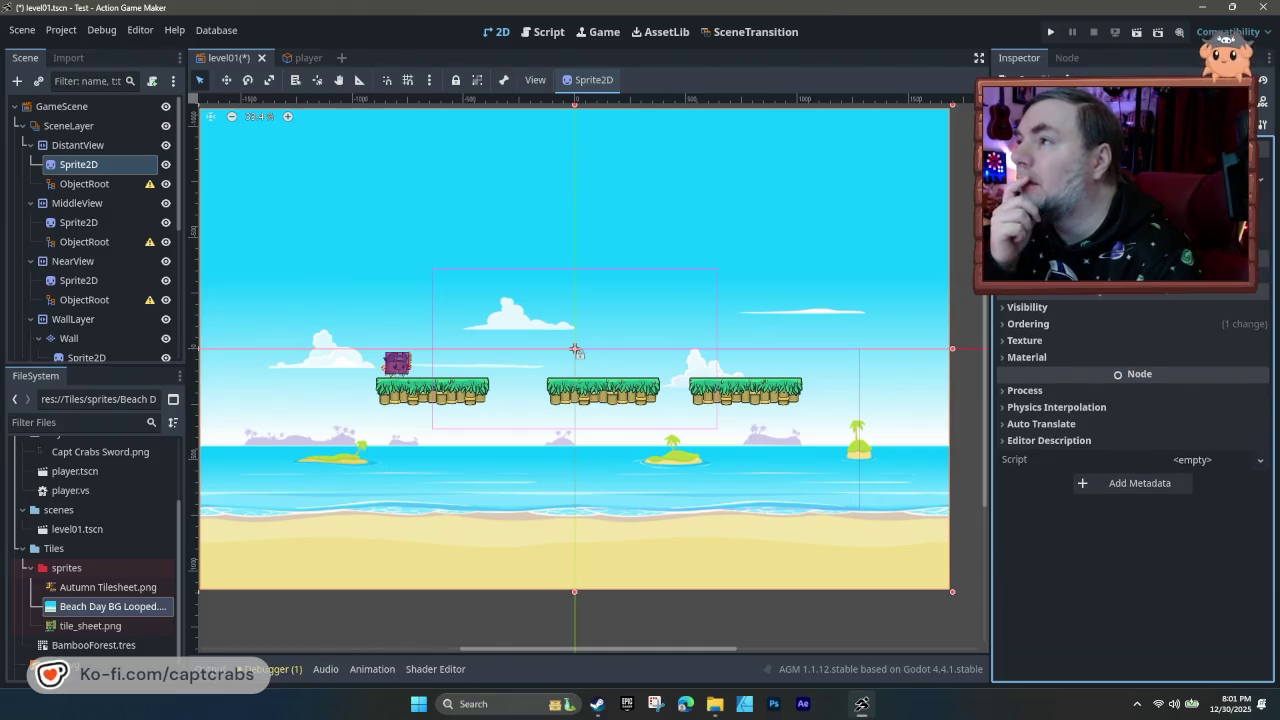
- Review the sprite's Ordering, Texture and Material properties and recentre the beach view
left_click(1008, 325)
left_click(1004, 327)
left_click(1006, 340)
left_click(1006, 340)
left_click(1005, 357)
left_click(1005, 357)
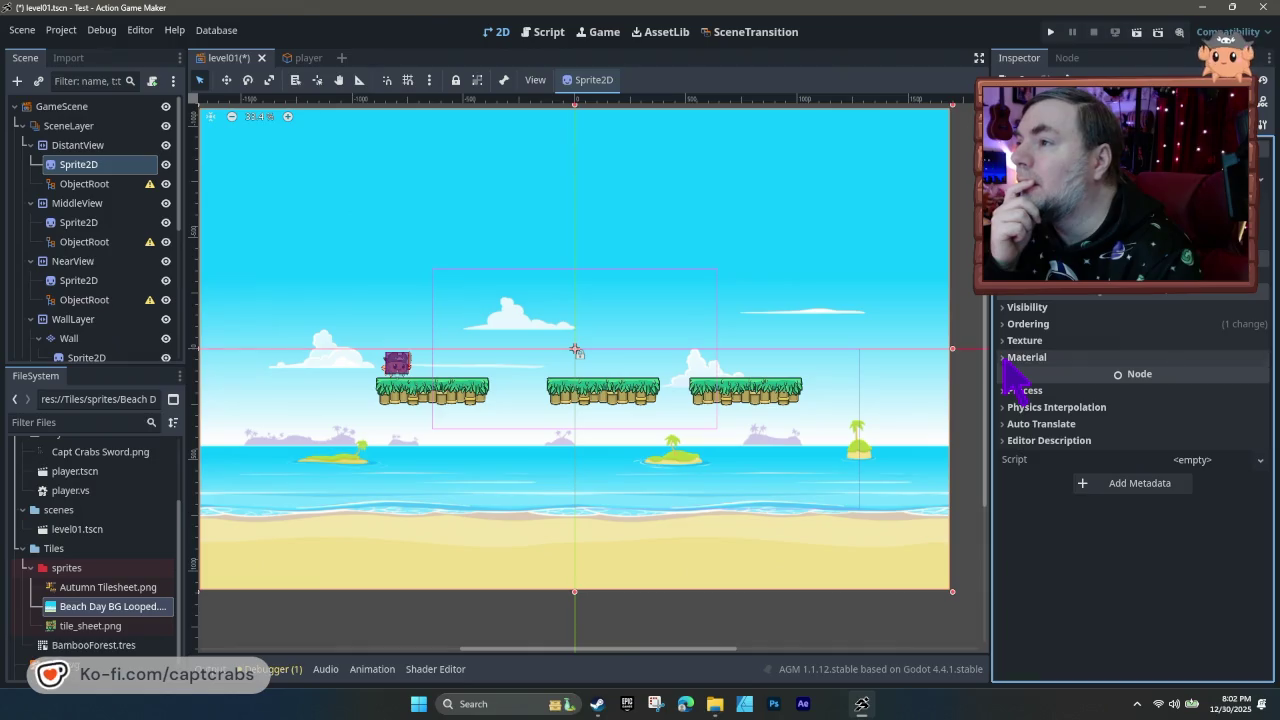
mouse_move(600, 543)
left_mouse_down()
mouse_move(566, 560)
mouse_move(588, 578)
left_mouse_up()
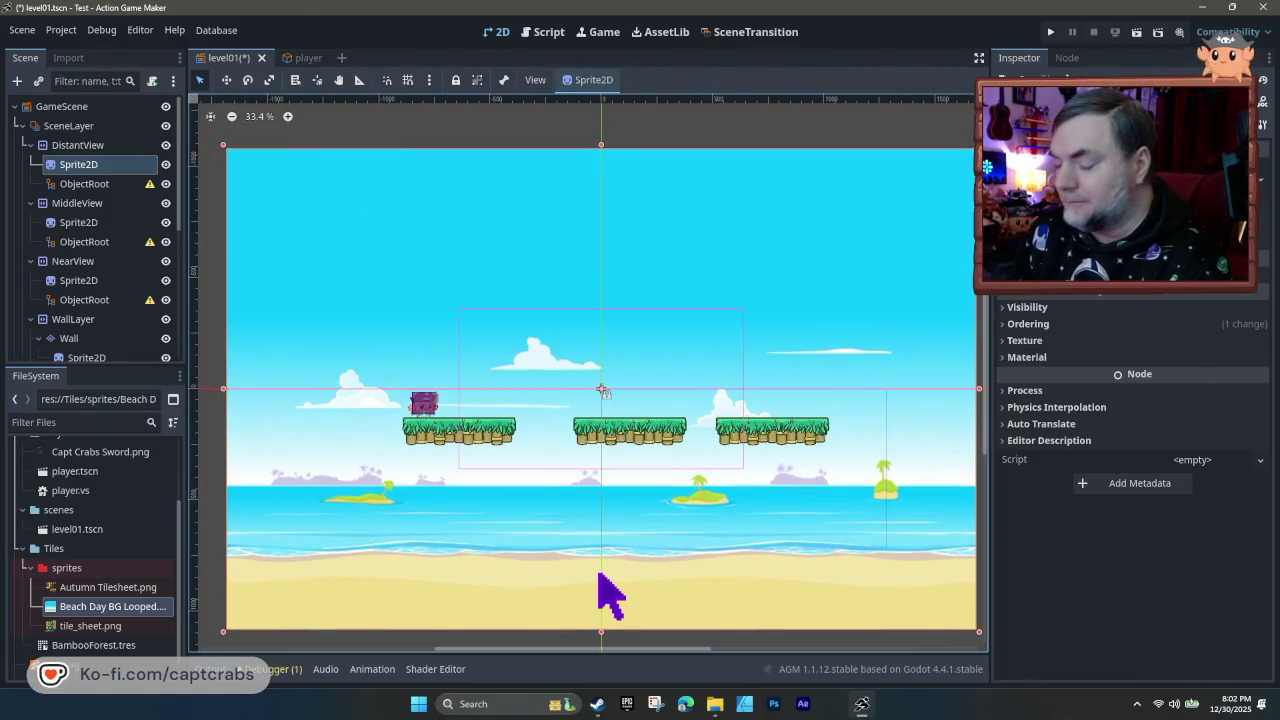
- Run the game with F5 and walk the crab right and left, jumping between platforms
key("F5")
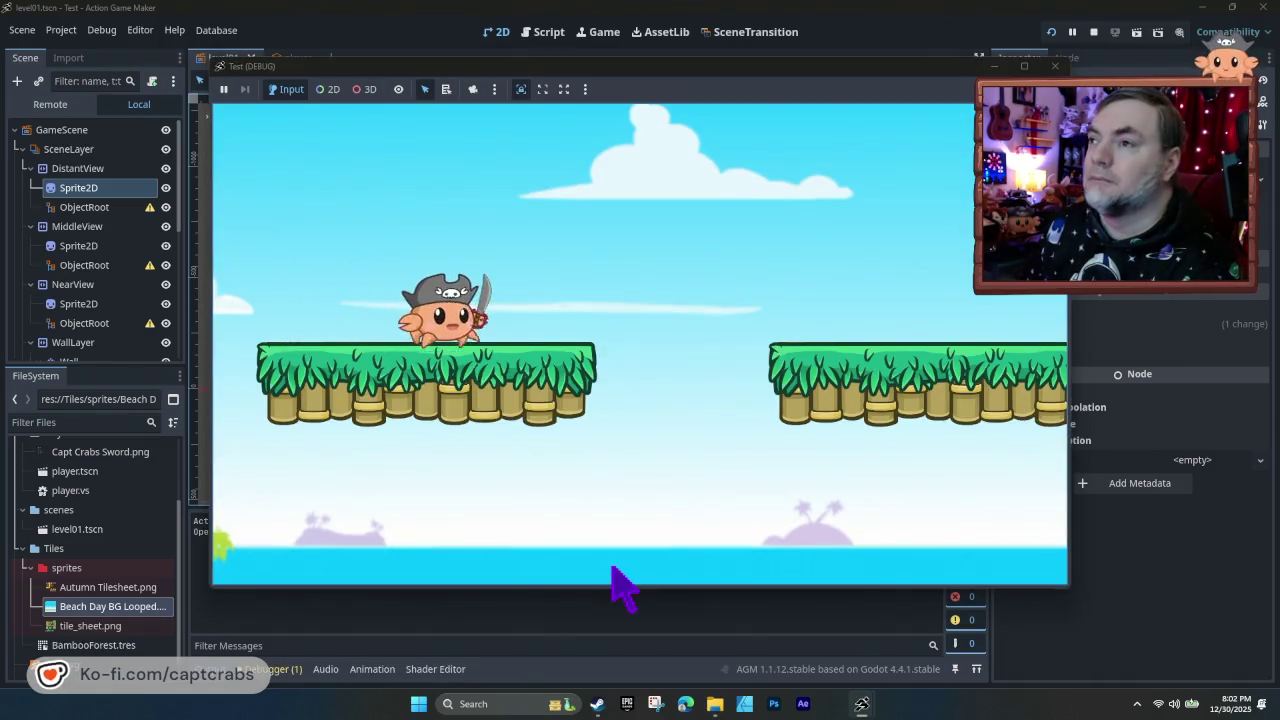
key("Right")
key("space")
key("Right")
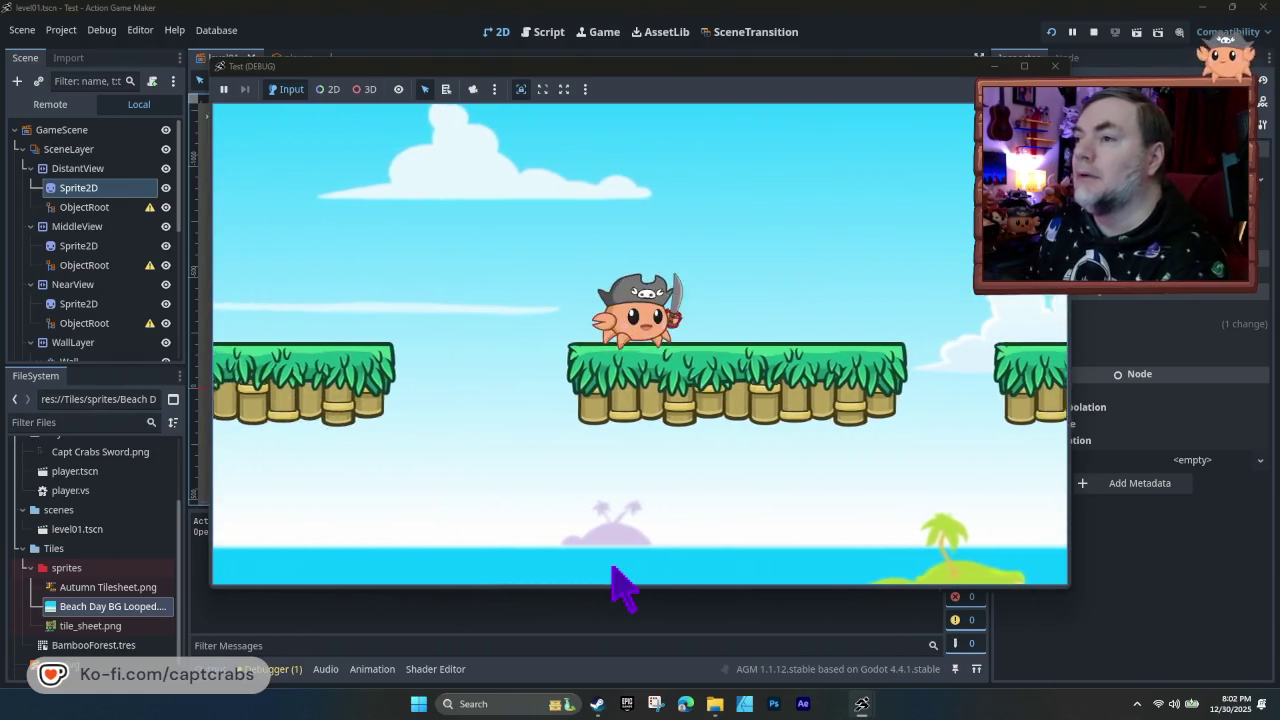
key("Right")
key("space")
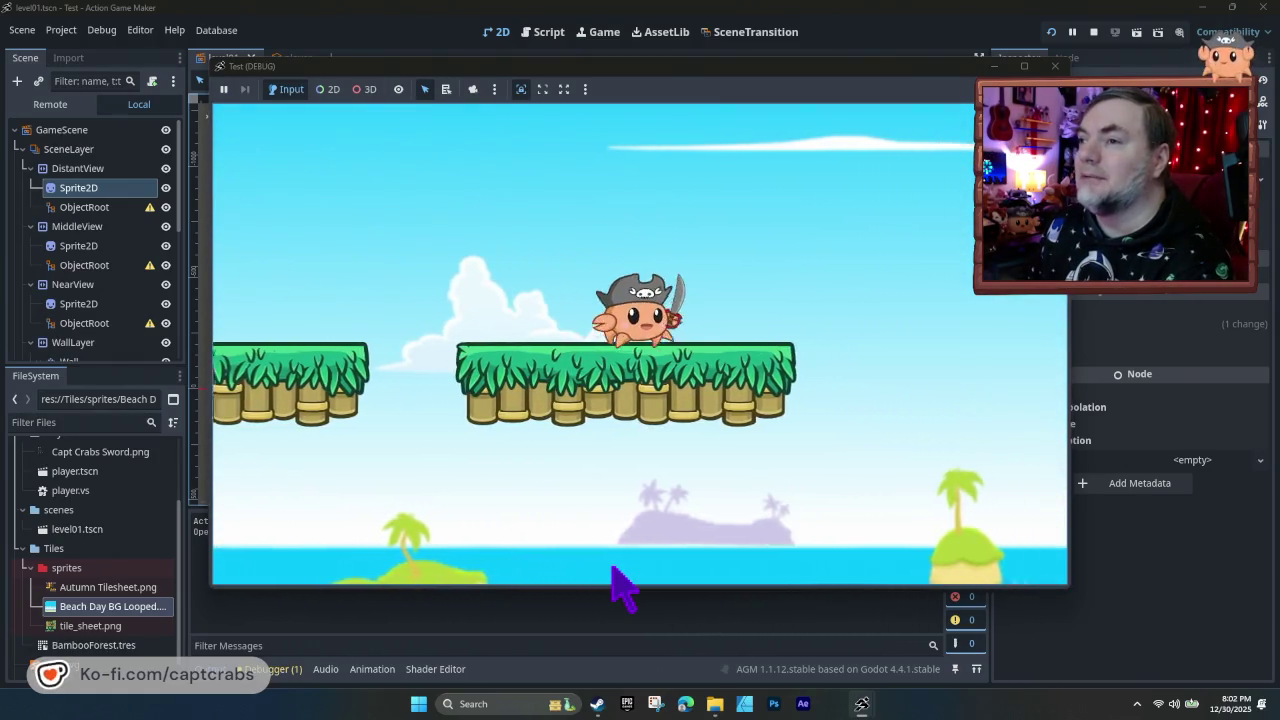
key("Left")
key("space")
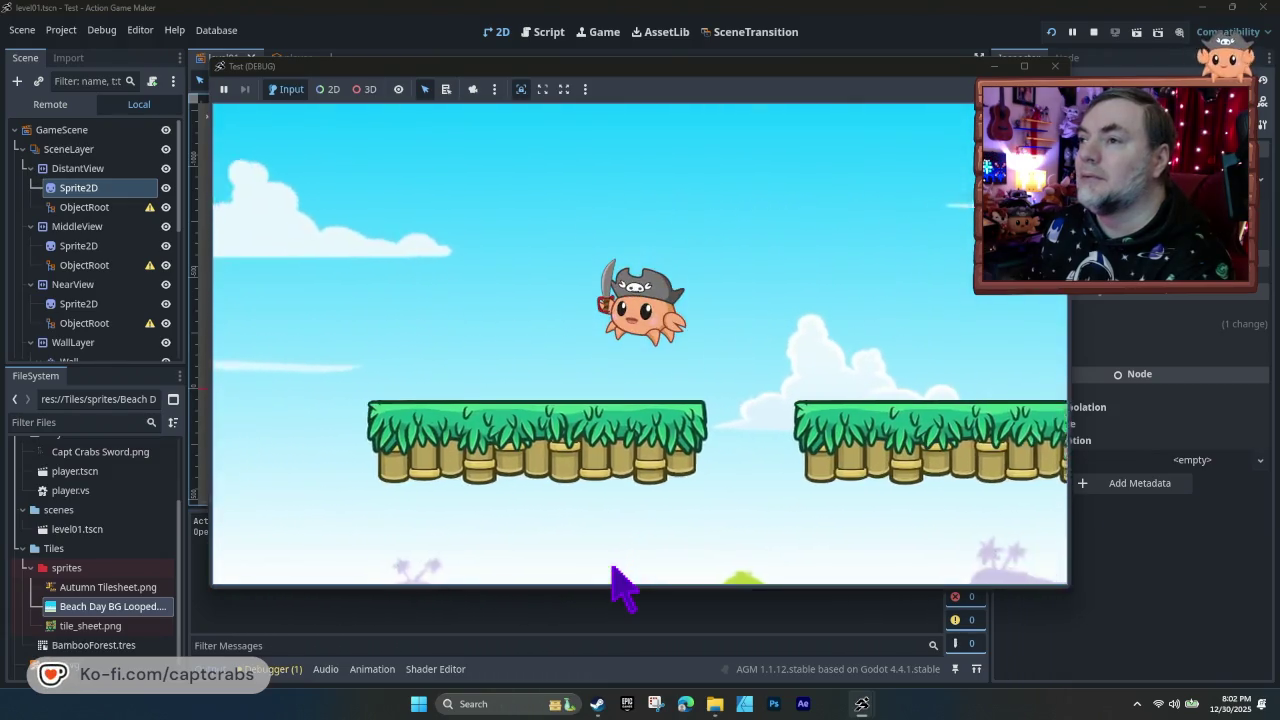
key("Left")
key("space")
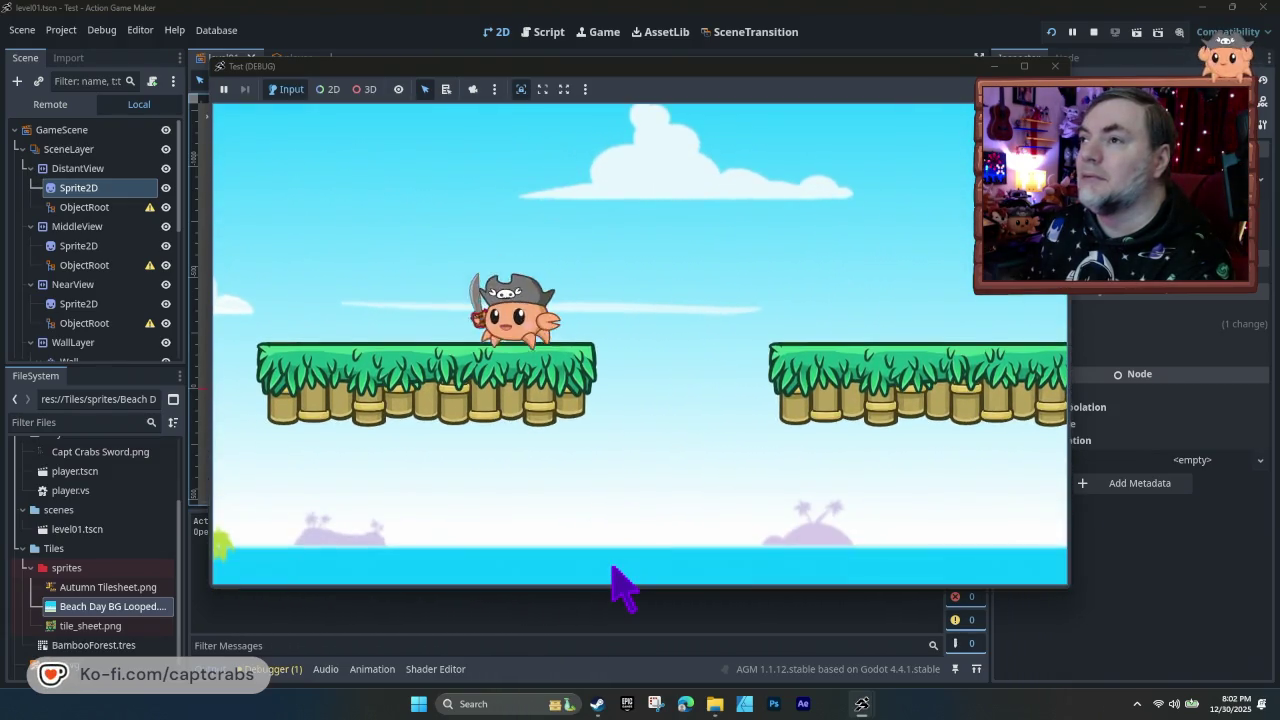
- Keep jumping the crab across the beach platforms, then stop the game
key("space")
key("Right")
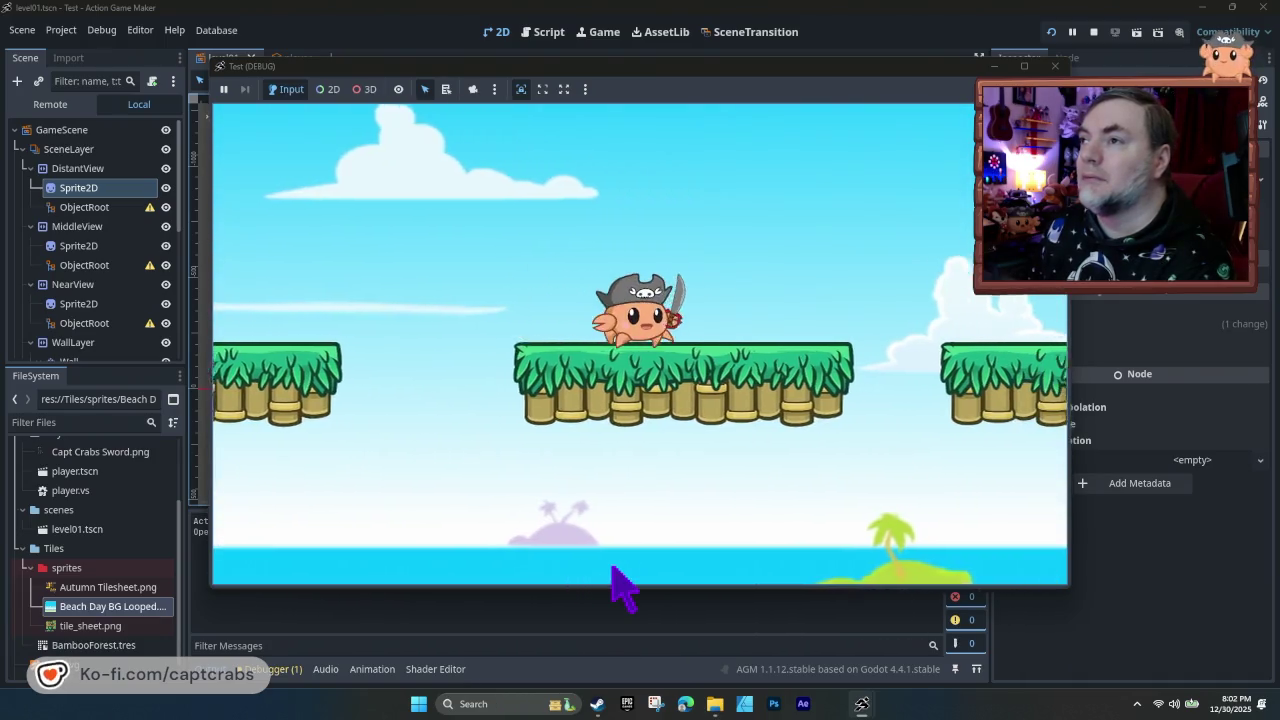
key("space")
key("Left")
key("space")
key("space")
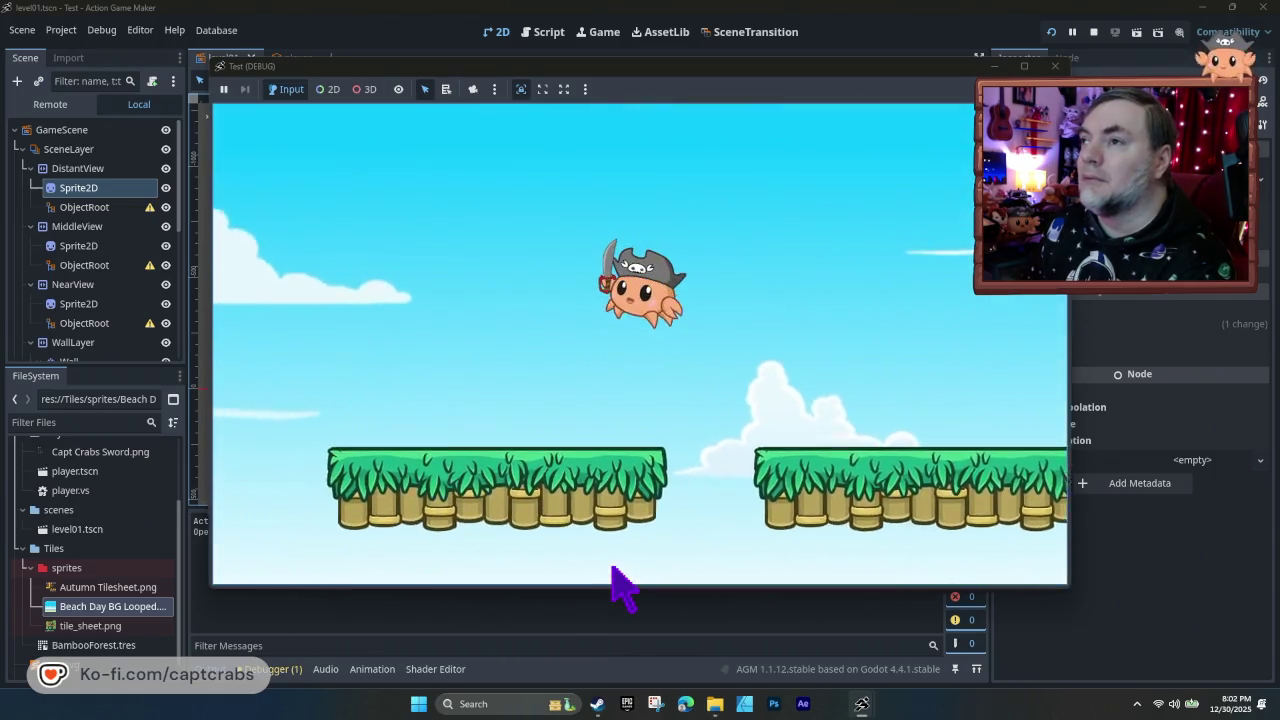
key("space")
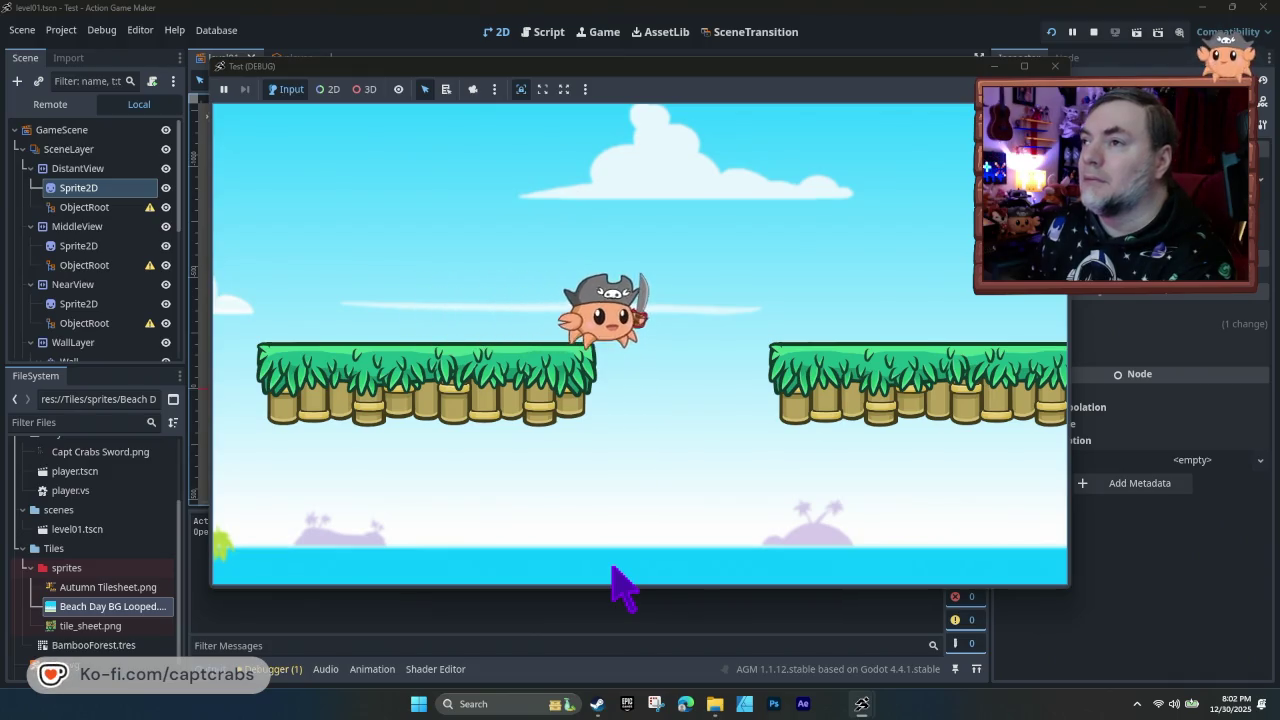
key("space")
key("space")
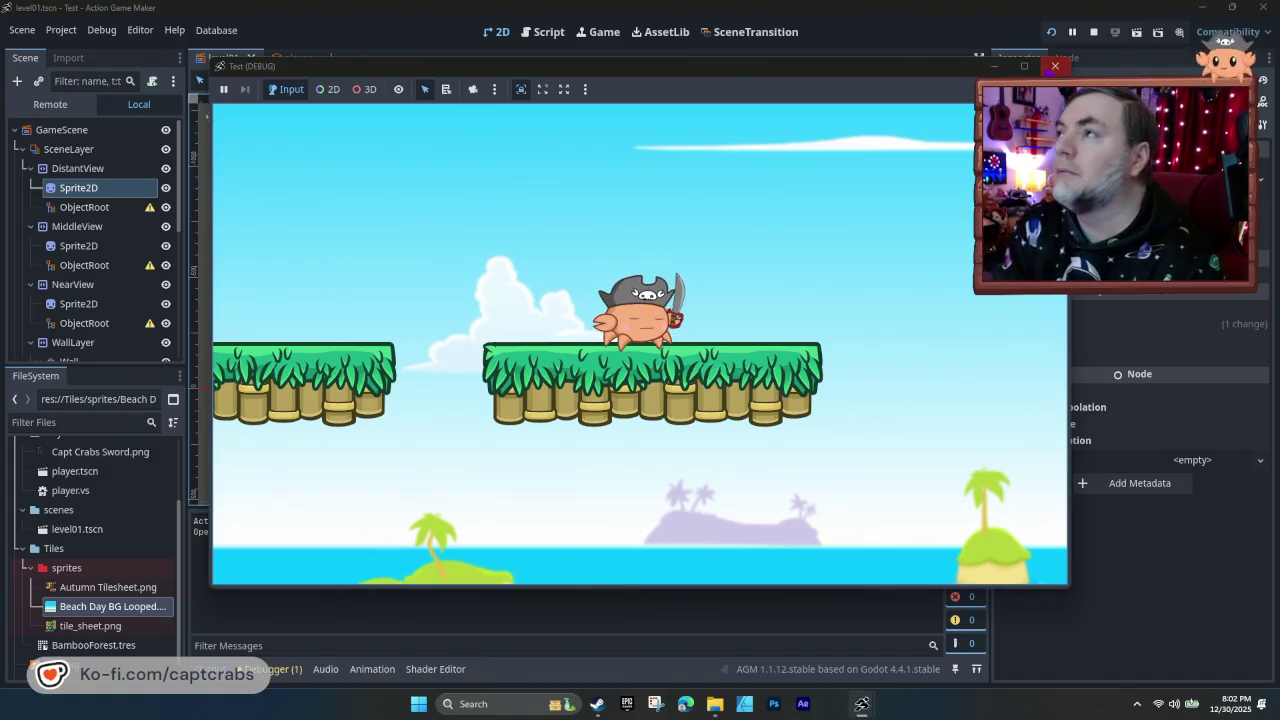
left_click(1055, 66)
- Pick three grass tiles on the Base layer and paint a grass ground row along the beach
scroll(460, 470, "down", 2)
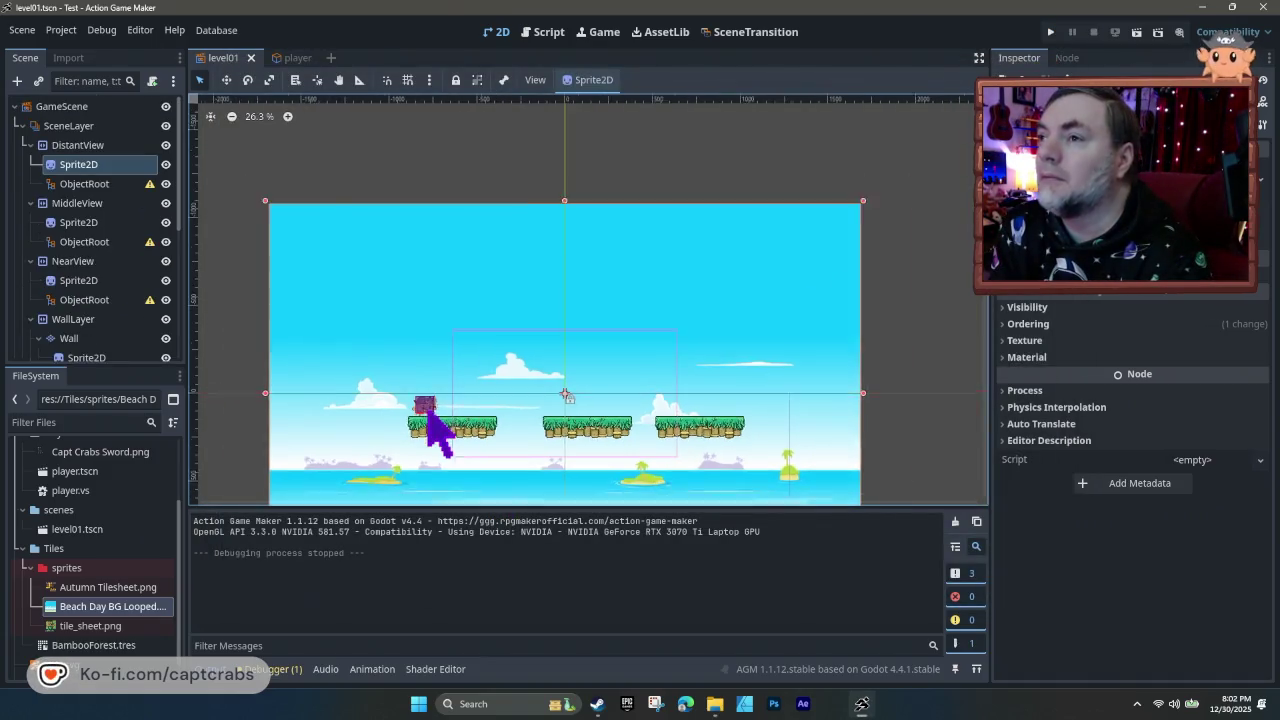
left_click_drag(400, 471, 371, 318)
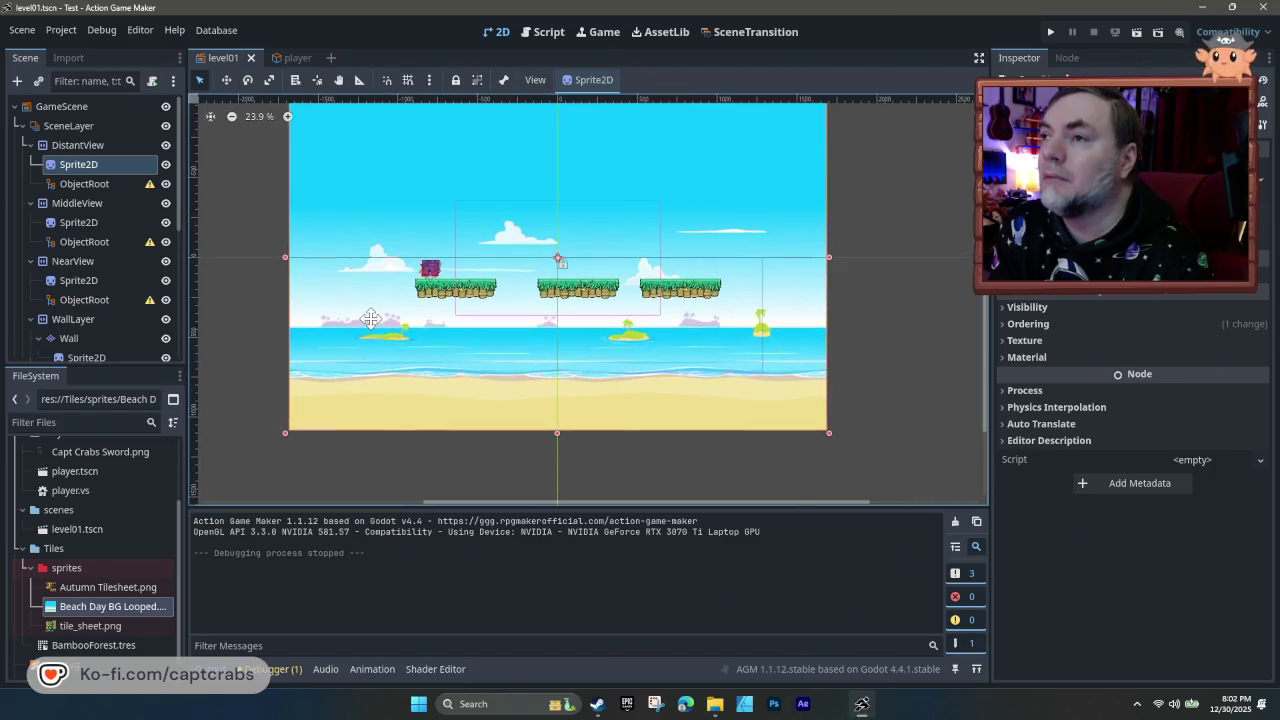
left_click(440, 286)
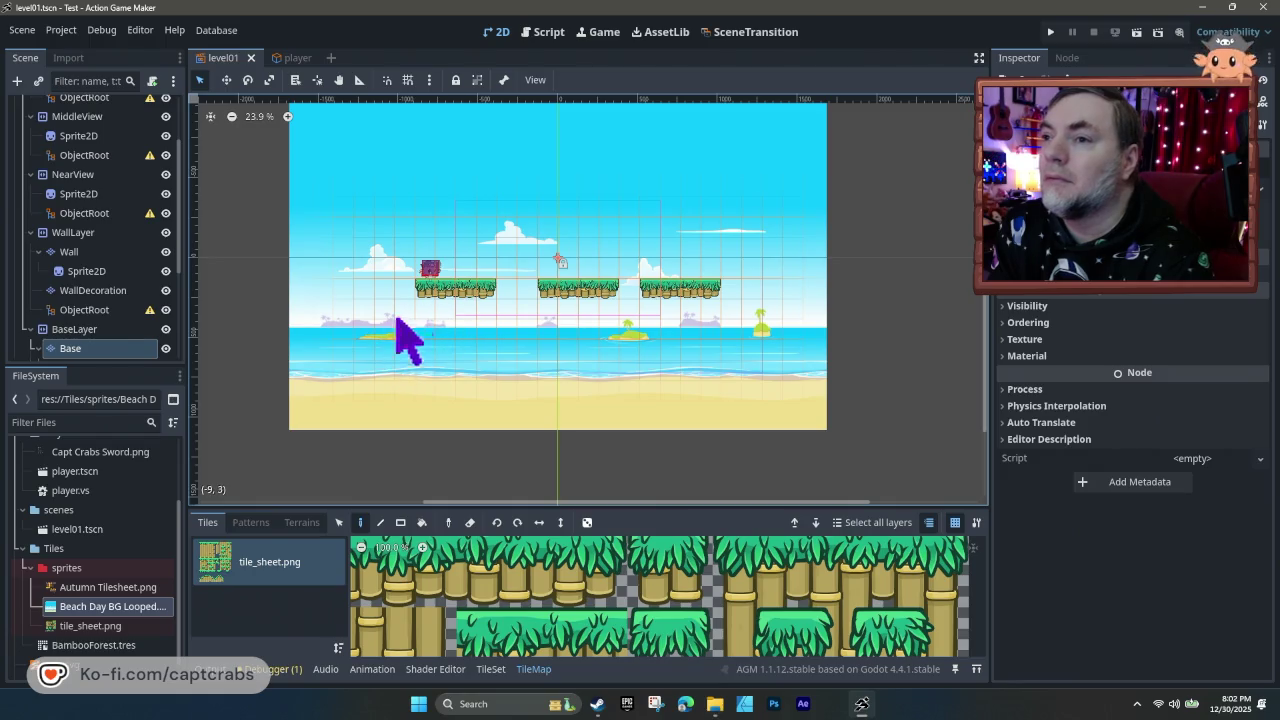
scroll(545, 591, "up", 1)
scroll(548, 605, "down", 1)
left_click_drag(557, 610, 395, 598)
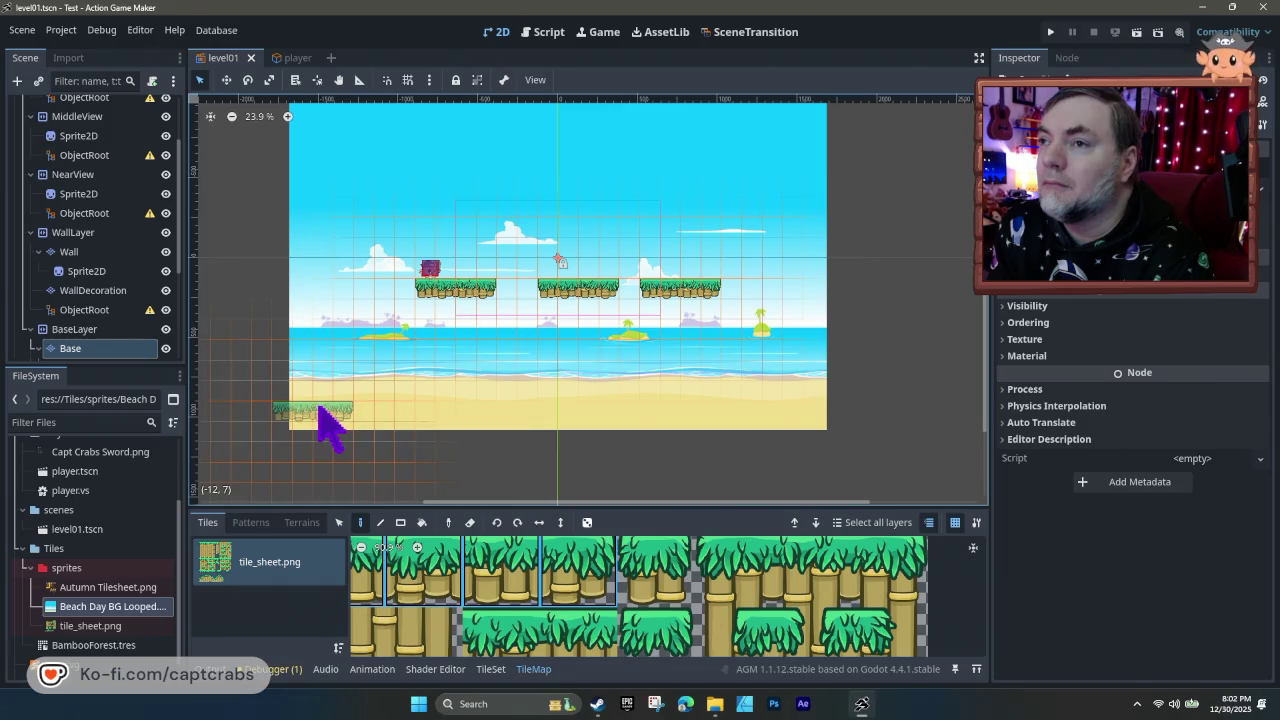
left_click(312, 408)
left_click(379, 411)
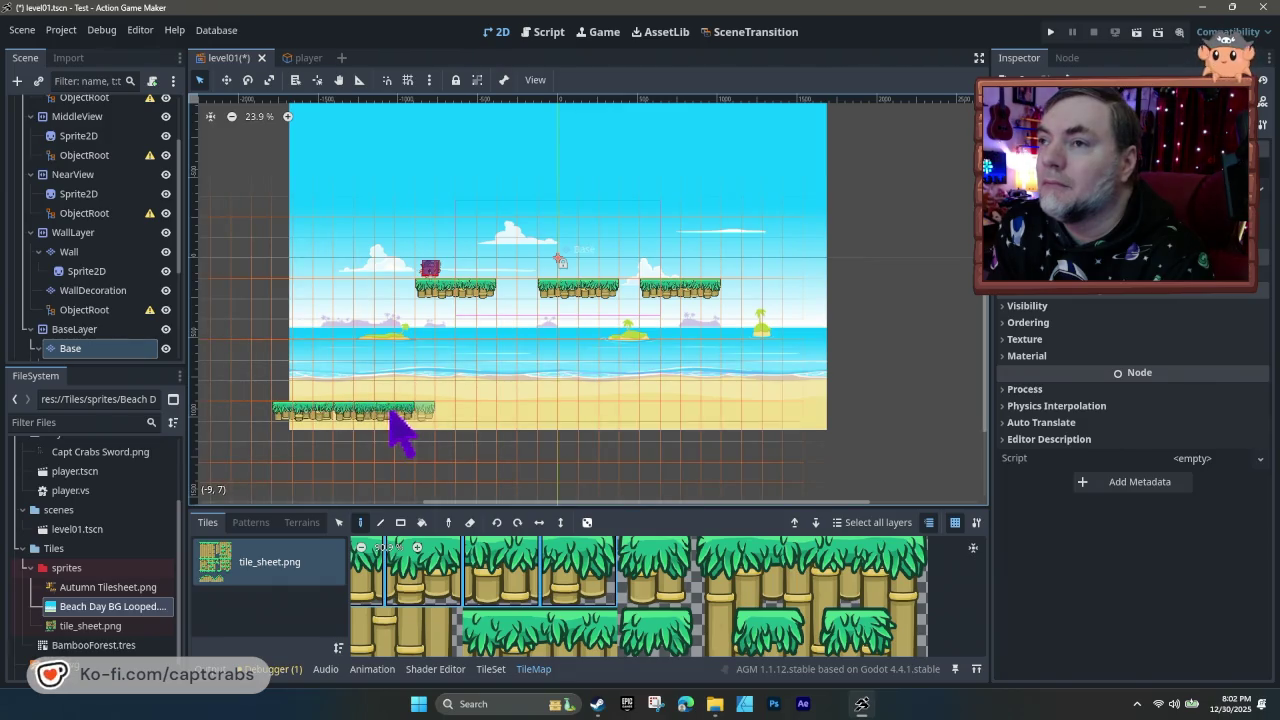
left_click(448, 420)
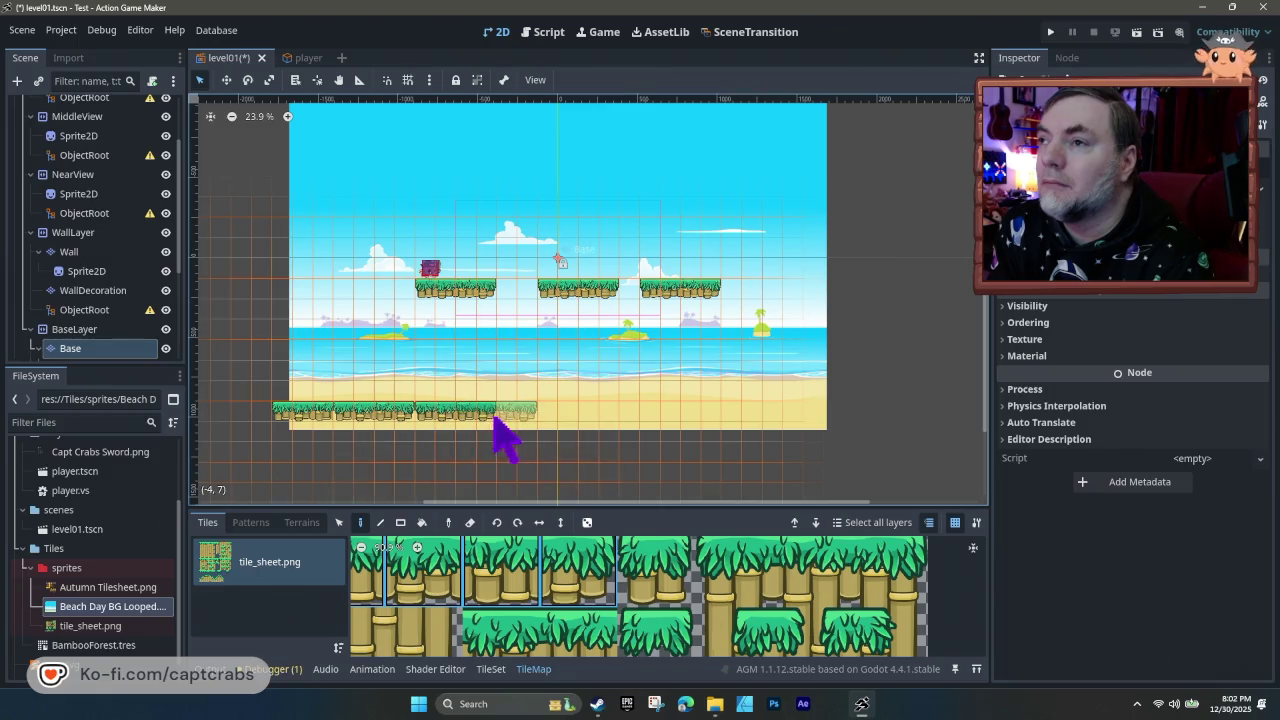
left_click(625, 428)
left_click(712, 424)
left_click(795, 425)
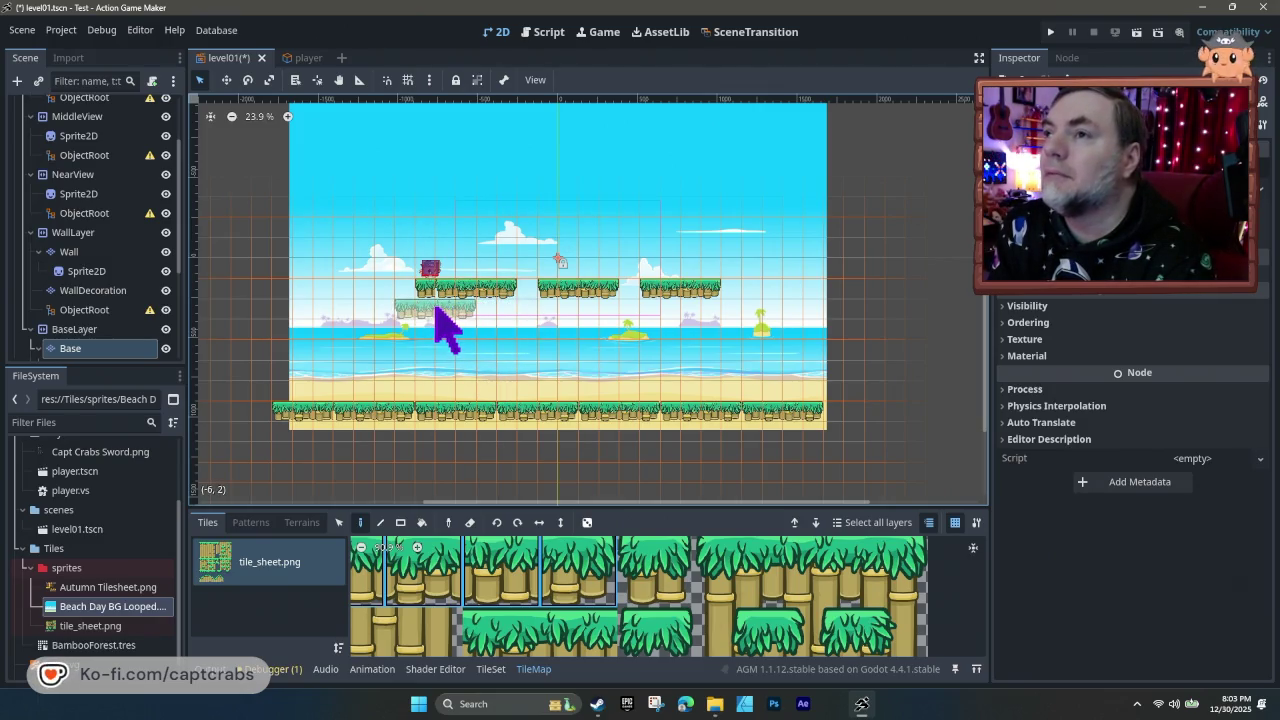
- Join the floating platforms with the Rect tool, then erase them with a 15x2 eraser rectangle
left_click(400, 524)
left_click_drag(420, 300, 710, 305)
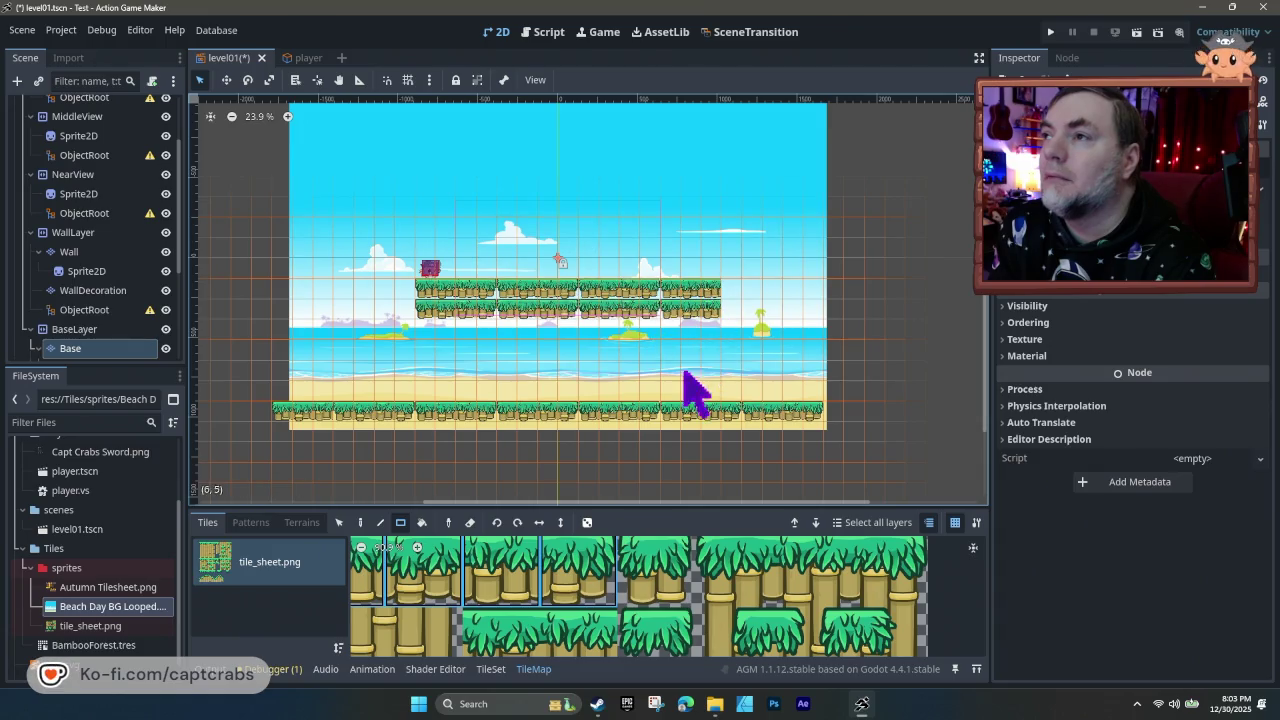
left_click(470, 522)
left_click_drag(418, 290, 710, 318)
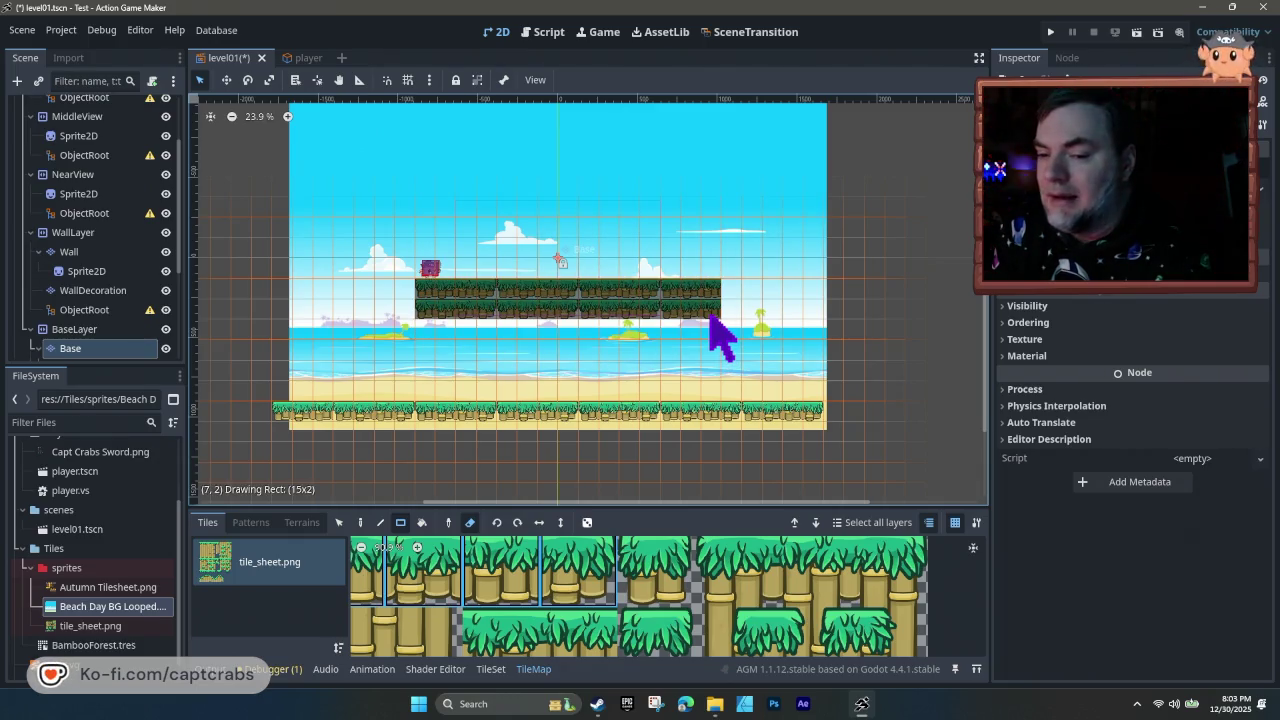
left_click_drag(710, 316, 710, 318)
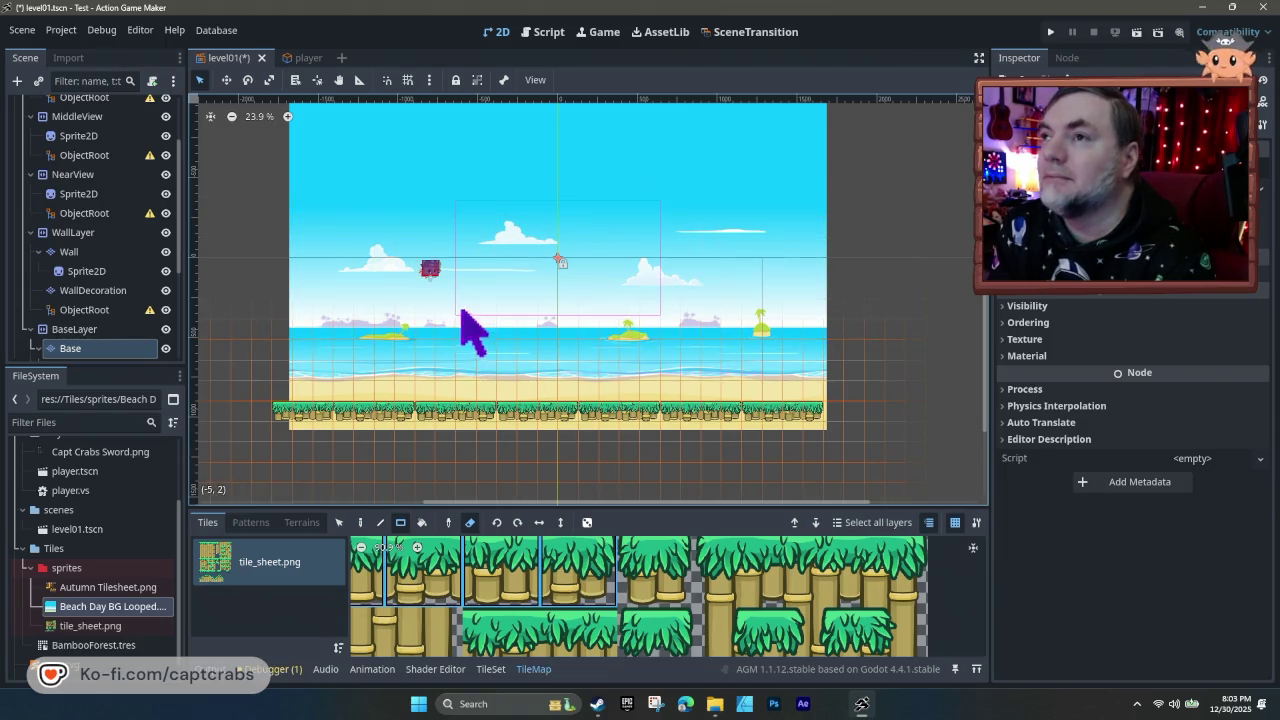
mouse_move(432, 268)
left_mouse_down()
mouse_move(423, 300)
mouse_move(443, 314)
left_mouse_up()
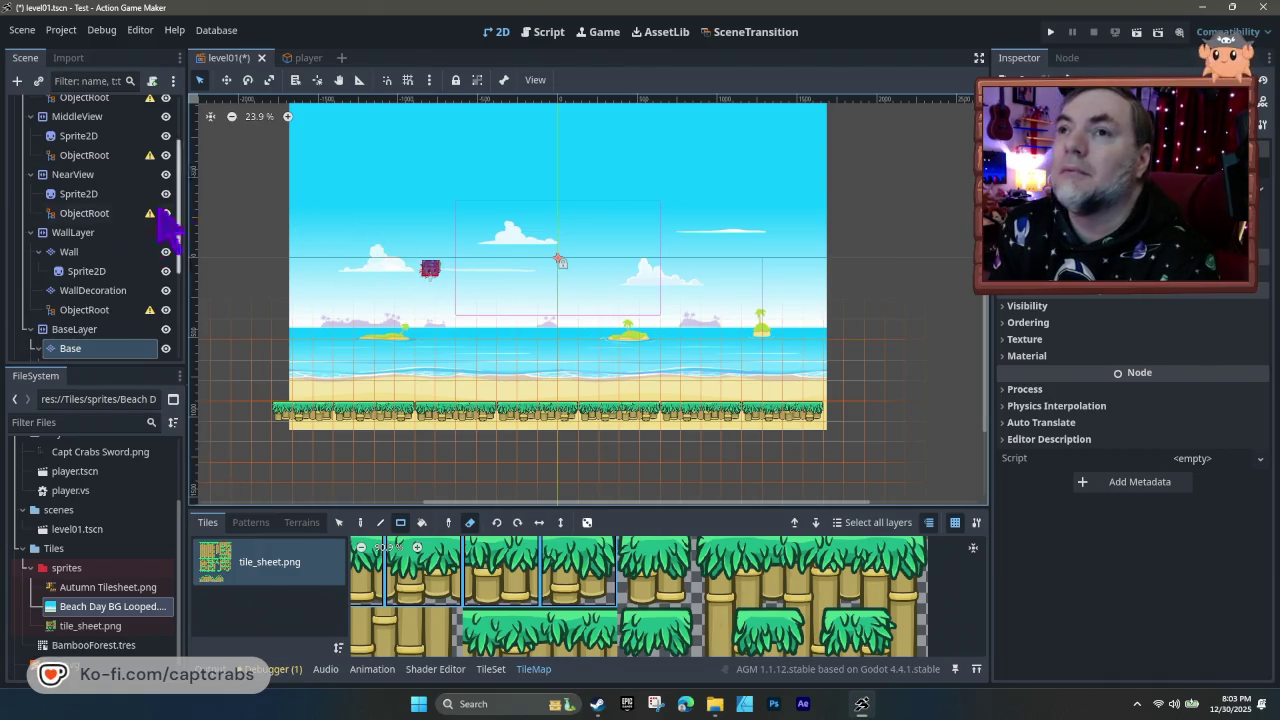
- Drop the Player onto the ground near the left edge of level01
left_click(80, 194)
left_click_drag(430, 268, 413, 318)
left_click_drag(333, 392, 333, 392)
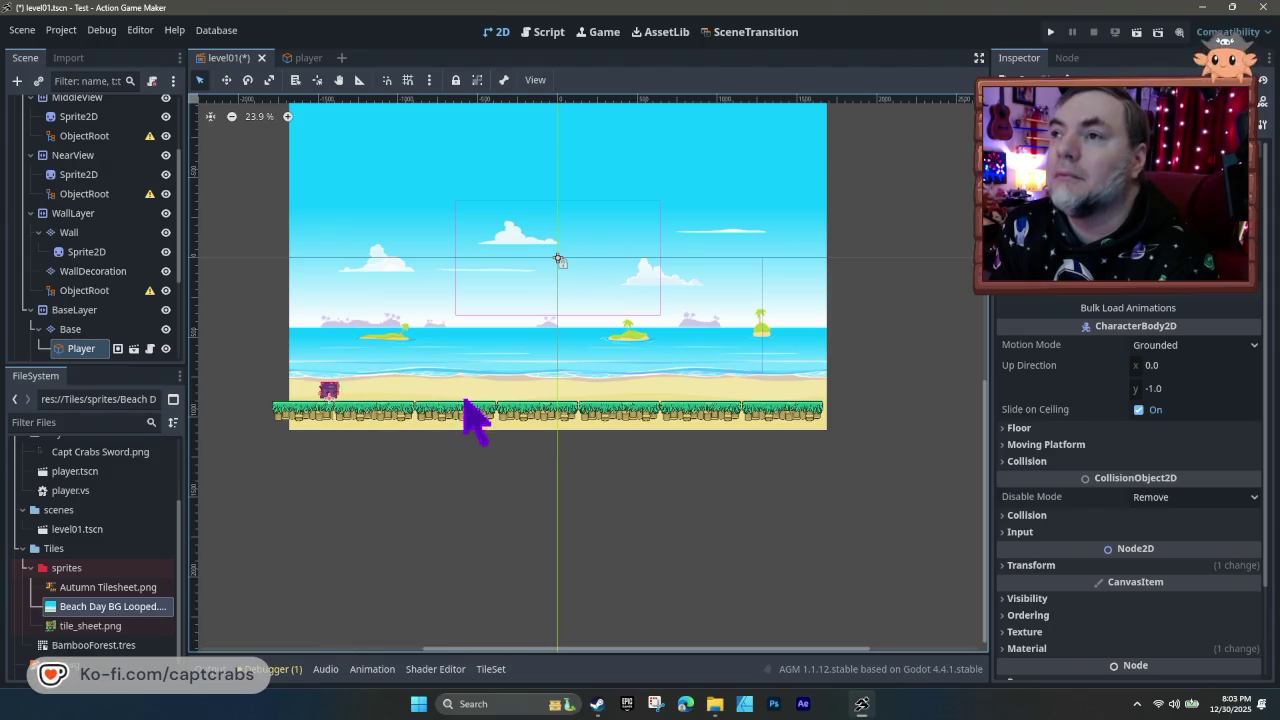
- Erase a four-tile gap in the grass ground strip and test-run the level
left_click(470, 408)
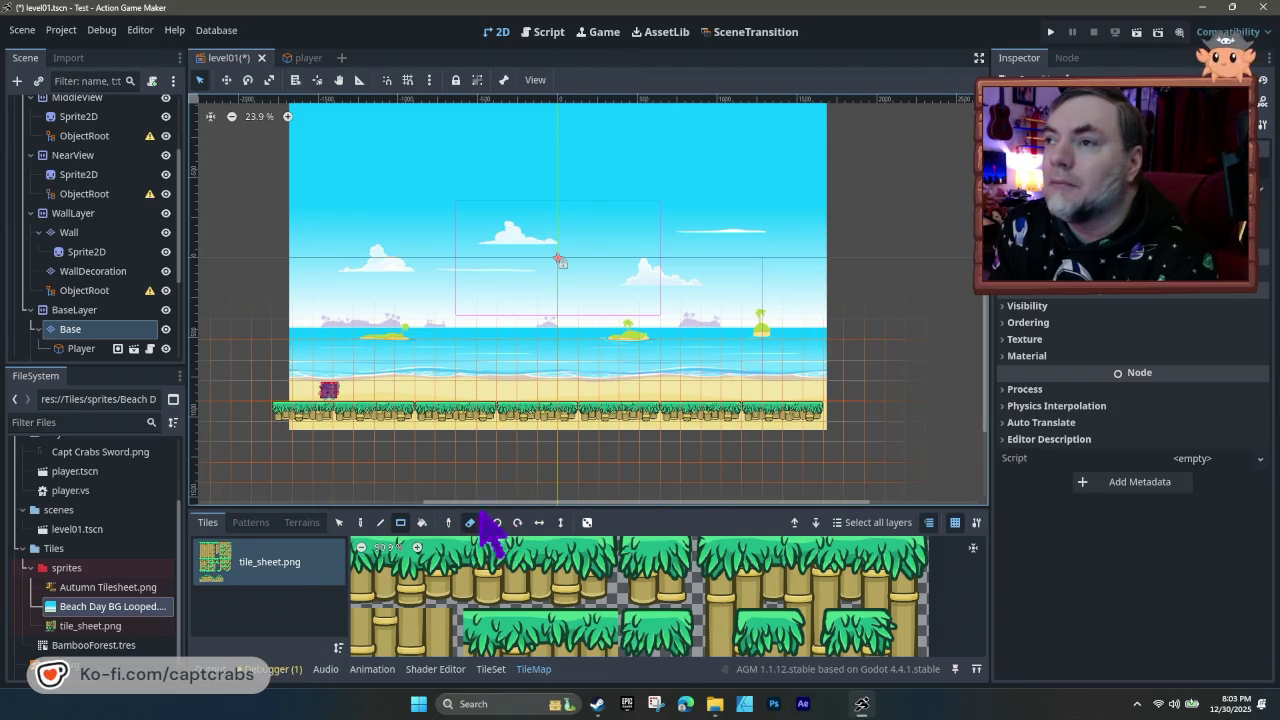
left_click_drag(515, 418, 577, 440)
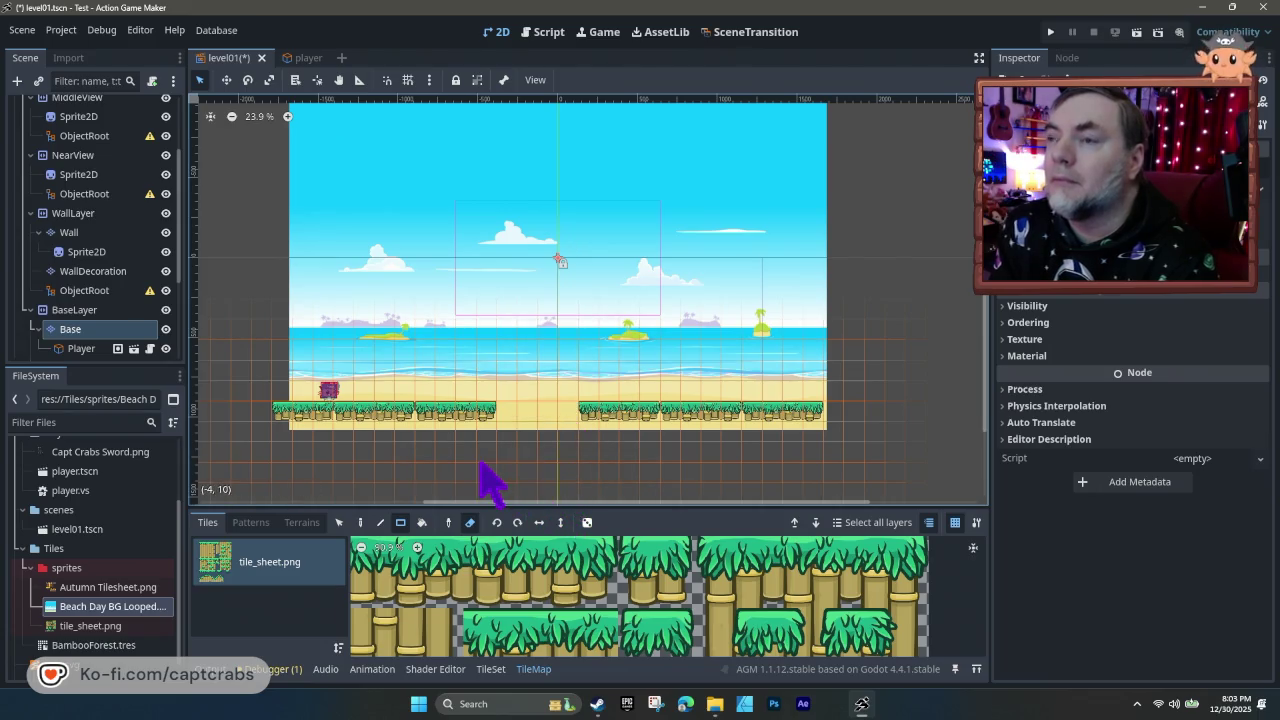
key("F5")
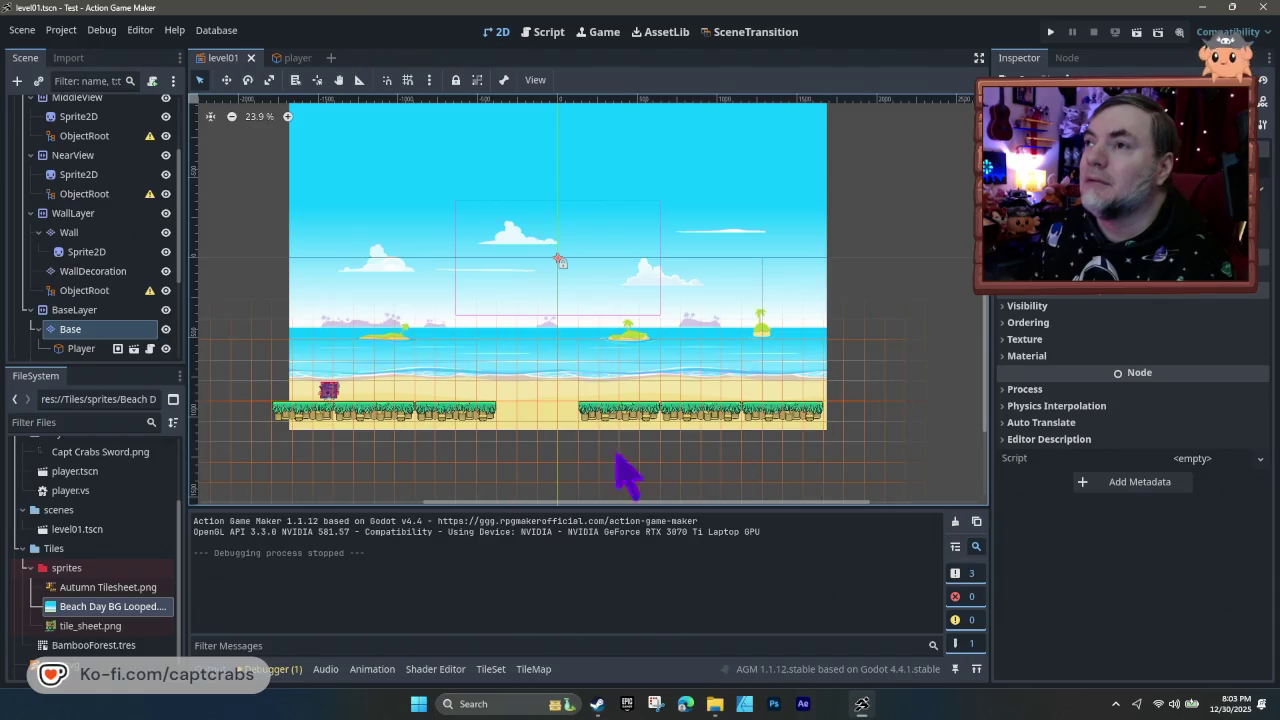
left_click_drag(437, 329, 475, 348)
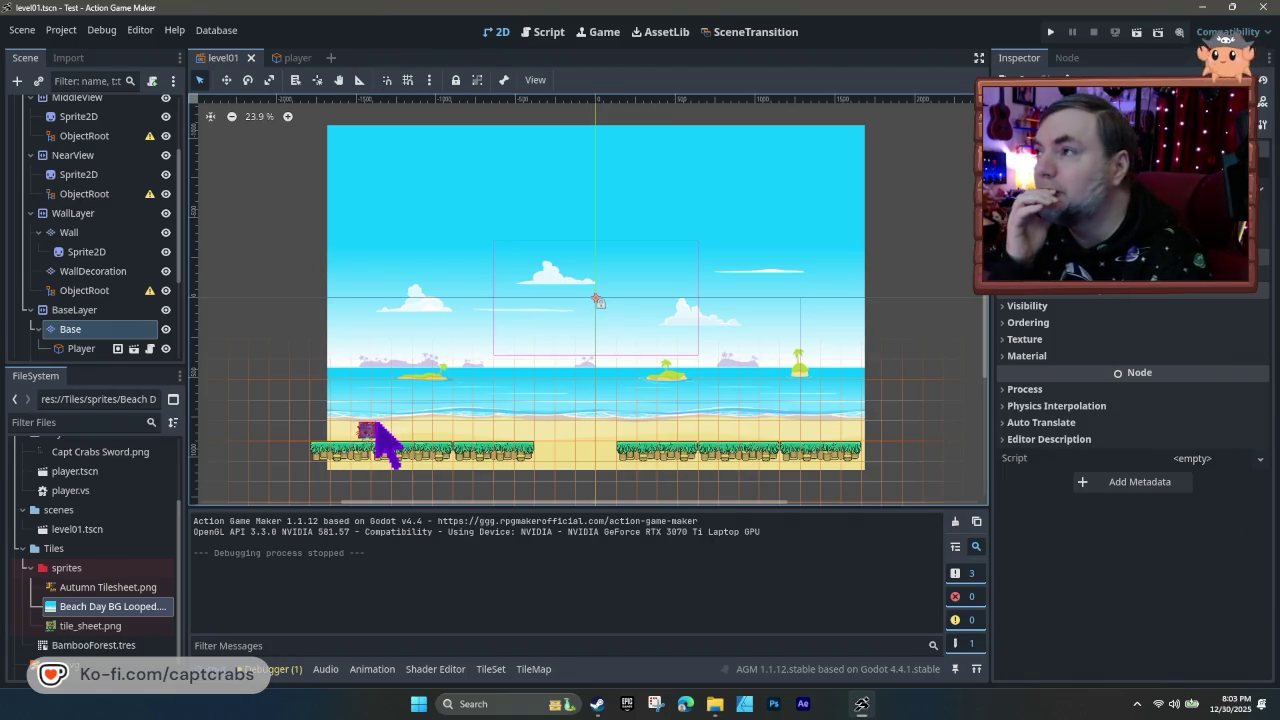
- Select the InitialCamera and toggle Limit Smoothed on, then off again
scroll(60, 290, "down", 4)
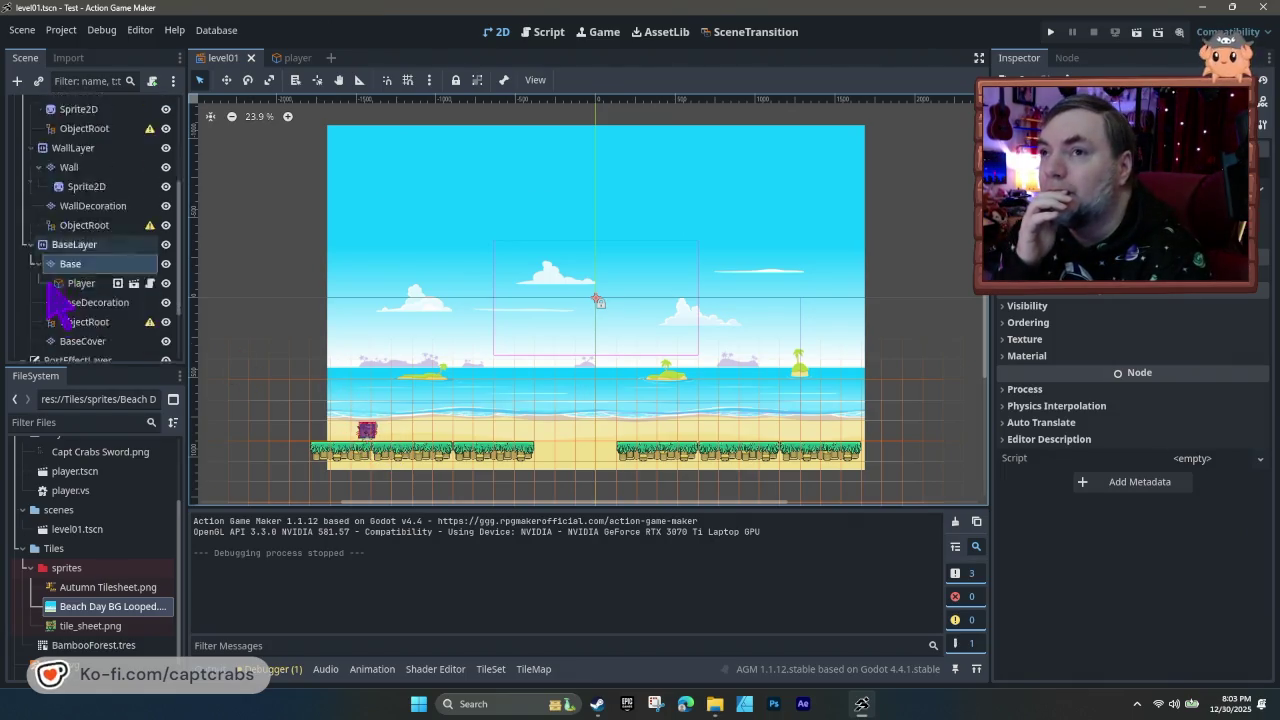
left_click(85, 349)
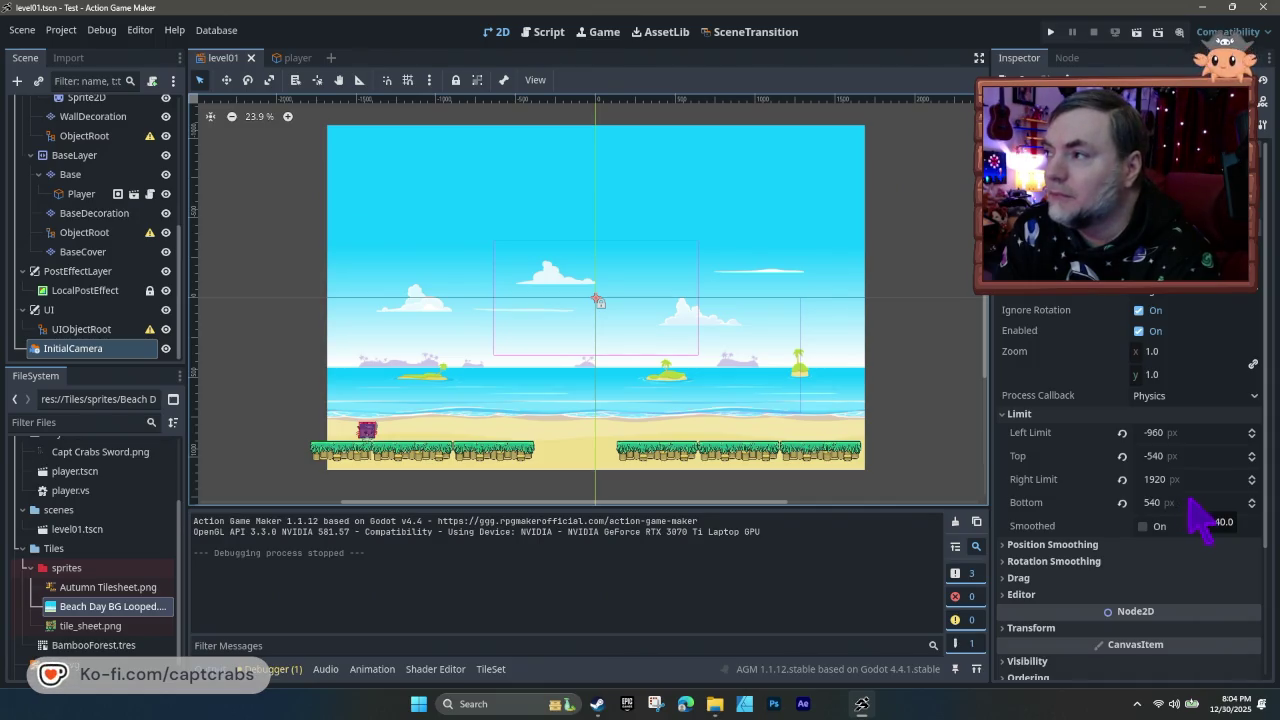
left_click(1143, 527)
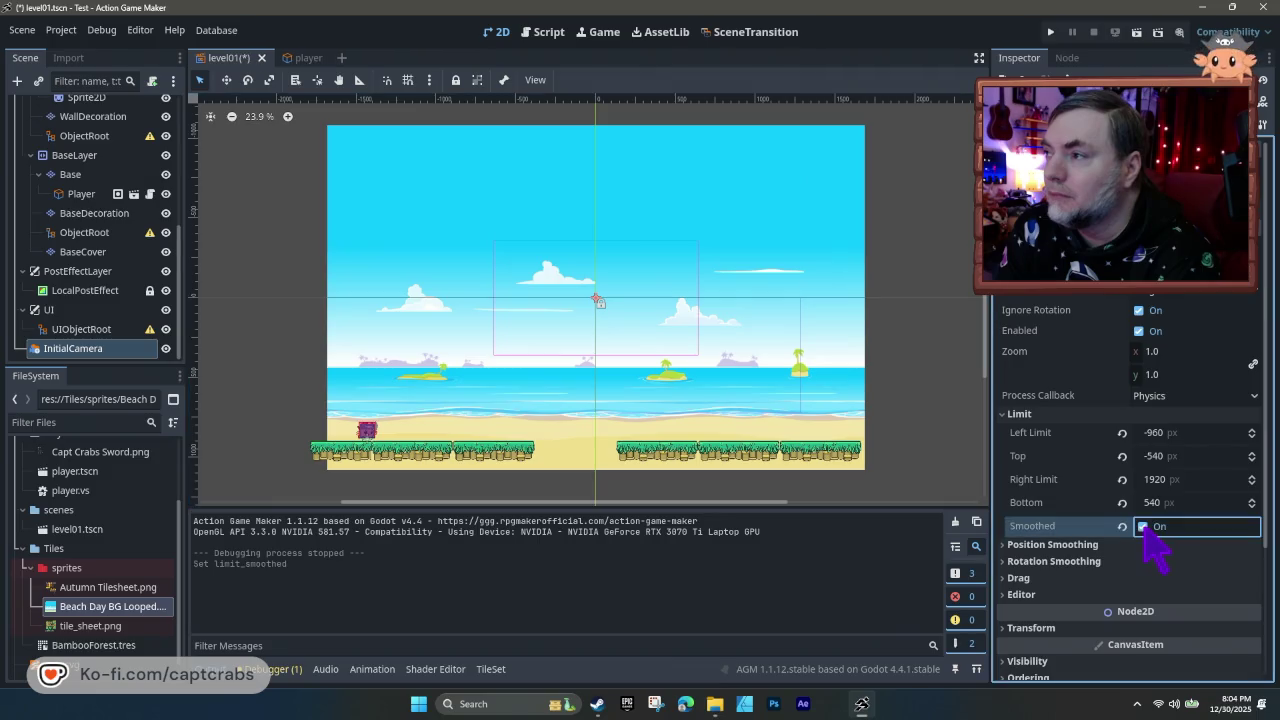
left_click(1143, 527)
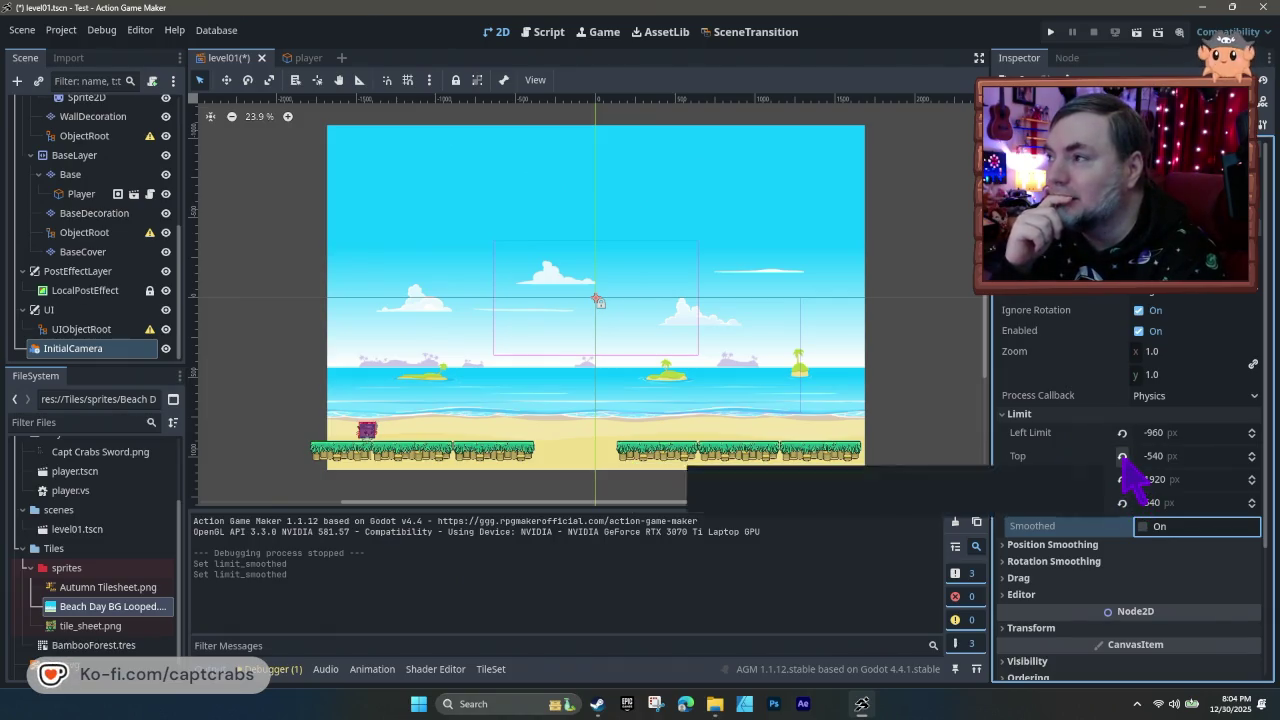
- Revert the camera's Top and Left limits to -10000000, then save and test-run
left_click(1122, 456)
left_click(1122, 432)
key("ctrl+s")
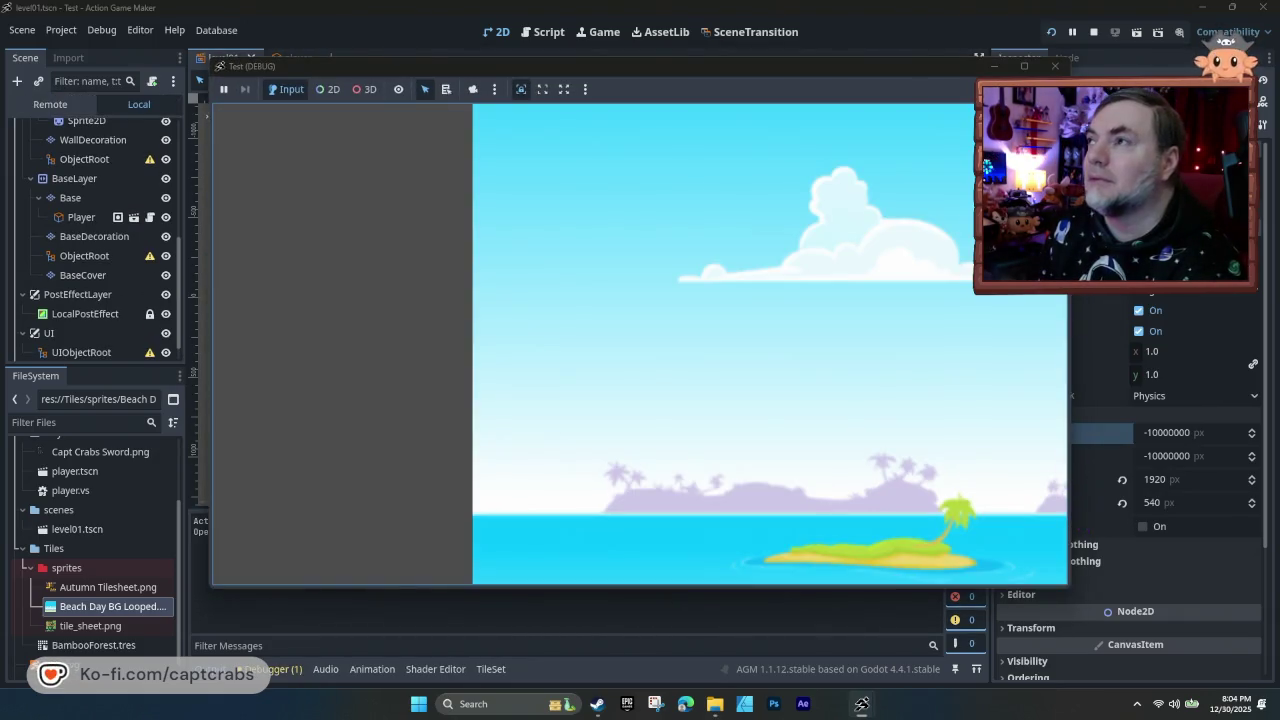
left_click(1056, 66)
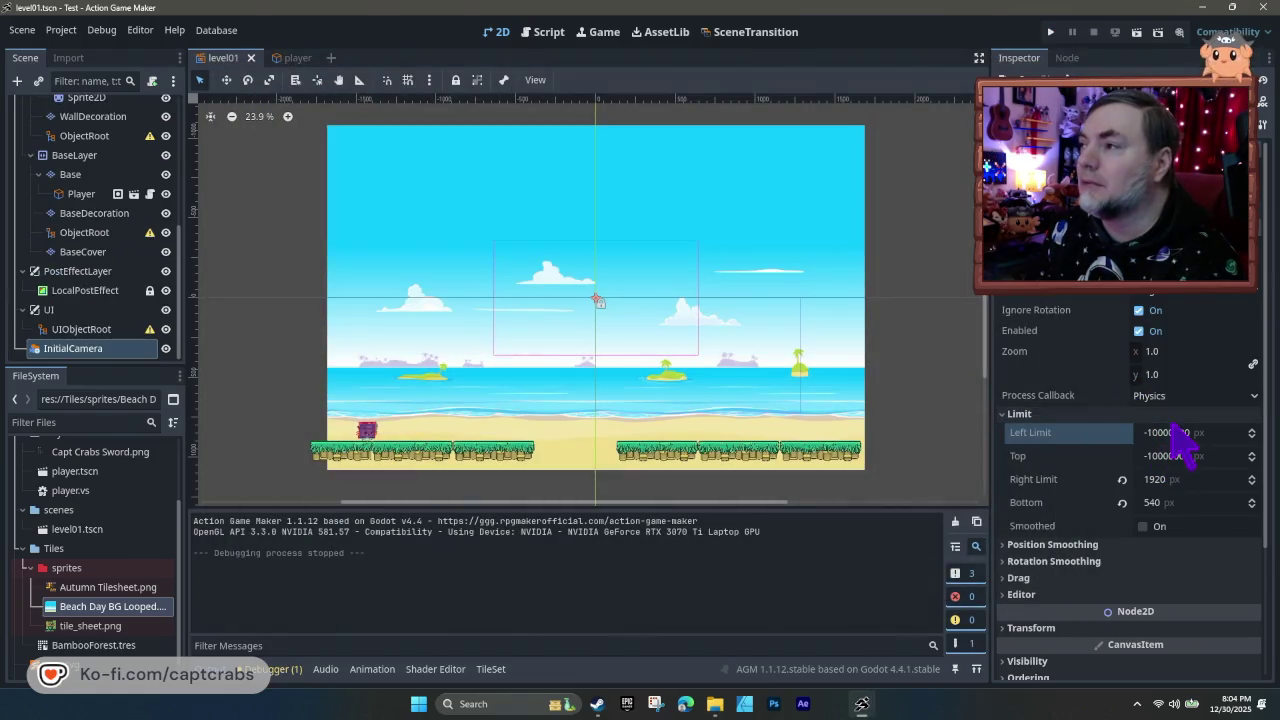
- Set the camera's Left Limit to -540 and test-run the level
left_click(1184, 438)
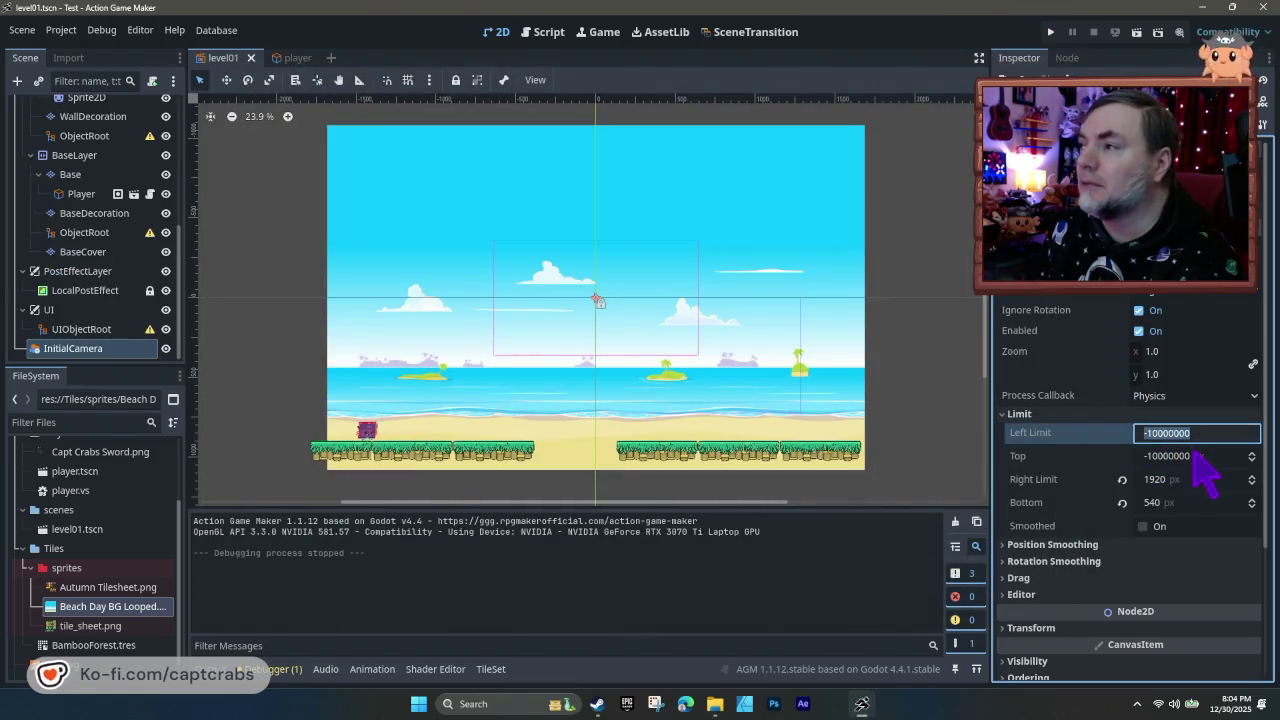
type("-540")
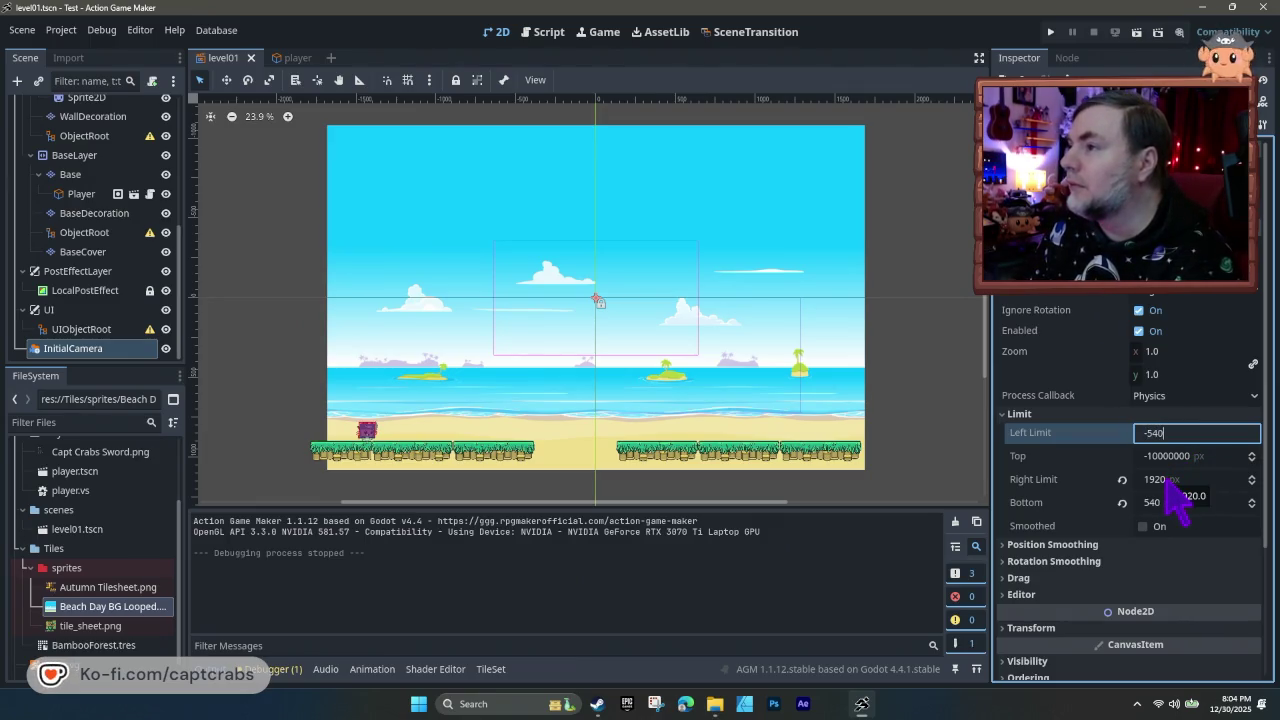
key("Return")
key("F5")
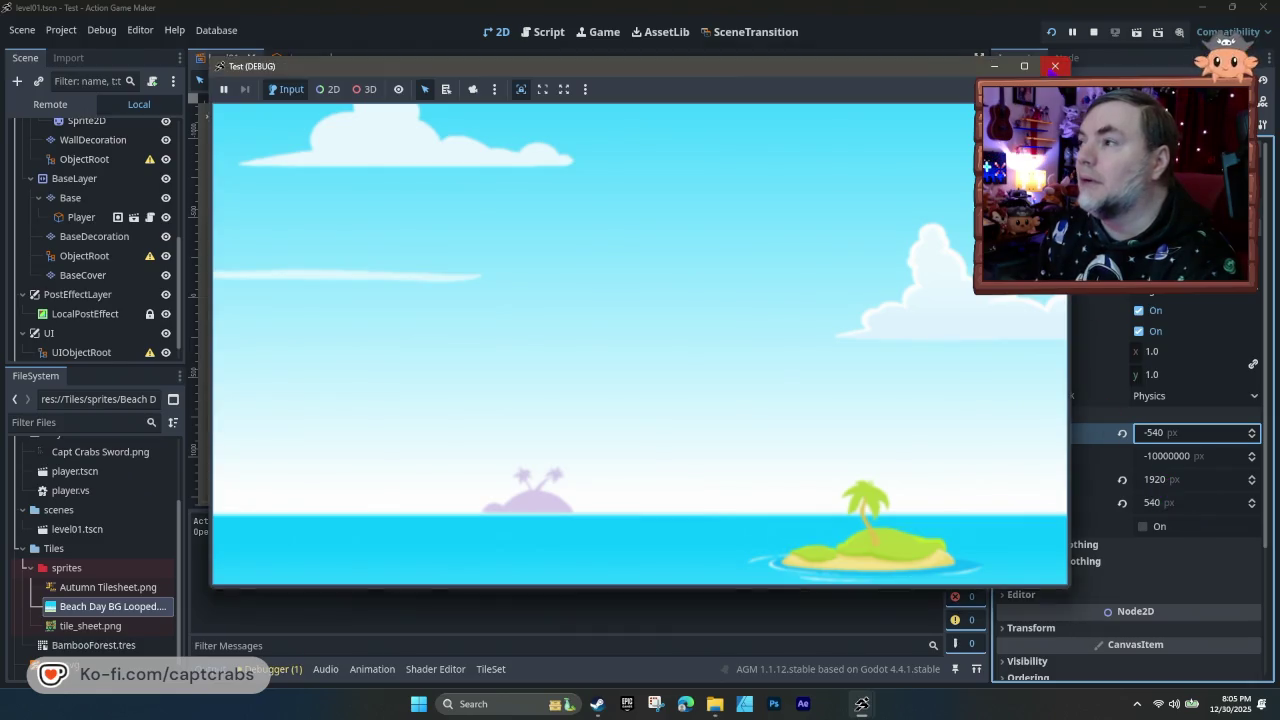
left_click(1055, 66)
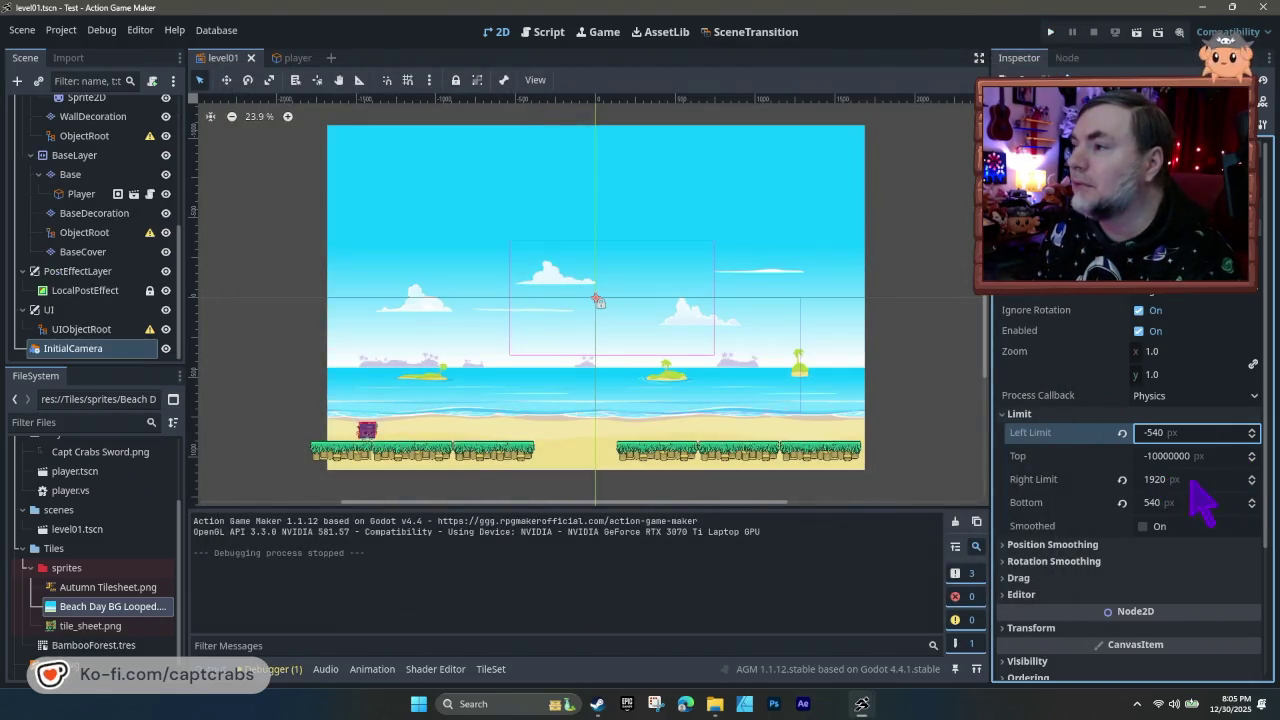
- Revert the Right and Bottom limits to their defaults and test-run again
left_click(1122, 479)
left_click(1122, 502)
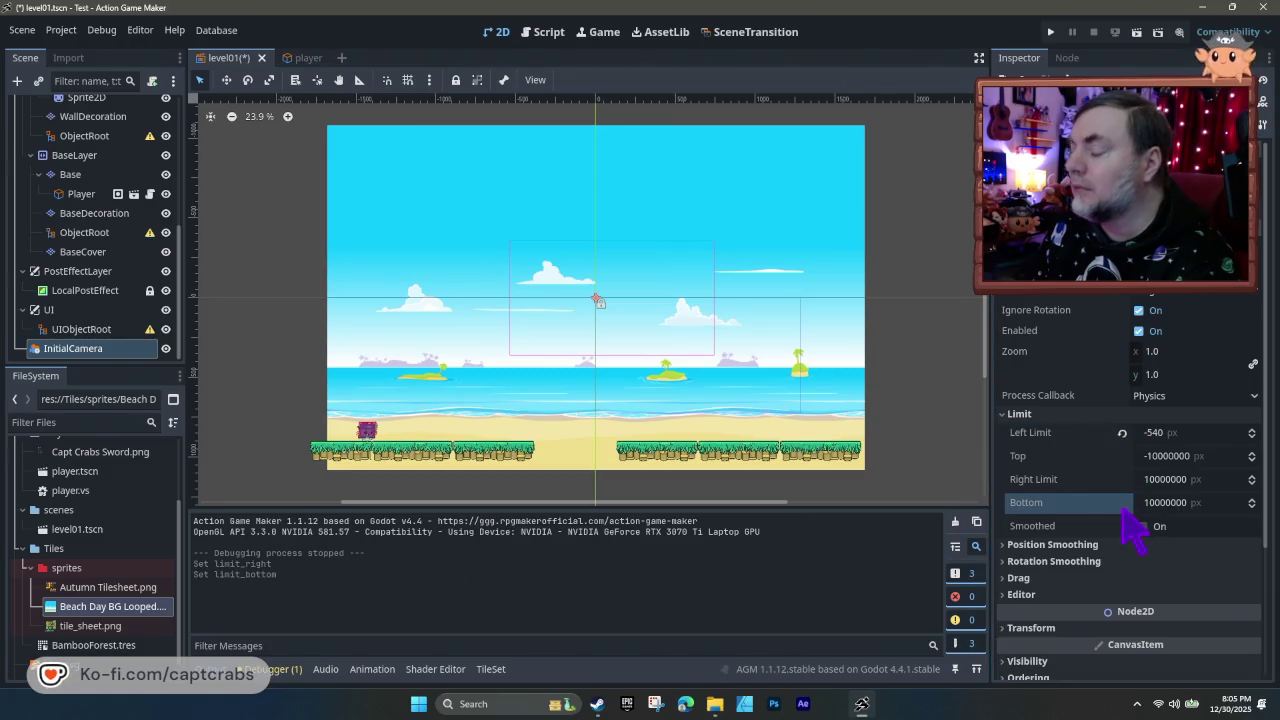
key("F5")
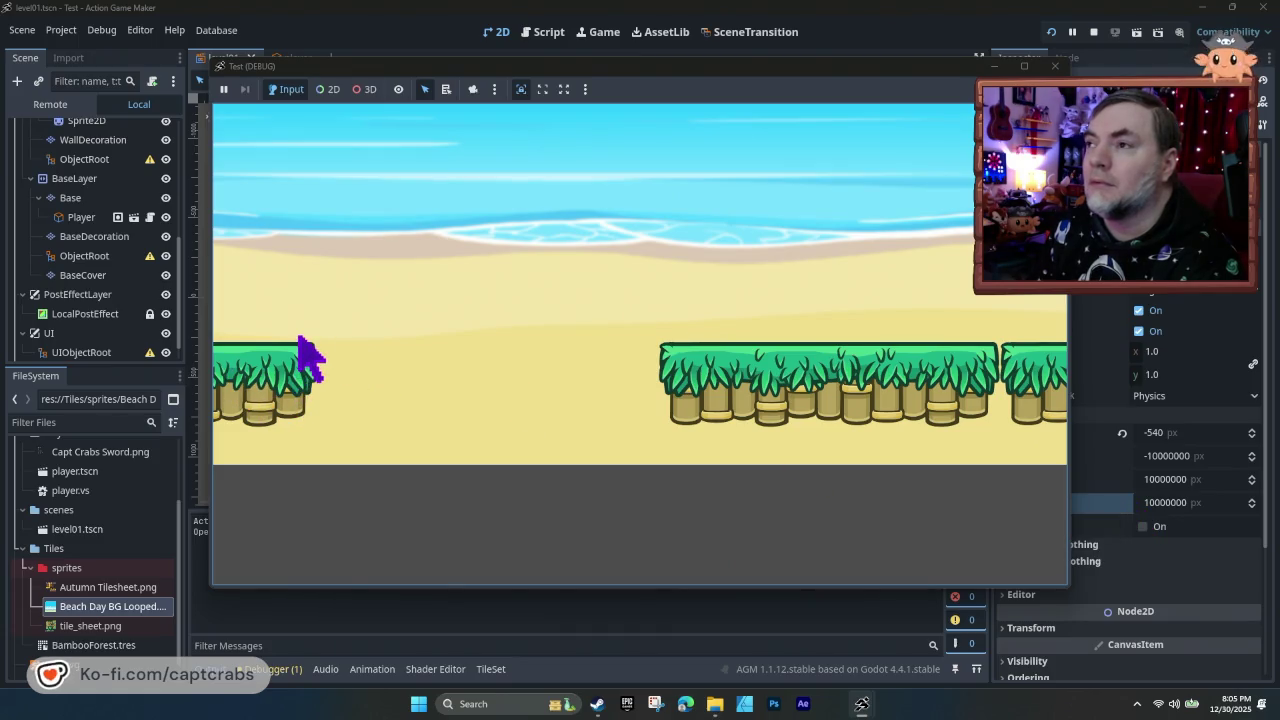
left_click(1055, 66)
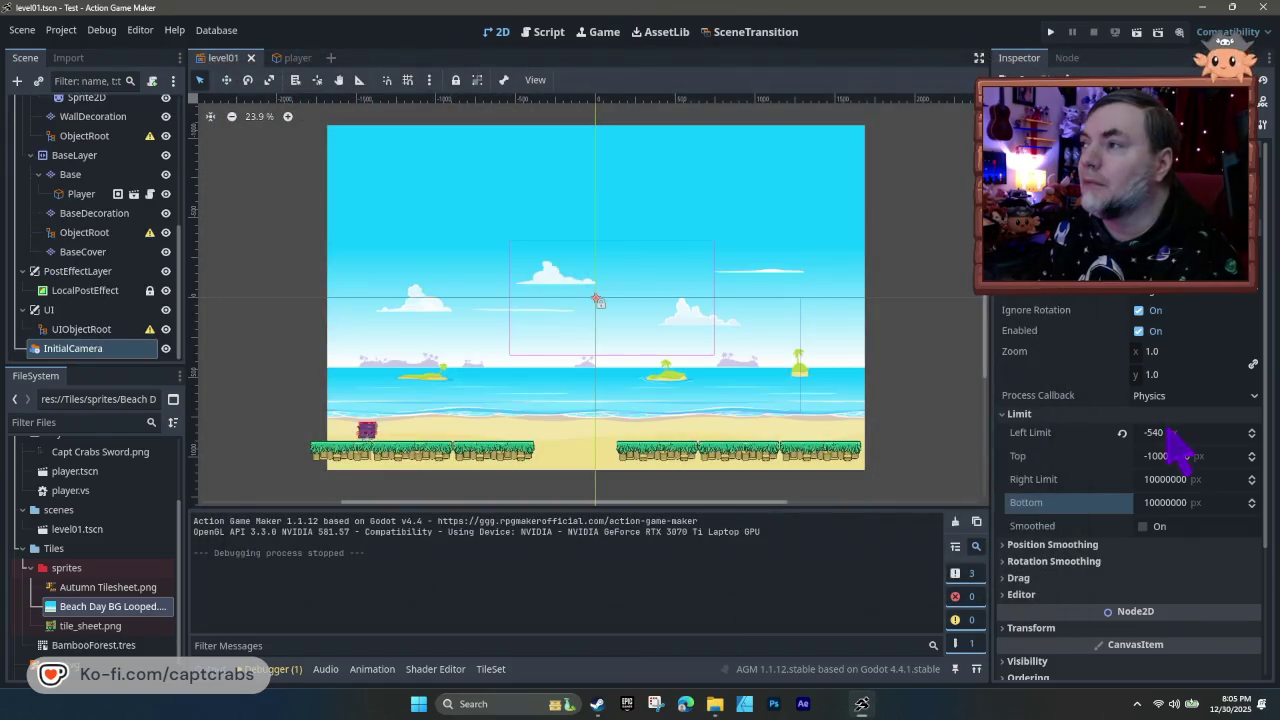
- Set Left Limit to 0, test-run, then drag the Player further right on the beach
left_click(1168, 434)
type("0")
key("Return")
key("F5")
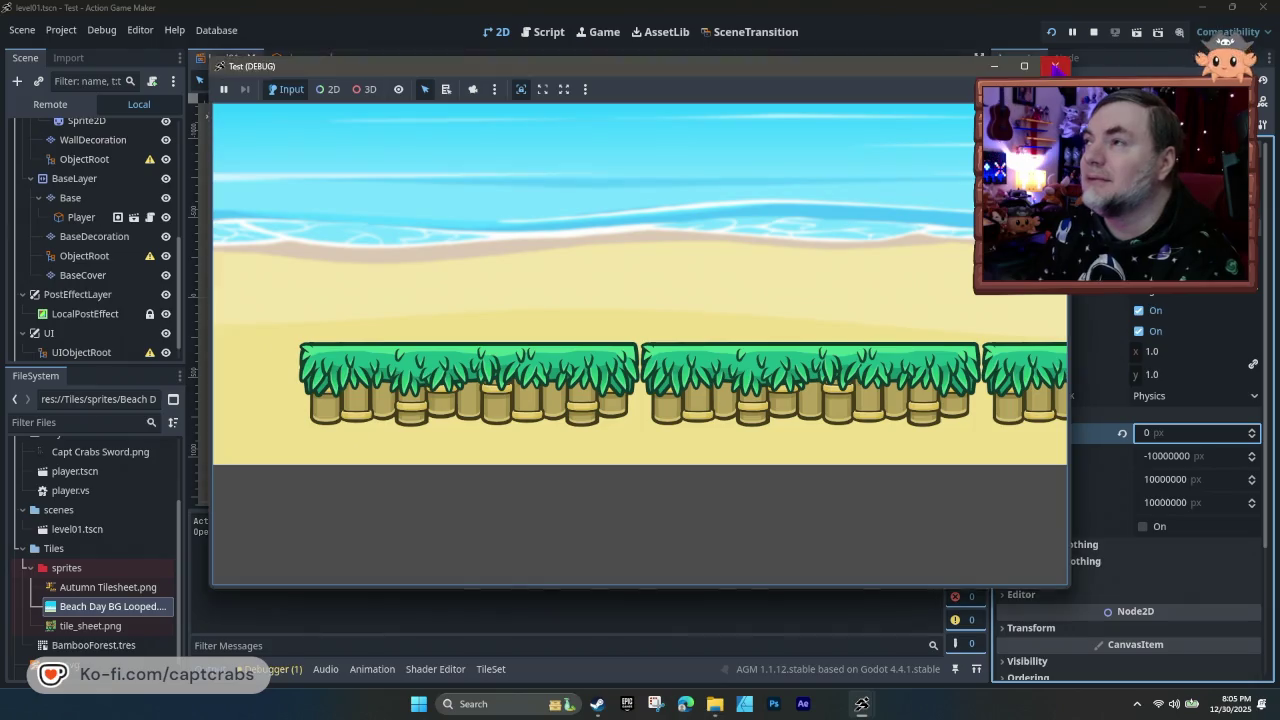
key("F8")
left_click(370, 432)
left_click_drag(368, 428, 492, 412)
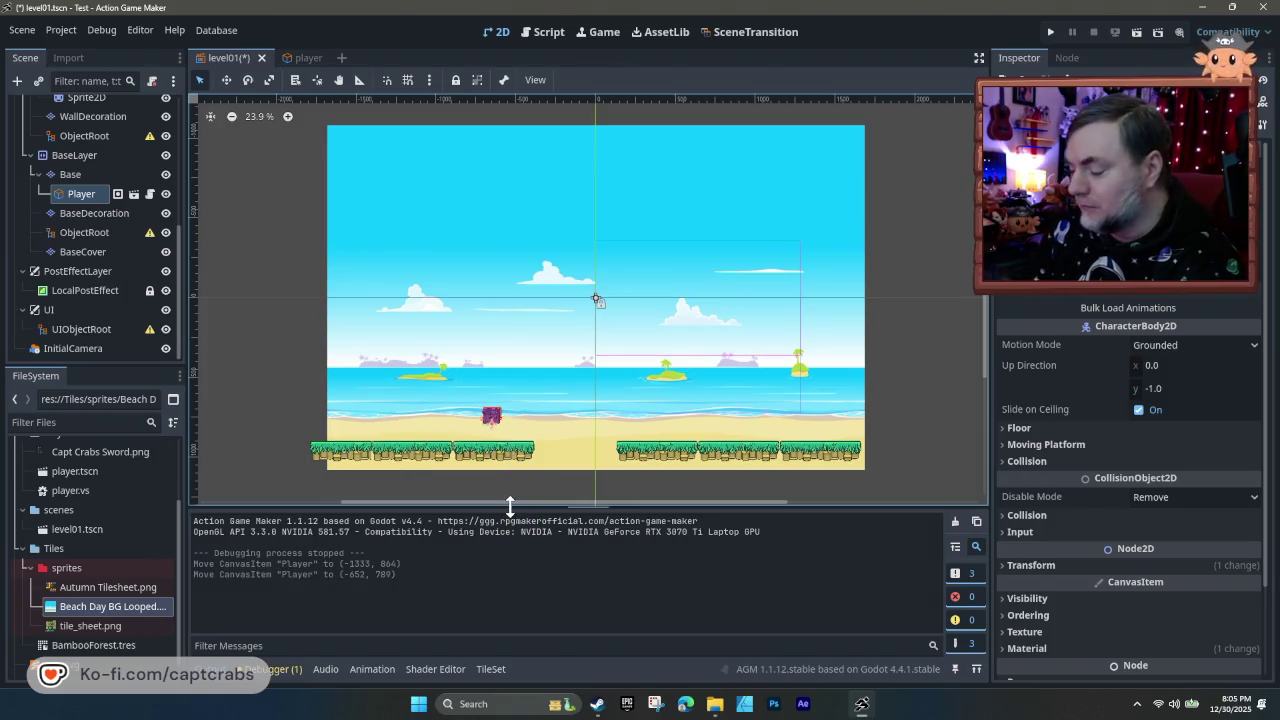
- Save and test-run level01 with the moved Player, then reselect the InitialCamera
key("F5")
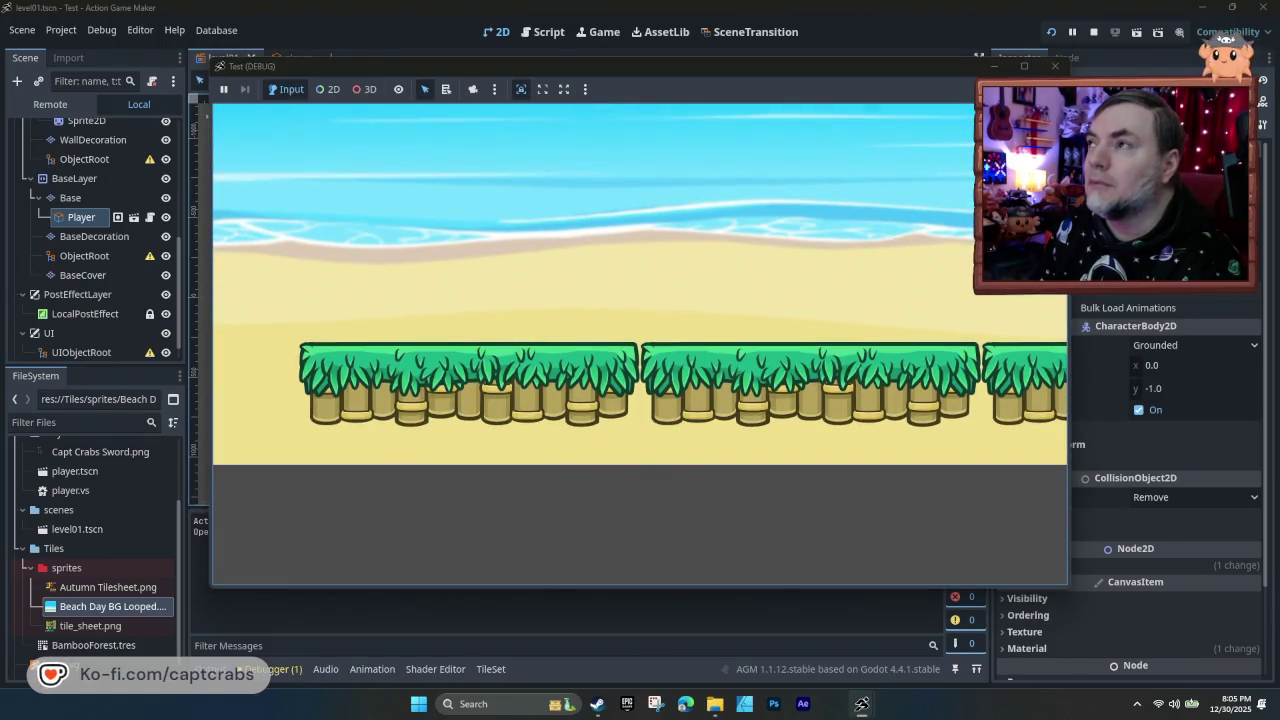
left_click(1055, 66)
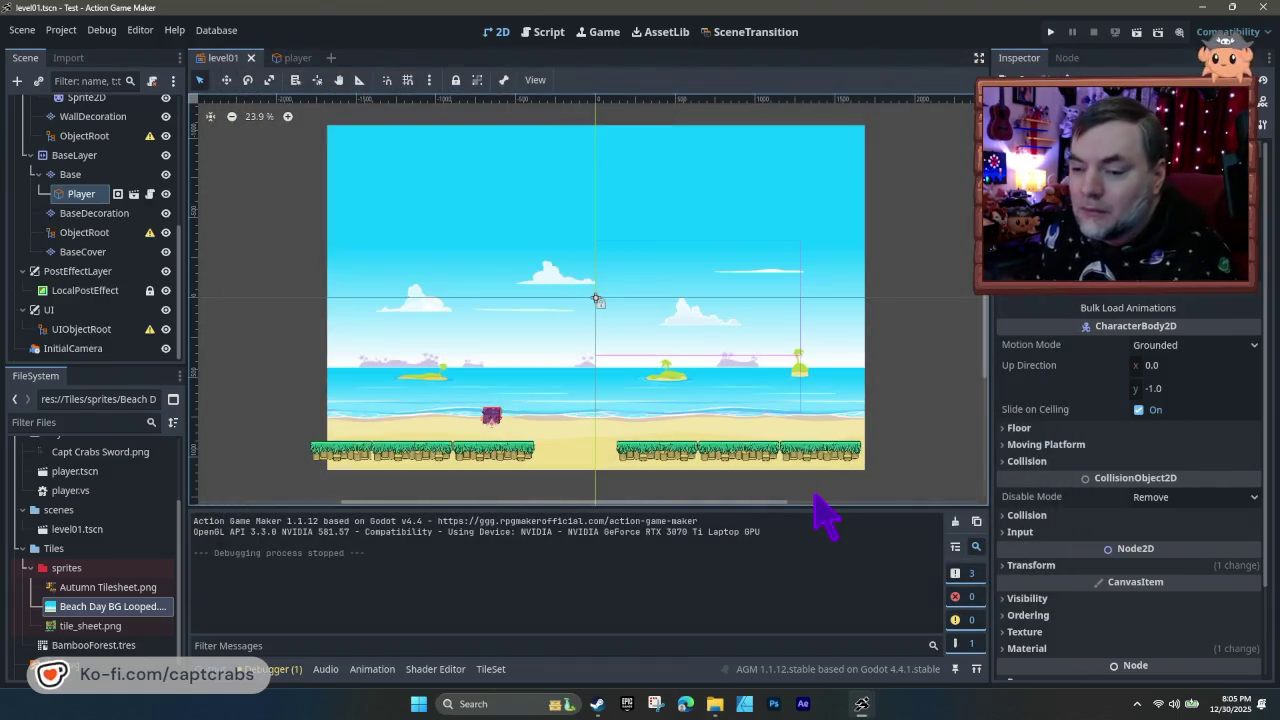
mouse_move(597, 300)
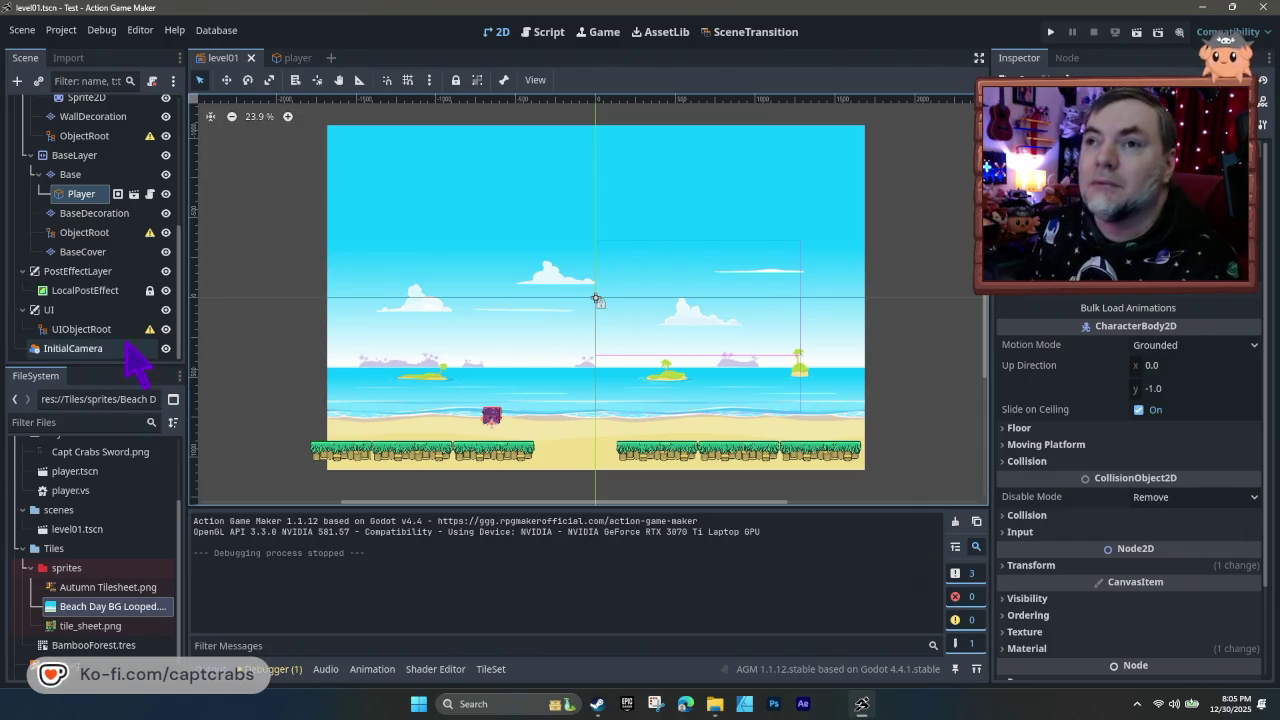
left_click_drag(108, 355, 491, 414)
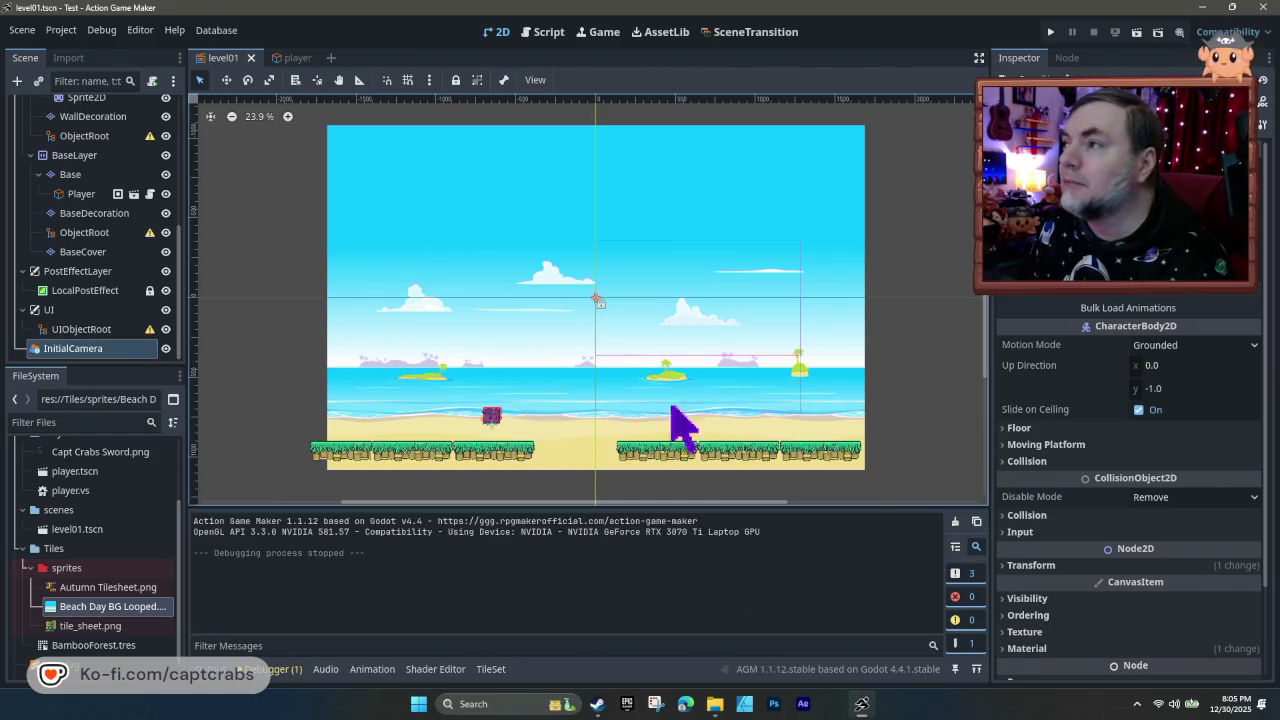
left_click(92, 350)
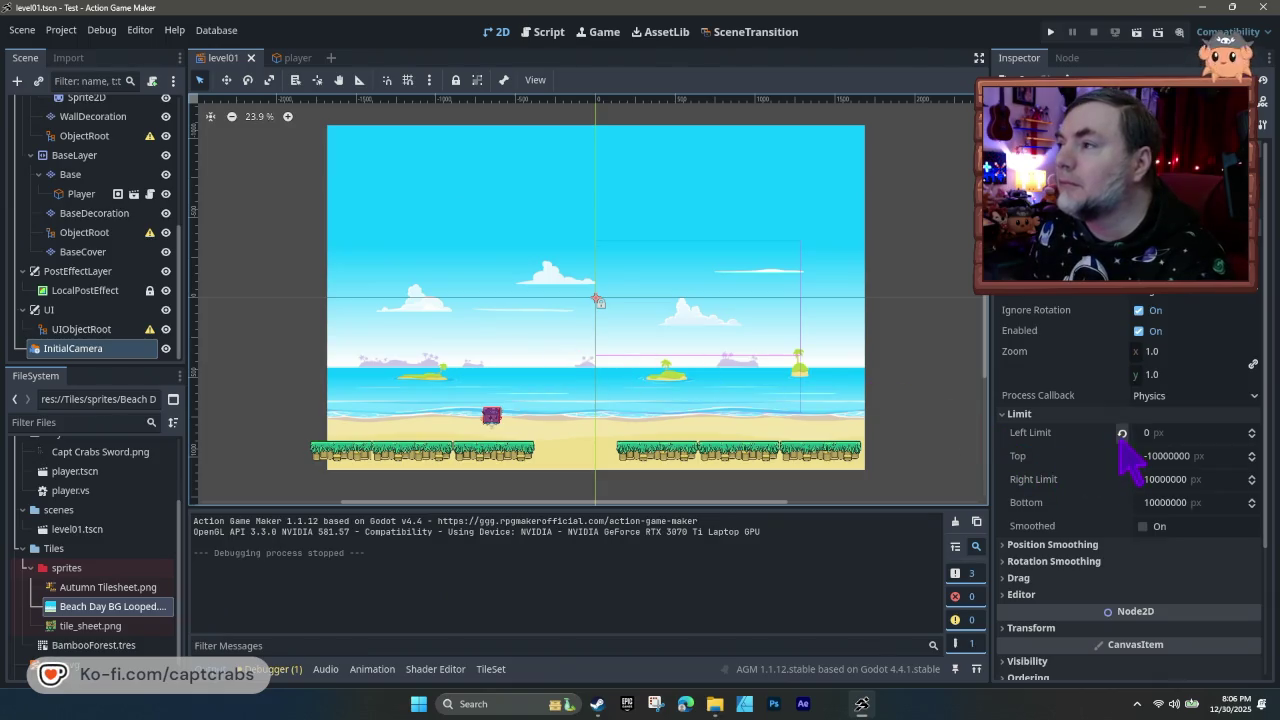
- Revert Left Limit to default and playtest, walking the crab left to watch the camera
left_click(1122, 433)
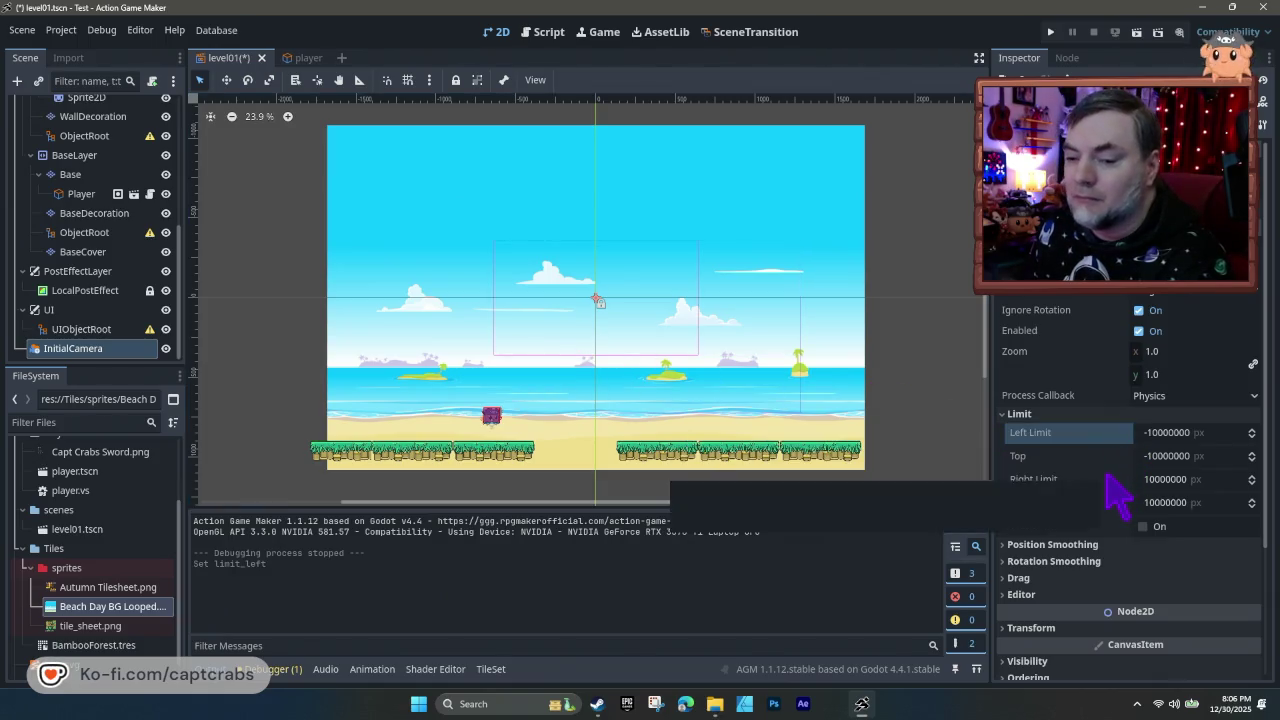
key("F5")
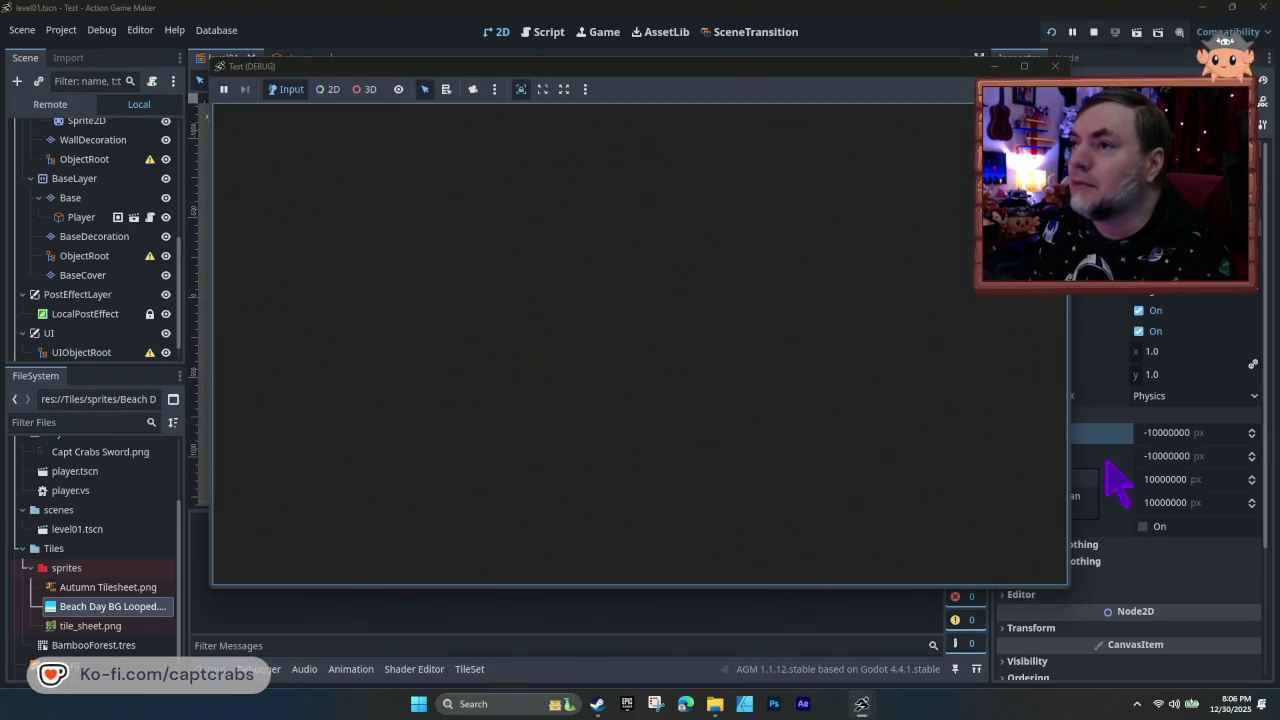
key("Left")
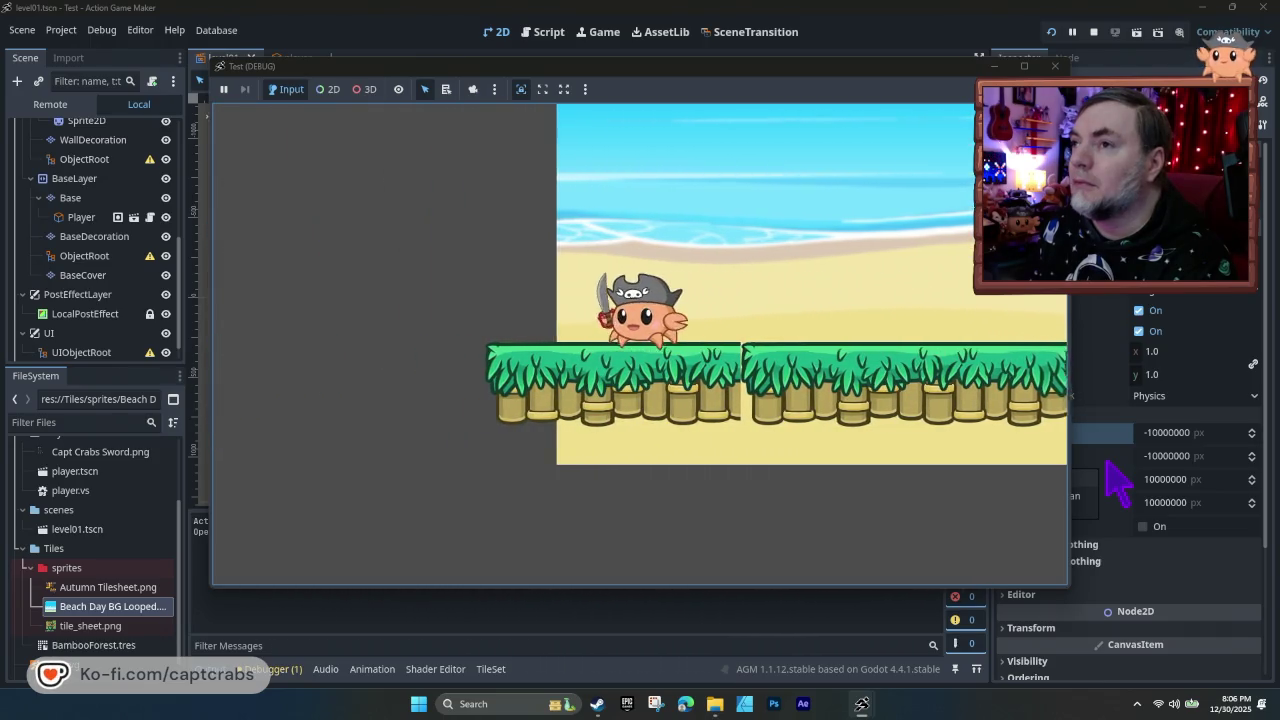
key("Left")
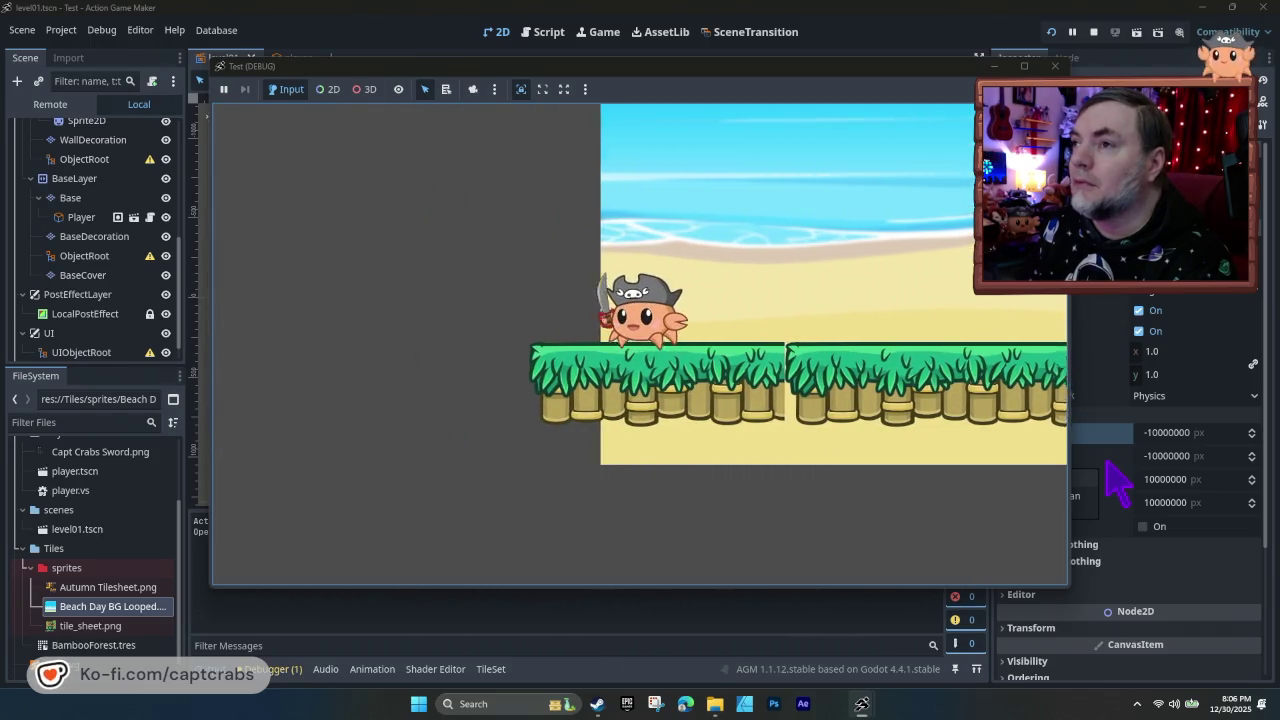
key("Right")
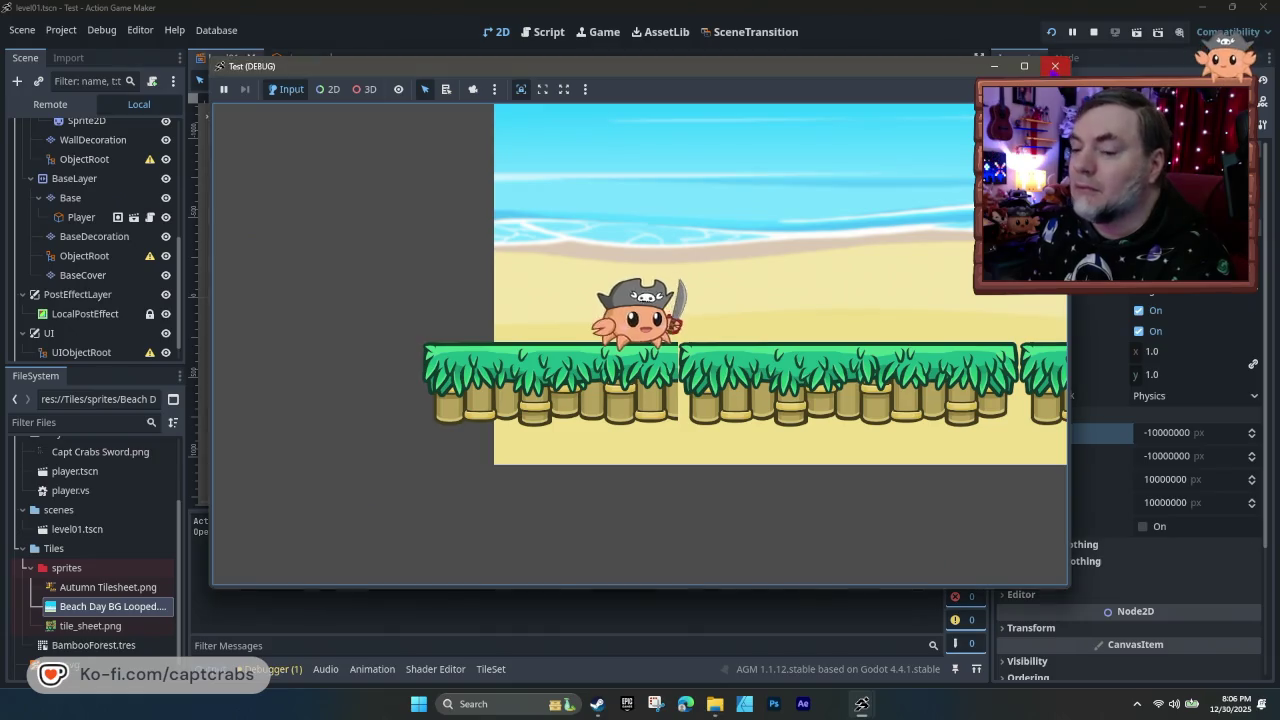
left_click(1054, 65)
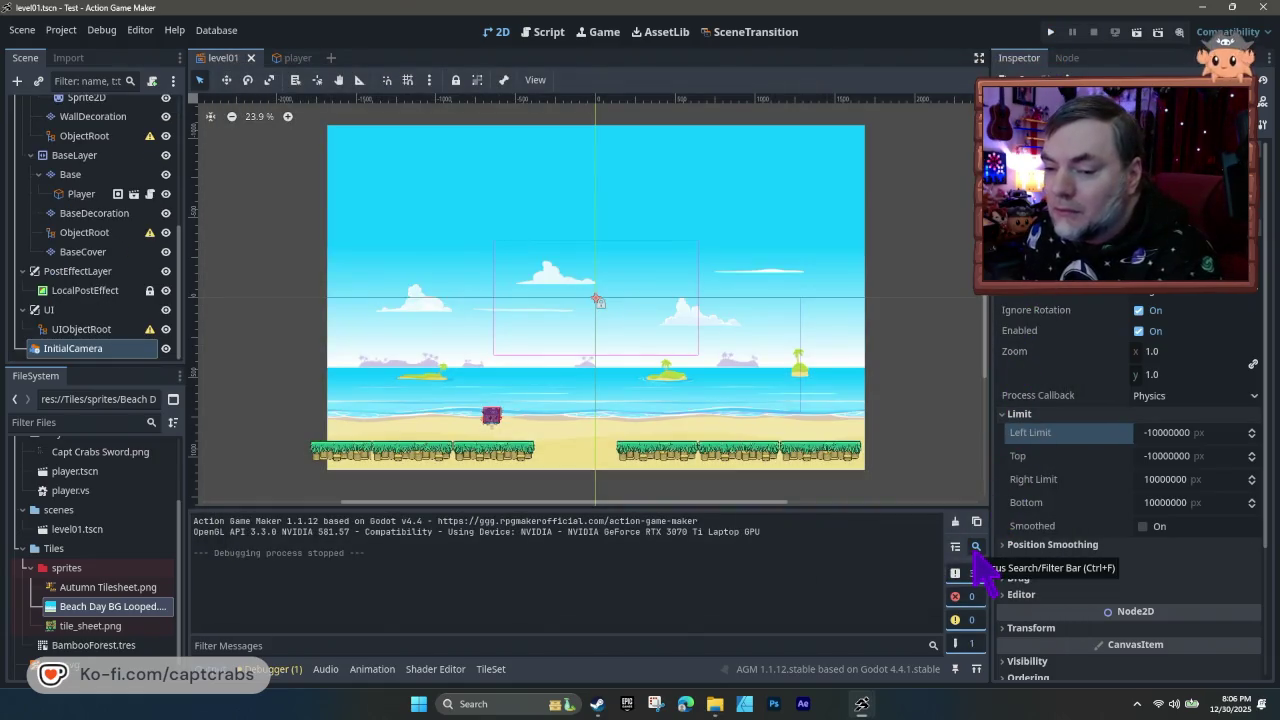
- Set the camera's Left Limit to -5000 and playtest walking left to test it
left_click(1167, 440)
type("-5")
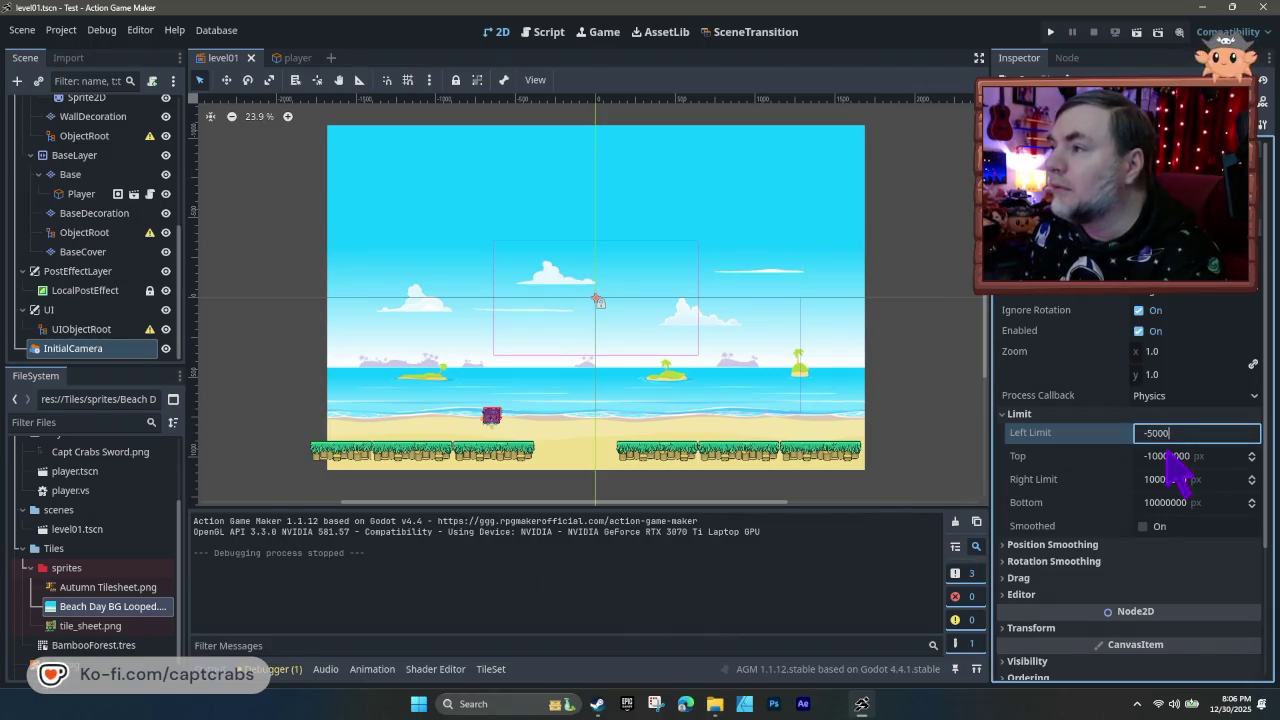
key("Return")
key("F5")
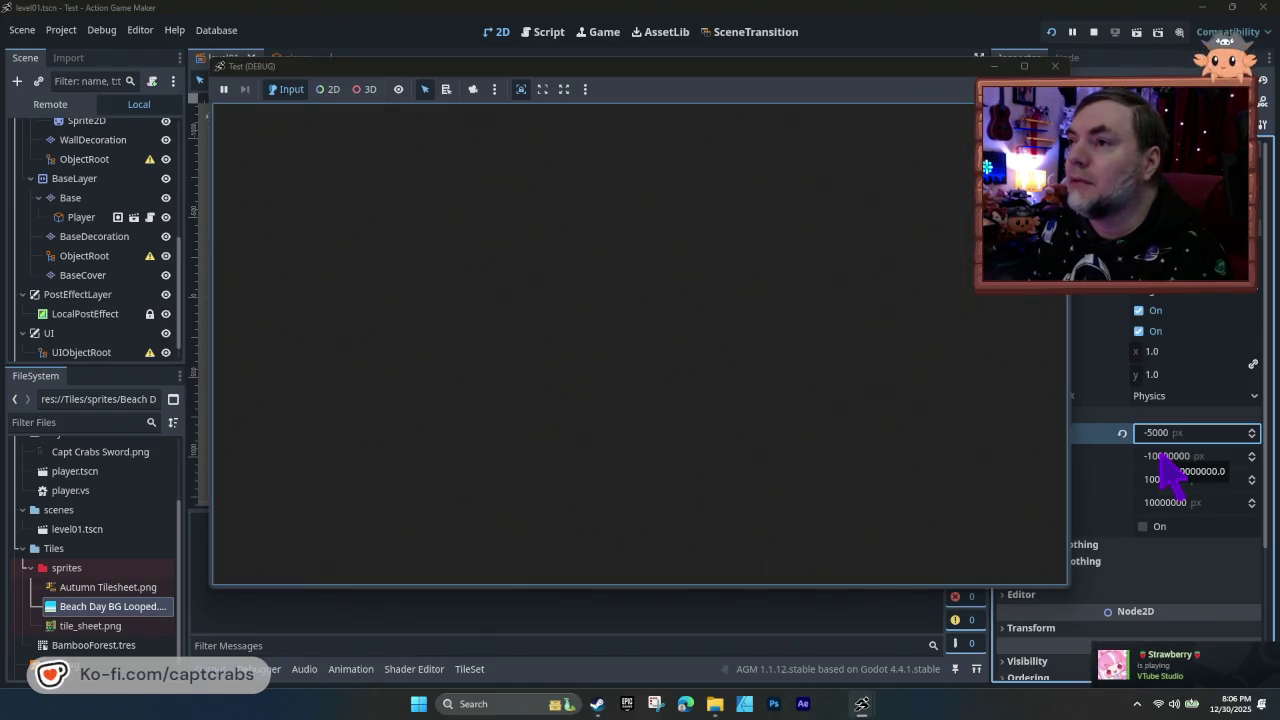
key("Left")
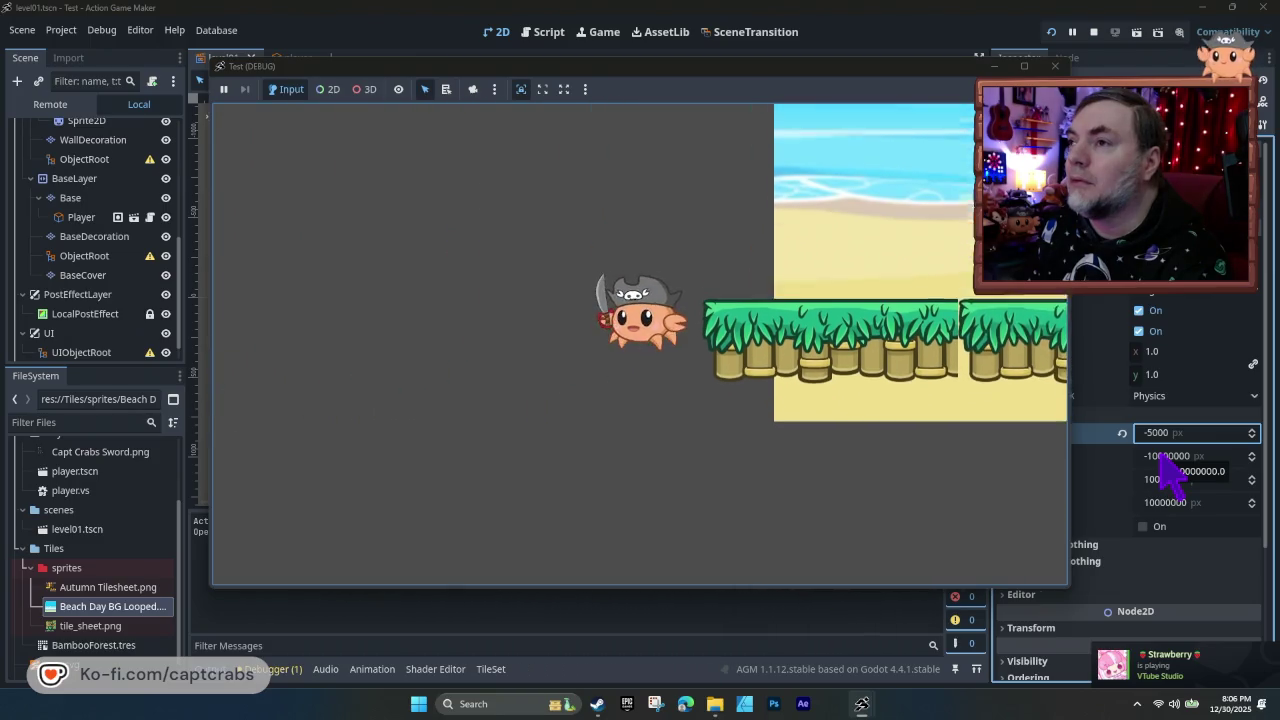
left_click(1054, 66)
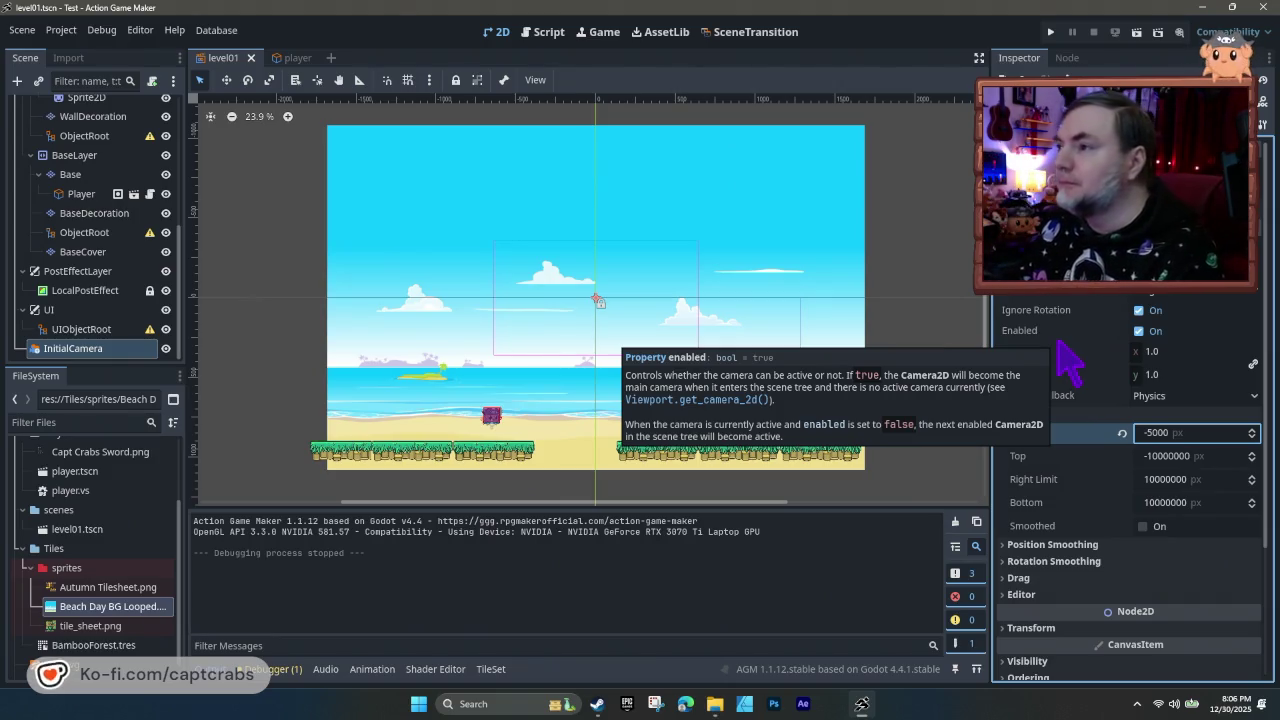
left_click(1166, 505)
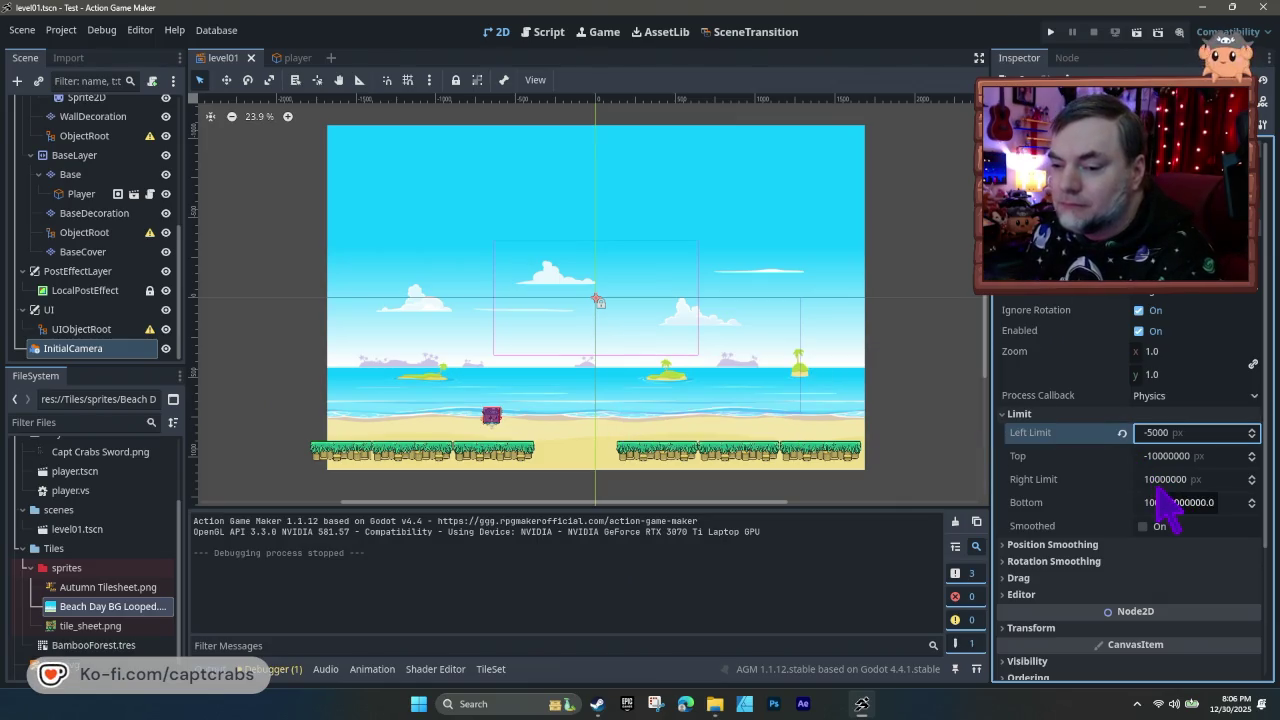
key("Return")
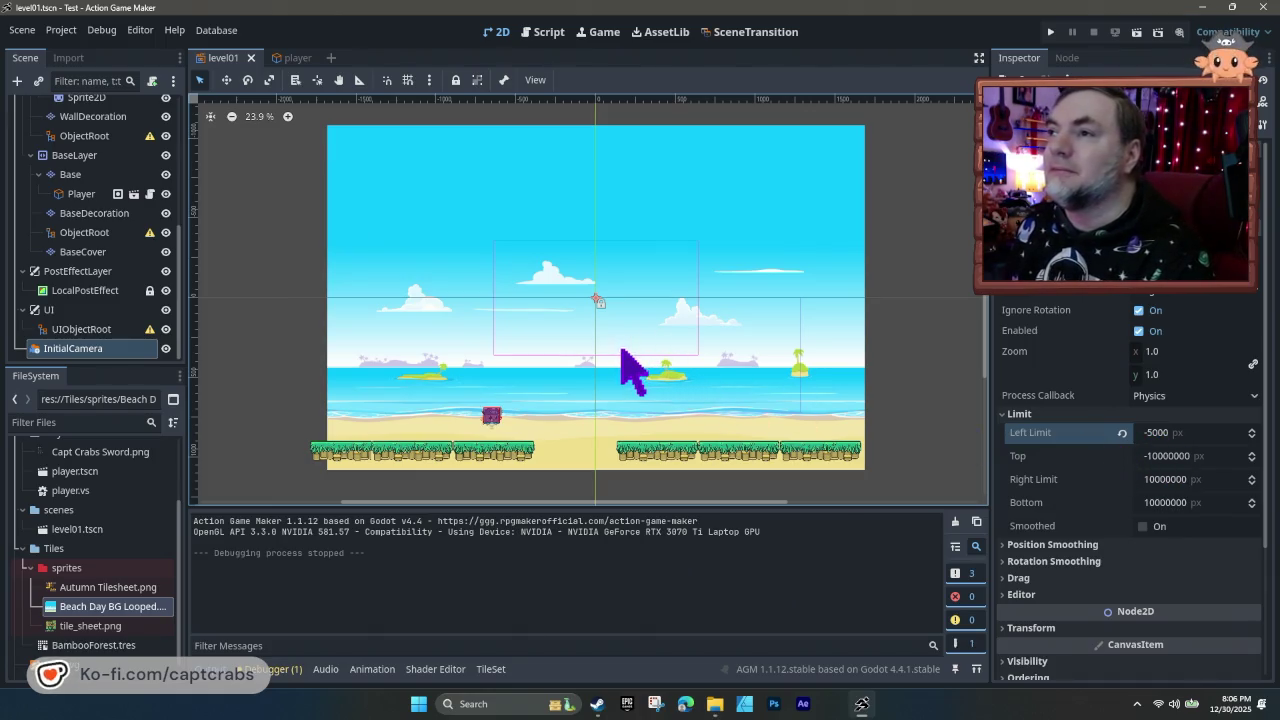
left_click(597, 370)
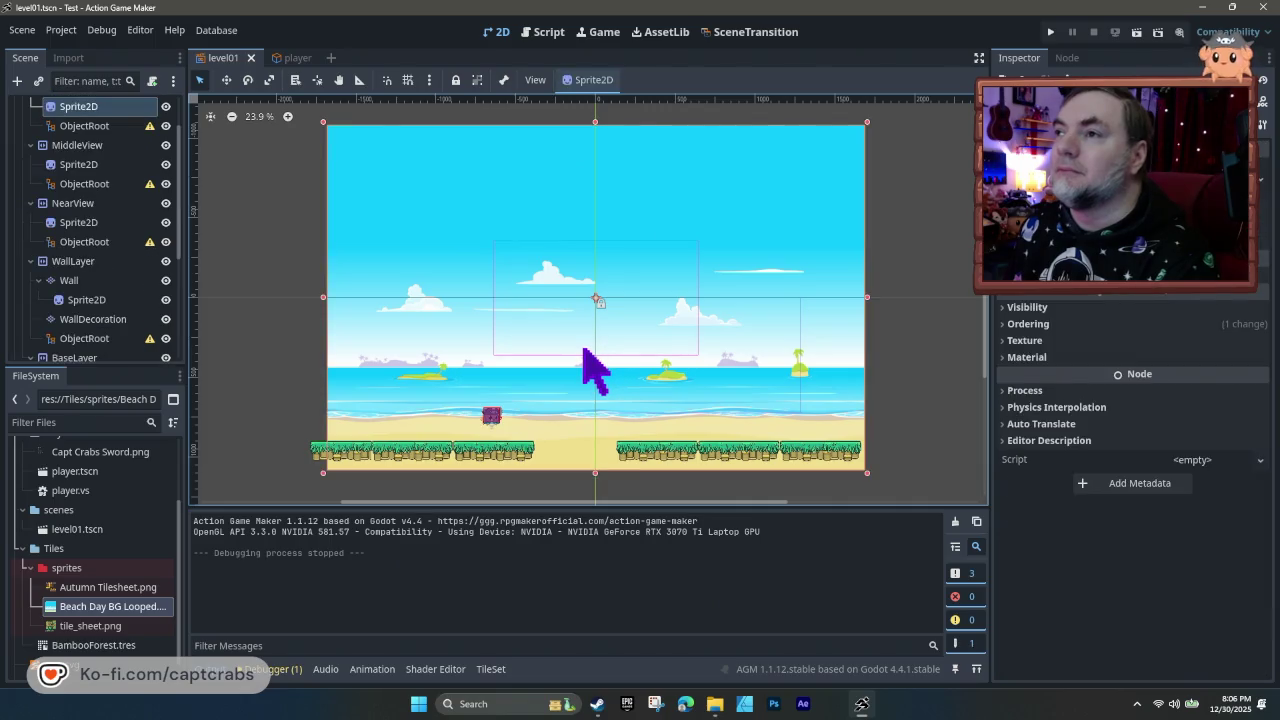
- Tweak the InitialCamera's Offset values and playtest the level
scroll(90, 340, "down", 5)
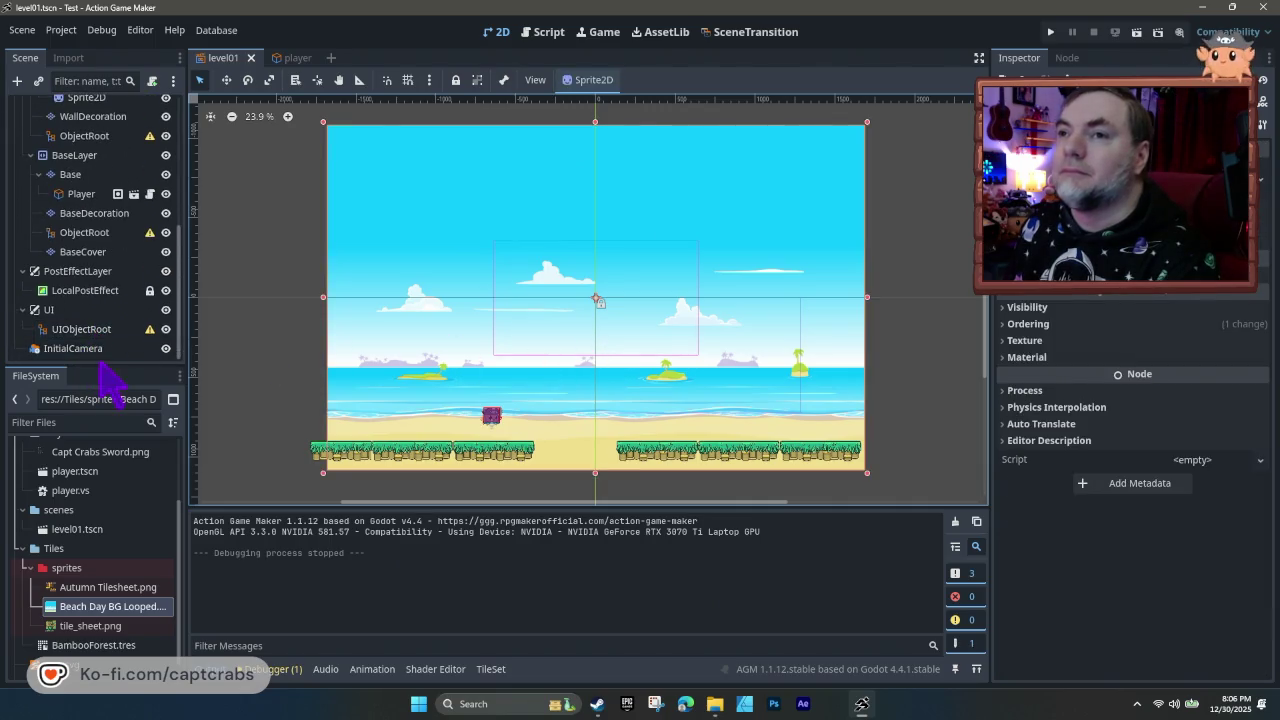
left_click(96, 350)
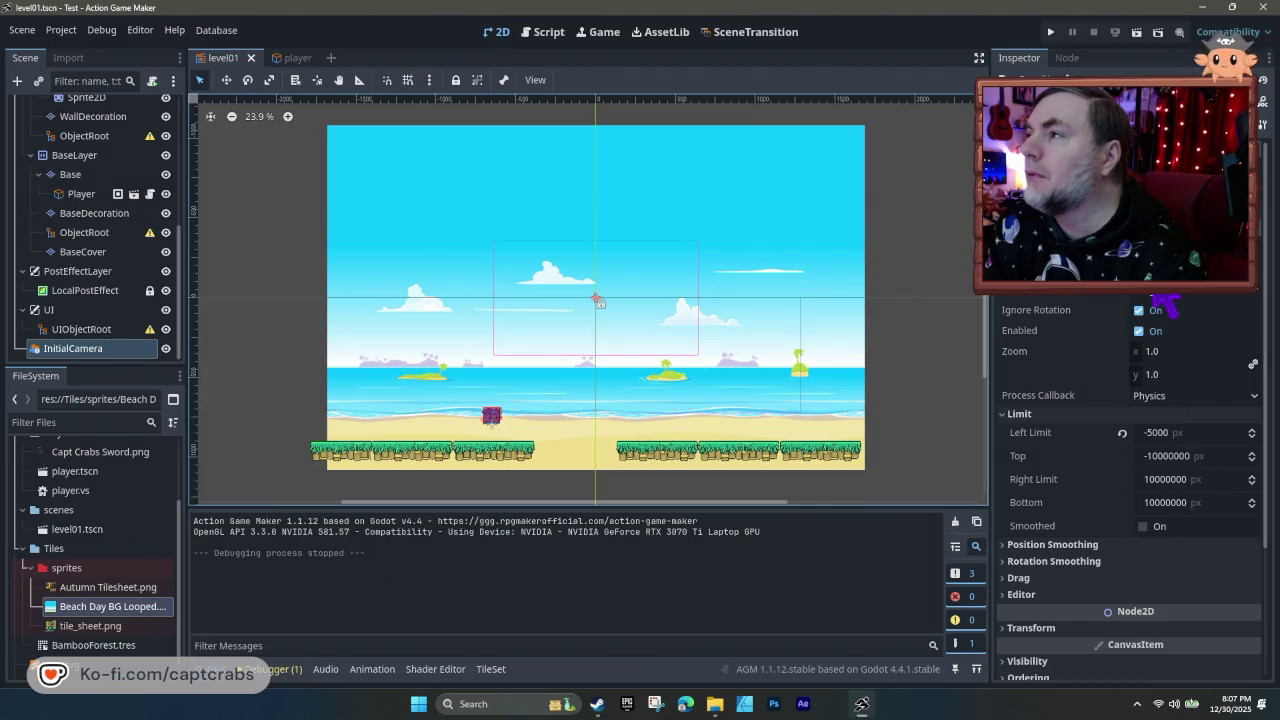
left_click(1160, 262)
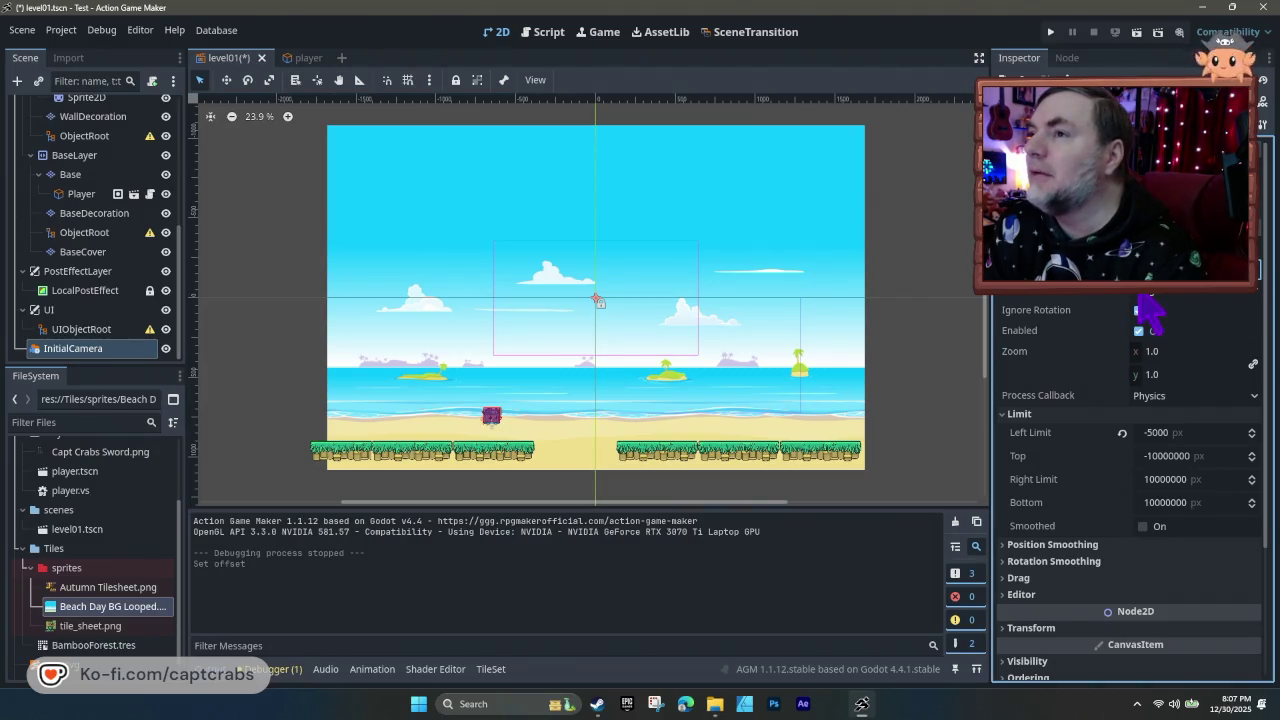
left_click(1160, 262)
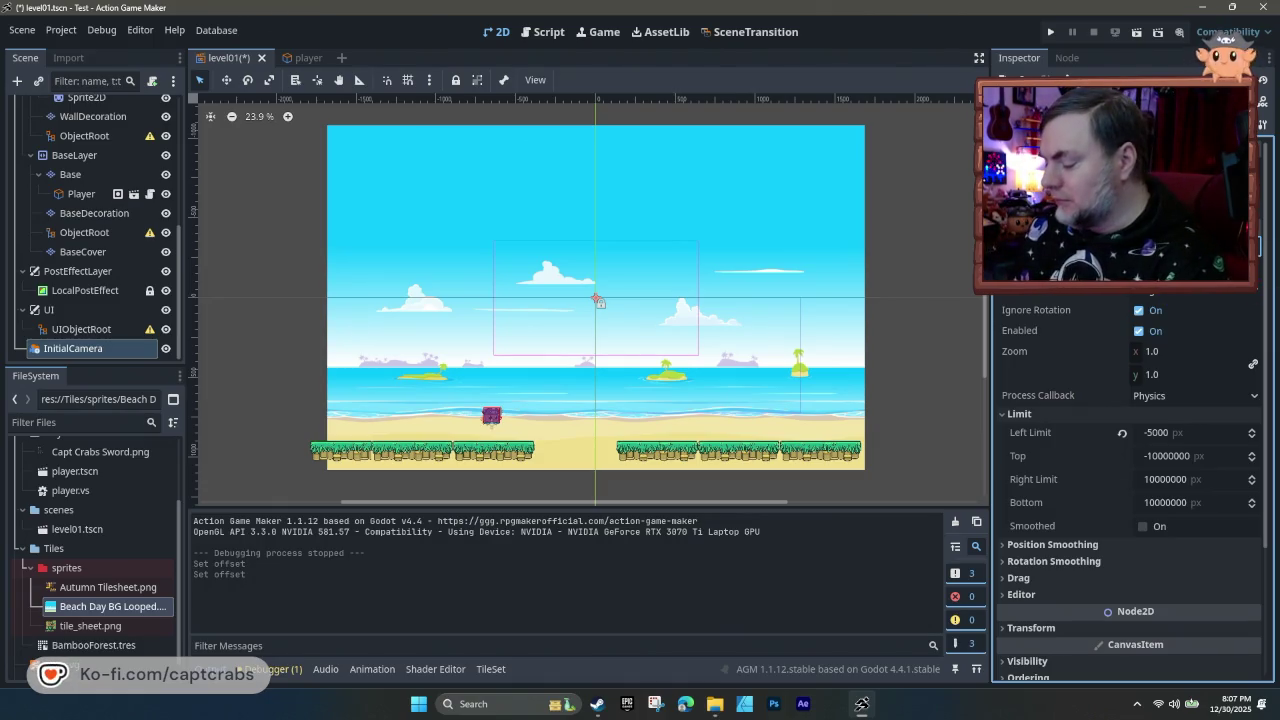
left_click_drag(1105, 297, 1090, 298)
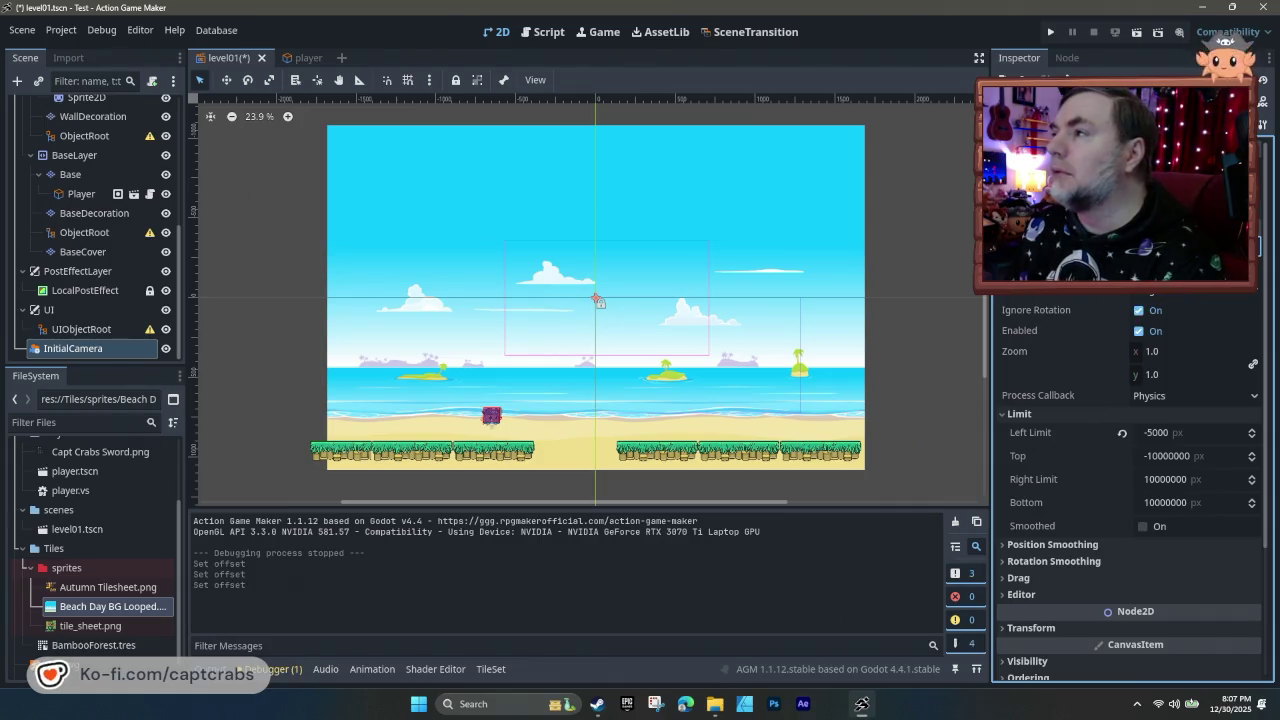
left_click_drag(1178, 298, 1163, 298)
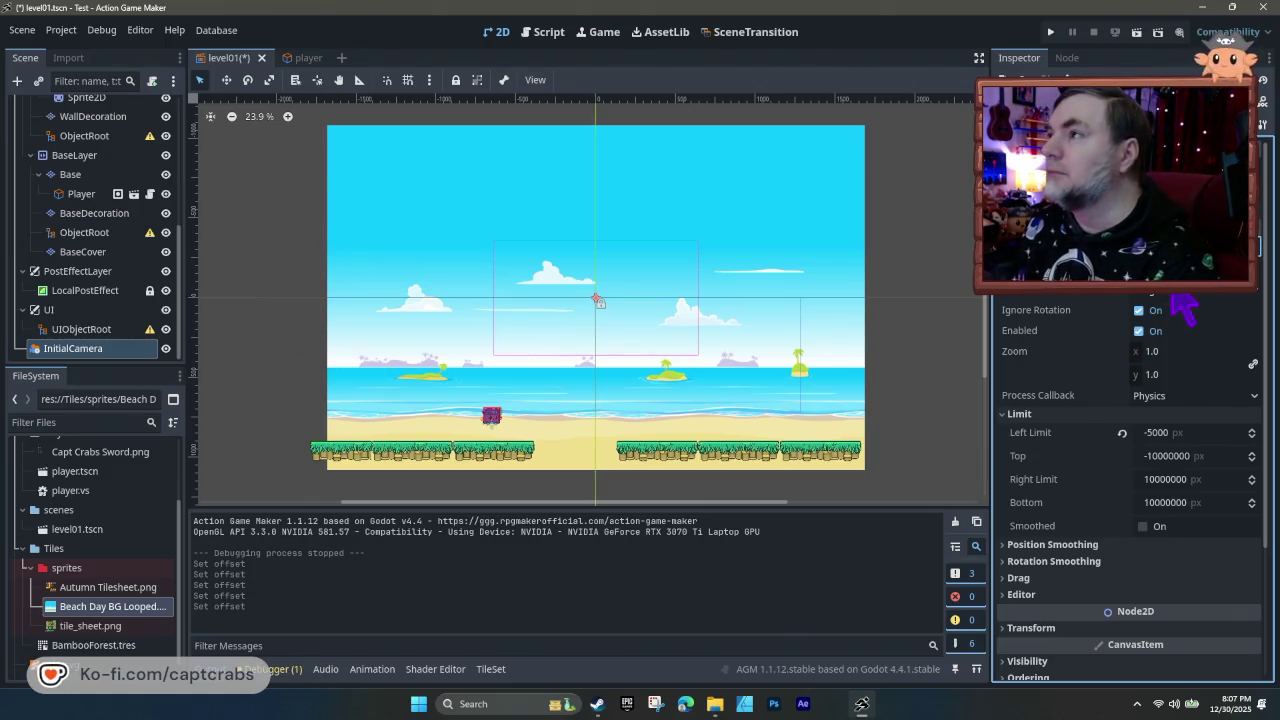
left_click(1176, 300)
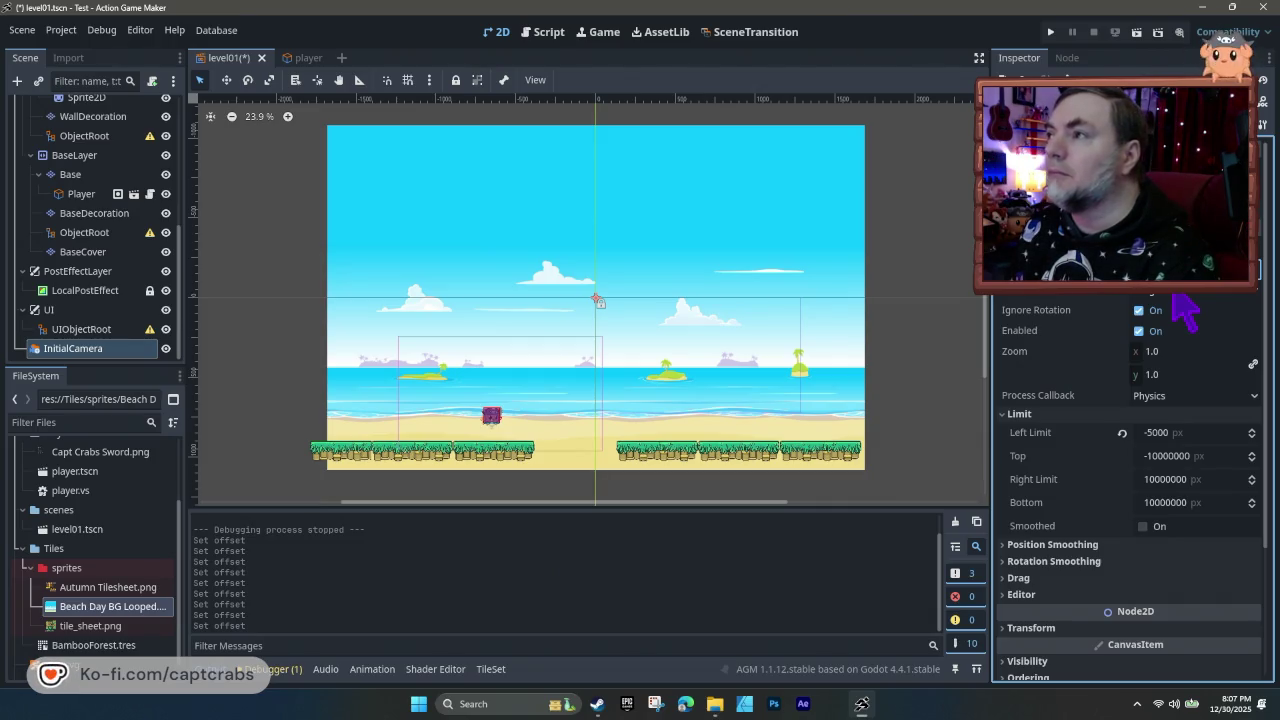
key("F5")
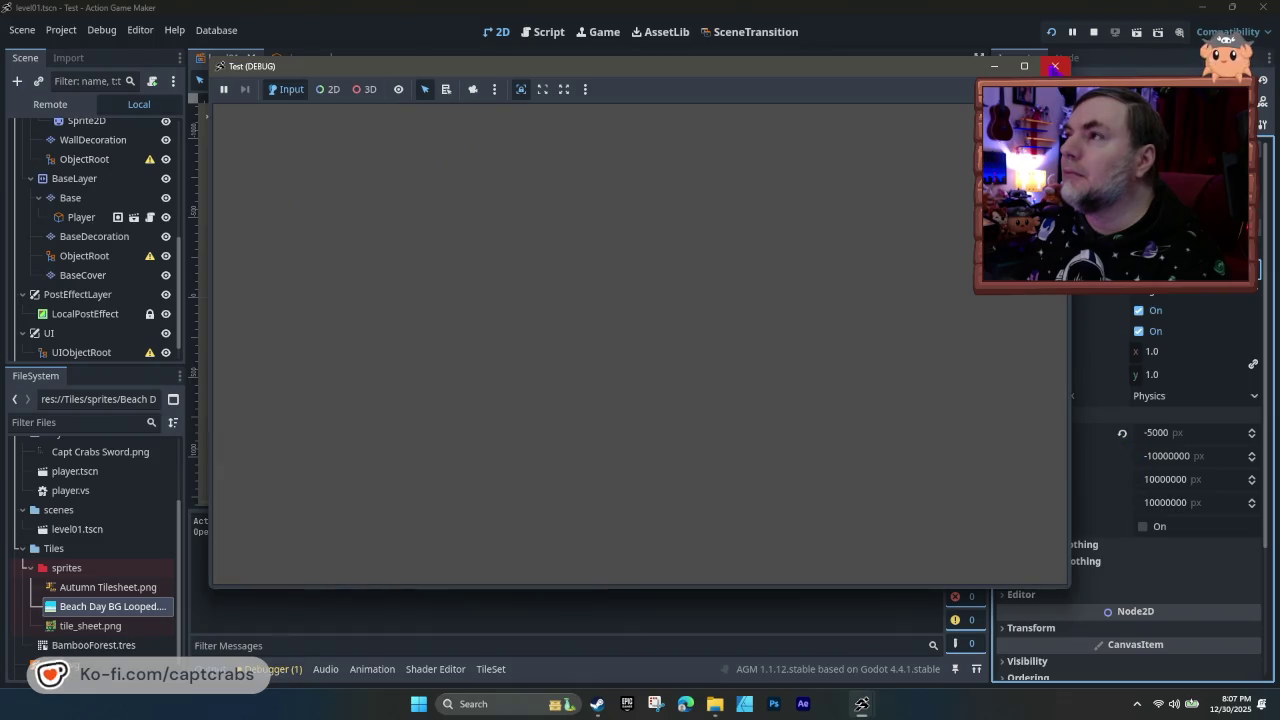
- Revert Left Limit to -10000000, playtest again, then switch to the player scene
left_click(1055, 66)
left_click(1122, 432)
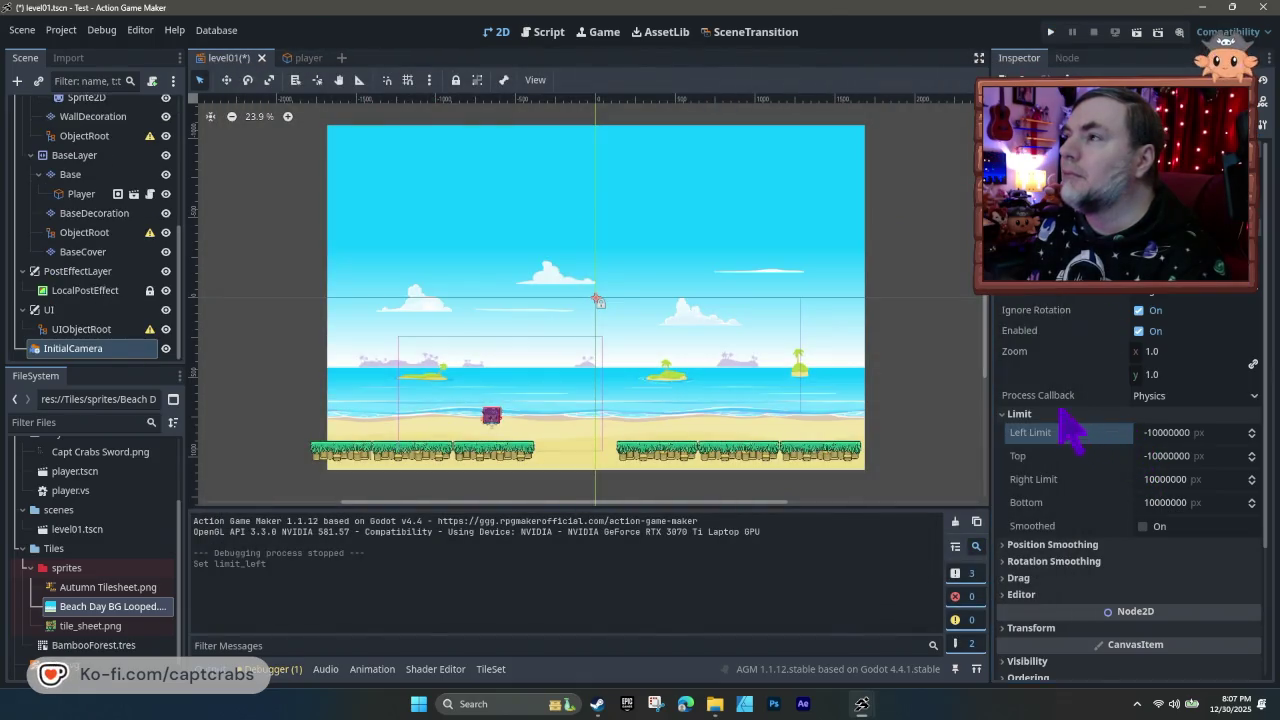
key("F5")
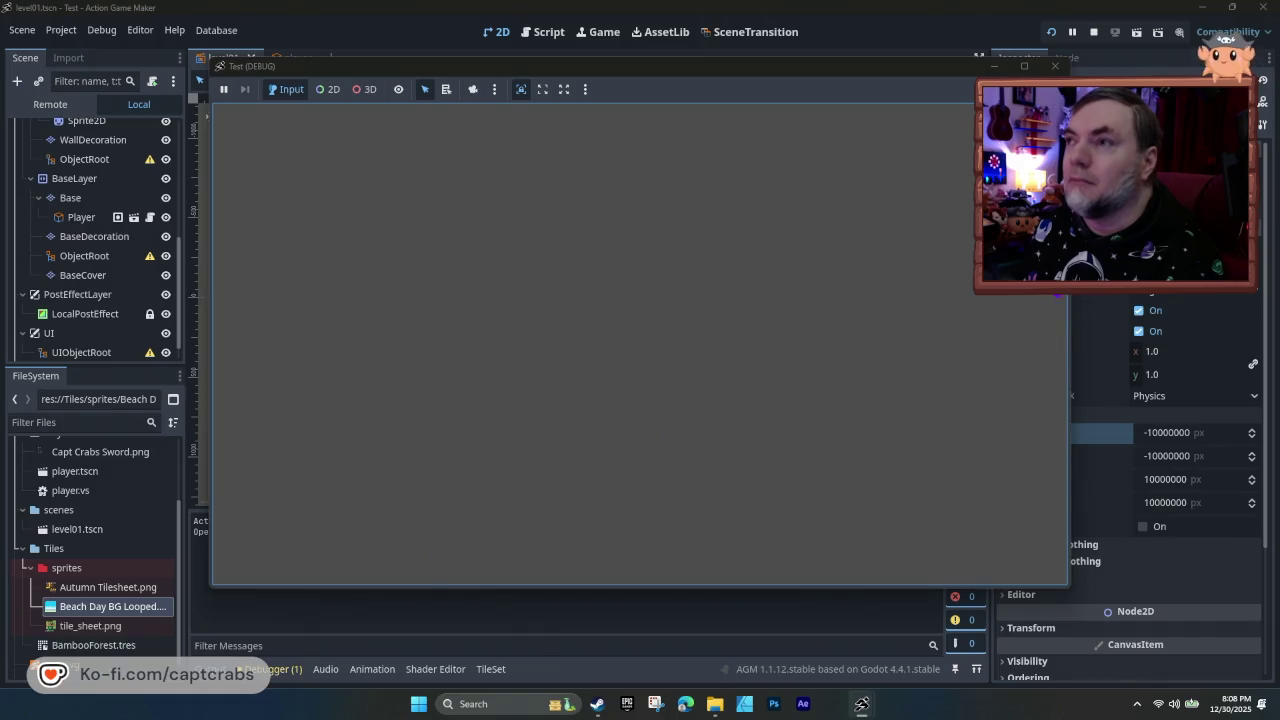
left_click(1057, 67)
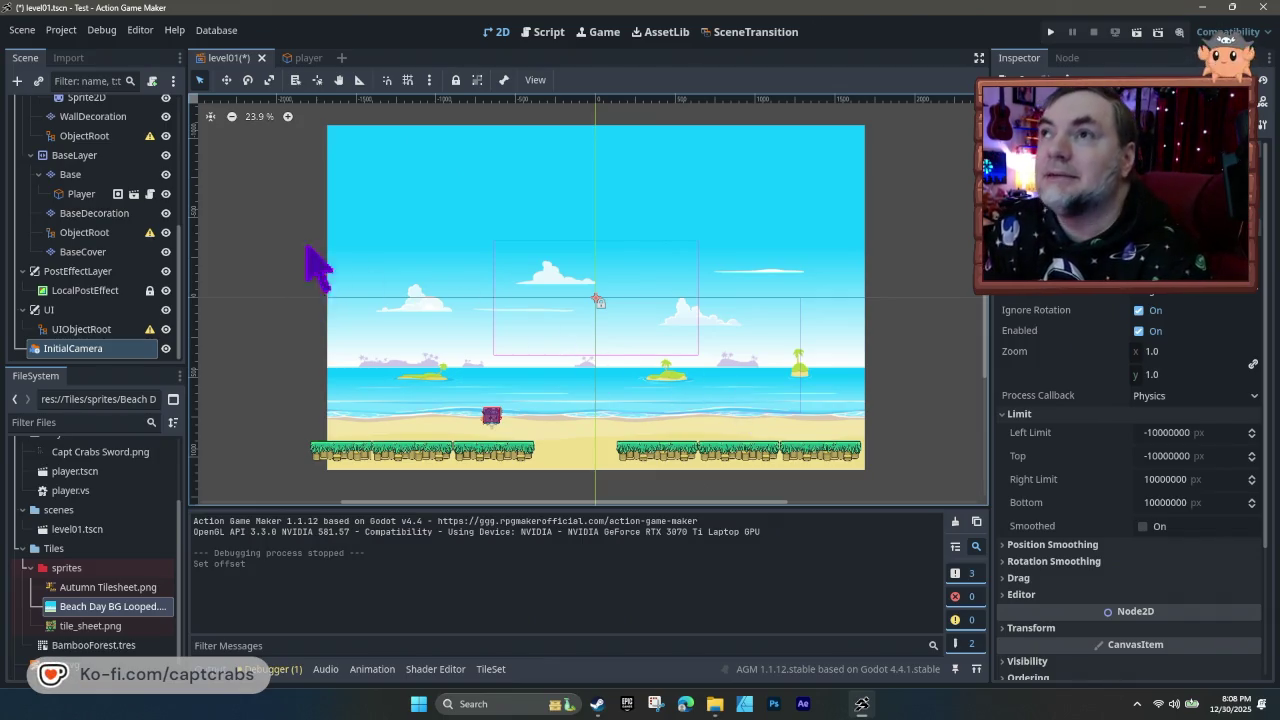
left_click(308, 58)
left_click_drag(634, 325, 543, 377)
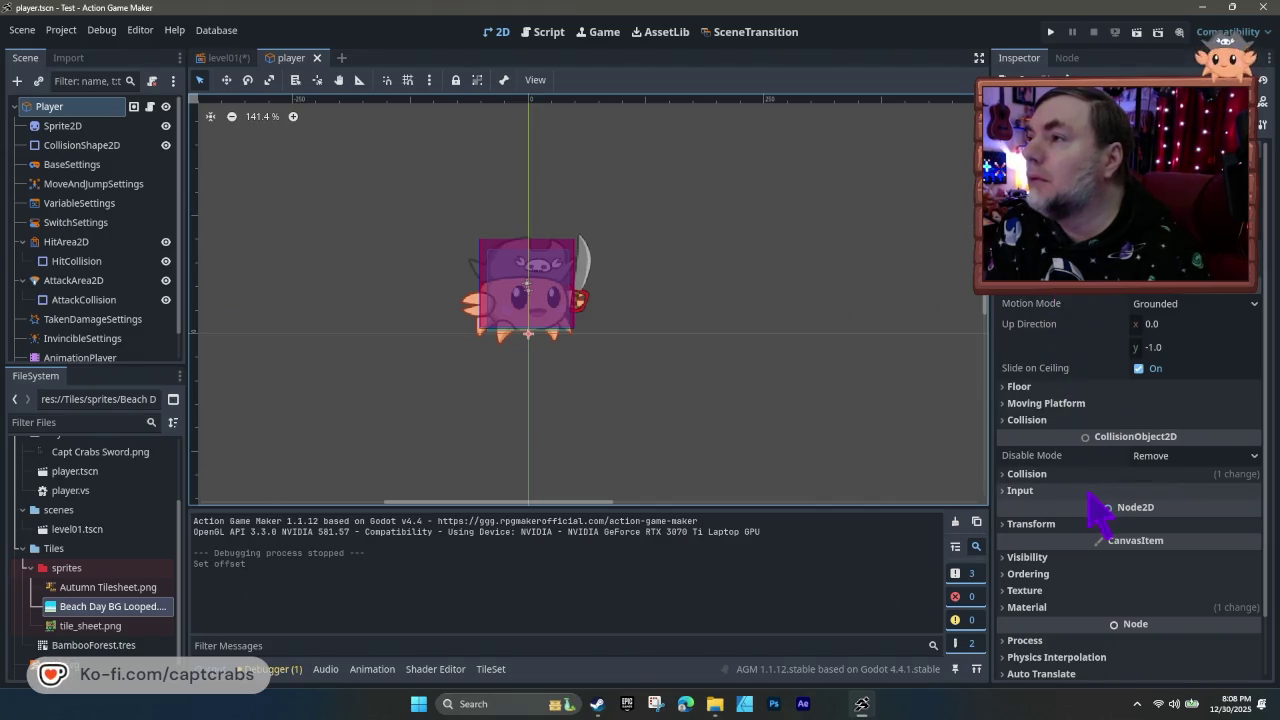
- Browse the Player's BaseSettings, SwitchSettings and CameraTargetSettings properties
scroll(1088, 492, "down", 2)
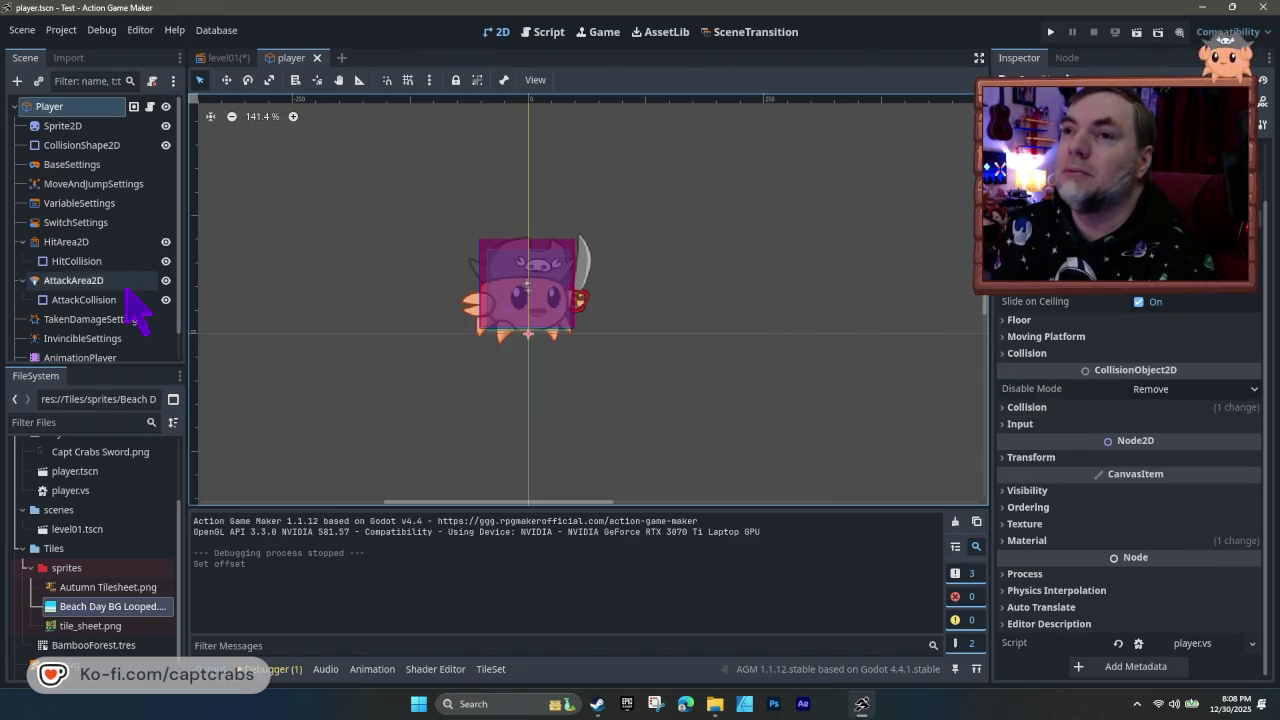
scroll(124, 320, "down", 1)
left_click(95, 348)
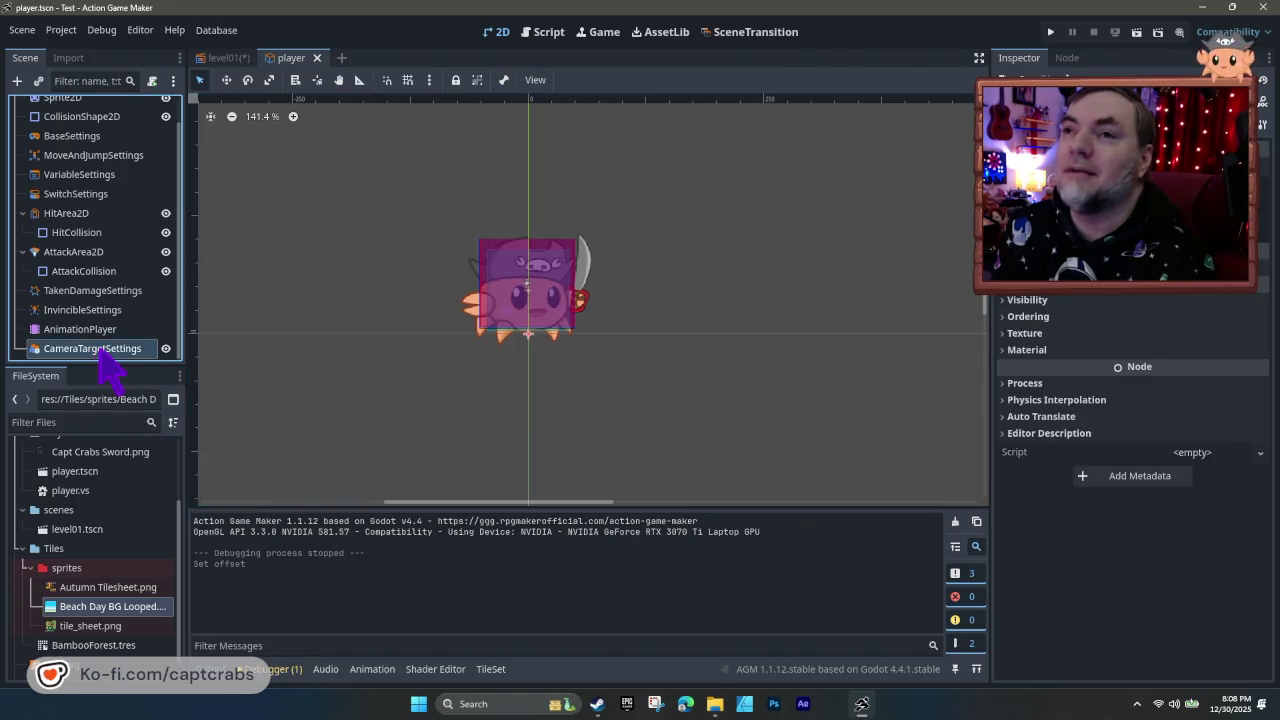
scroll(107, 338, "up", 1)
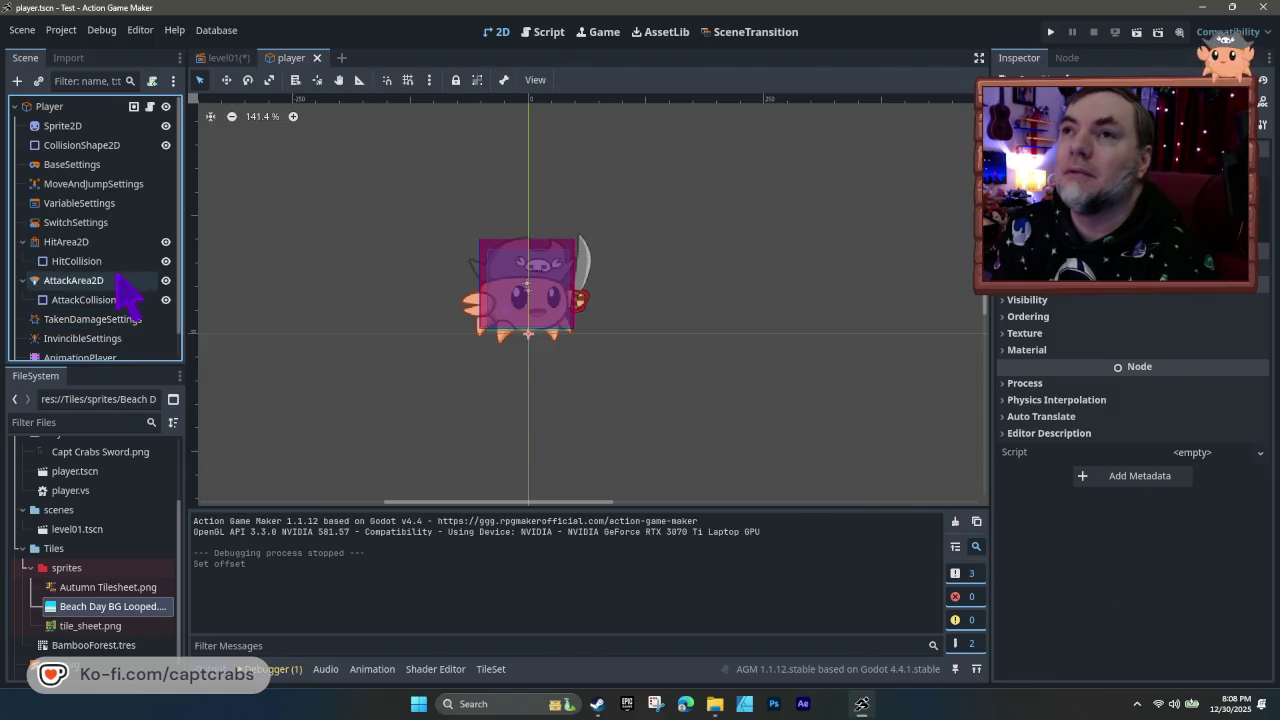
left_click(92, 165)
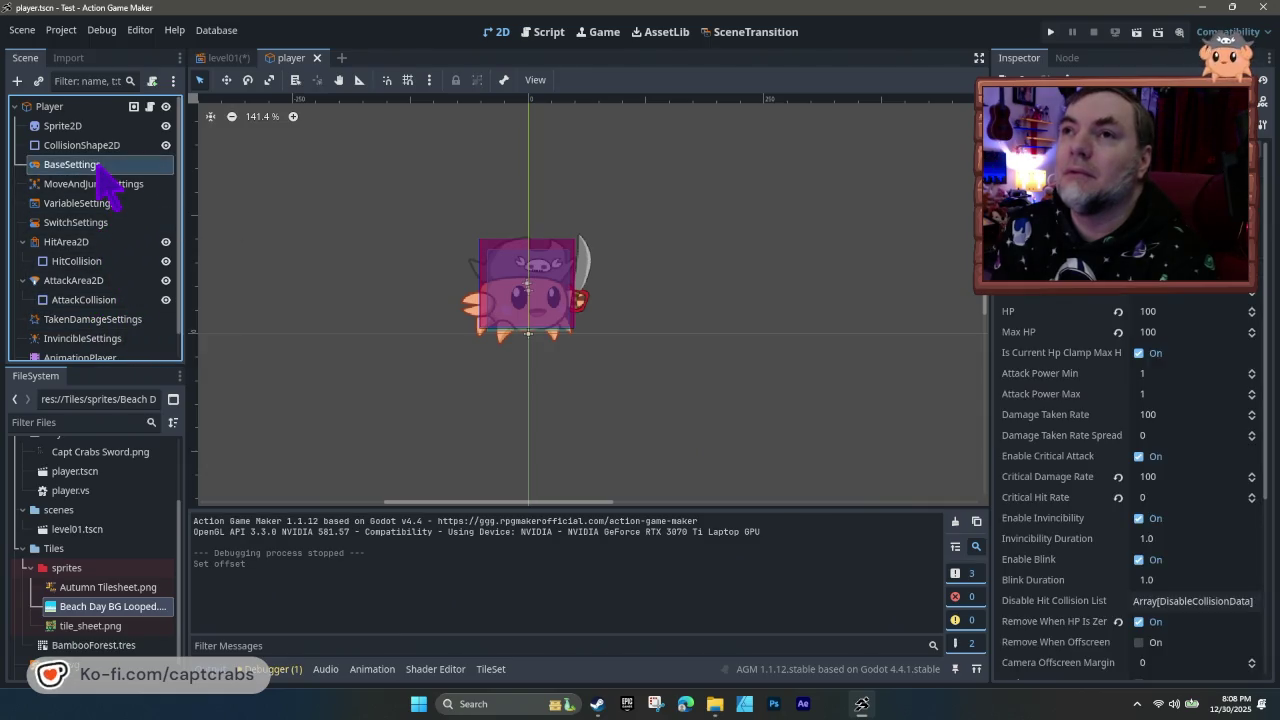
left_click(110, 222)
scroll(125, 295, "down", 1)
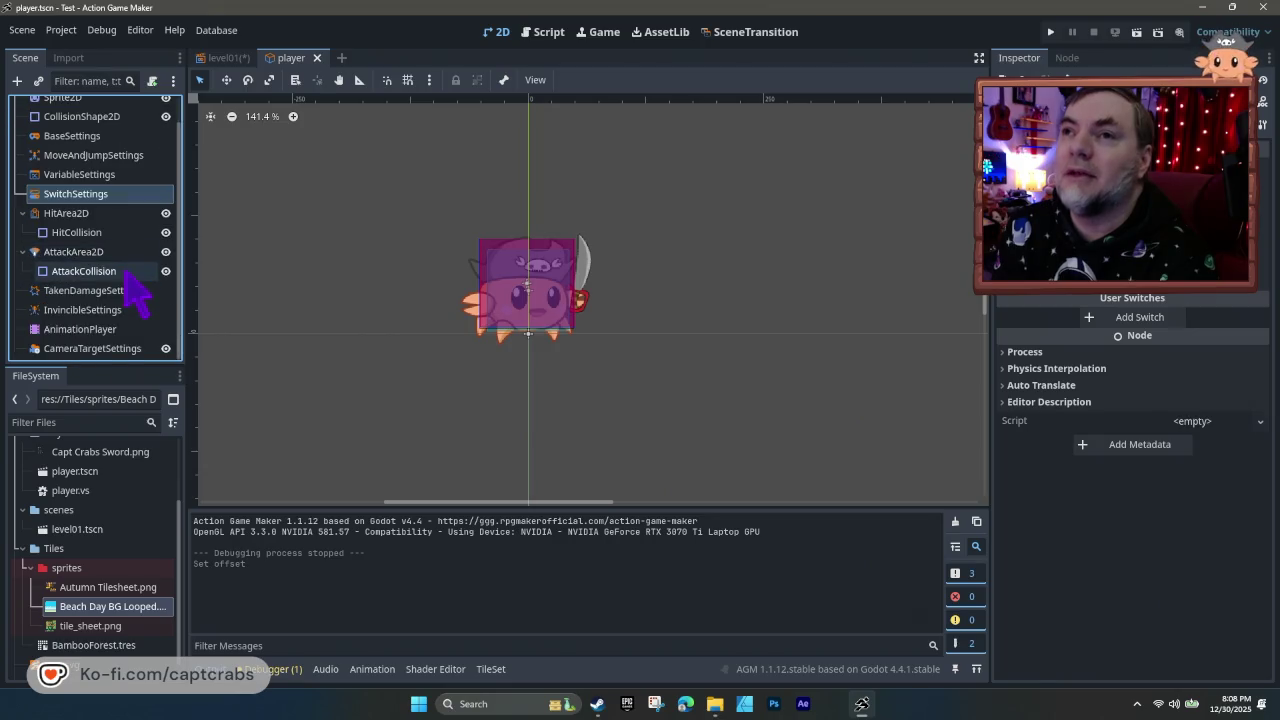
left_click(112, 345)
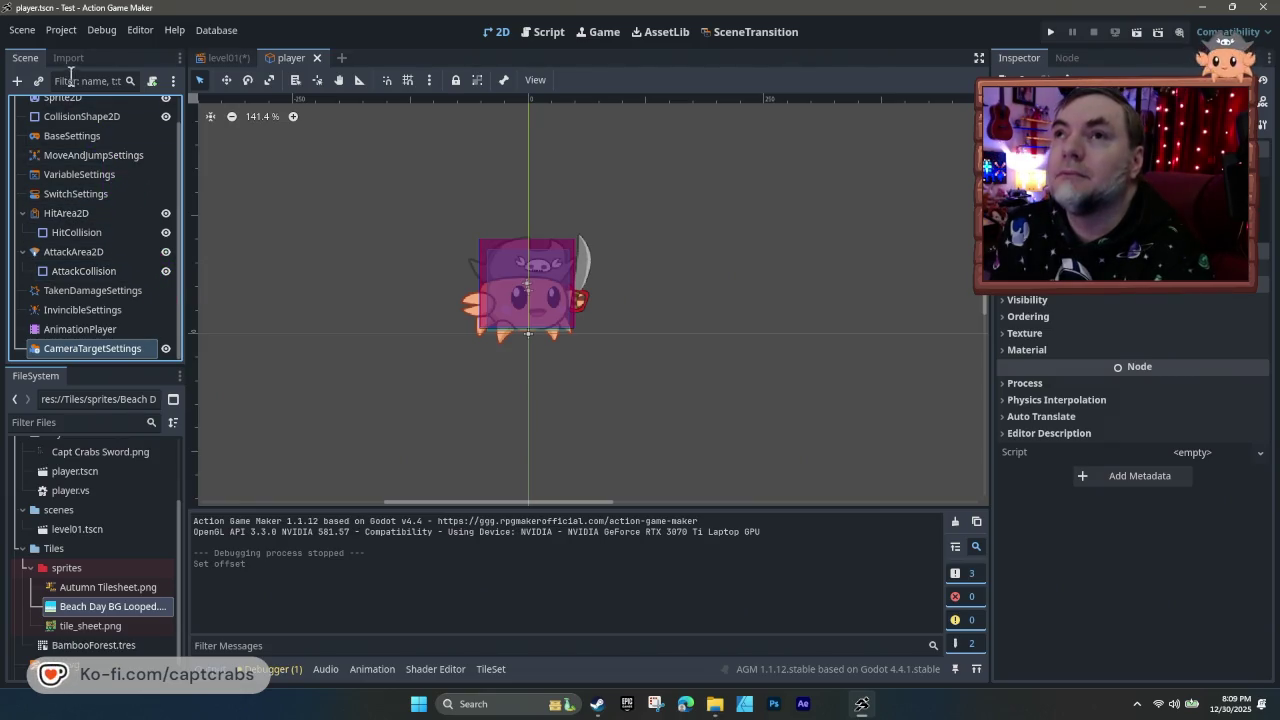
- Select the Player root node and start adding a new child node
scroll(105, 215, "up", 1)
left_click(62, 112)
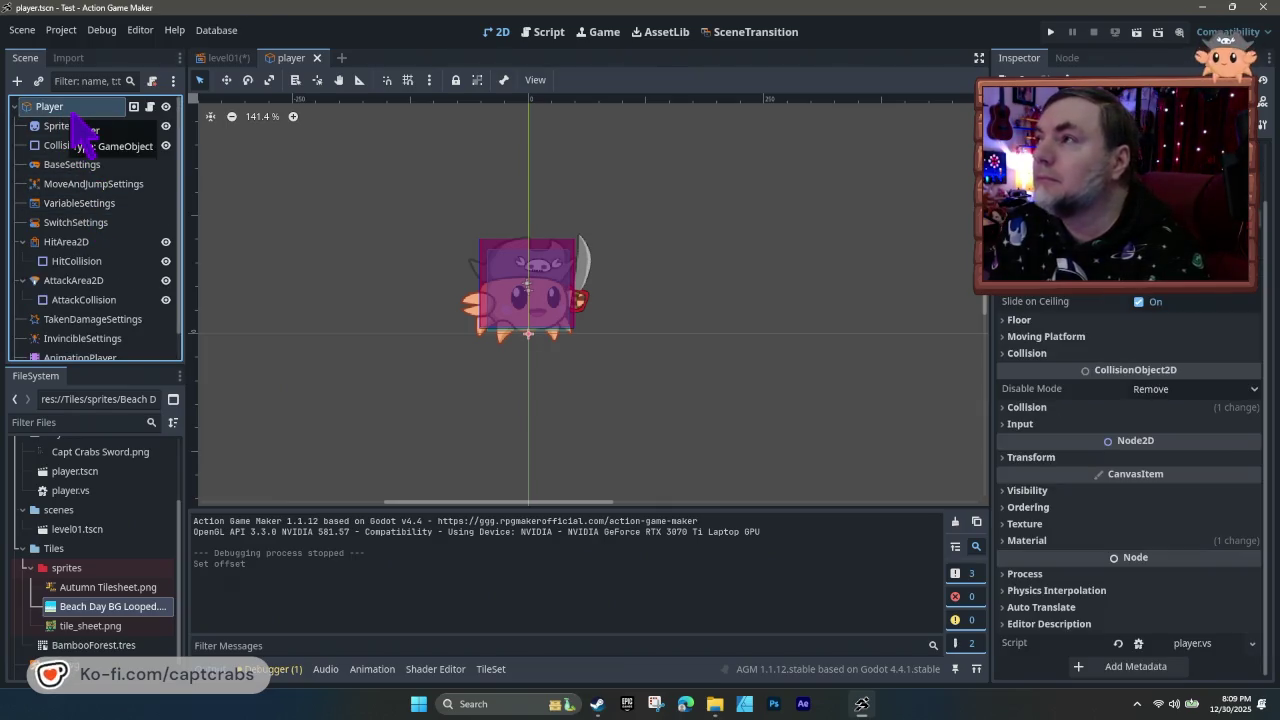
scroll(1172, 398, "up", 1)
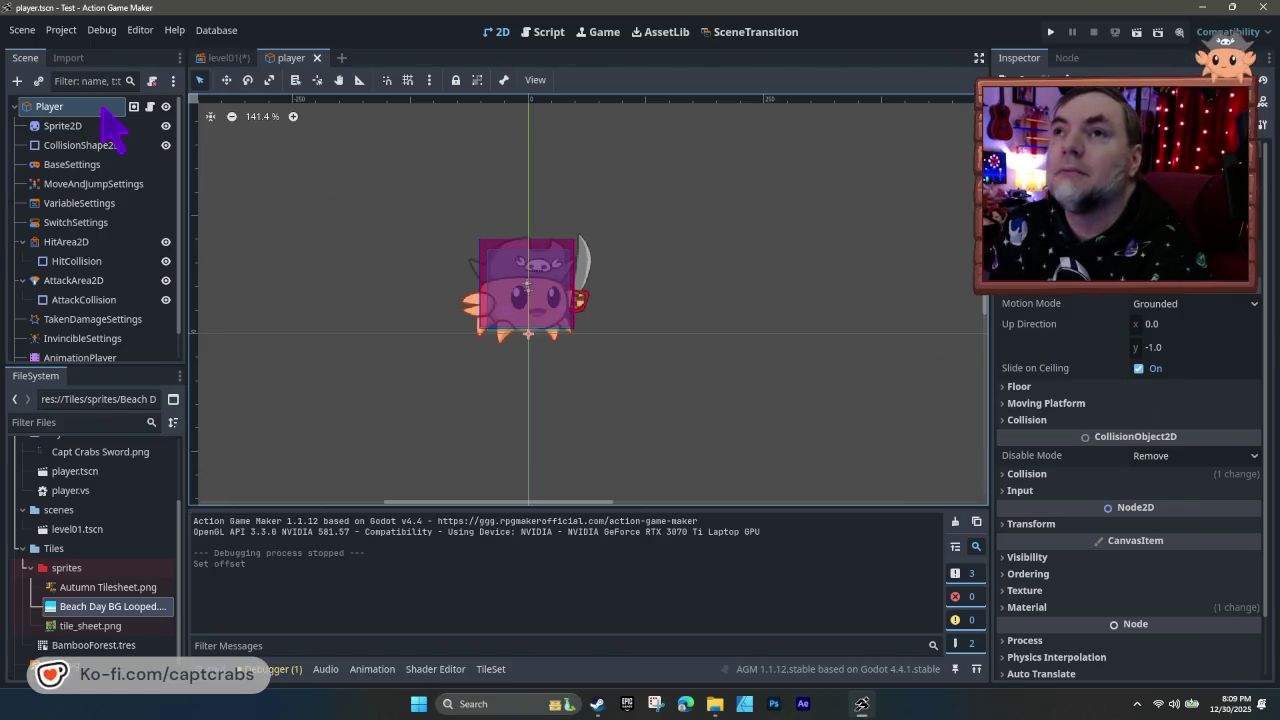
left_click(16, 81)
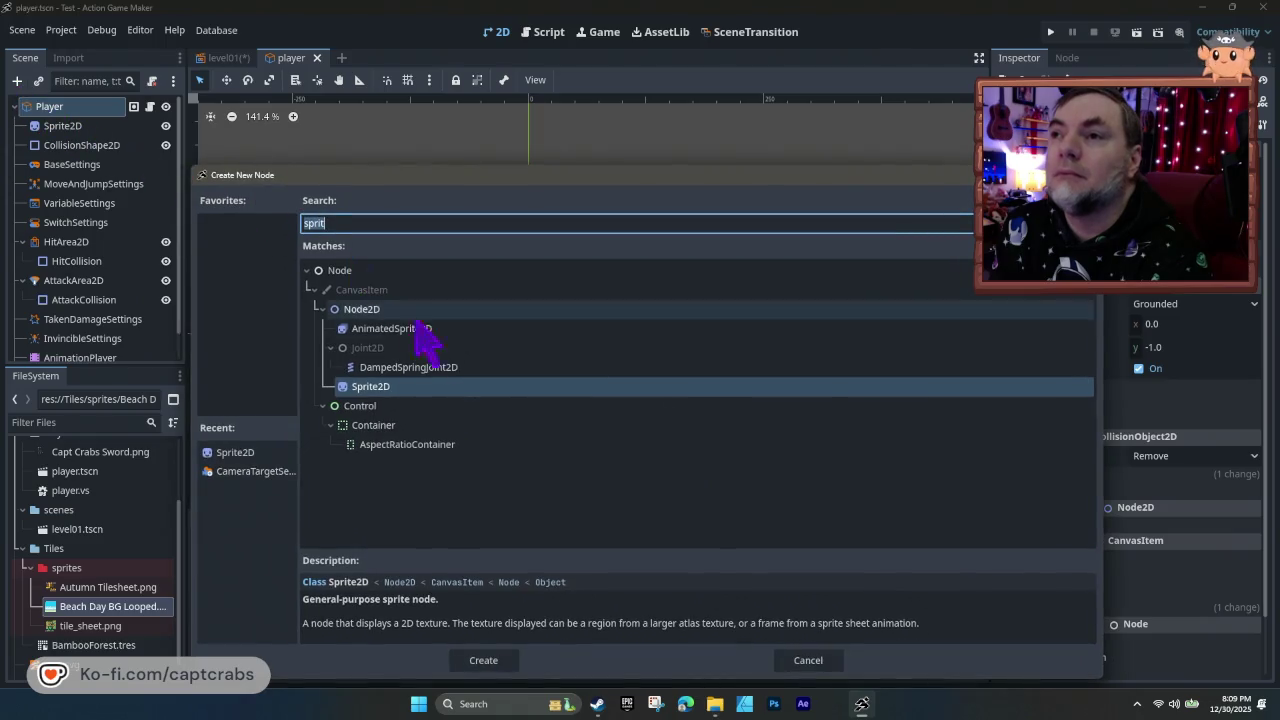
- Search 'came' and add a Camera2D node under the Player
type("came")
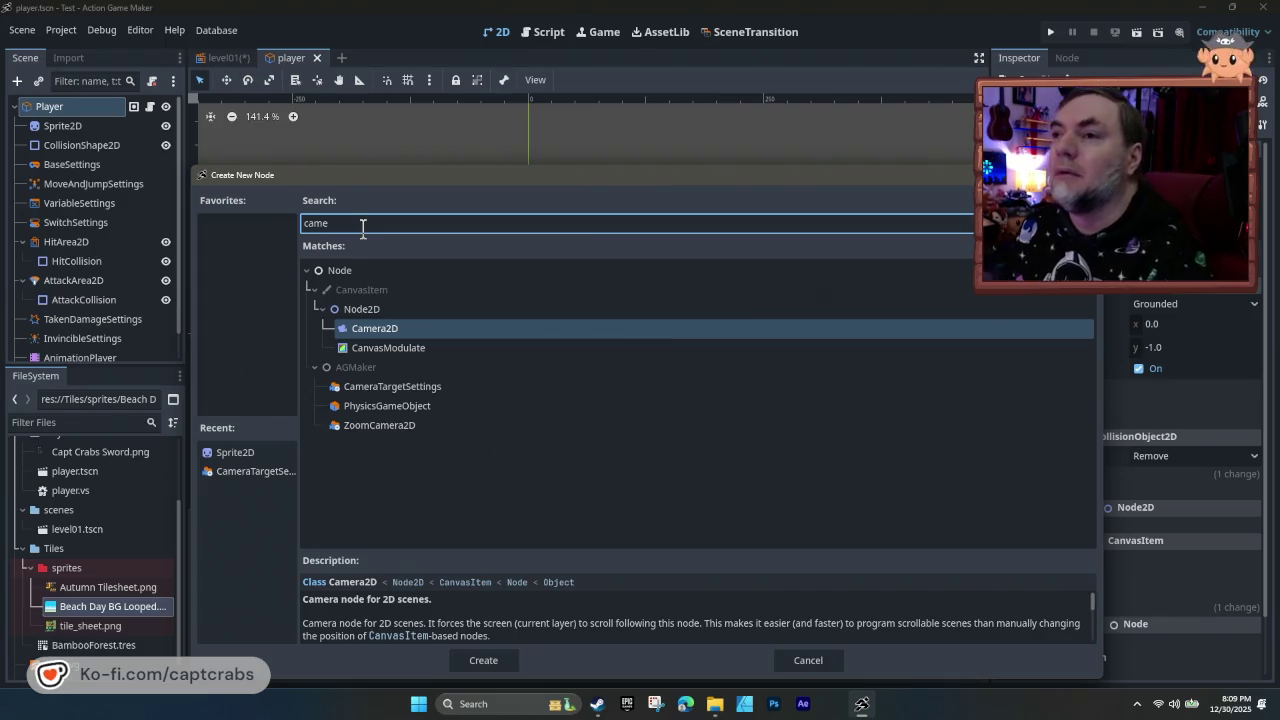
left_click(378, 330)
double_click(378, 330)
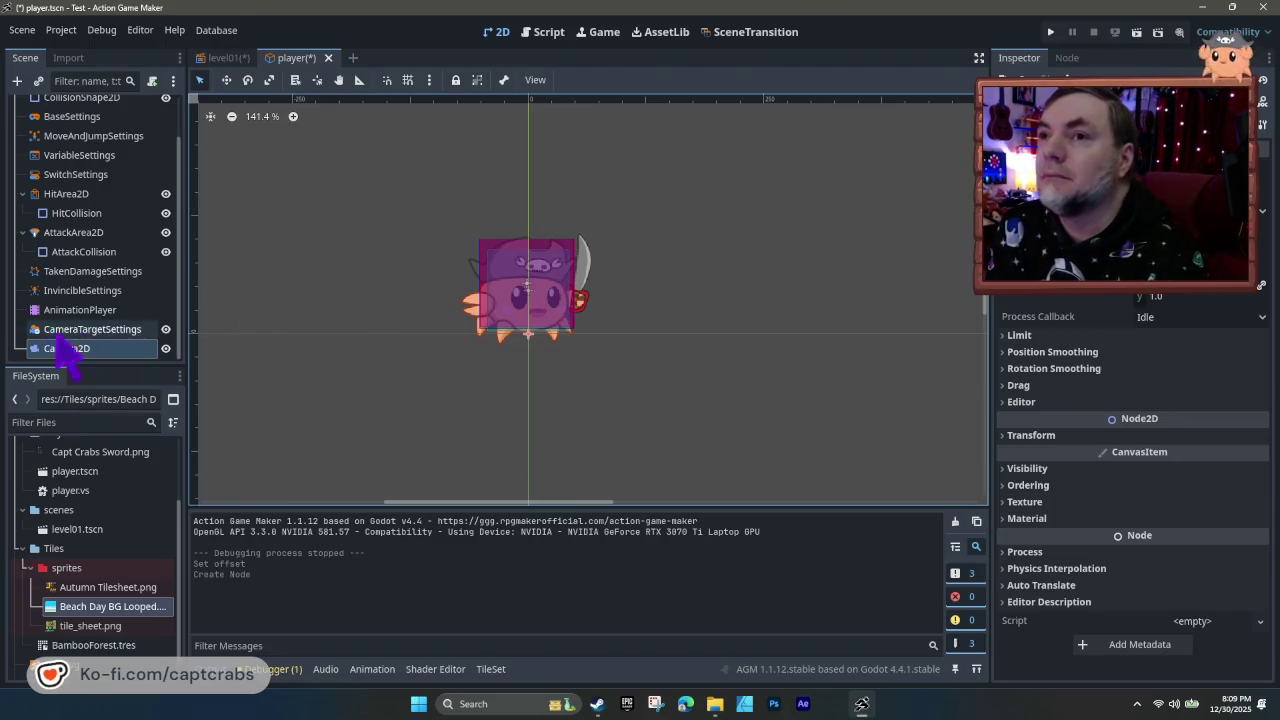
- Frame the new camera in the viewport and switch to the level01 scene
left_click(84, 357)
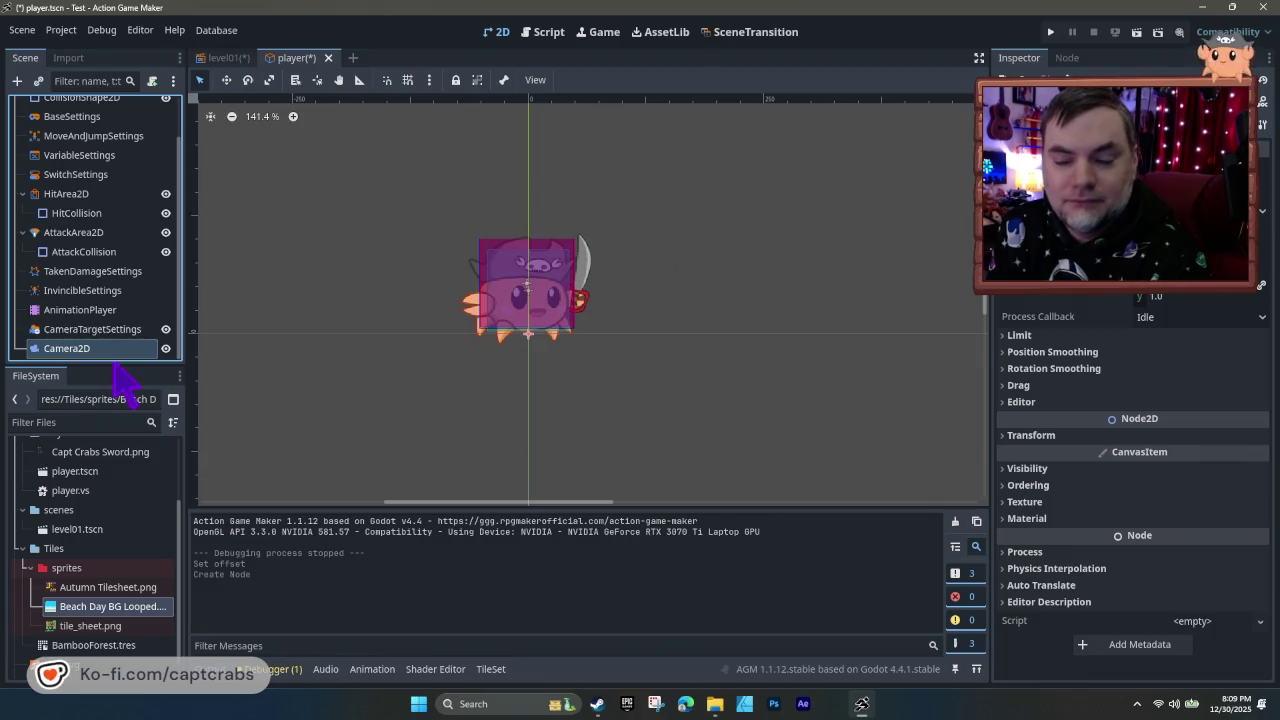
scroll(540, 365, "down", 10)
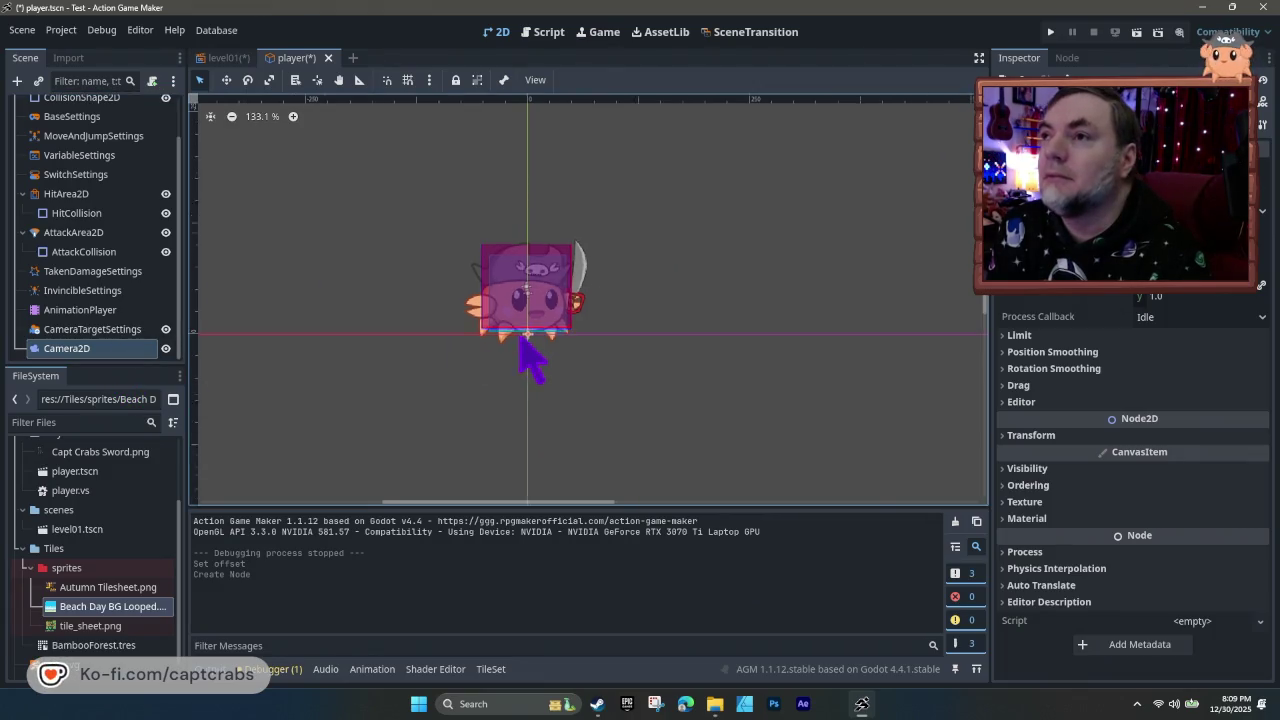
left_click_drag(453, 415, 491, 354)
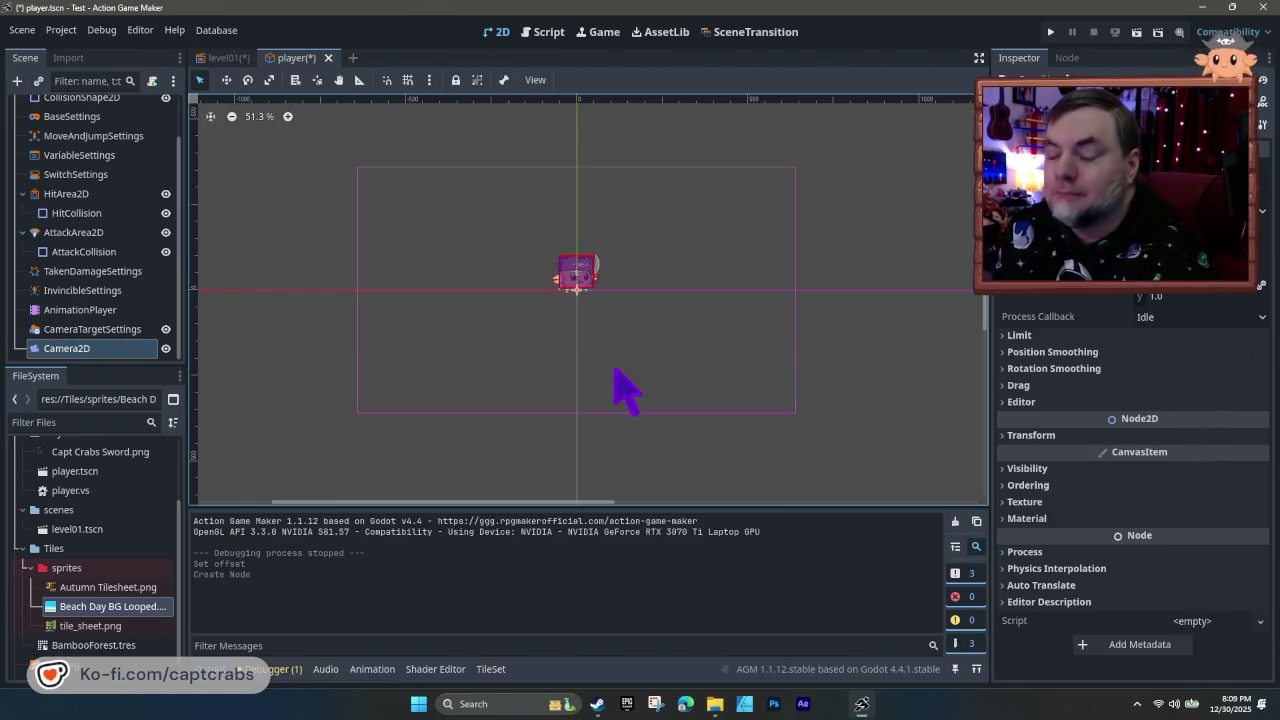
left_click(224, 58)
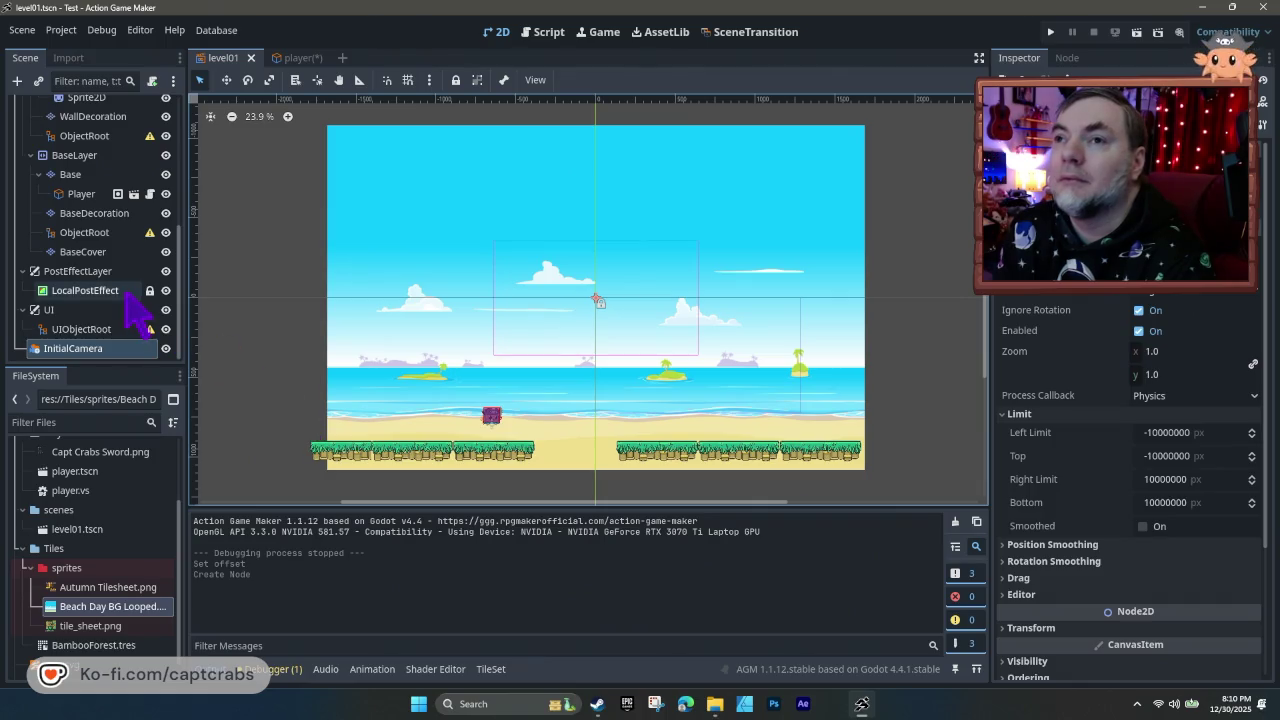
- Delete the InitialCamera node from level01 and run the game with F5
scroll(115, 315, "up", 5)
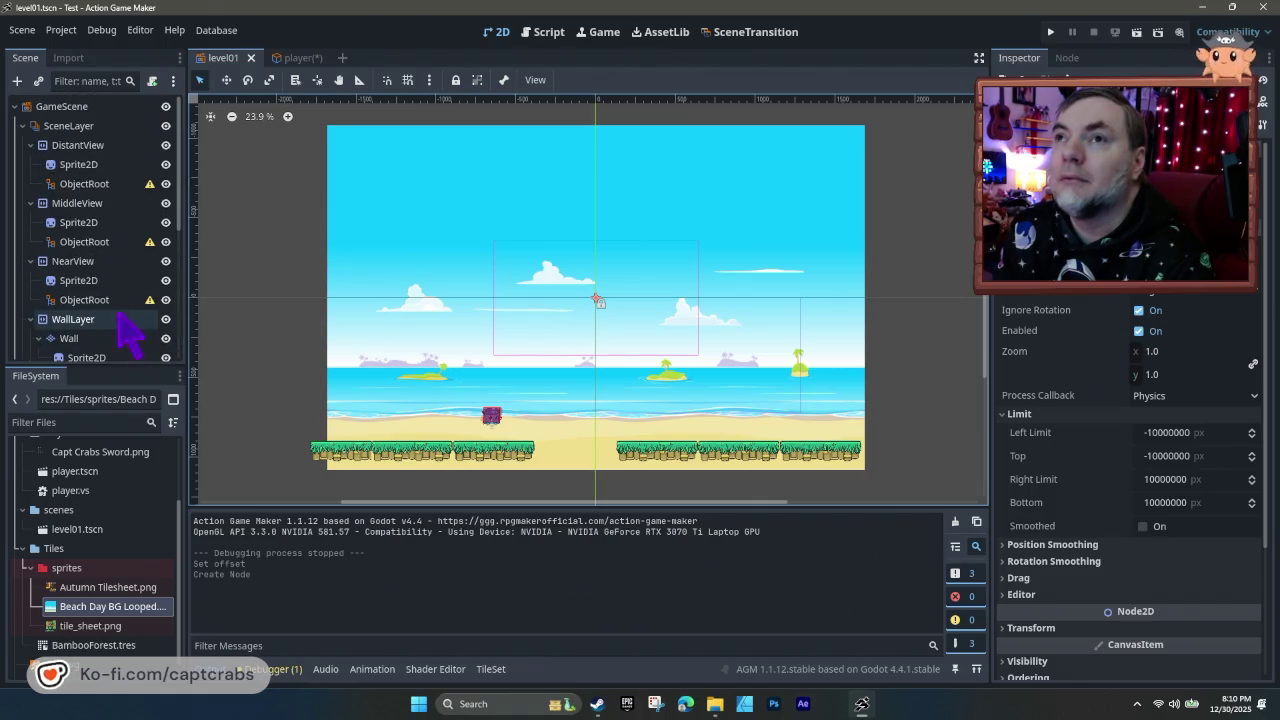
scroll(140, 335, "down", 5)
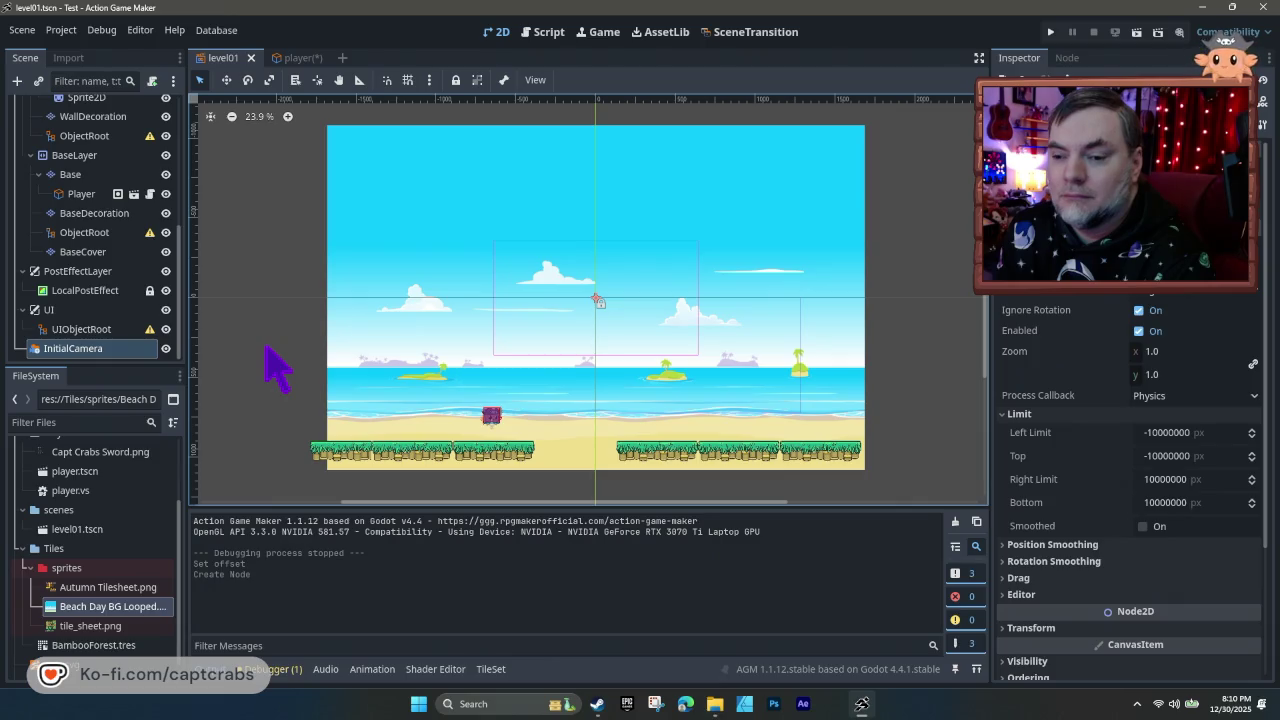
right_click(84, 372)
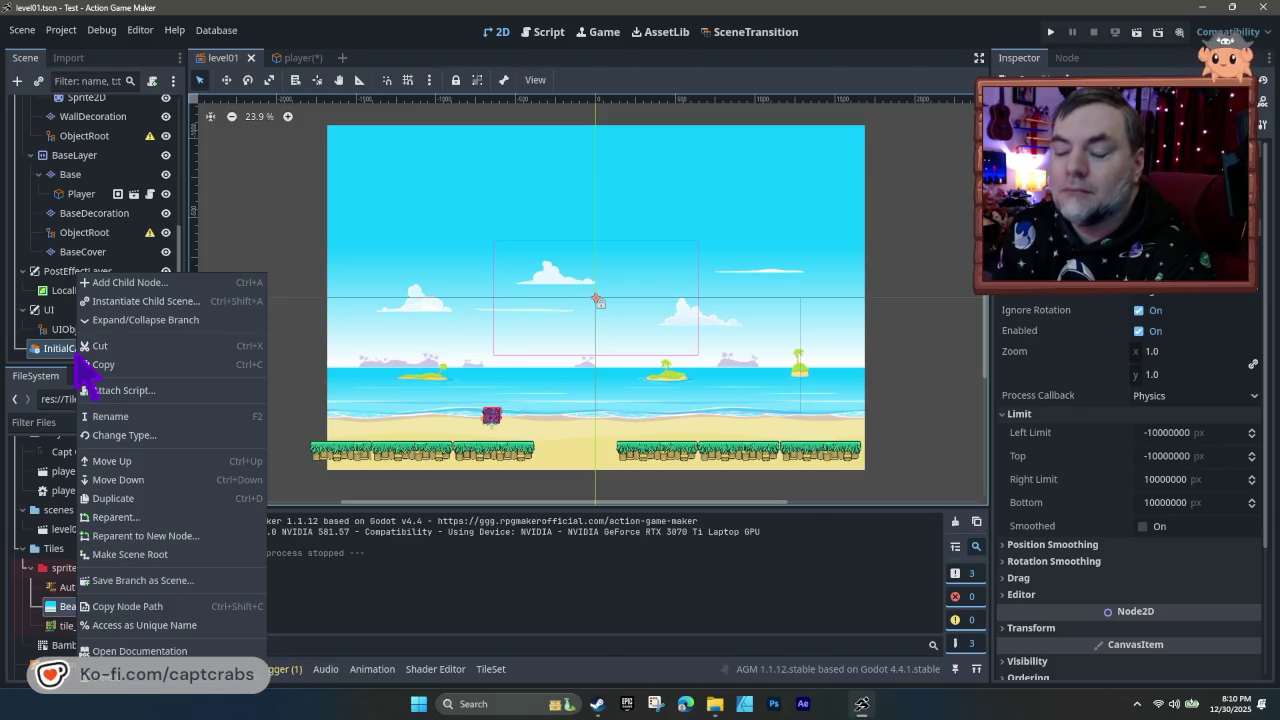
left_click(118, 686)
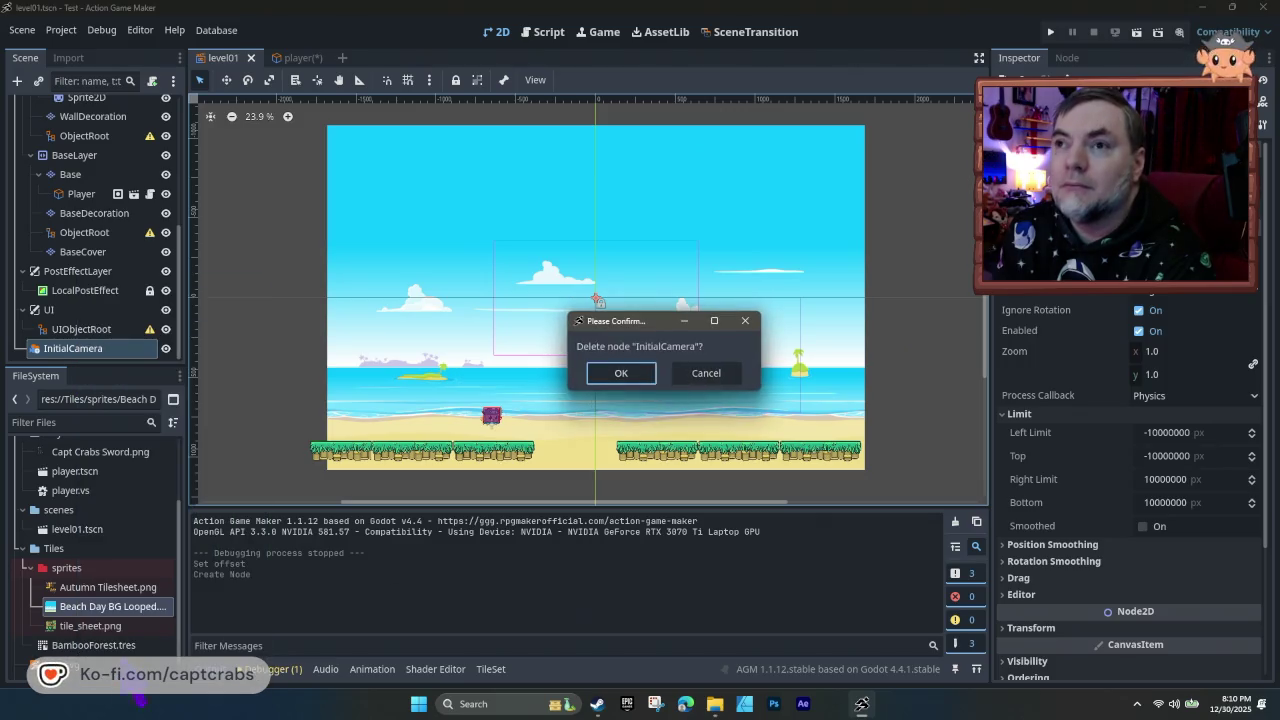
left_click(612, 373)
left_click_drag(423, 443, 480, 443)
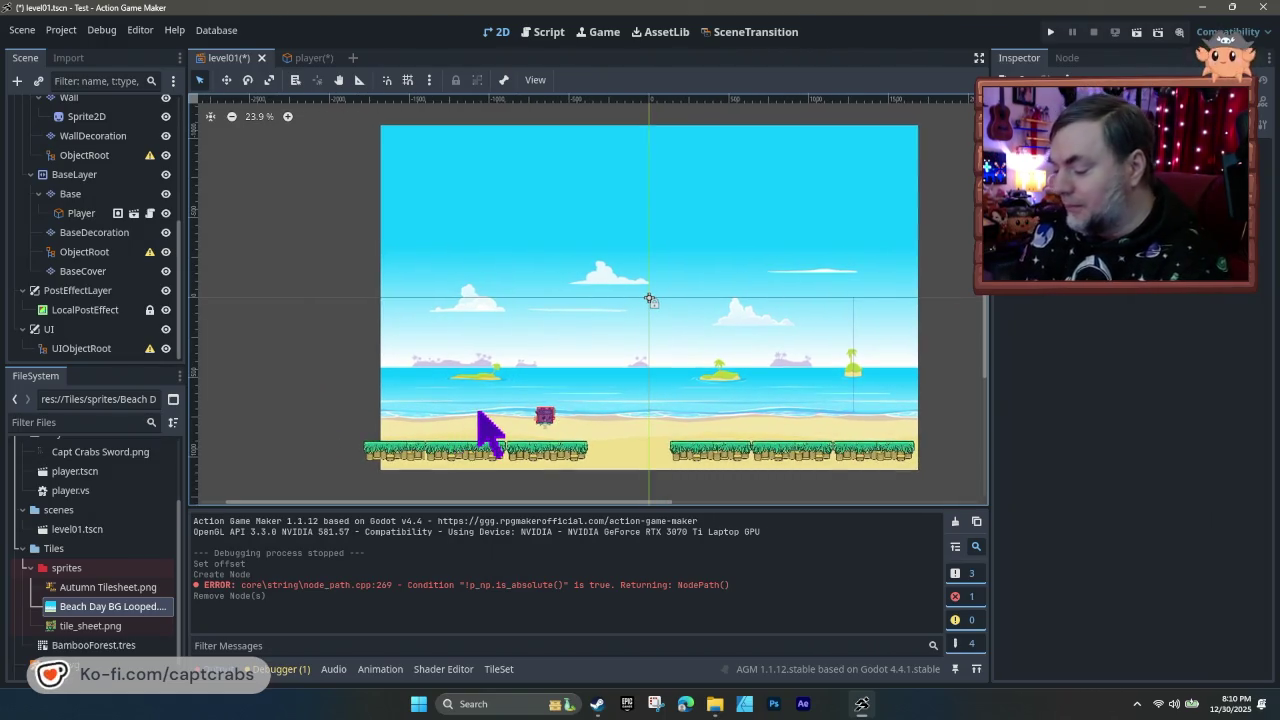
key("F5")
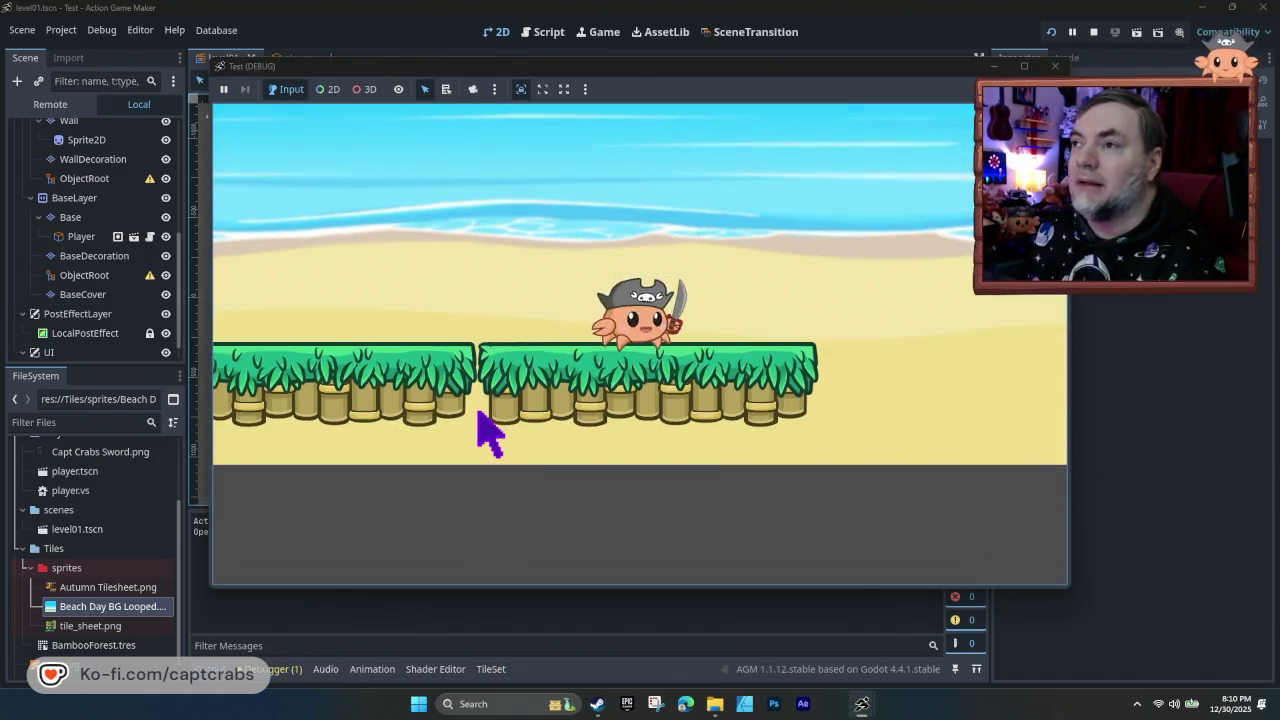
- Jump and walk the crab left and right to check the camera follows, then close the game
key("space")
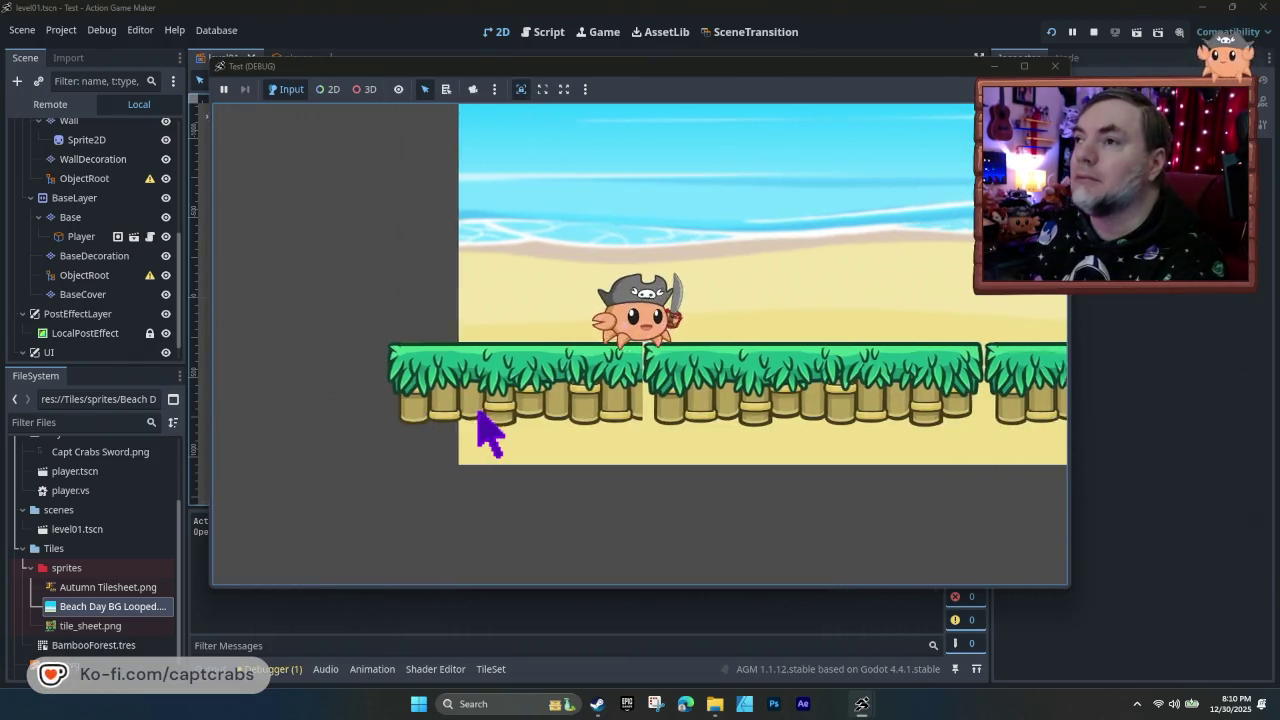
key("space")
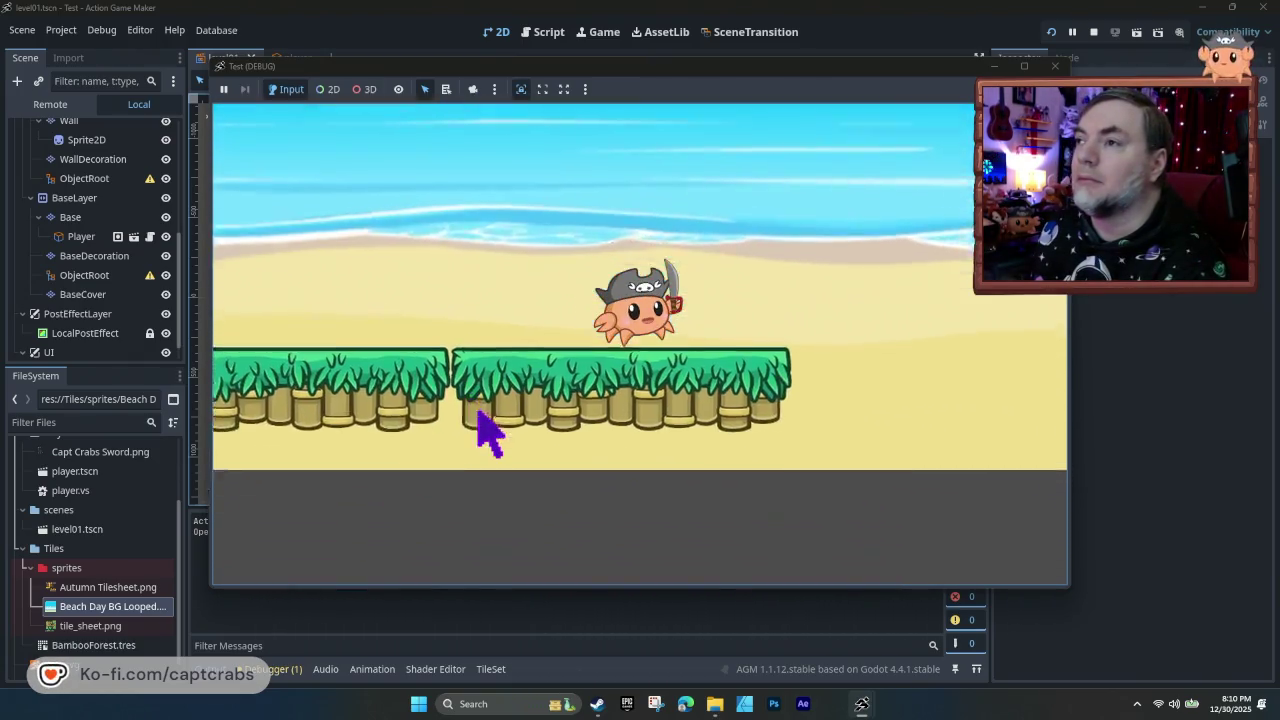
key("space")
key("space")
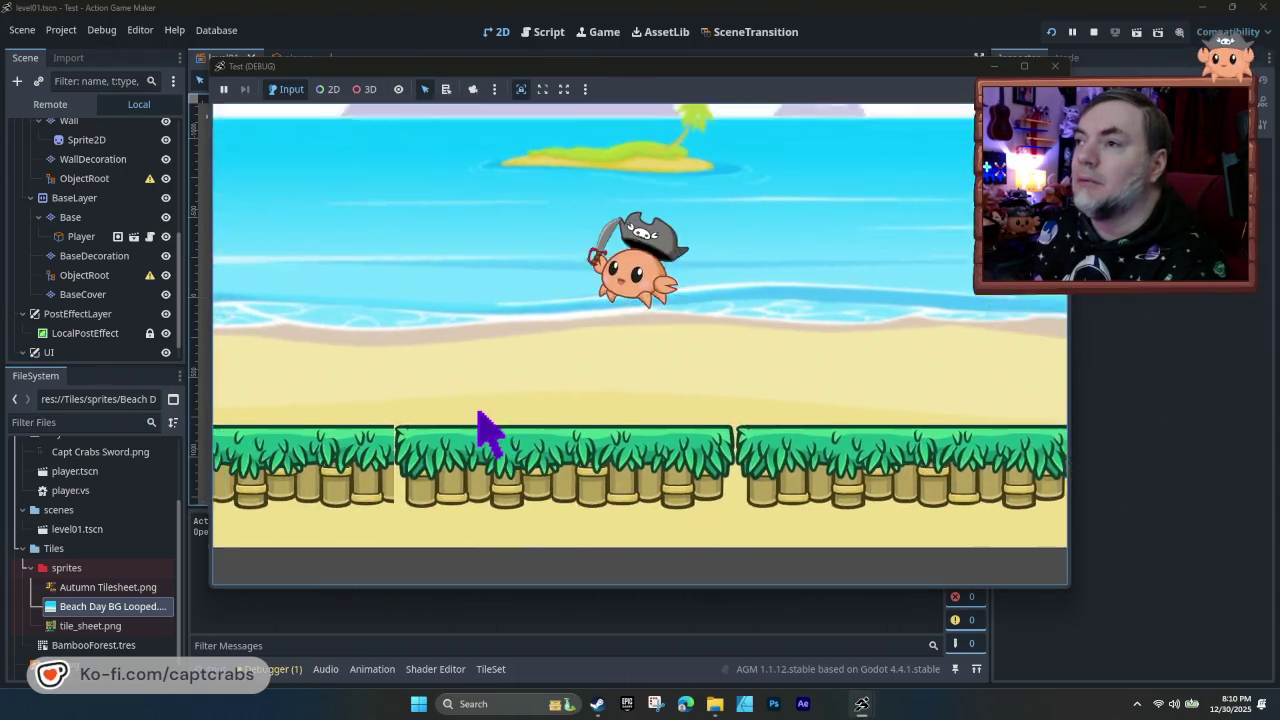
key("Left")
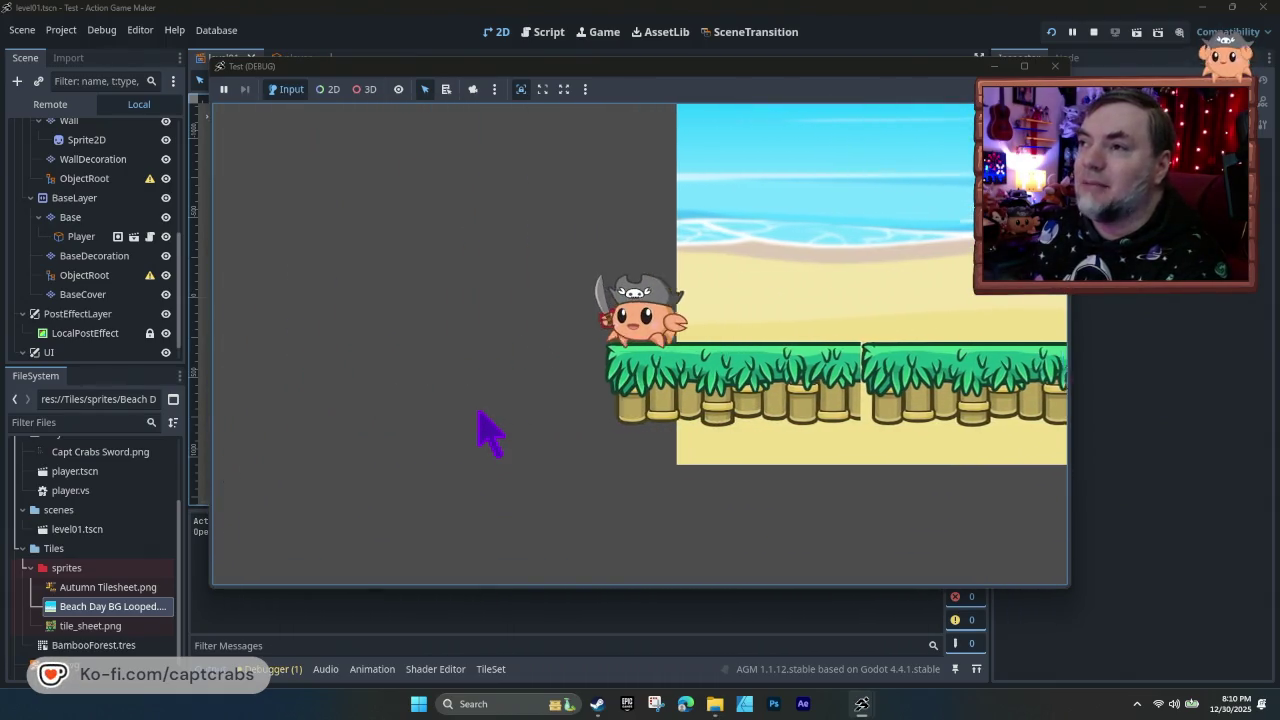
key("Right")
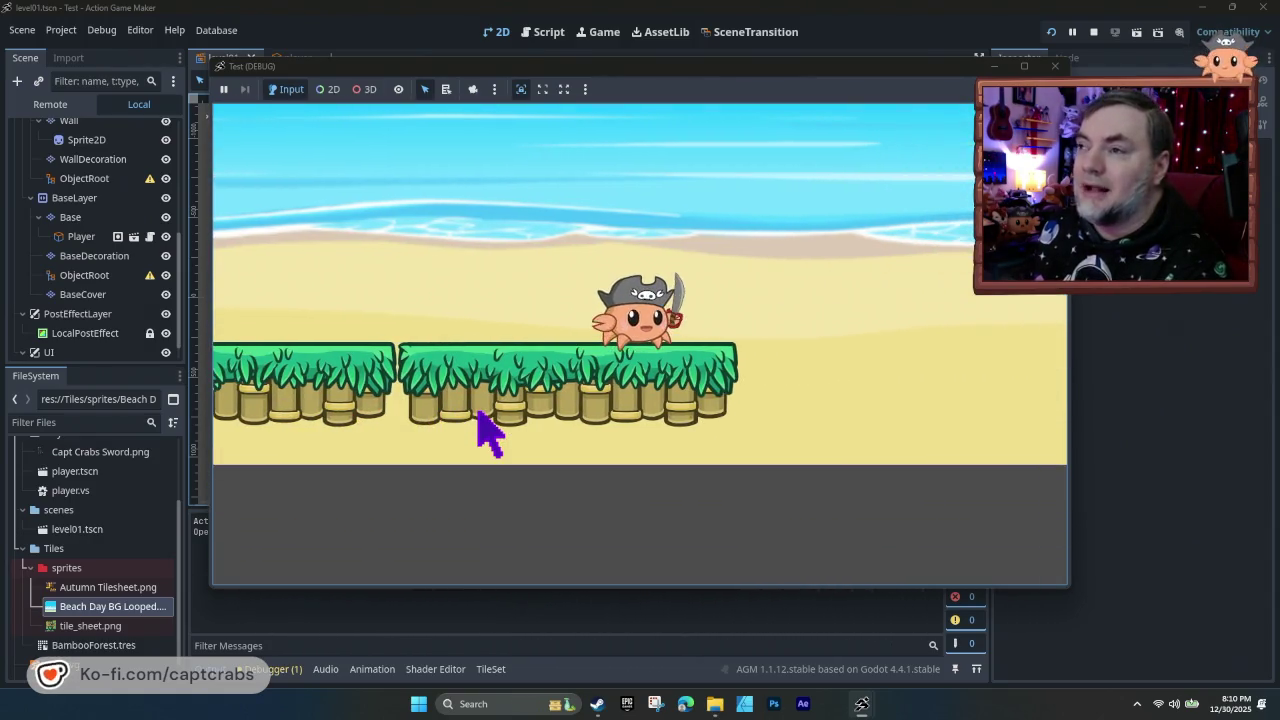
key("Left")
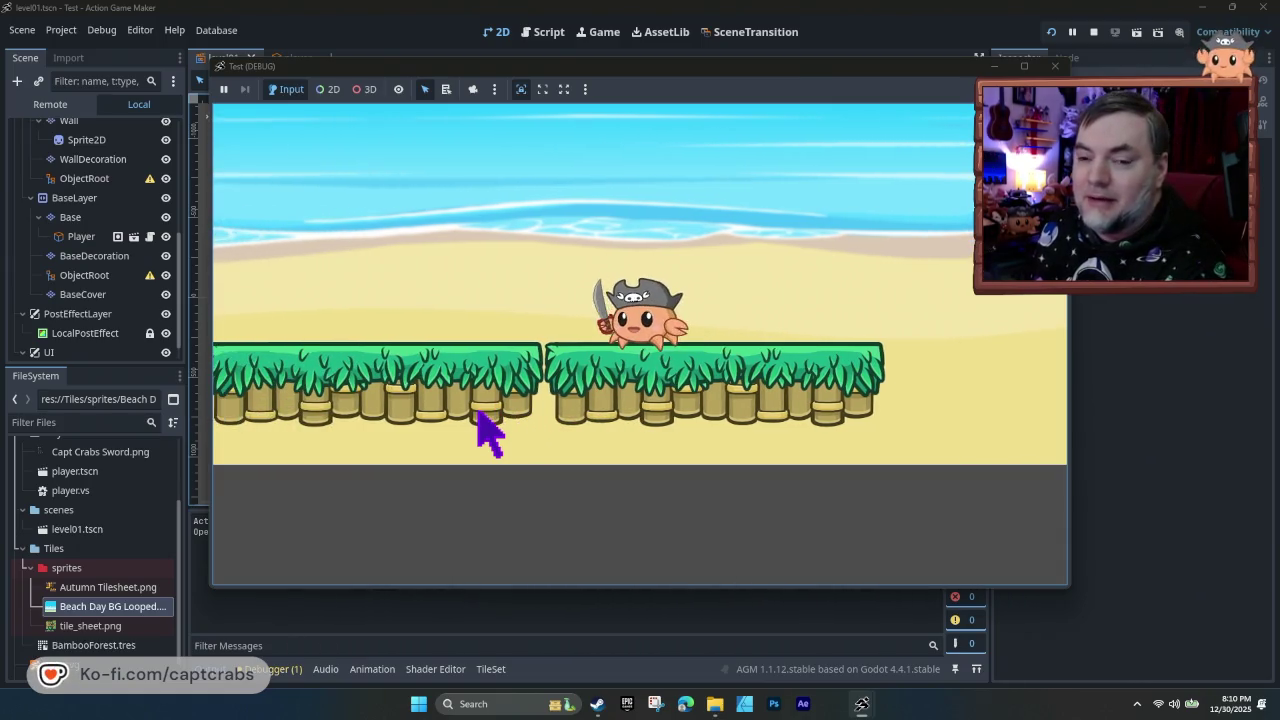
key("space")
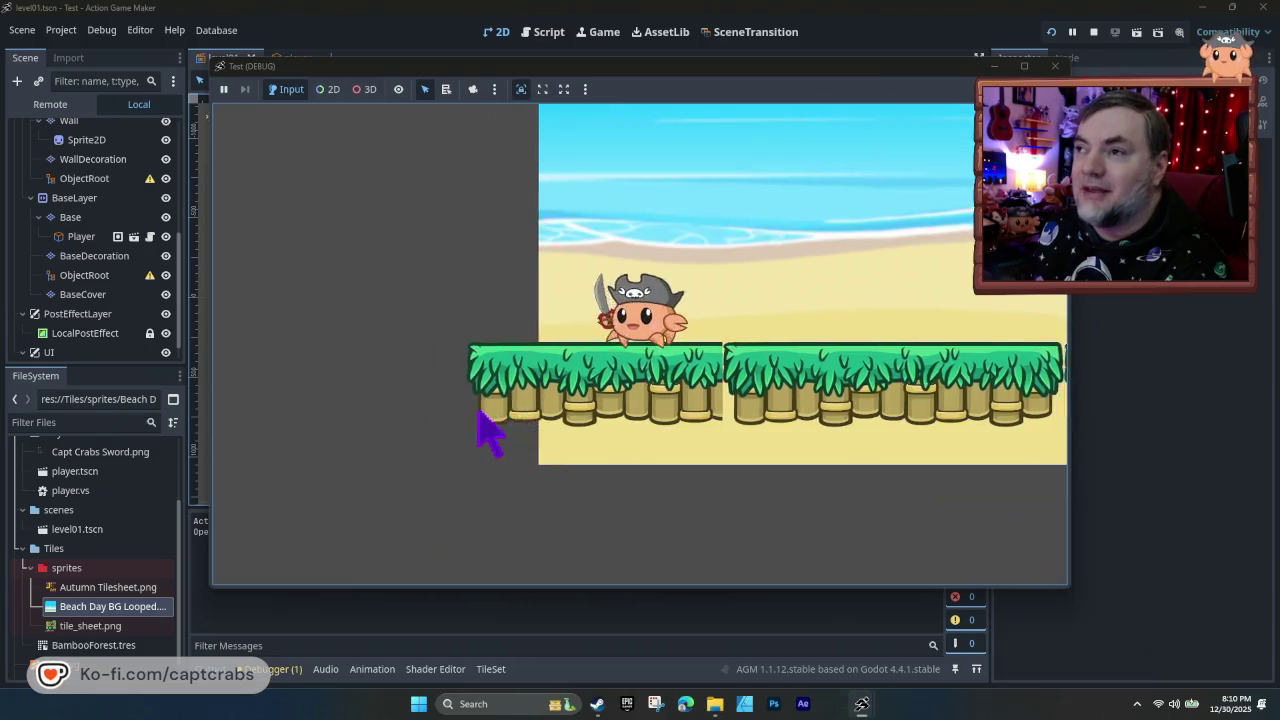
key("space")
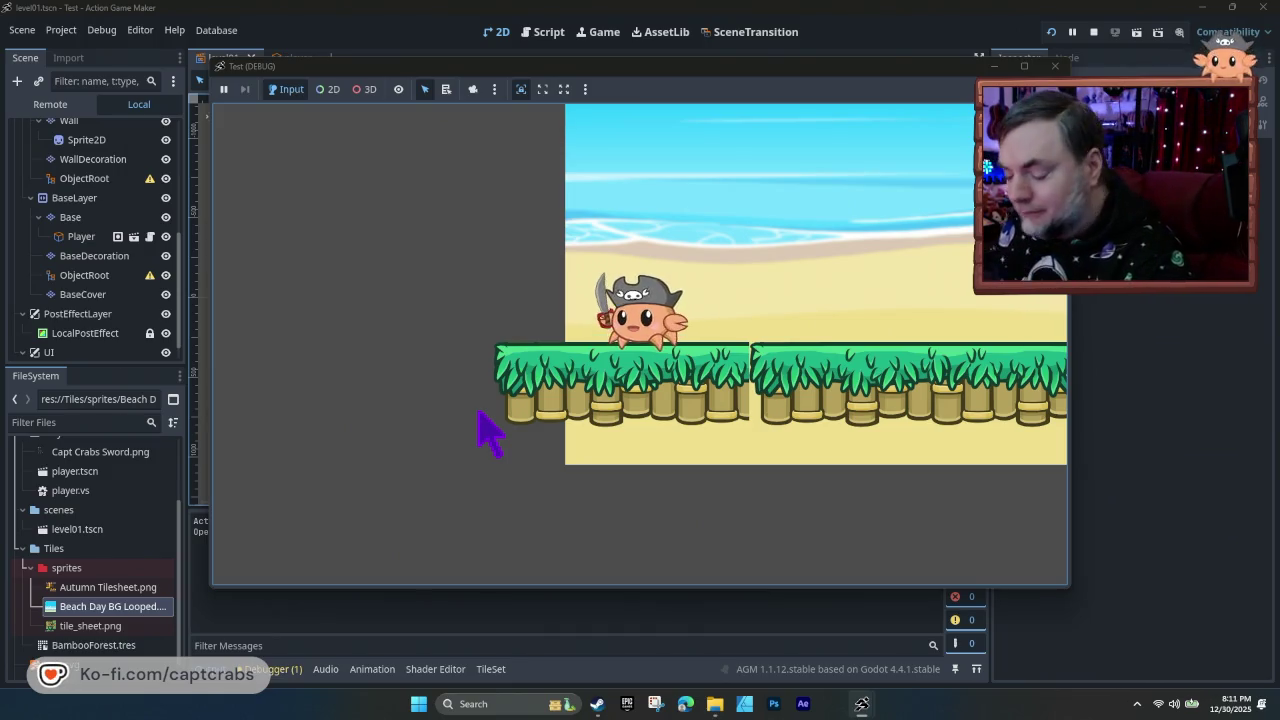
key("Right")
key("Right")
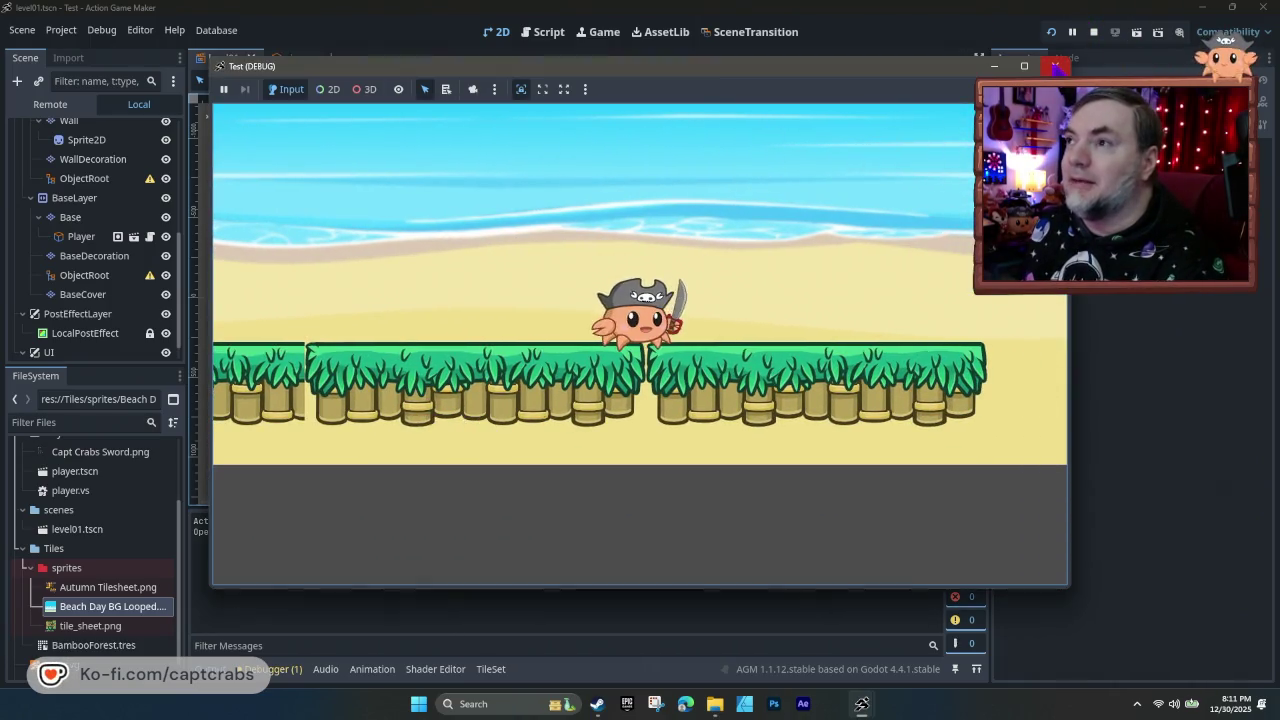
left_click(1054, 66)
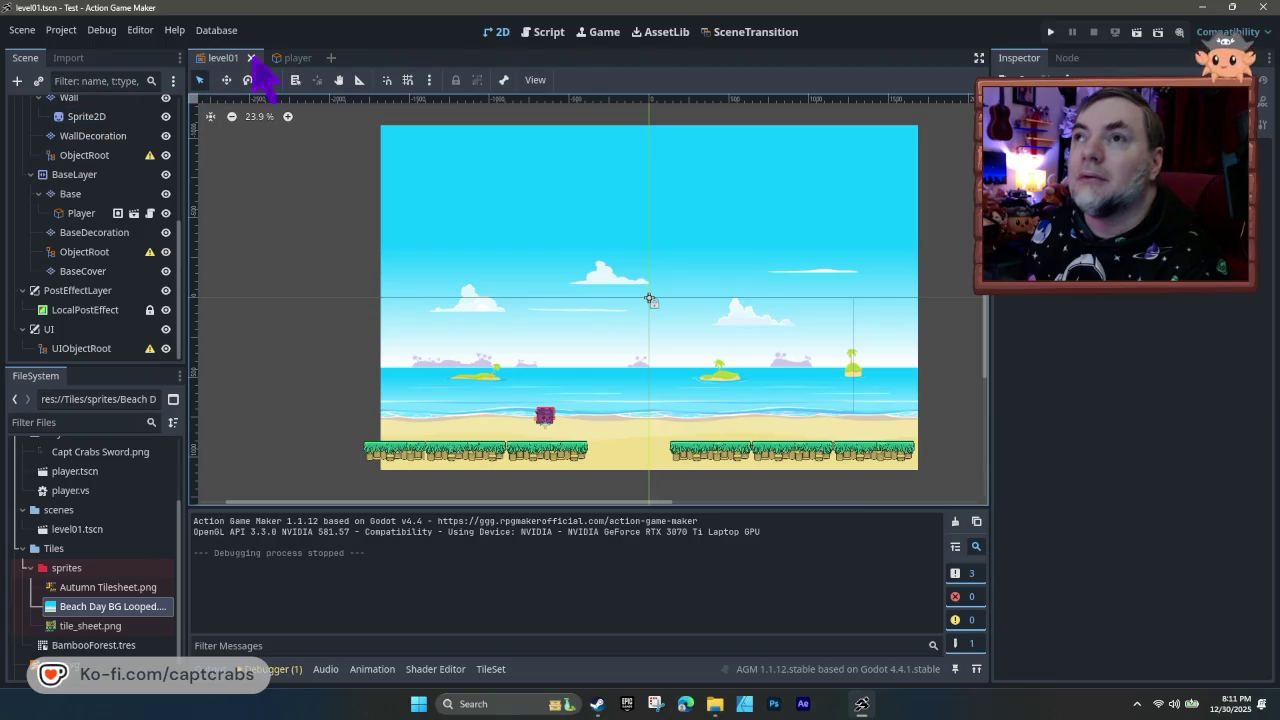
- In the player scene, set the camera's Left Limit to -540 and Top Limit to -690
left_click(285, 57)
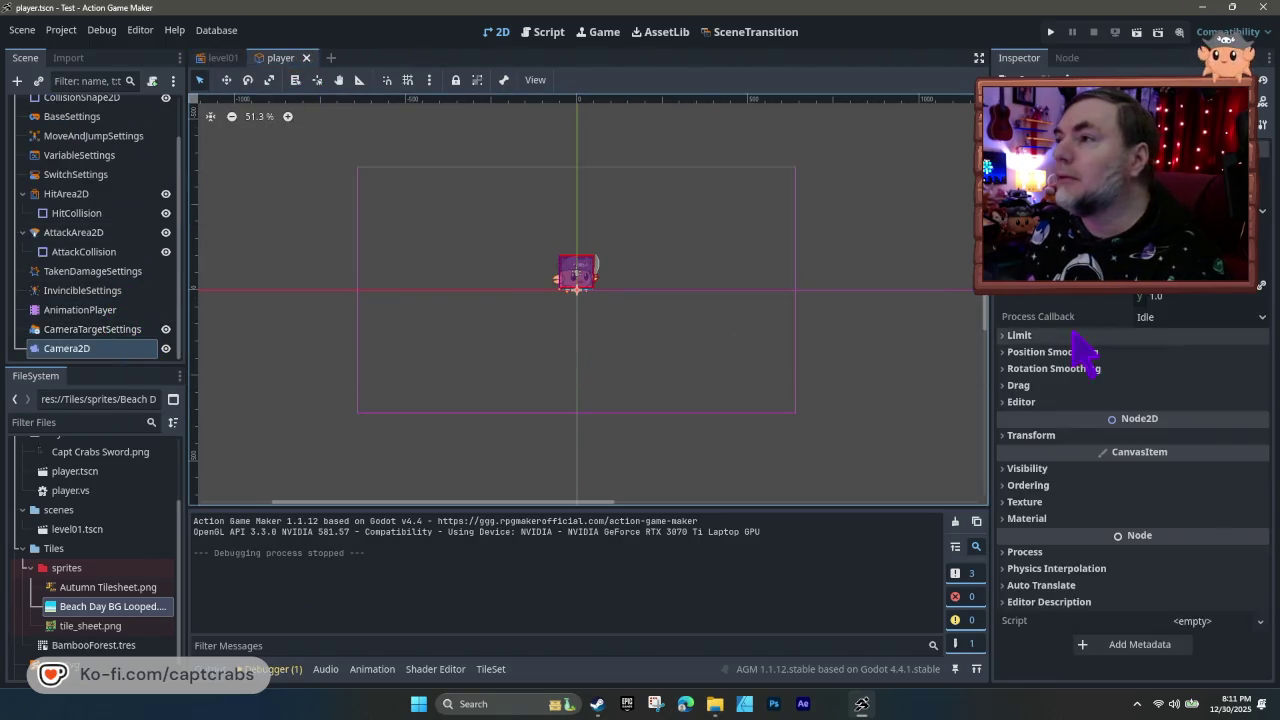
left_click(1012, 337)
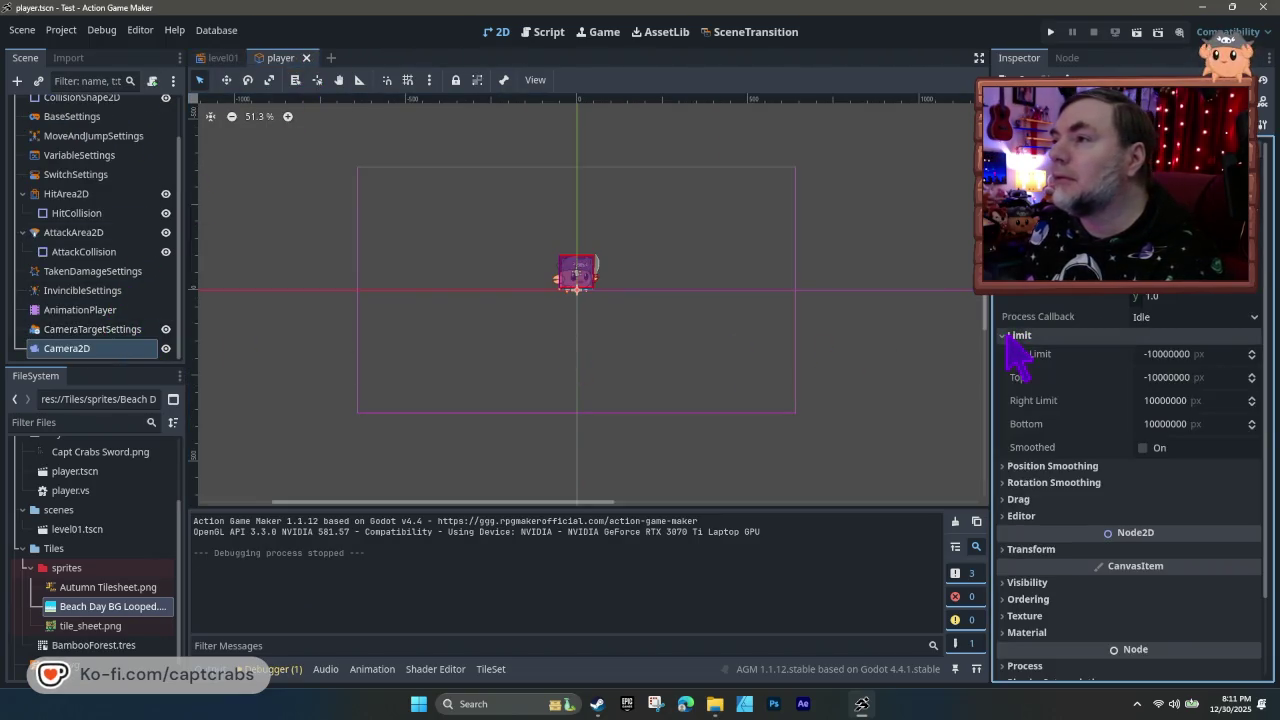
left_click(1167, 353)
type("-540")
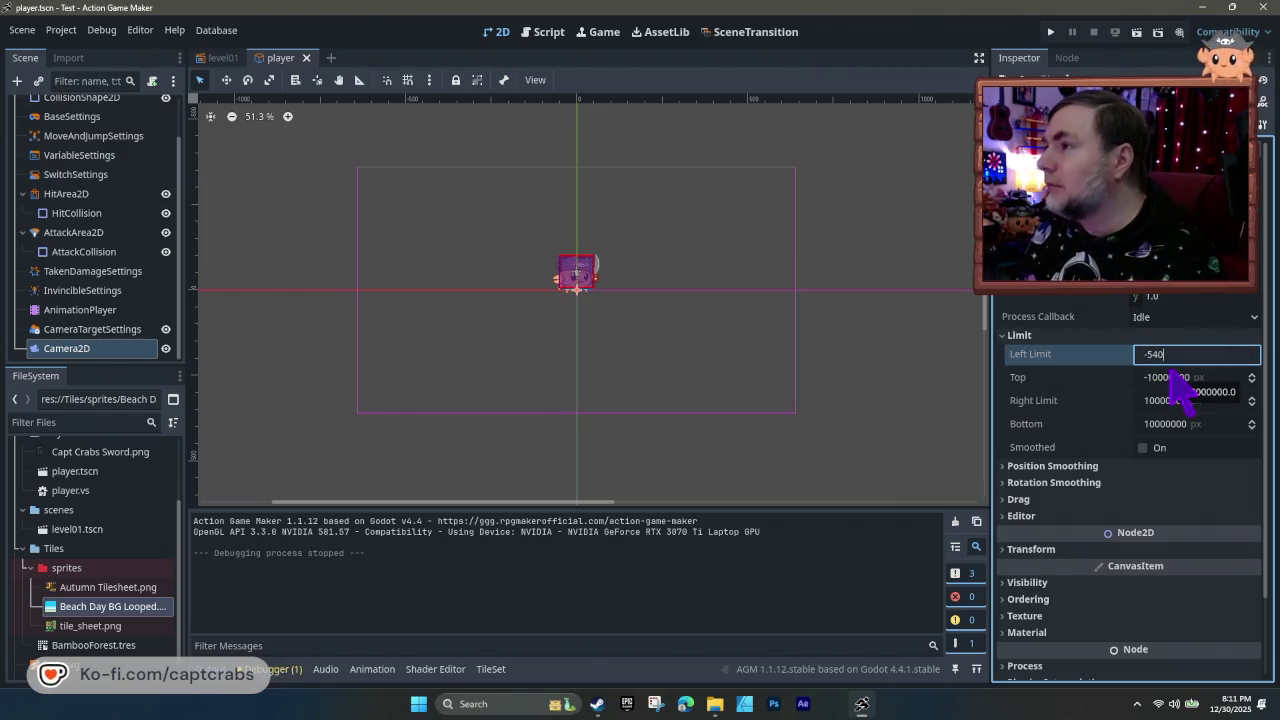
left_click(1165, 382)
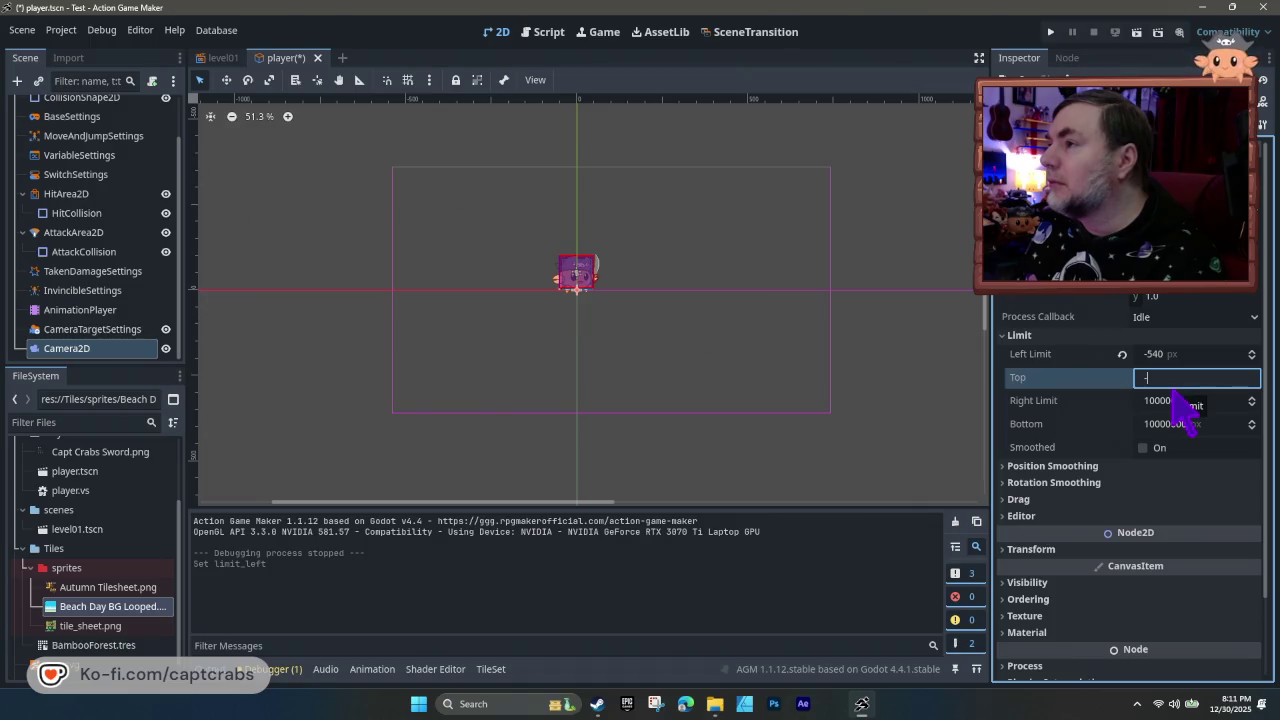
type("690")
key("Return")
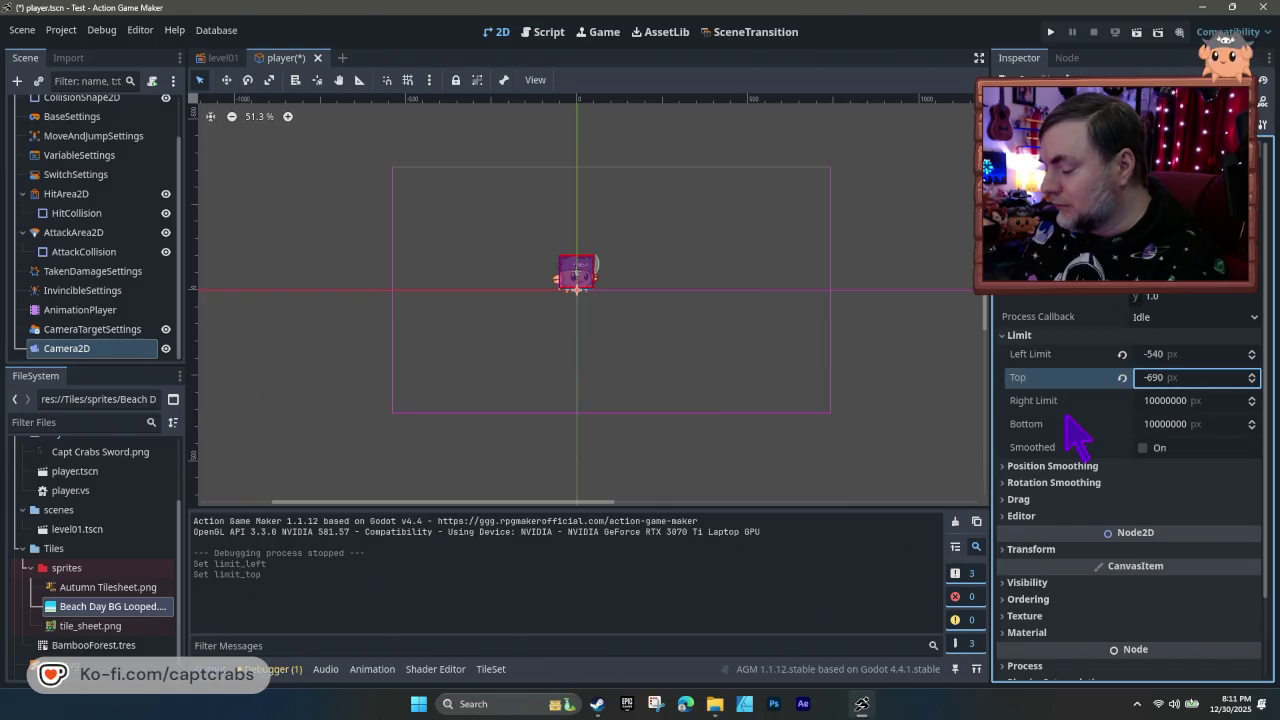
- Test-run the game, then revert the camera's Top limit to its default
key("F5")
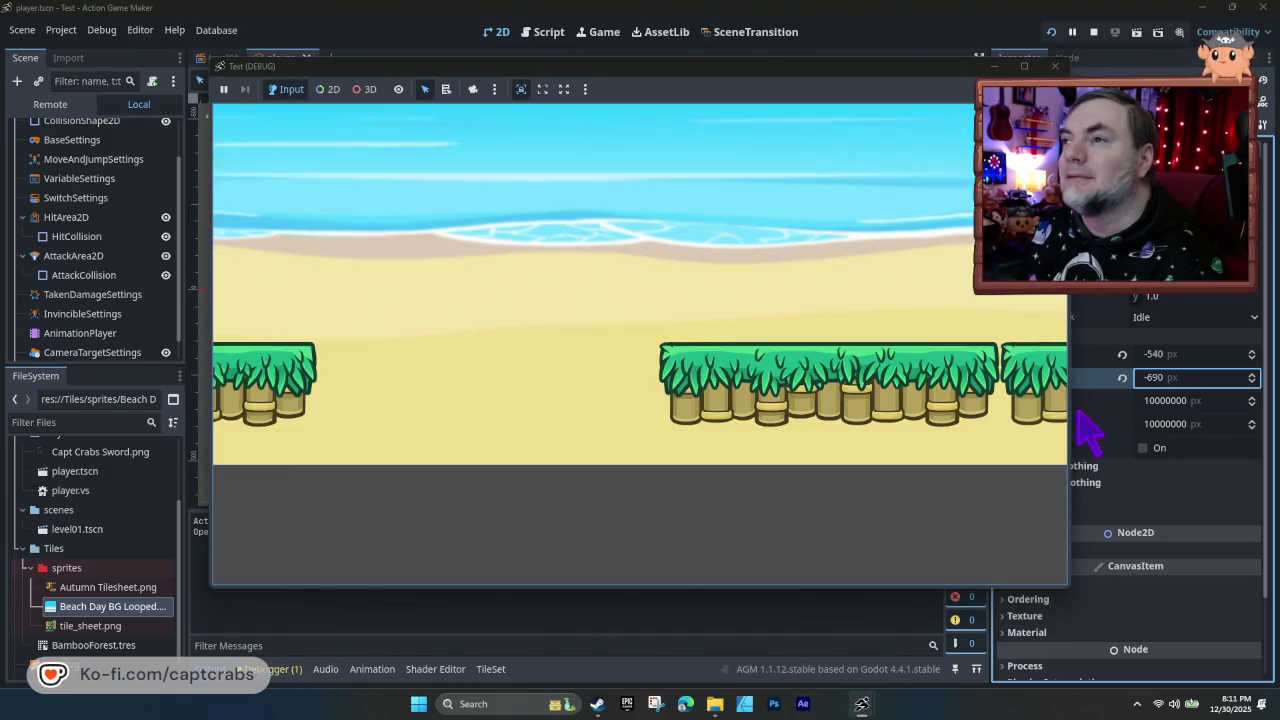
left_click(1055, 66)
left_click(1122, 377)
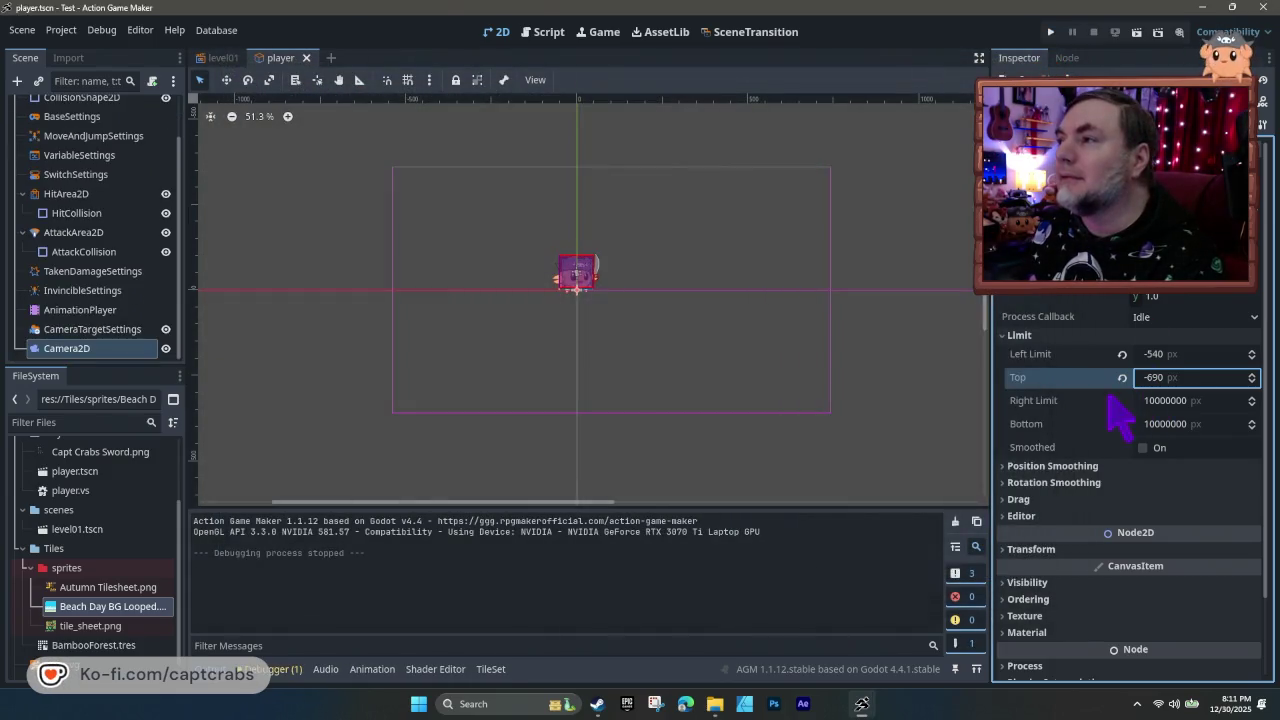
type("-10000000")
- Test-run again, then set the camera's Left Limit back to -10000000
key("F5")
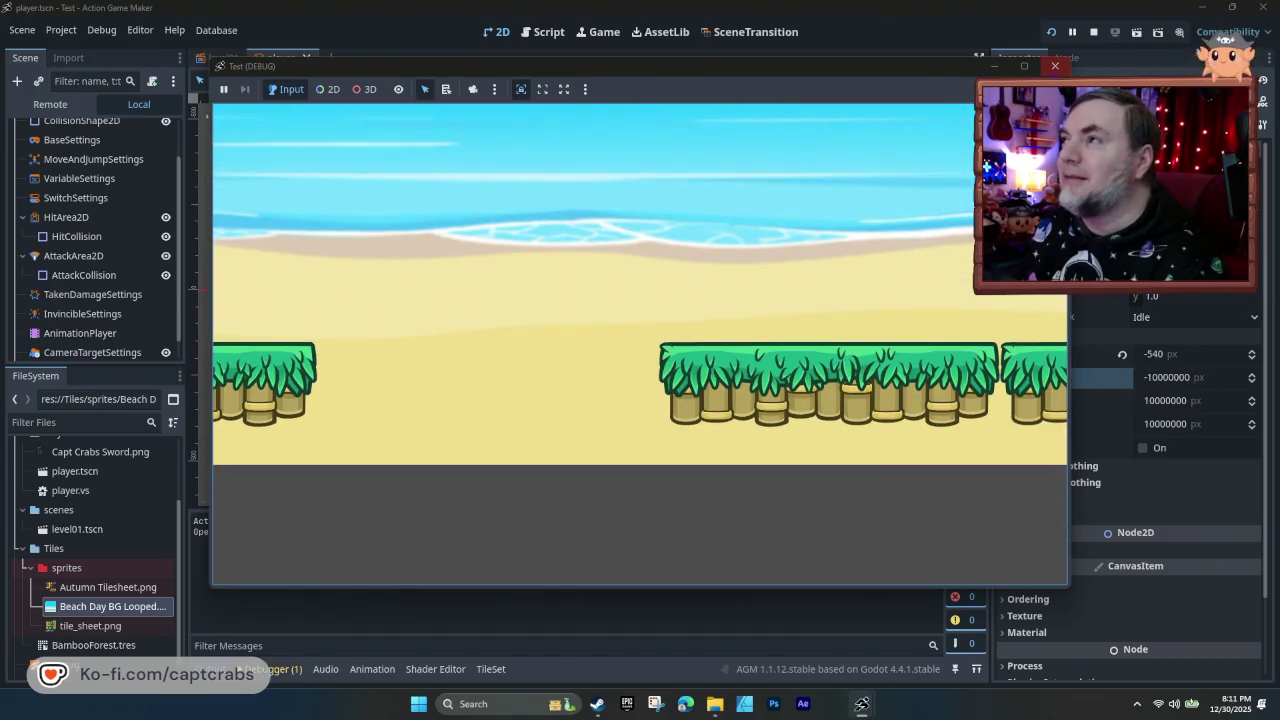
left_click(1055, 66)
left_click(1155, 353)
type("-10000000")
key("Return")
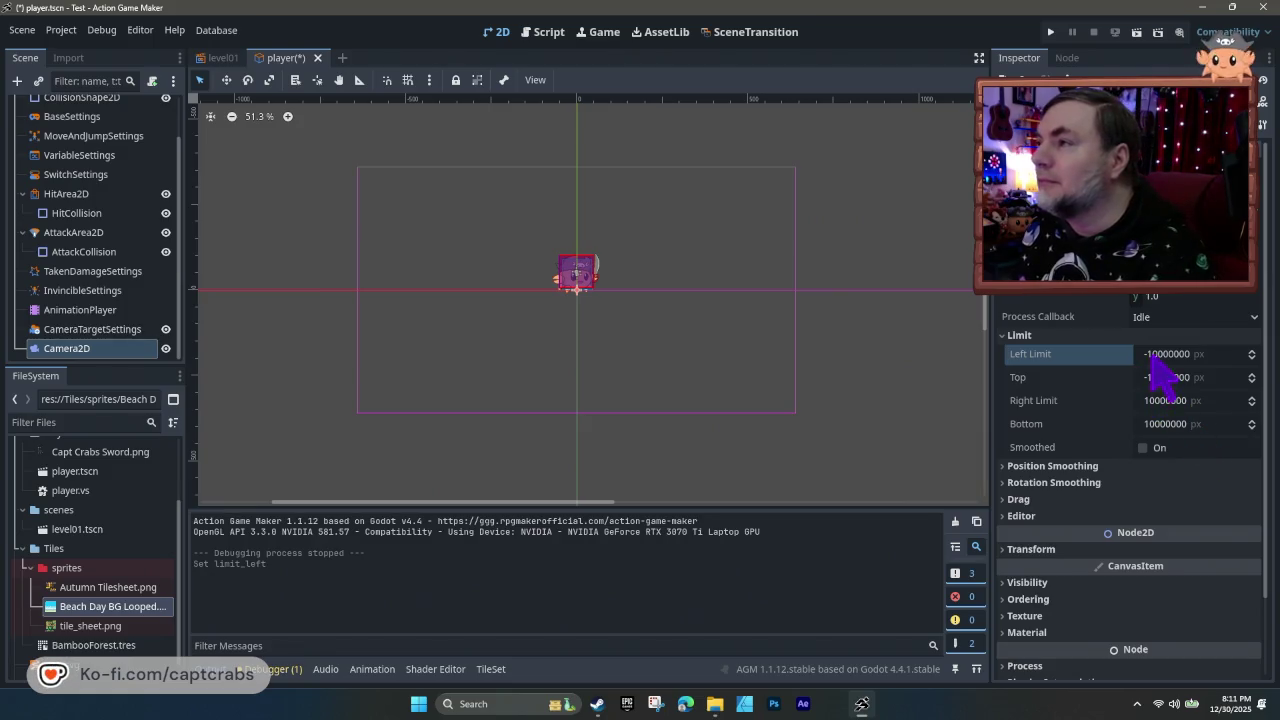
left_click(1155, 356)
type("0")
left_click(1115, 385)
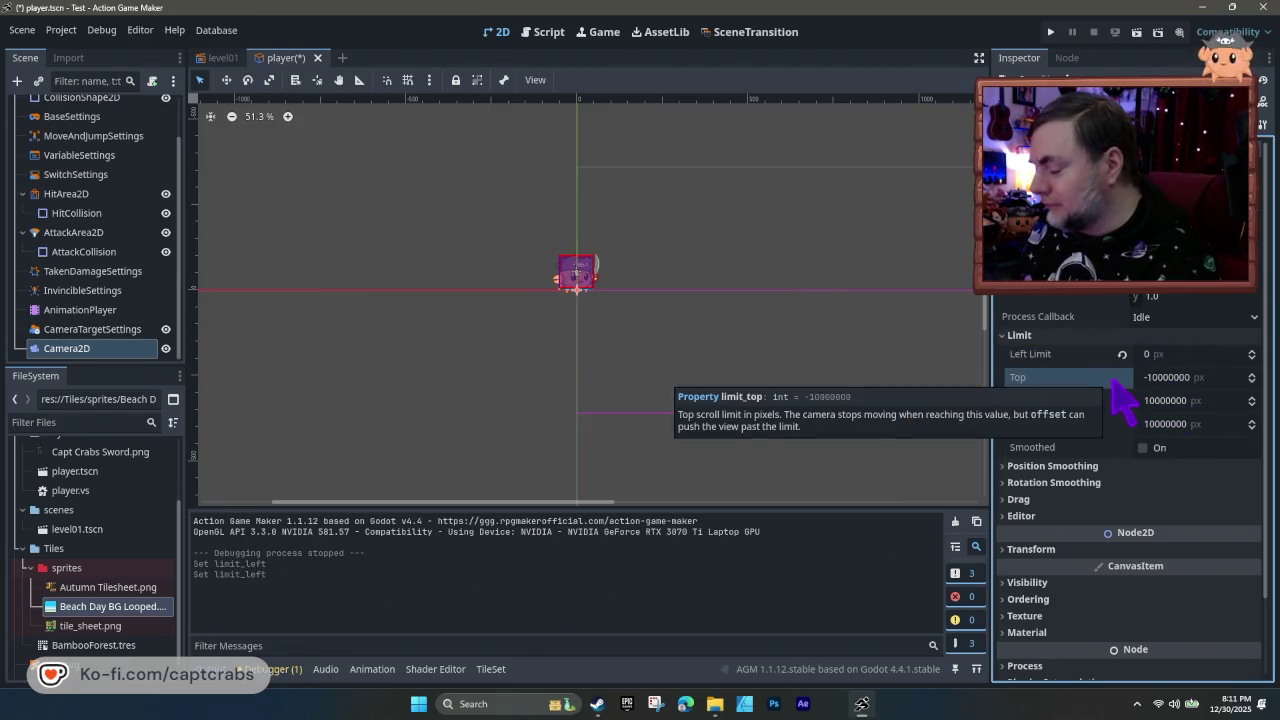
key("F5")
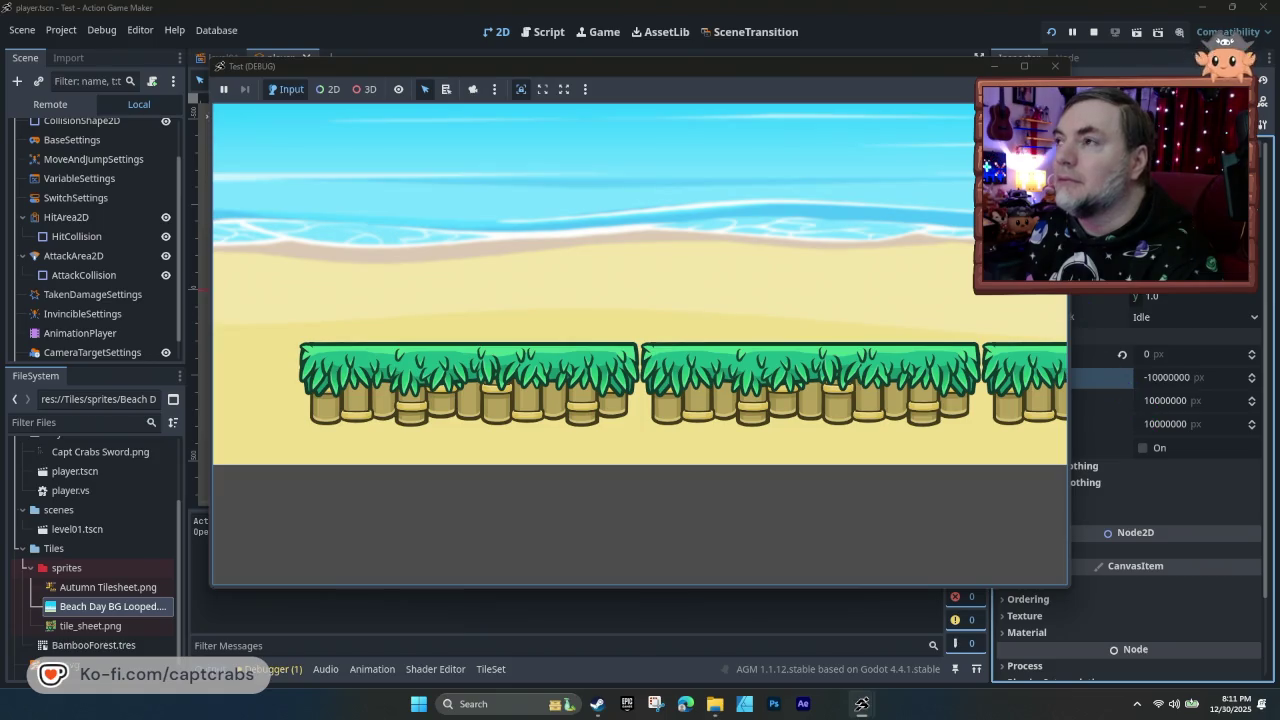
left_click(1055, 66)
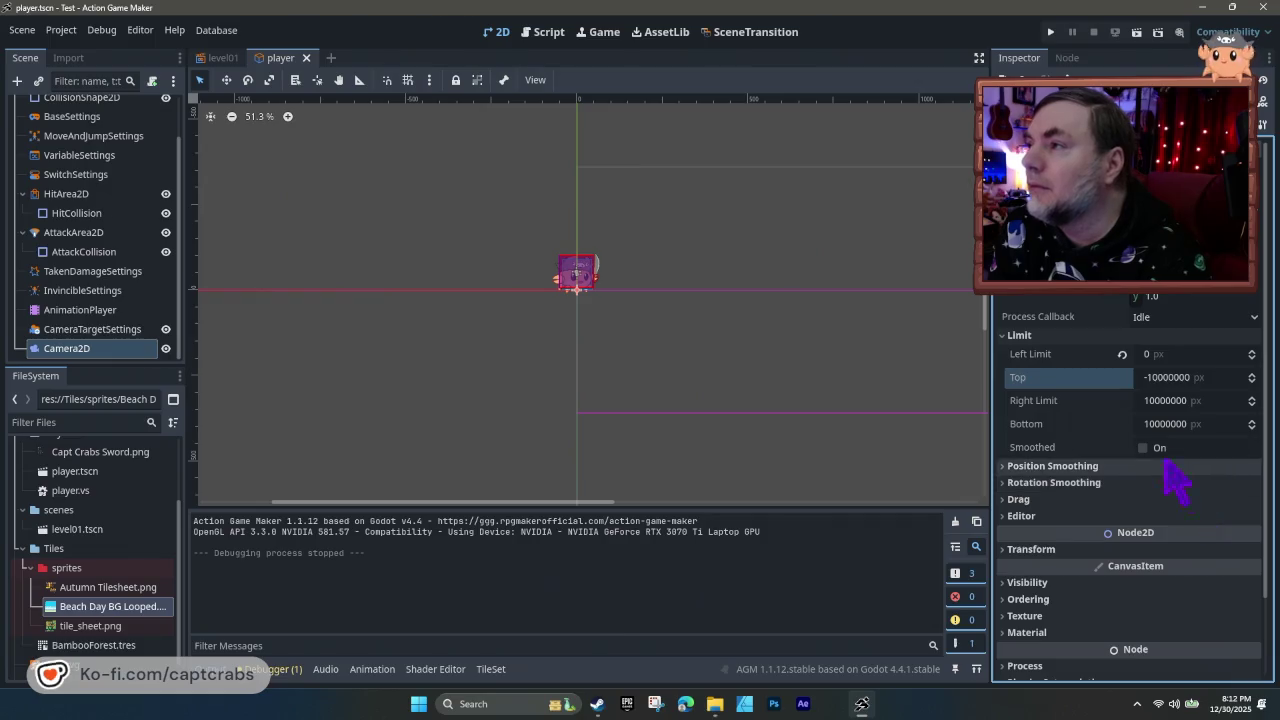
left_click(1122, 354)
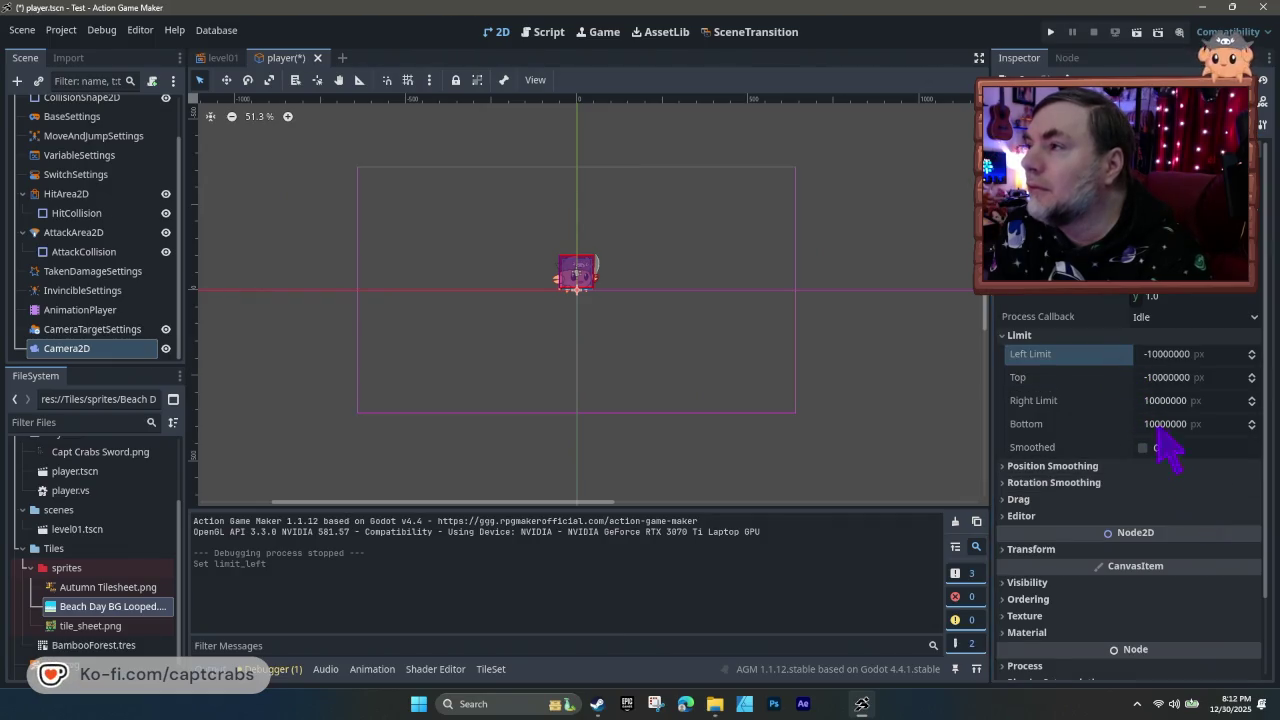
left_click(1168, 424)
type("540")
key("Return")
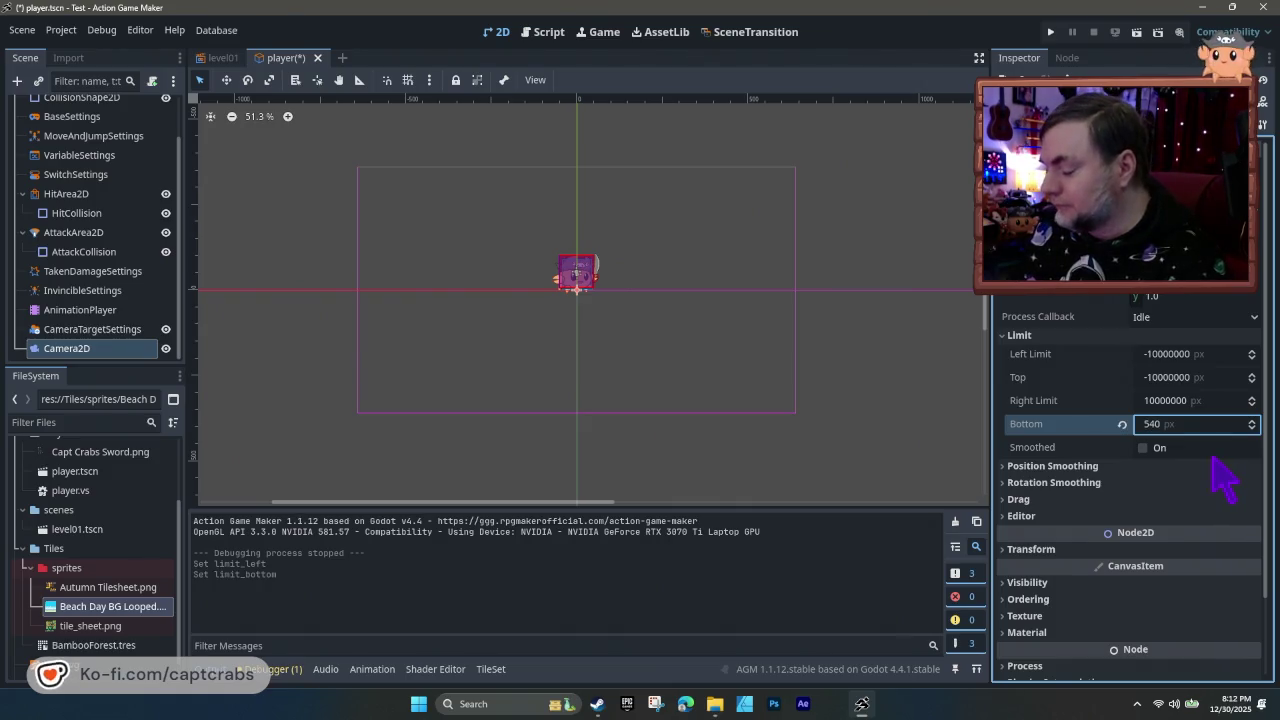
key("F5")
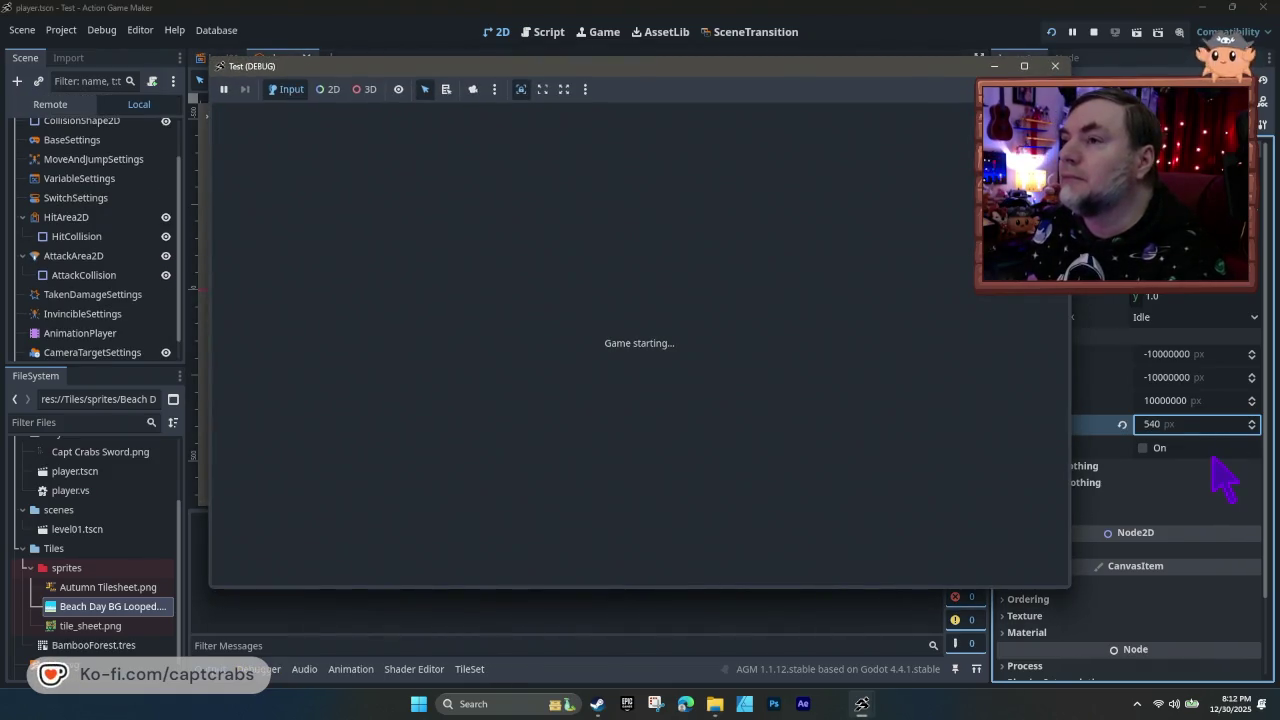
key("F8")
type("400")
key("Return")
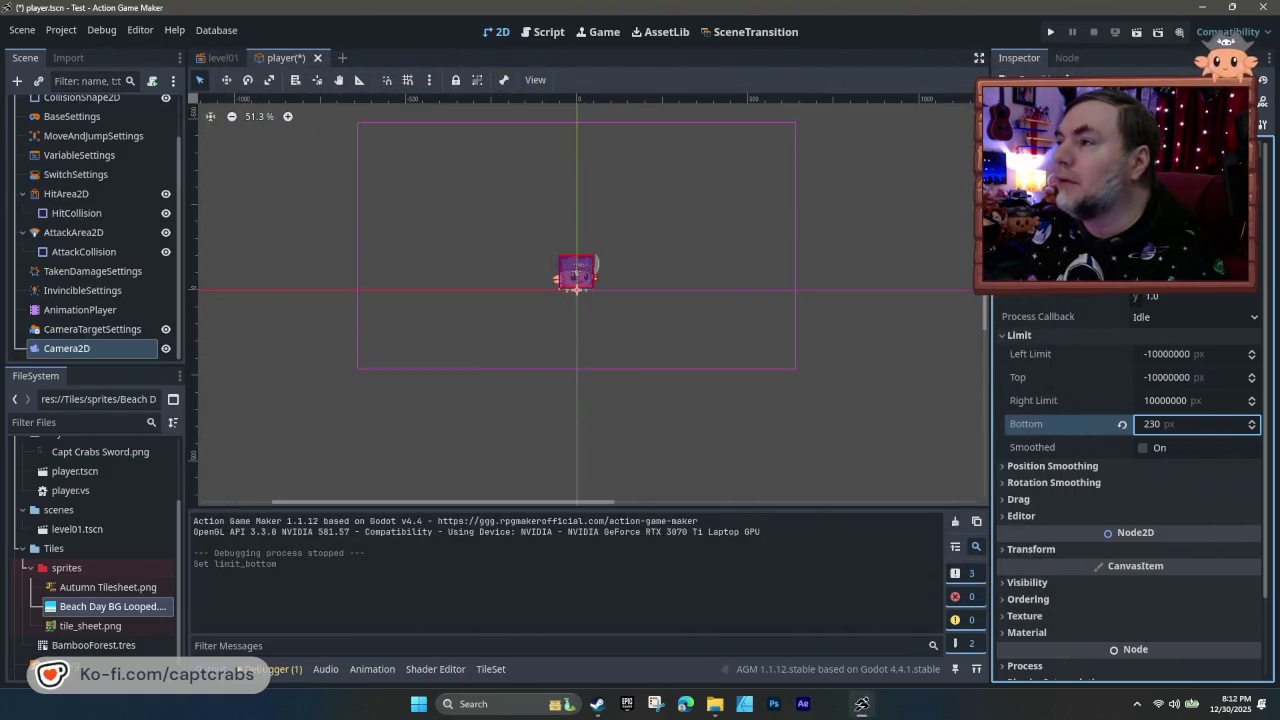
left_click_drag(1190, 424, 1125, 424)
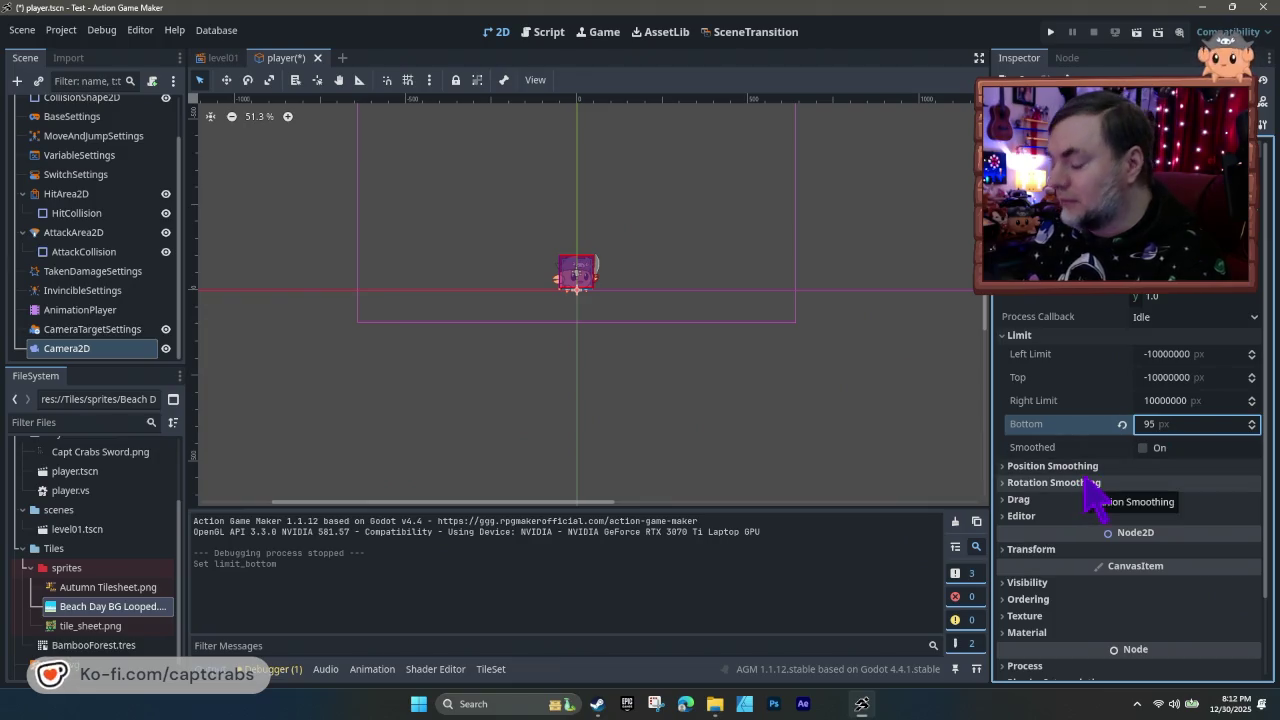
key("F5")
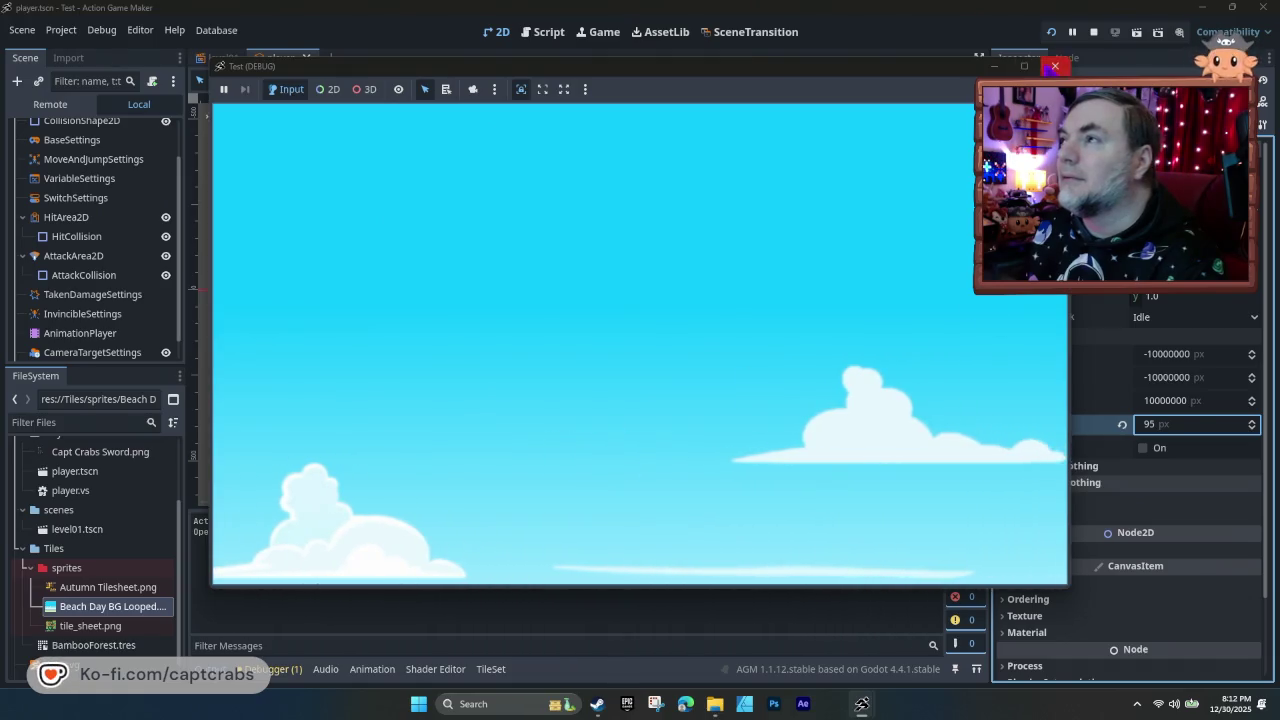
left_click(1055, 65)
left_click(1122, 424)
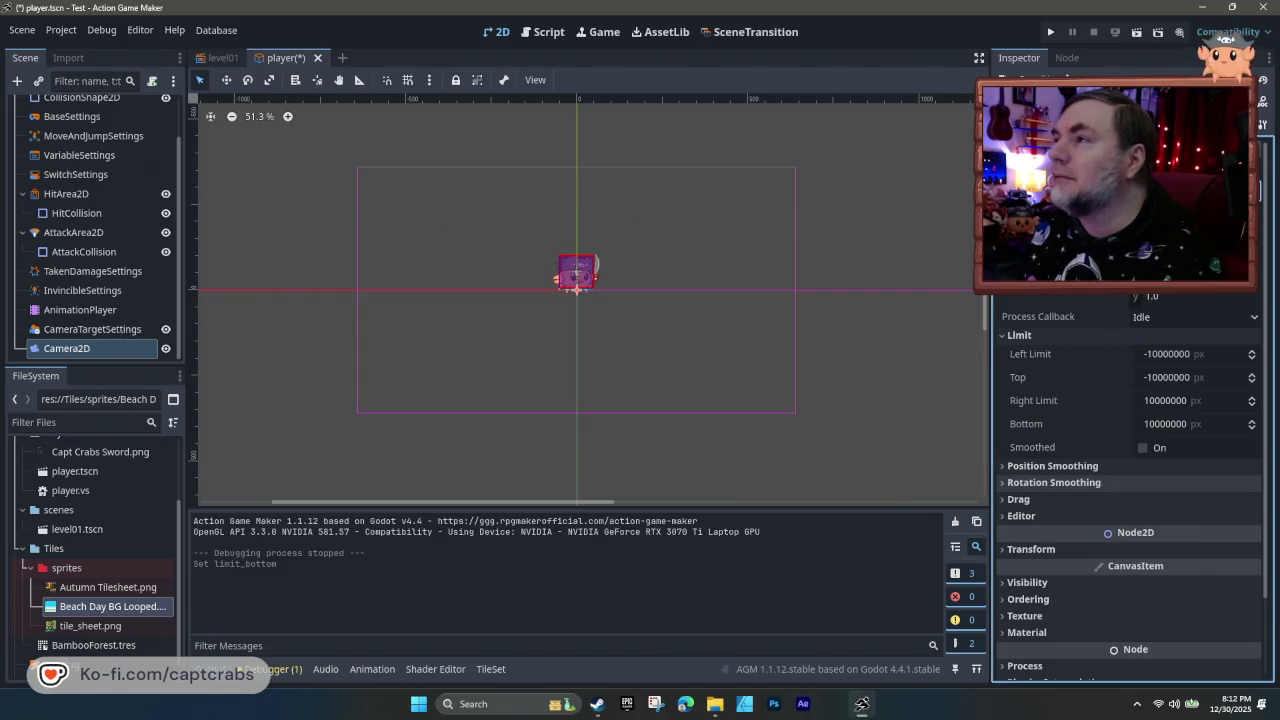
key("Return")
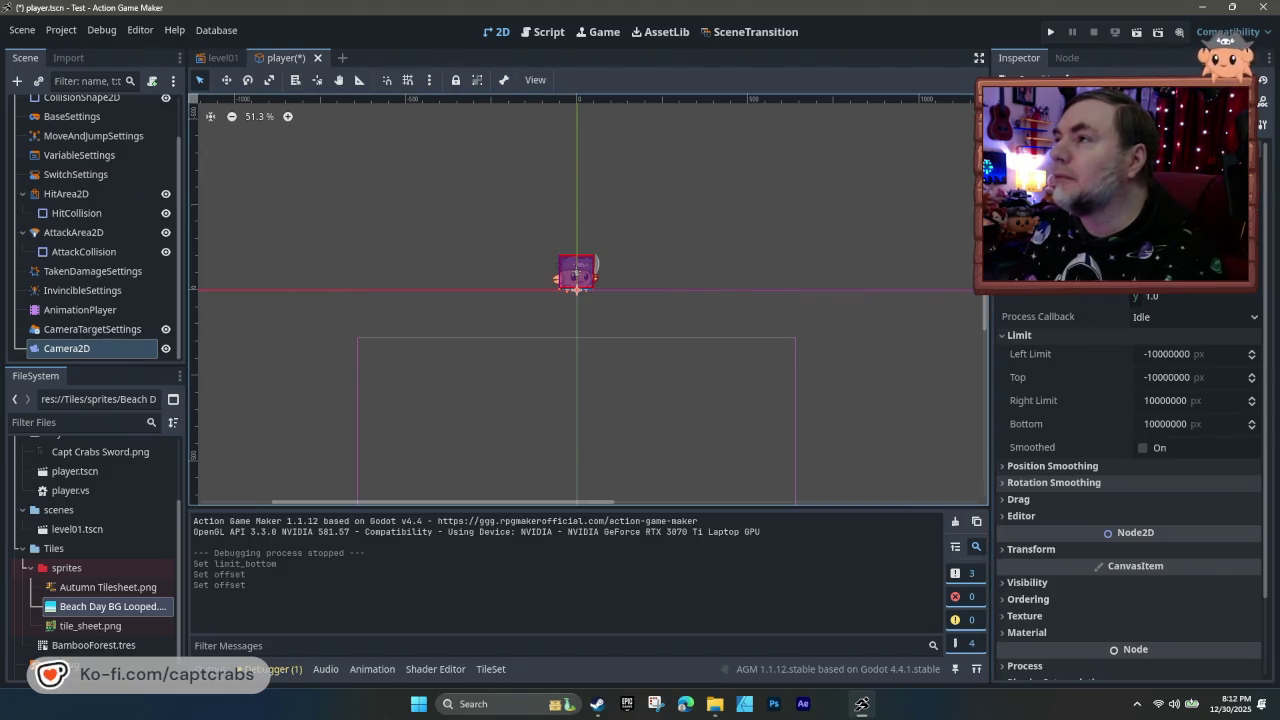
- Nudge the camera offset up and back down, then test-run the game
key("Return")
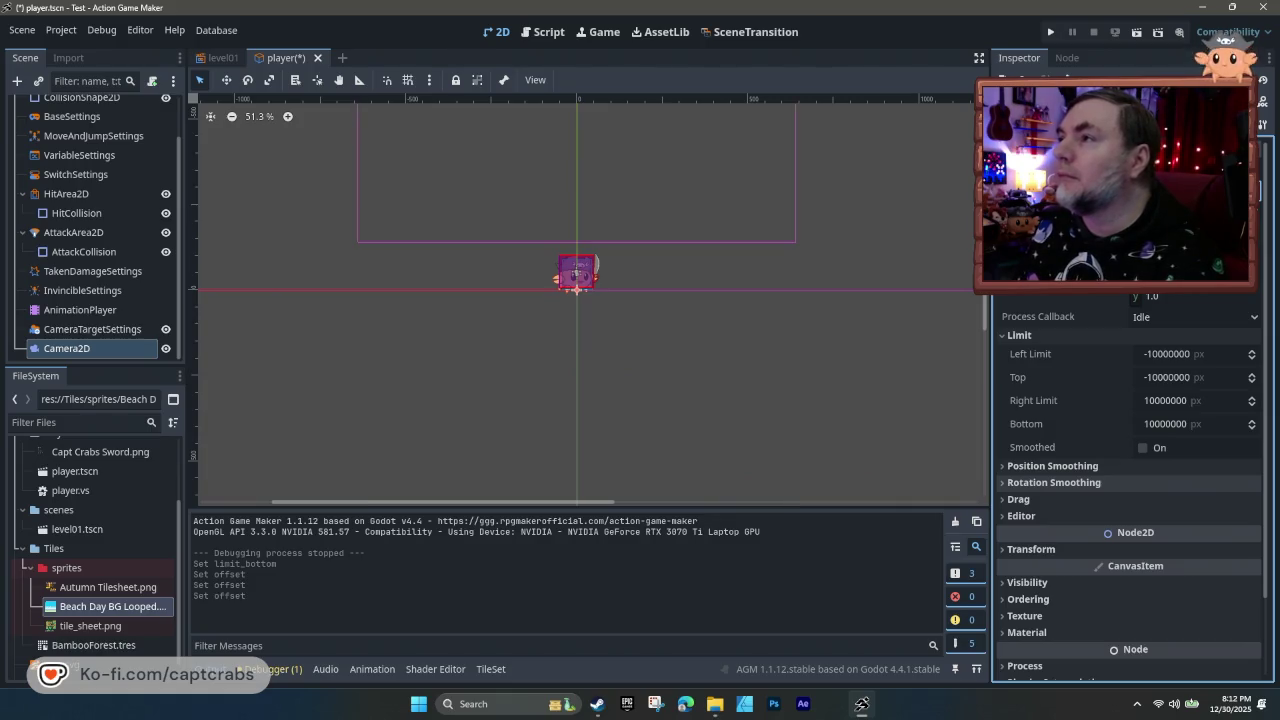
key("Return")
key("F5")
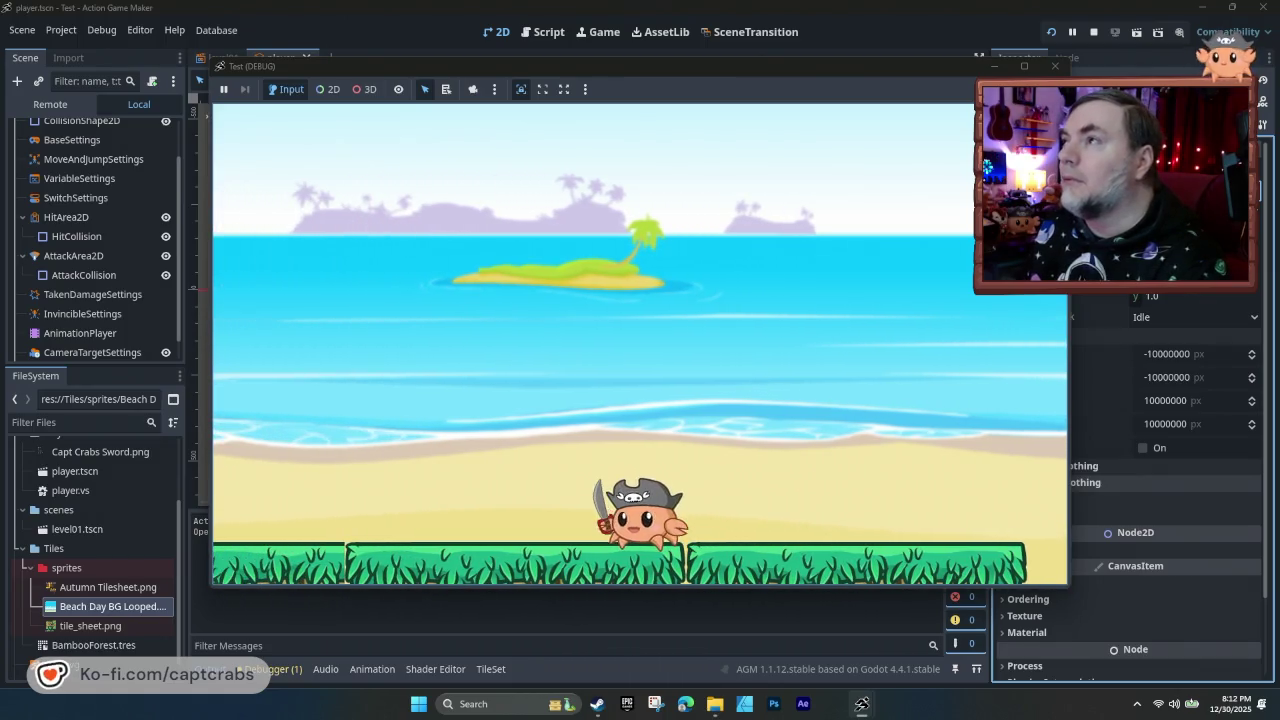
left_click(1055, 66)
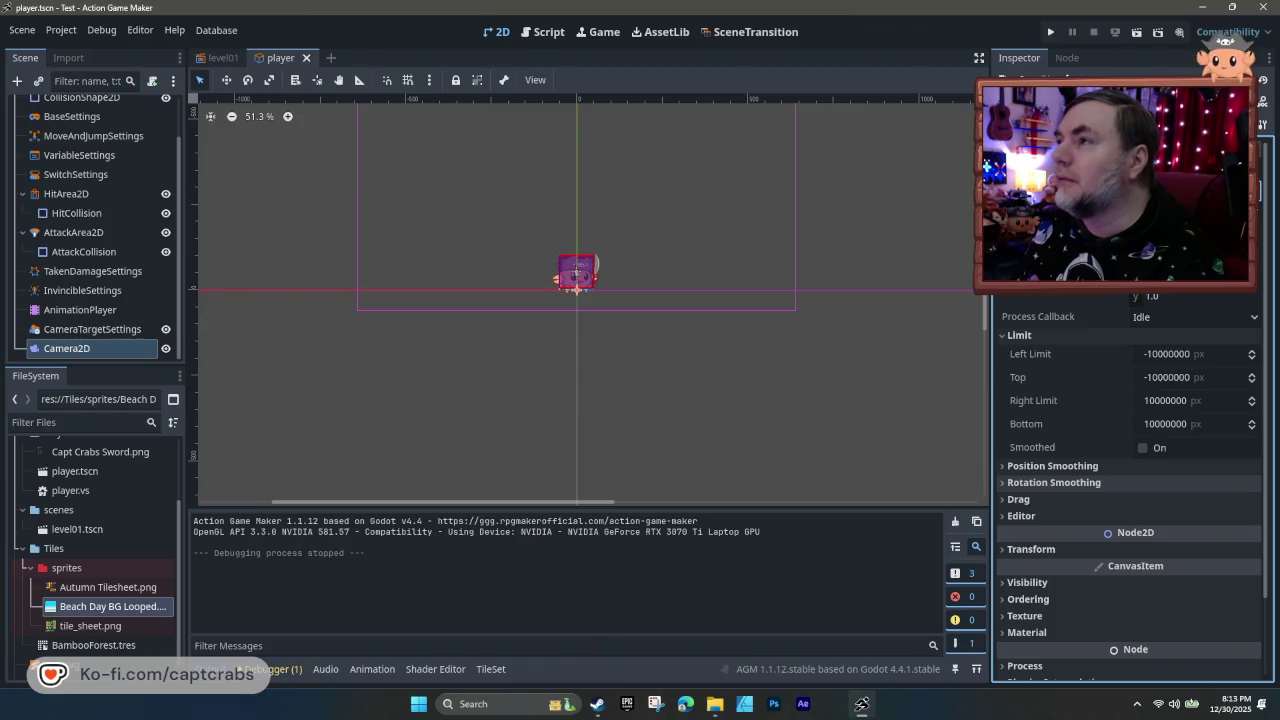
- Test-run the game, walking the crab left to the level edge and back
key("F5")
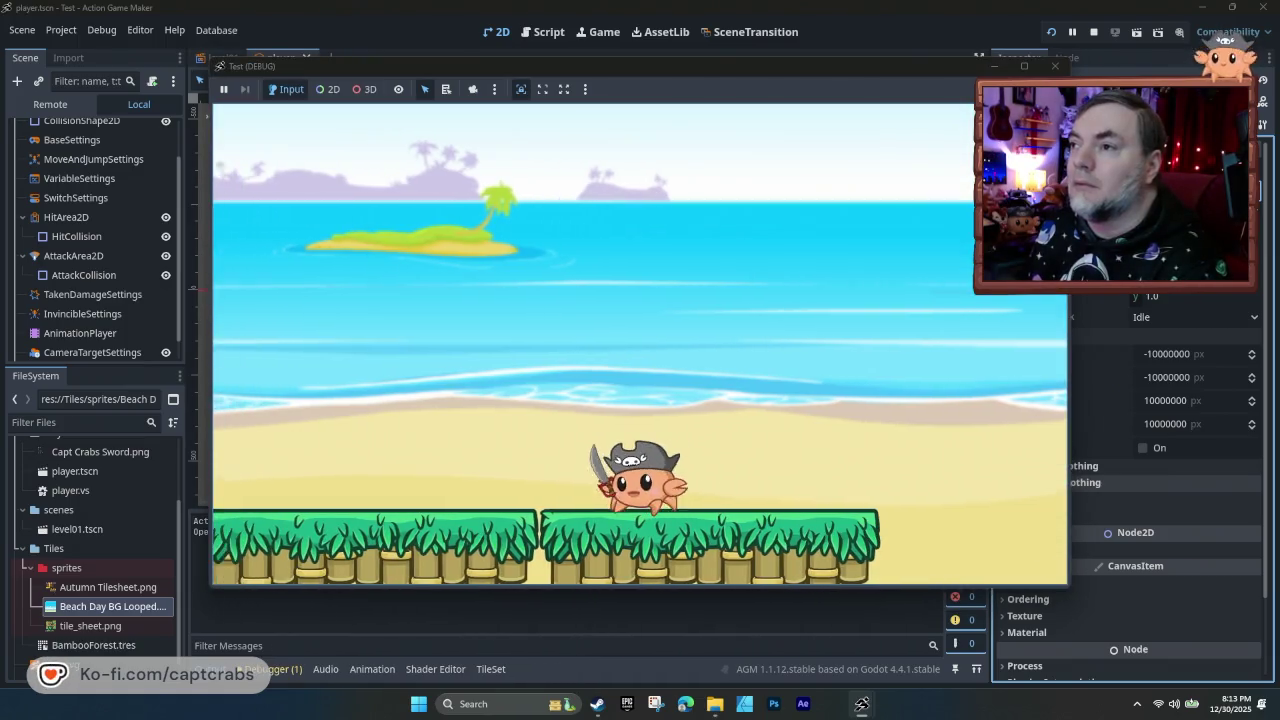
key("Left")
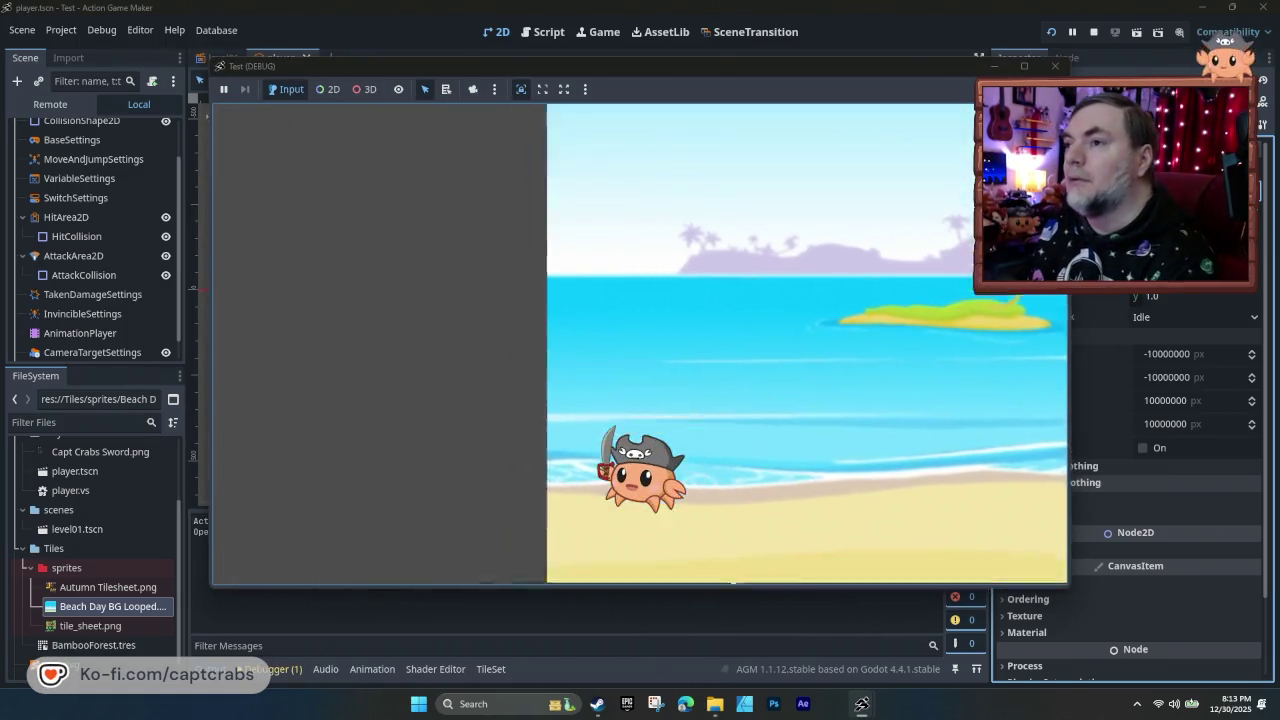
key("Right")
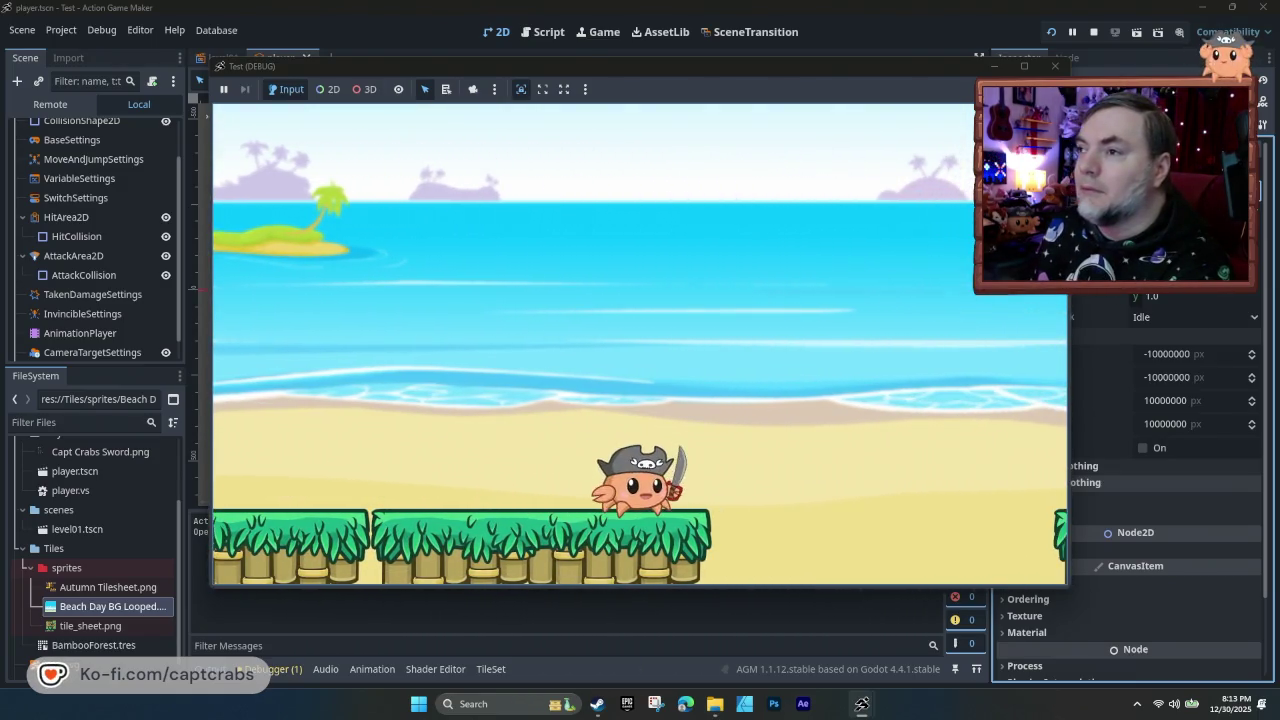
key("Left")
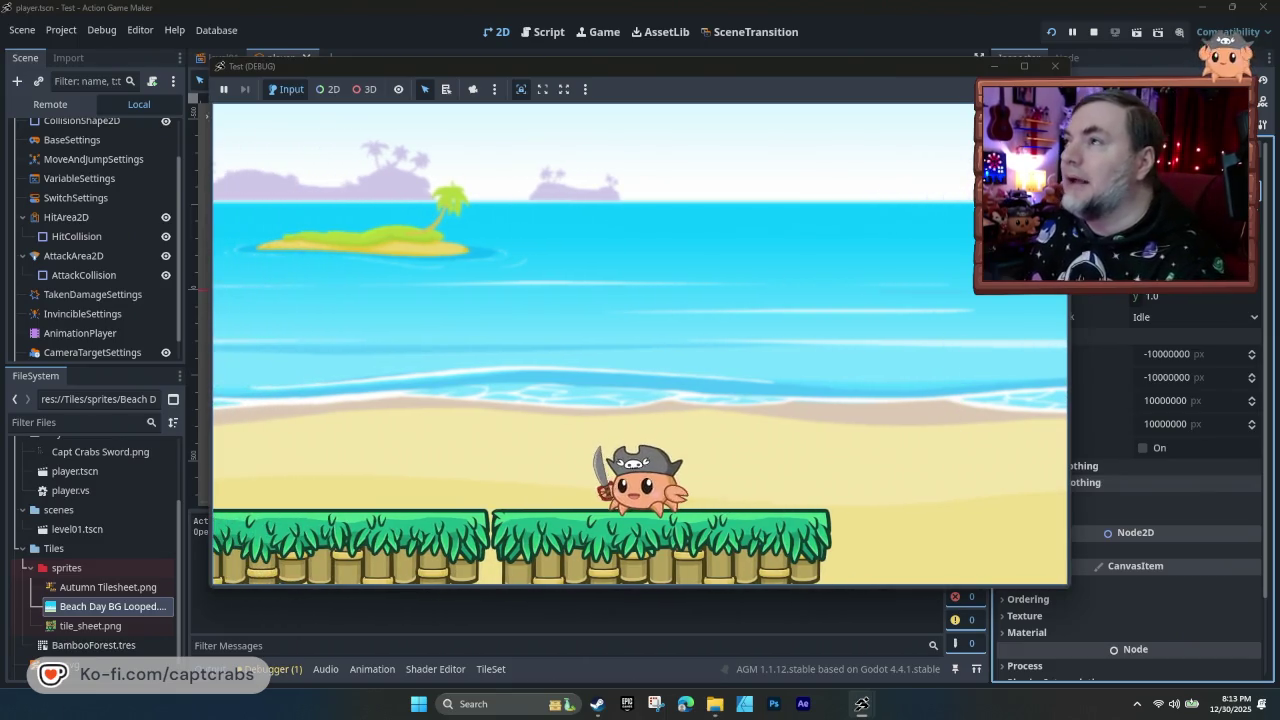
left_click(1055, 65)
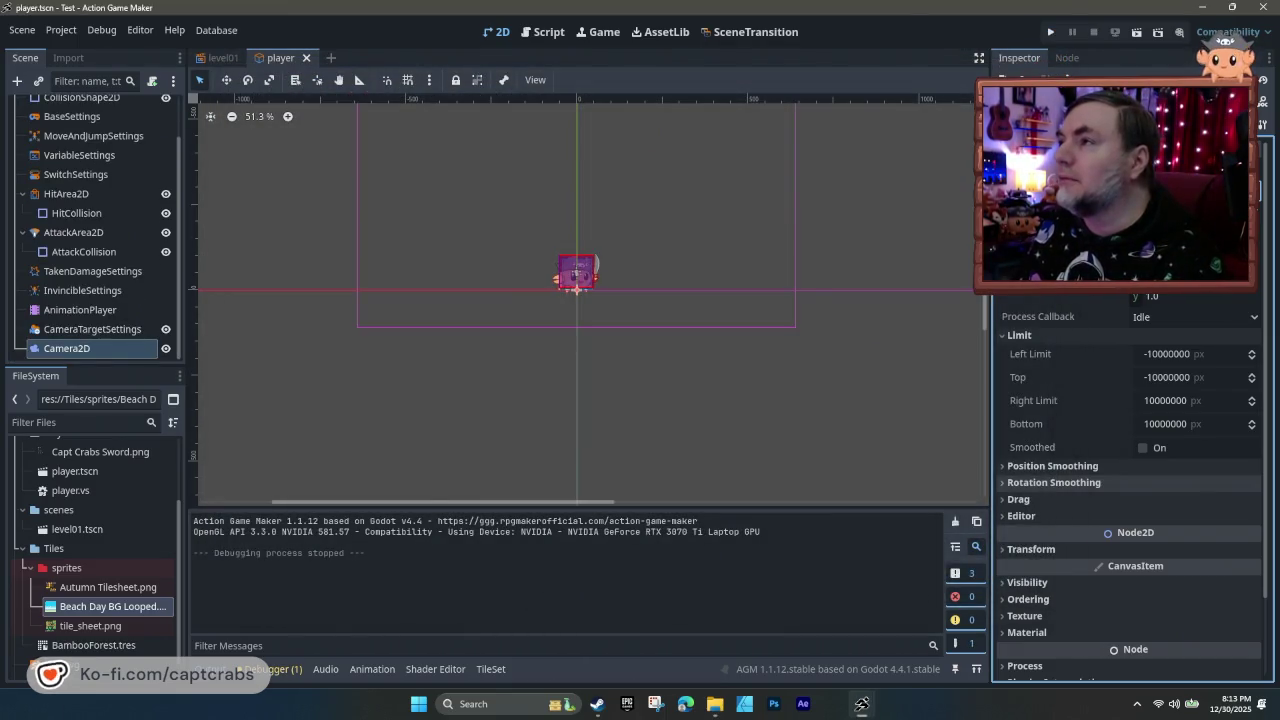
- Test-run with the crab jumping near the left edge, then edit Camera2D's Left Limit
left_click(662, 377)
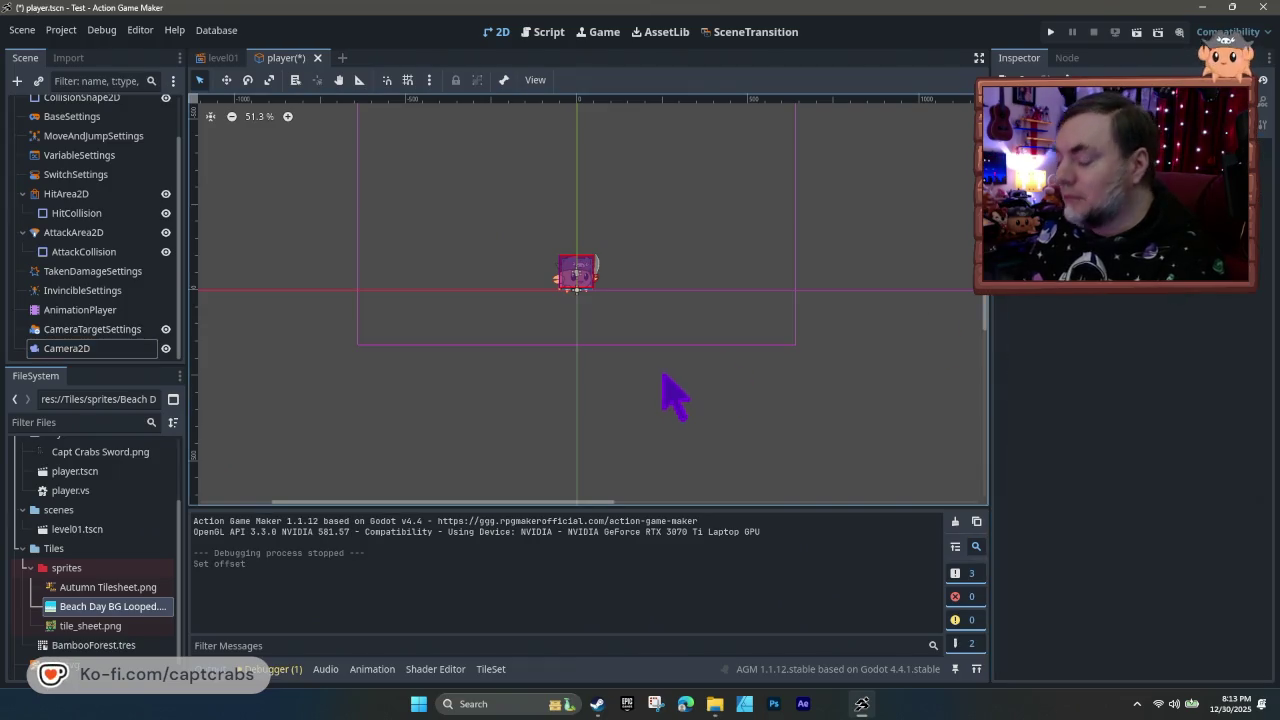
key("F5")
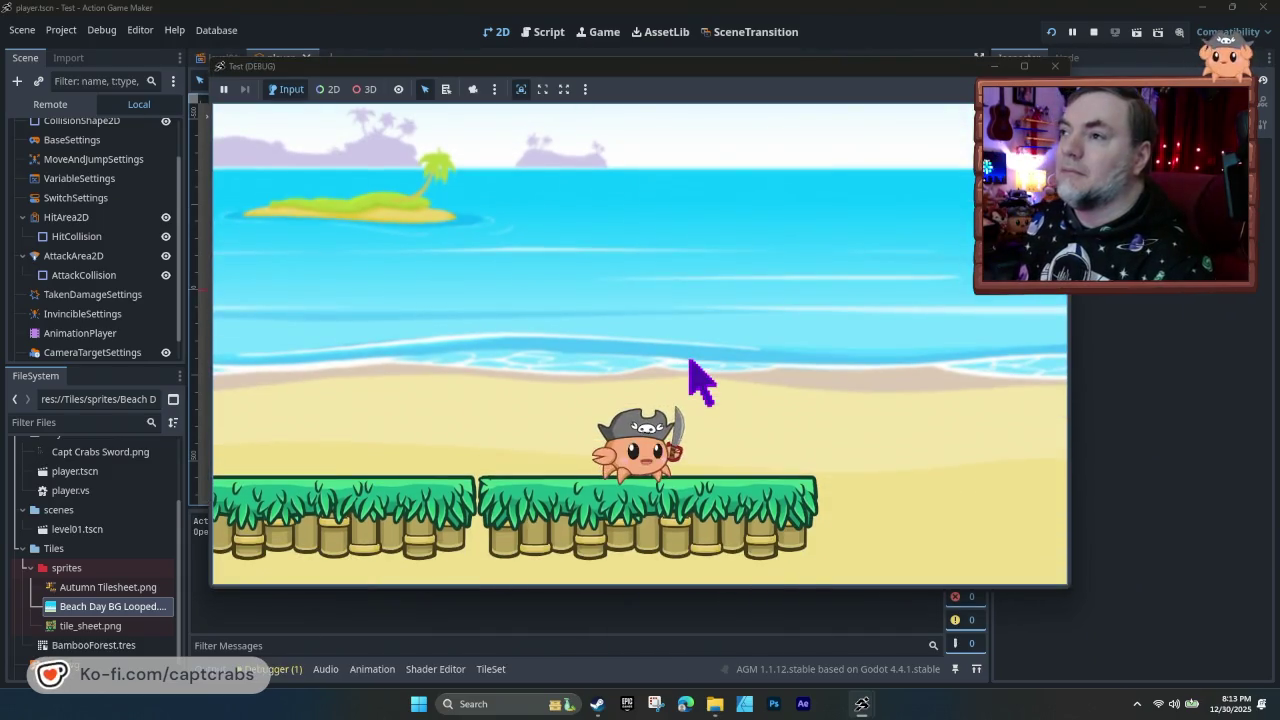
key("Left")
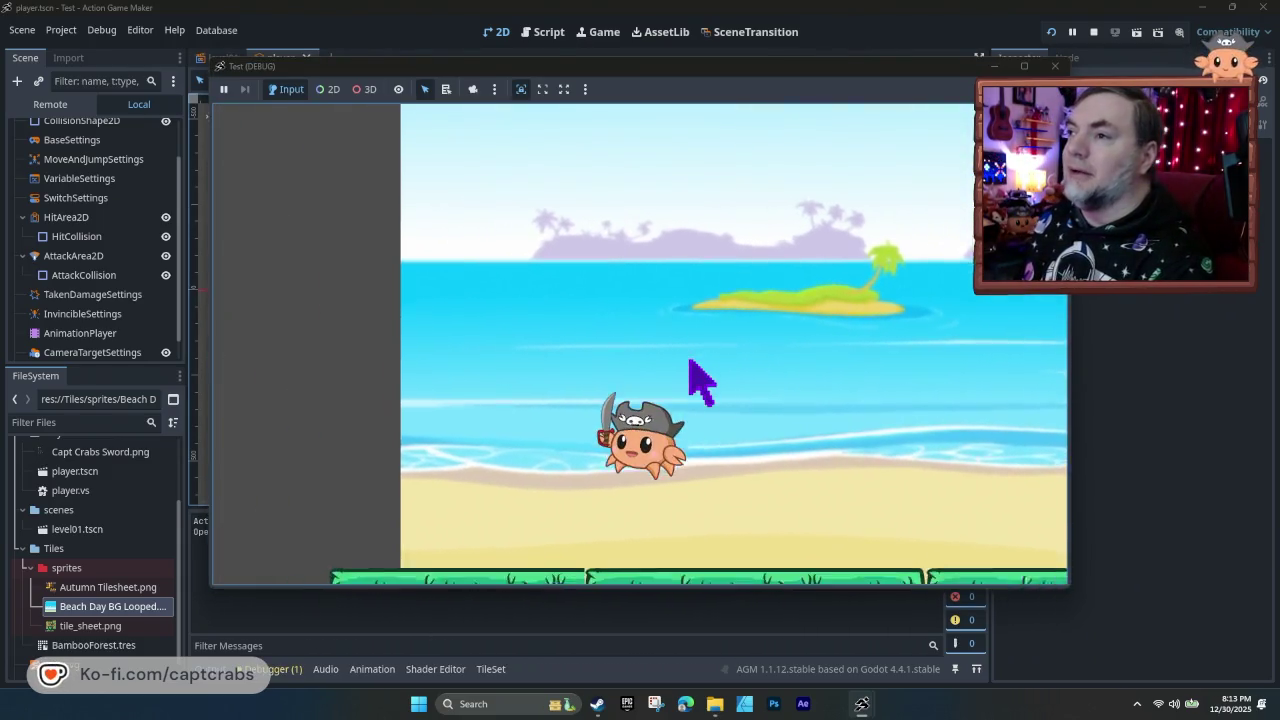
key("space")
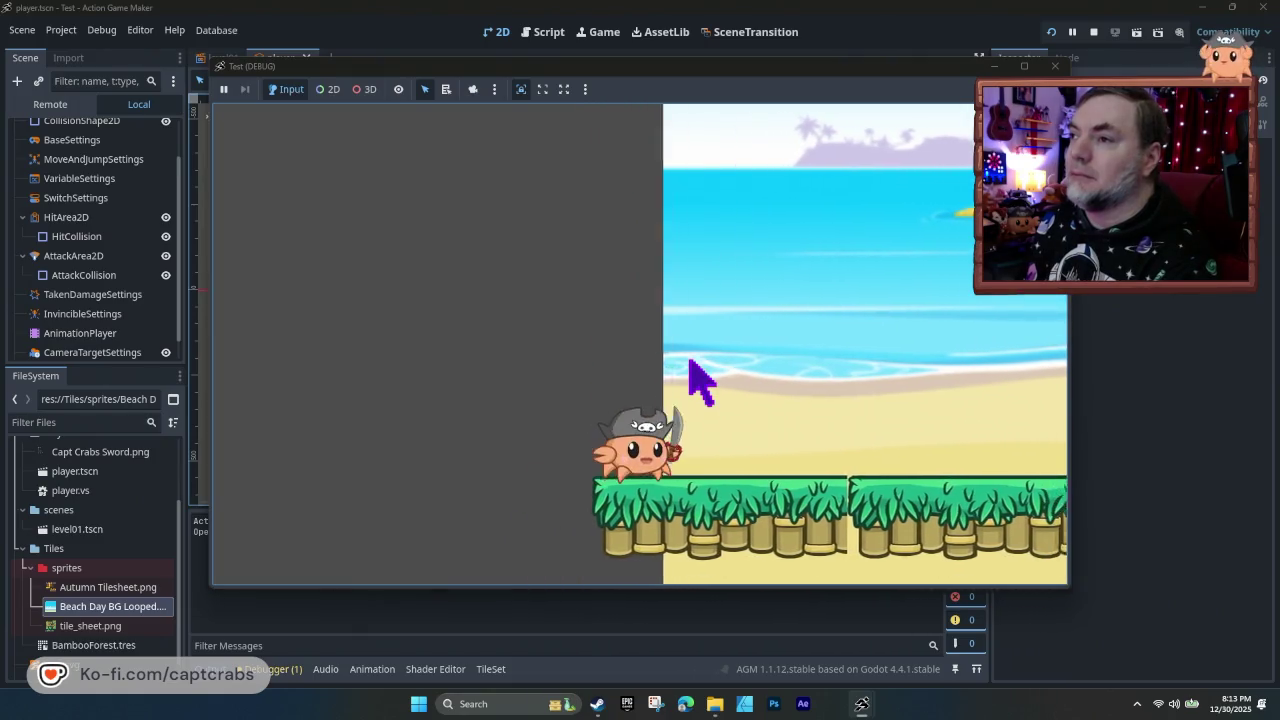
key("Right")
key("space")
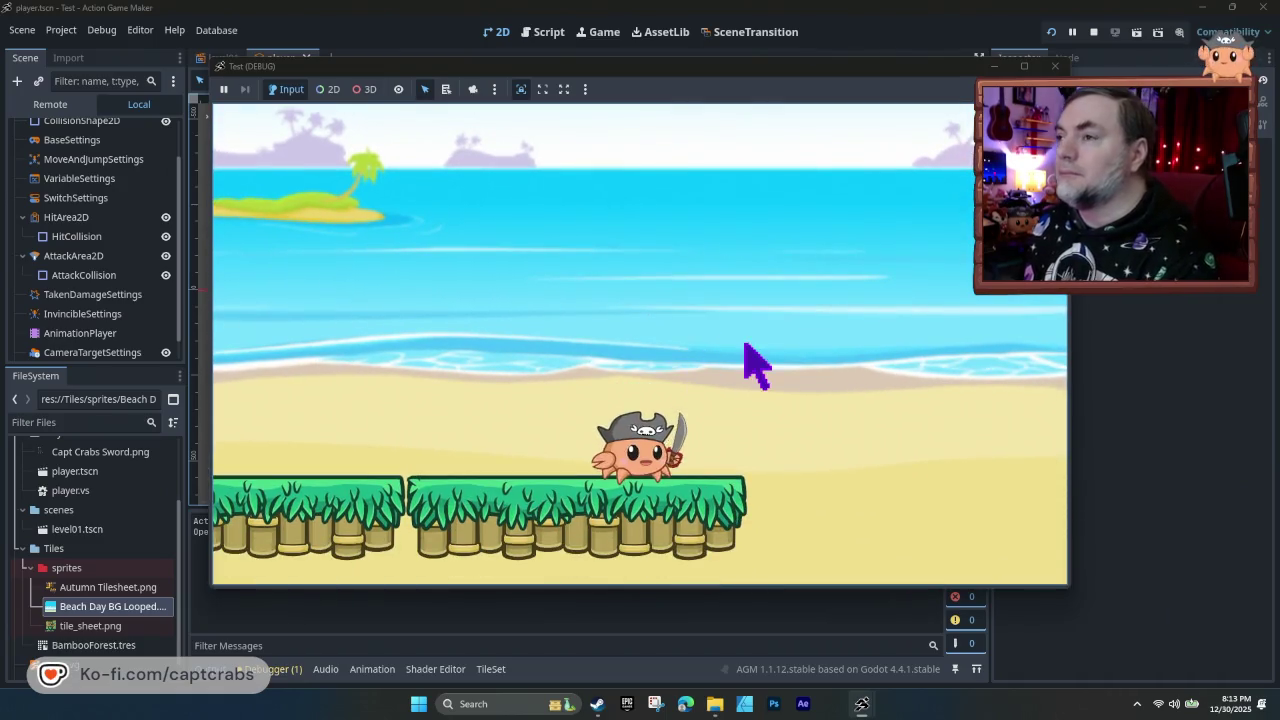
left_click(1054, 66)
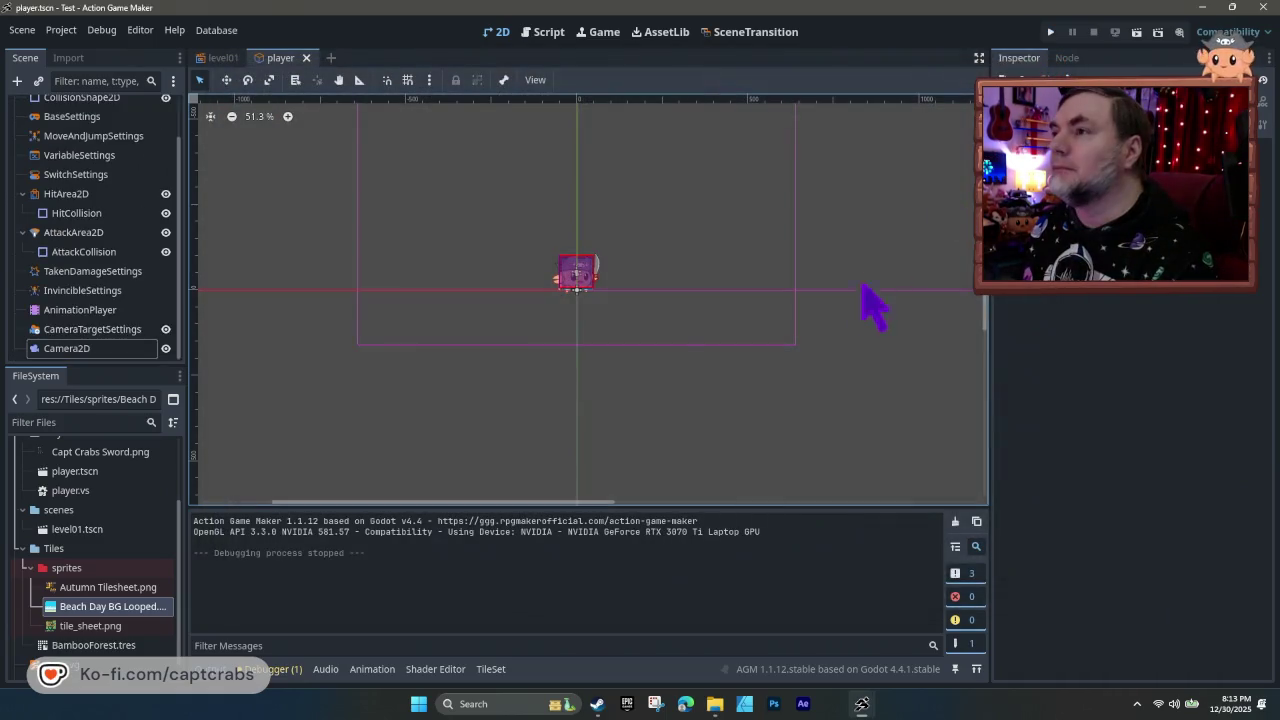
left_click(60, 346)
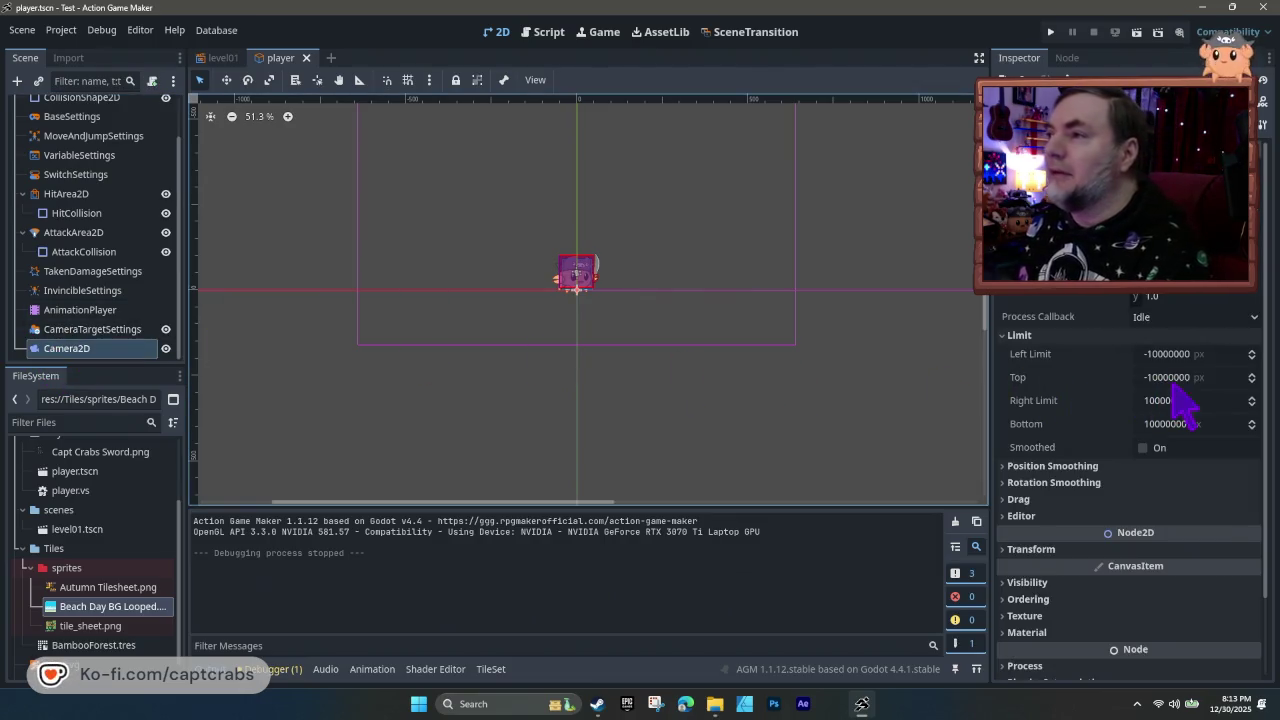
left_click(1166, 354)
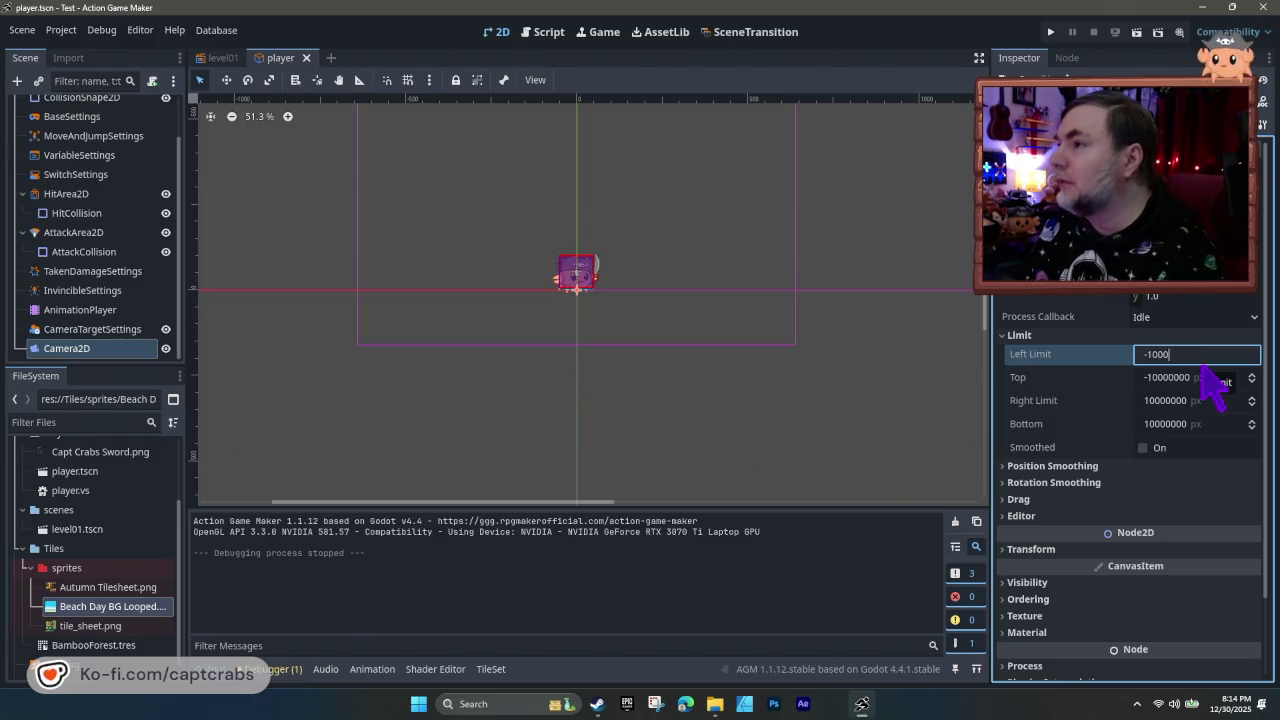
- Commit the camera's Left Limit of -1000 and test-run the game
key("Return")
key("F5")
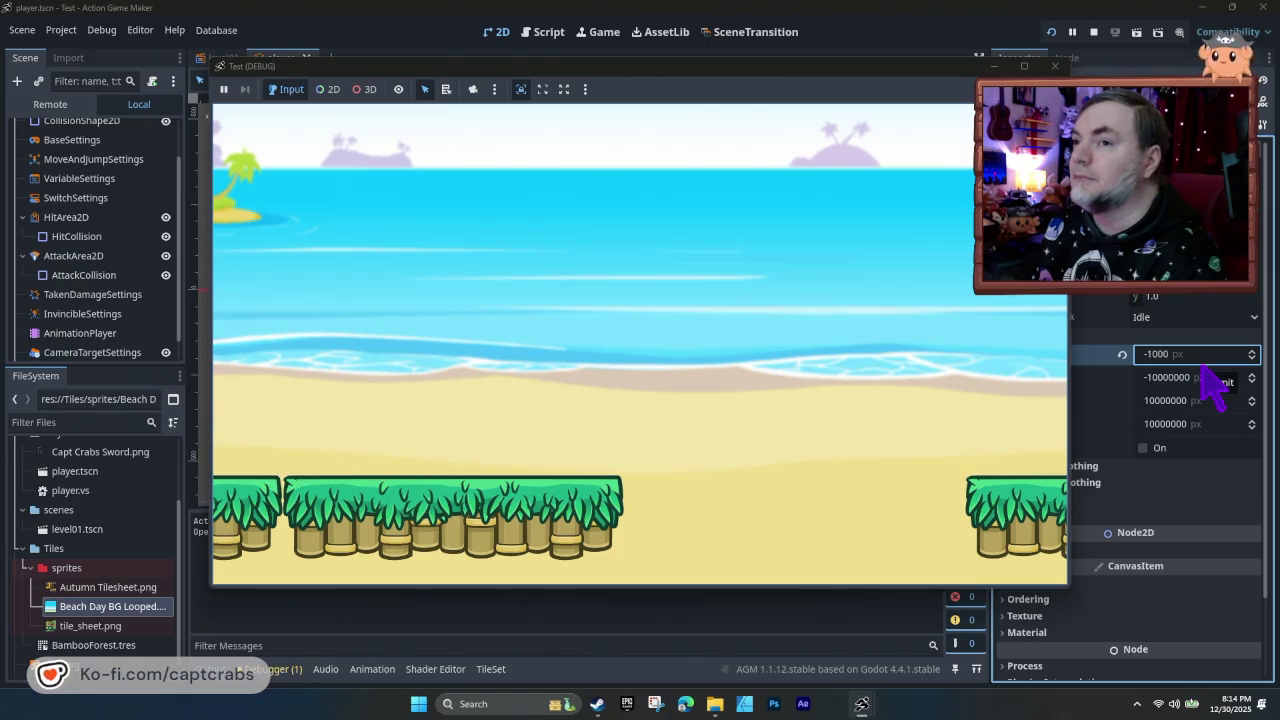
left_click(1055, 65)
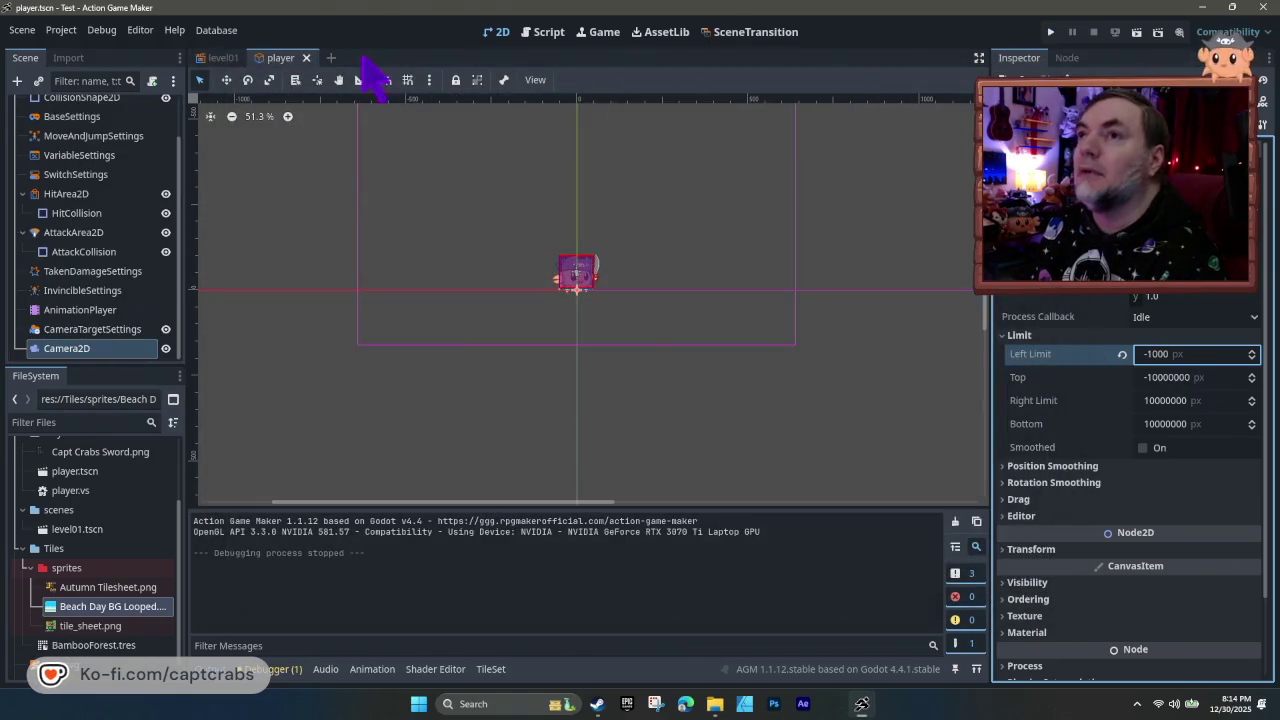
- In level01, drag the Player toward the level's left edge, then return to the player scene
left_click(210, 57)
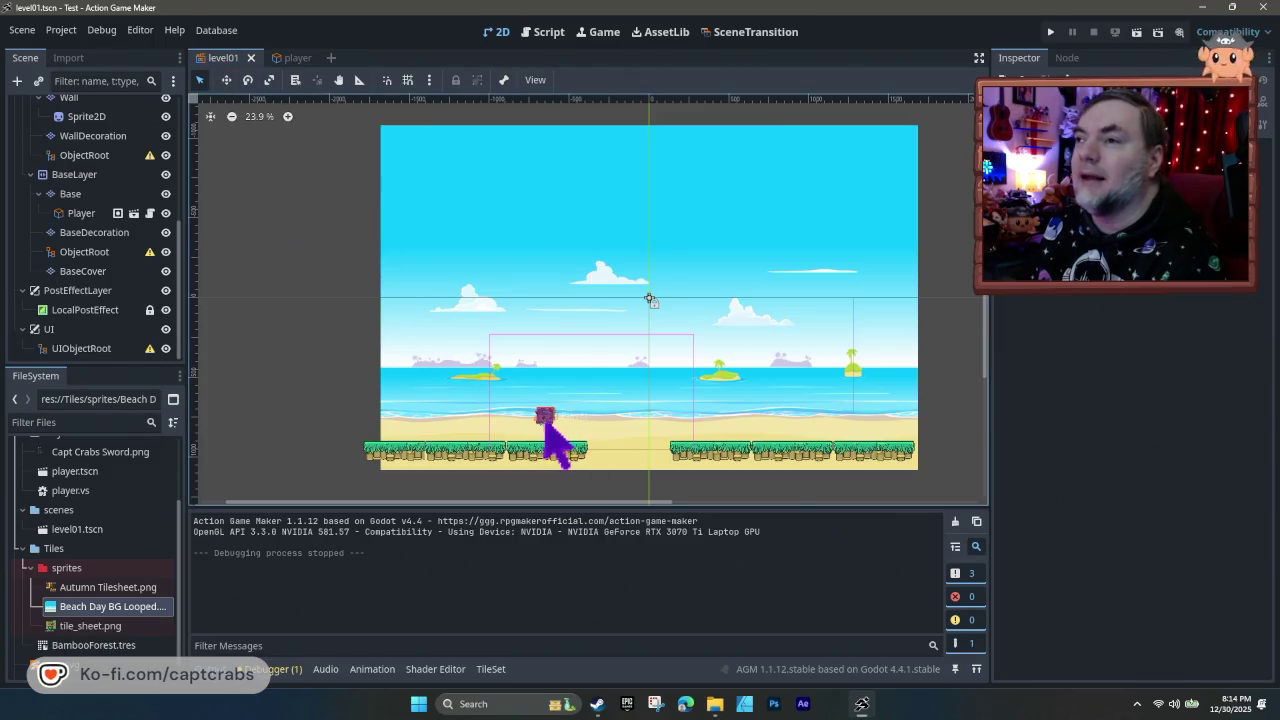
left_click_drag(555, 425, 413, 424)
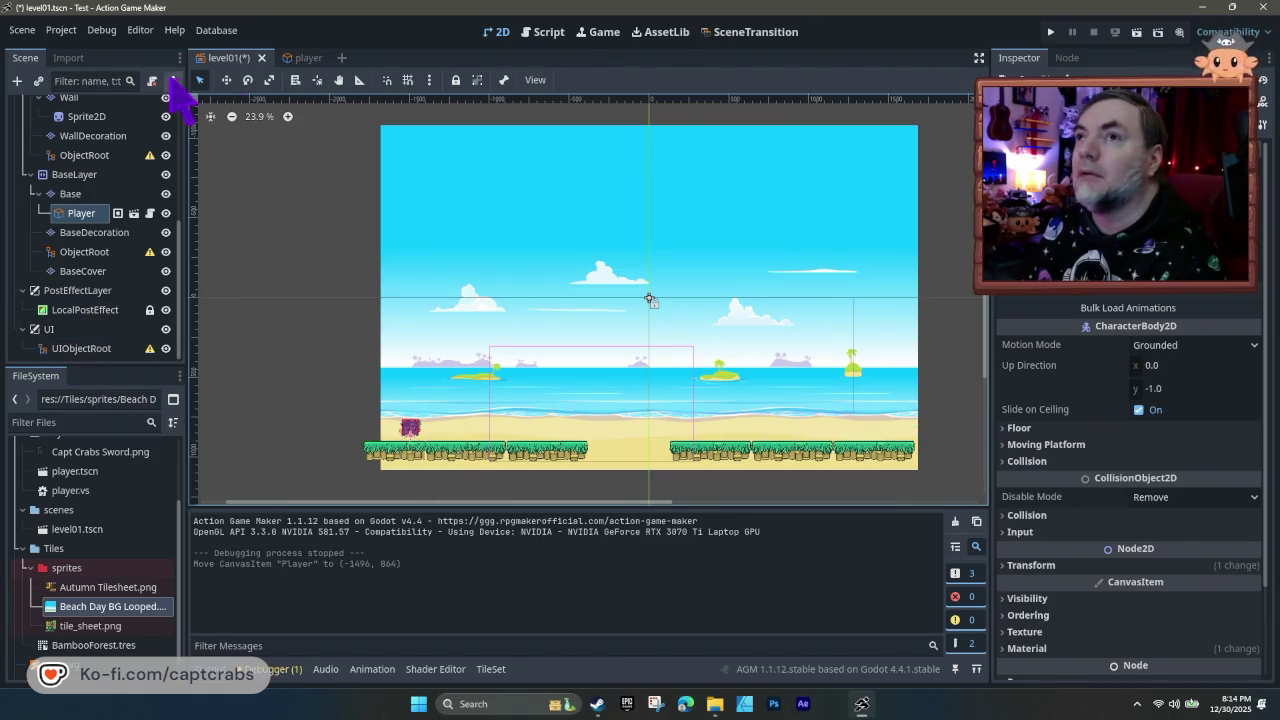
left_click(305, 58)
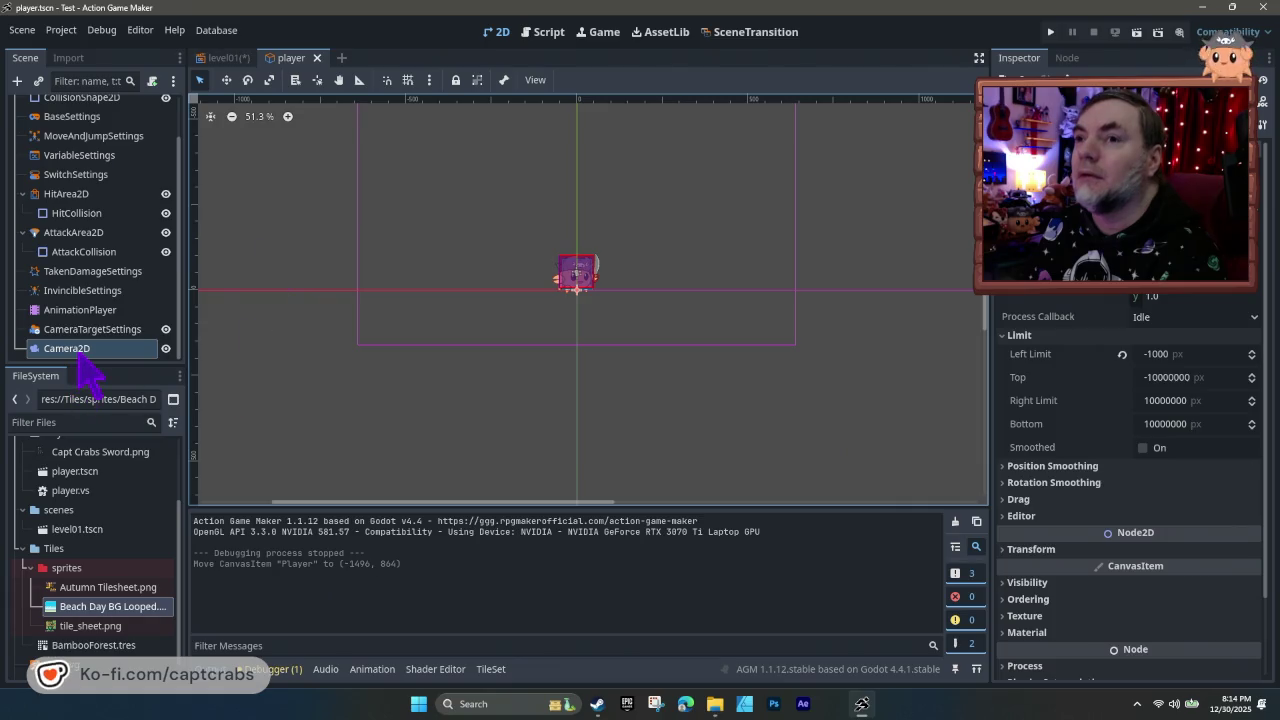
- Set the camera's Left Limit to -5000 and test-run, walking the crab right
left_click(1160, 354)
type("-50")
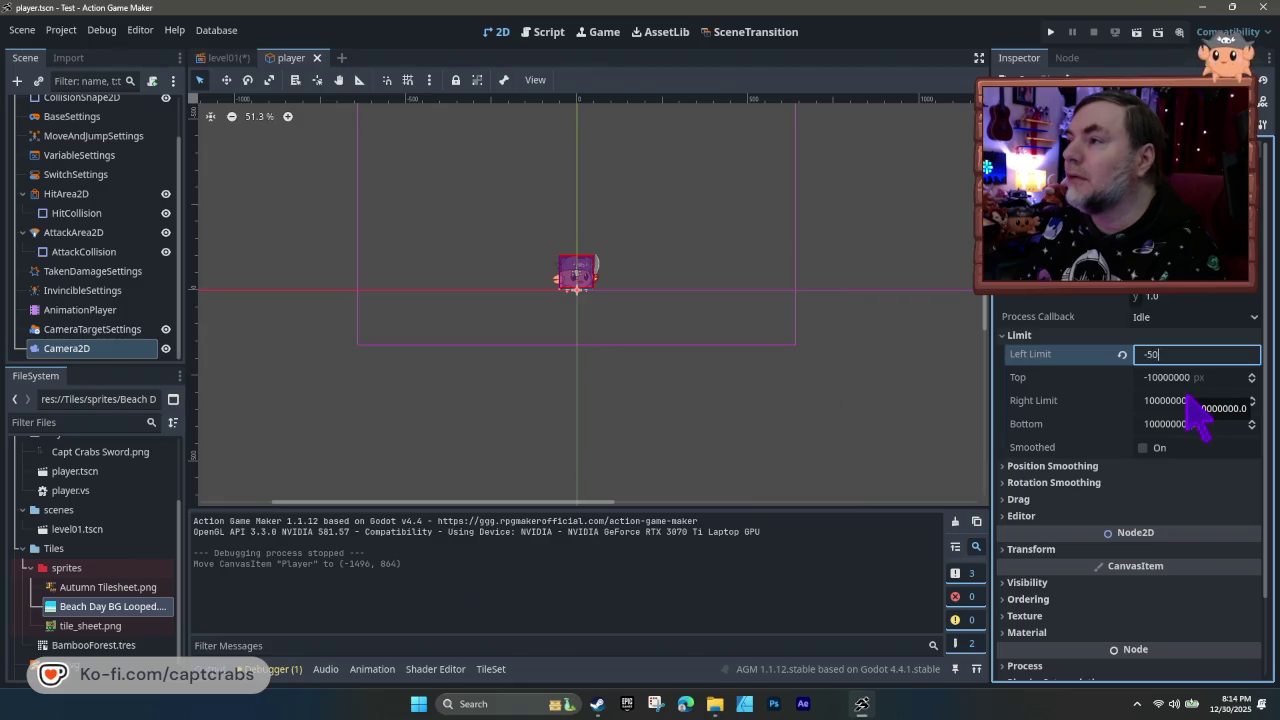
key("Return")
key("F5")
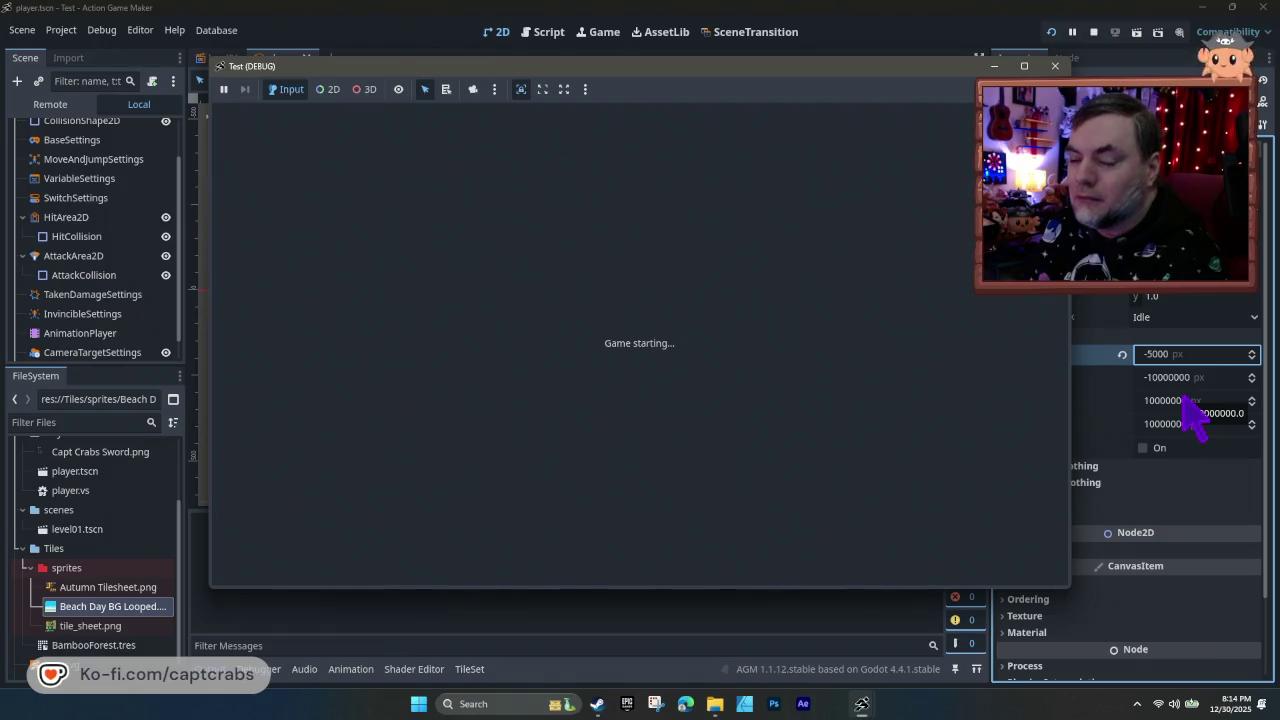
key("Right")
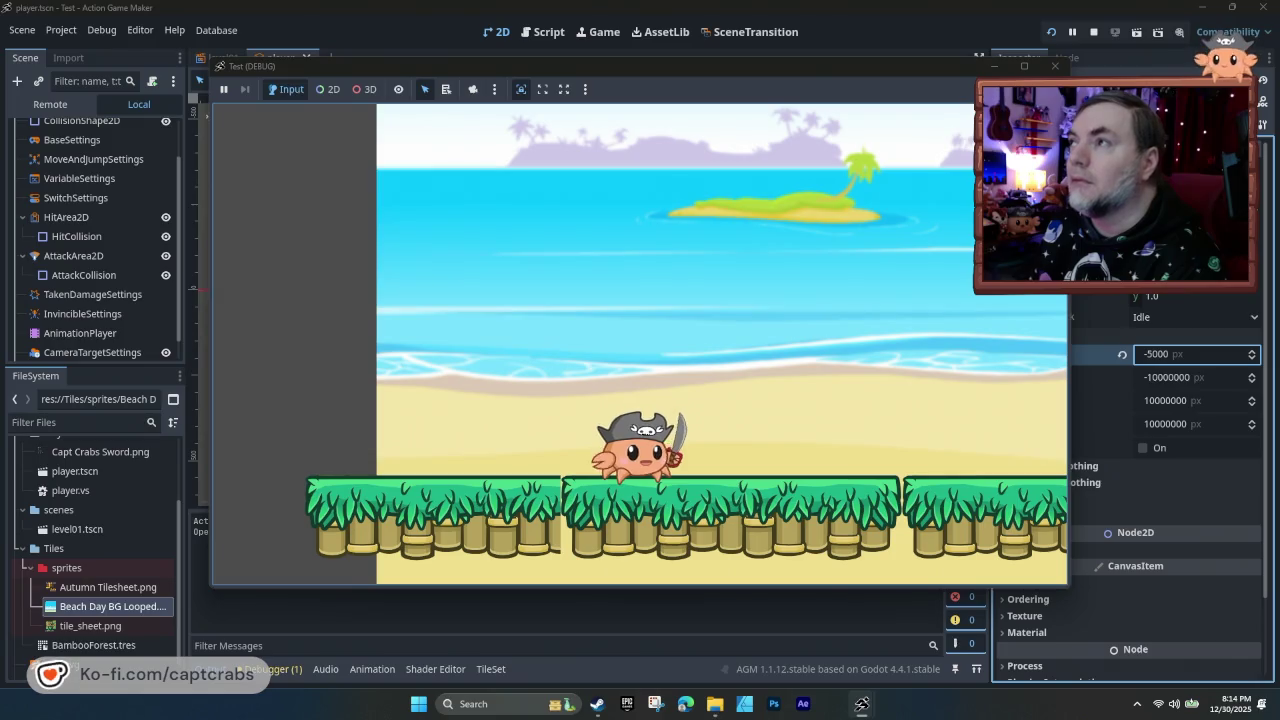
key("F8")
- Change the Left Limit to -2000 and test-run, walking the crab left and right
key("BackSpace")
key("BackSpace")
key("BackSpace")
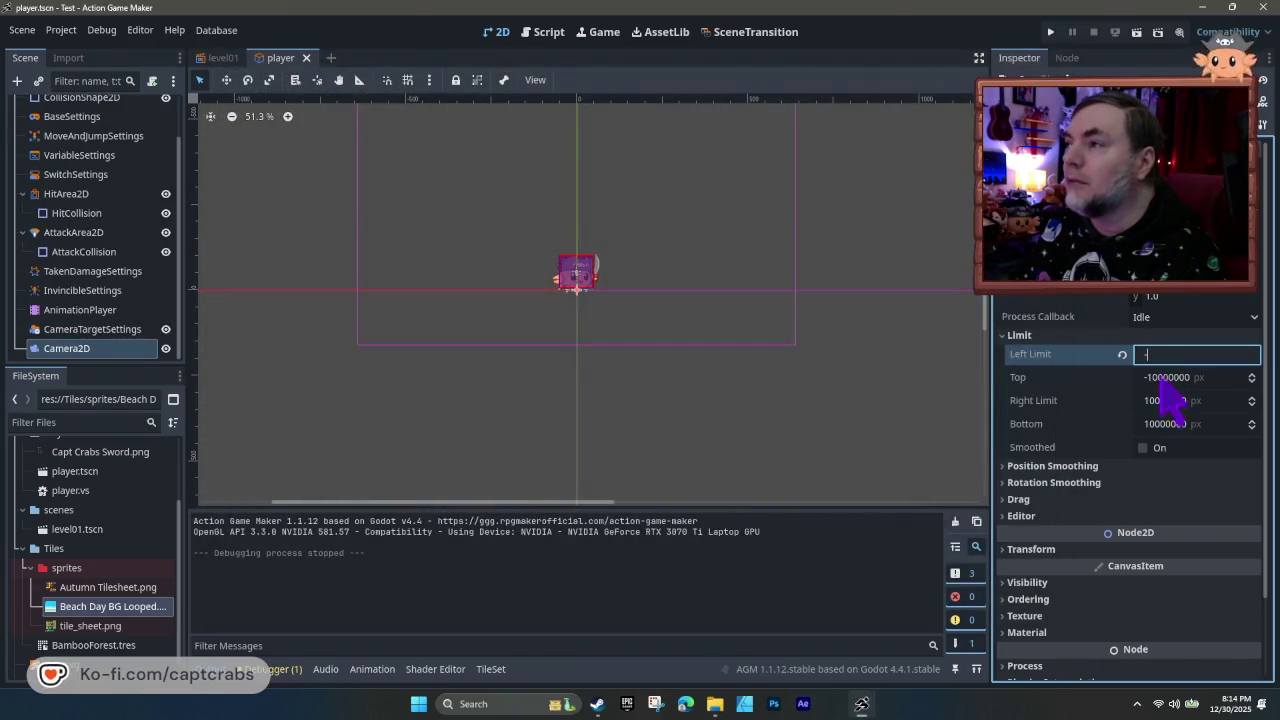
type("2000")
key("Return")
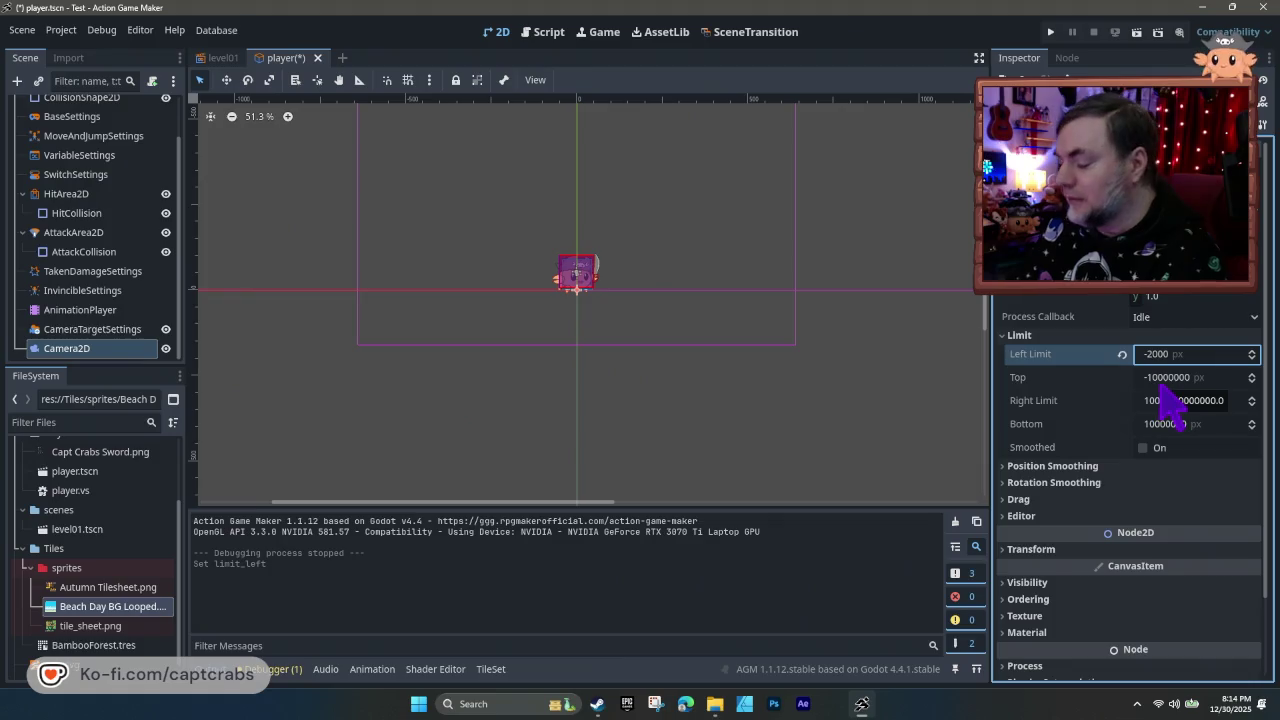
key("F5")
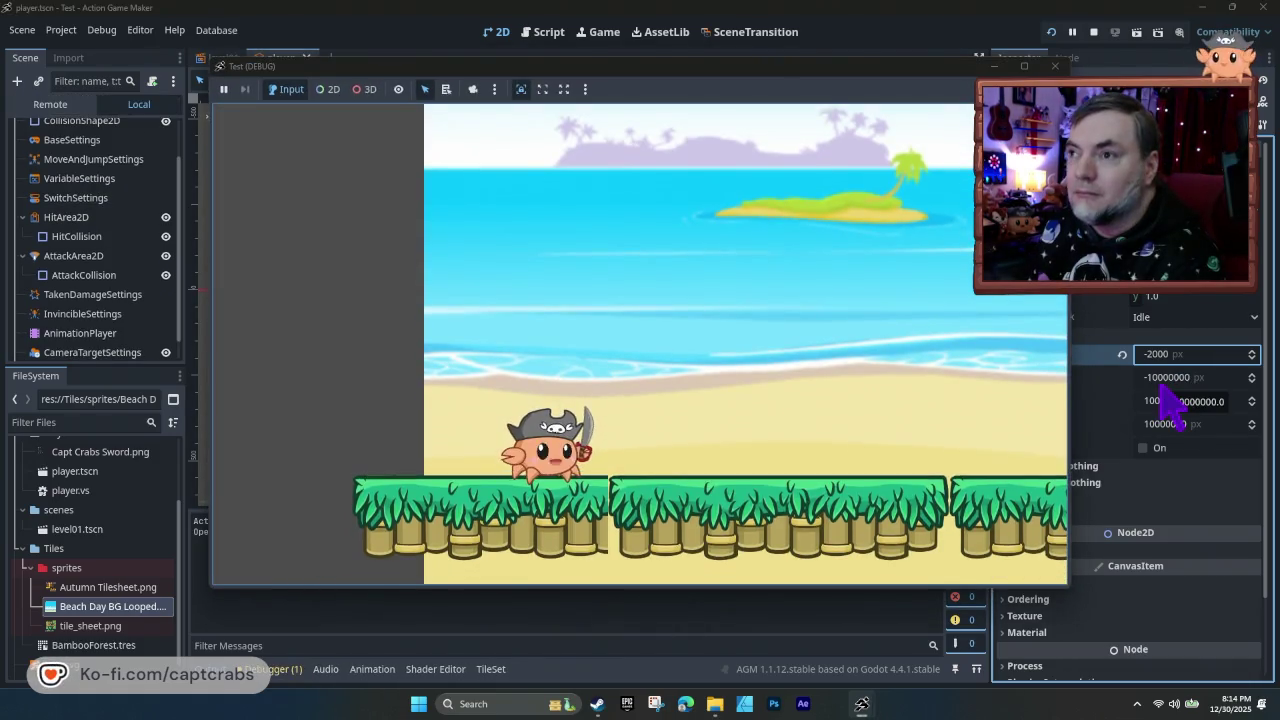
key("Left")
key("Right")
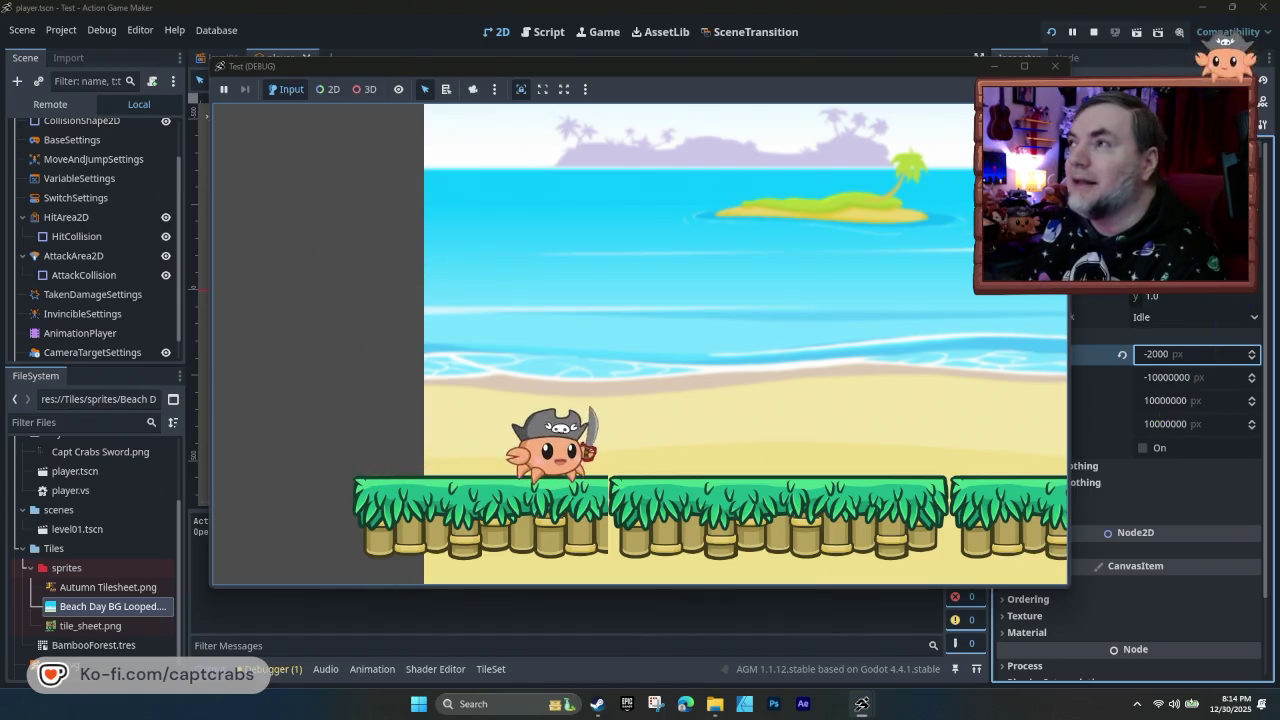
key("F8")
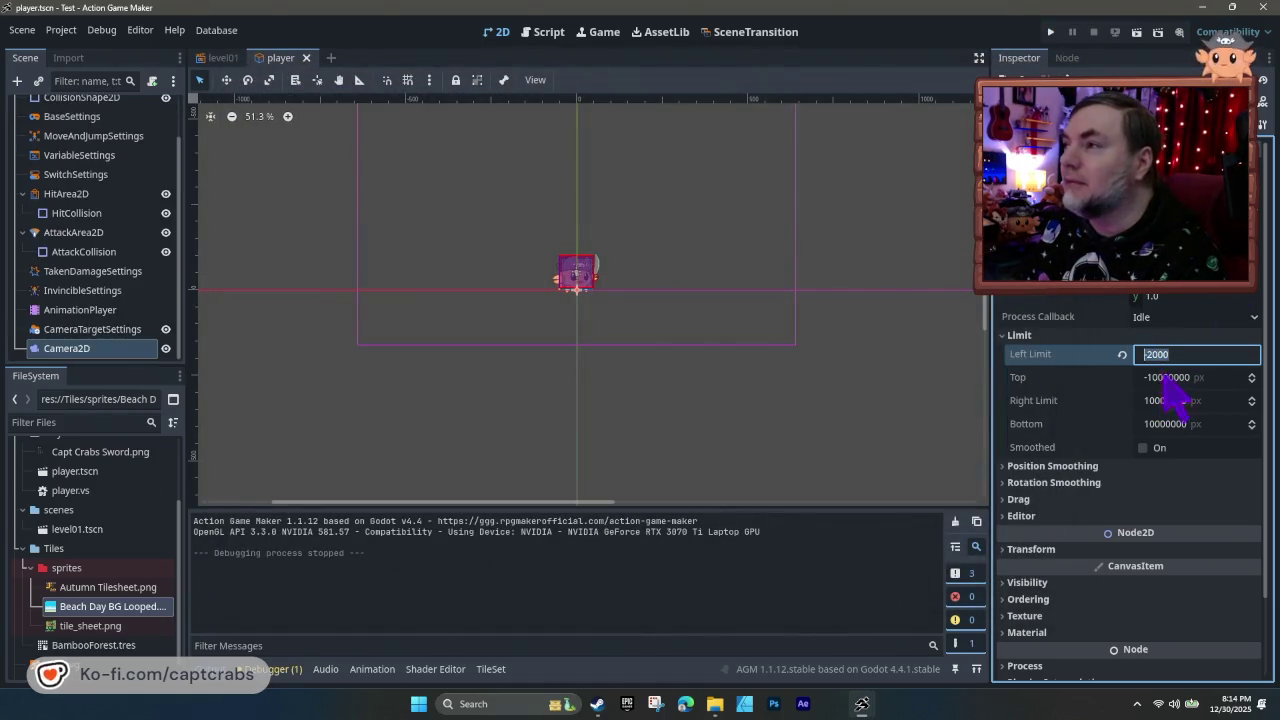
- Try a Left Limit of -1500, walking the crab back and forth across the edge
type("-1500")
key("Return")
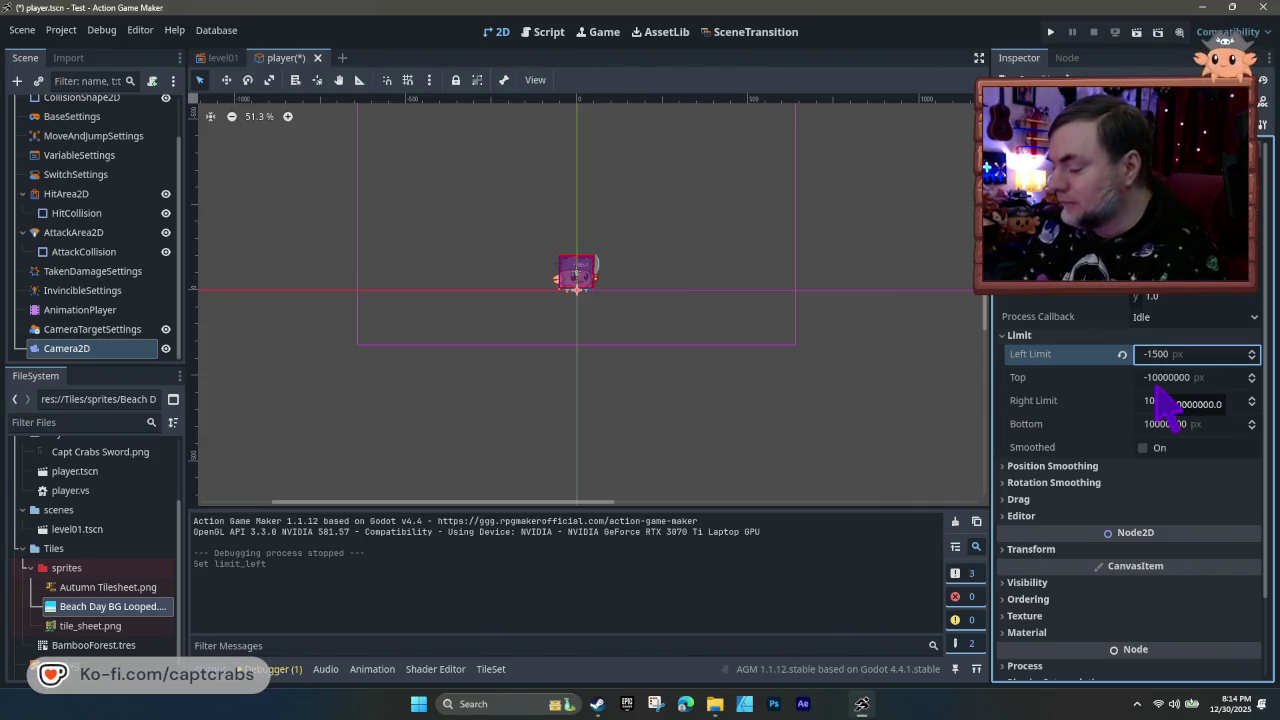
key("F5")
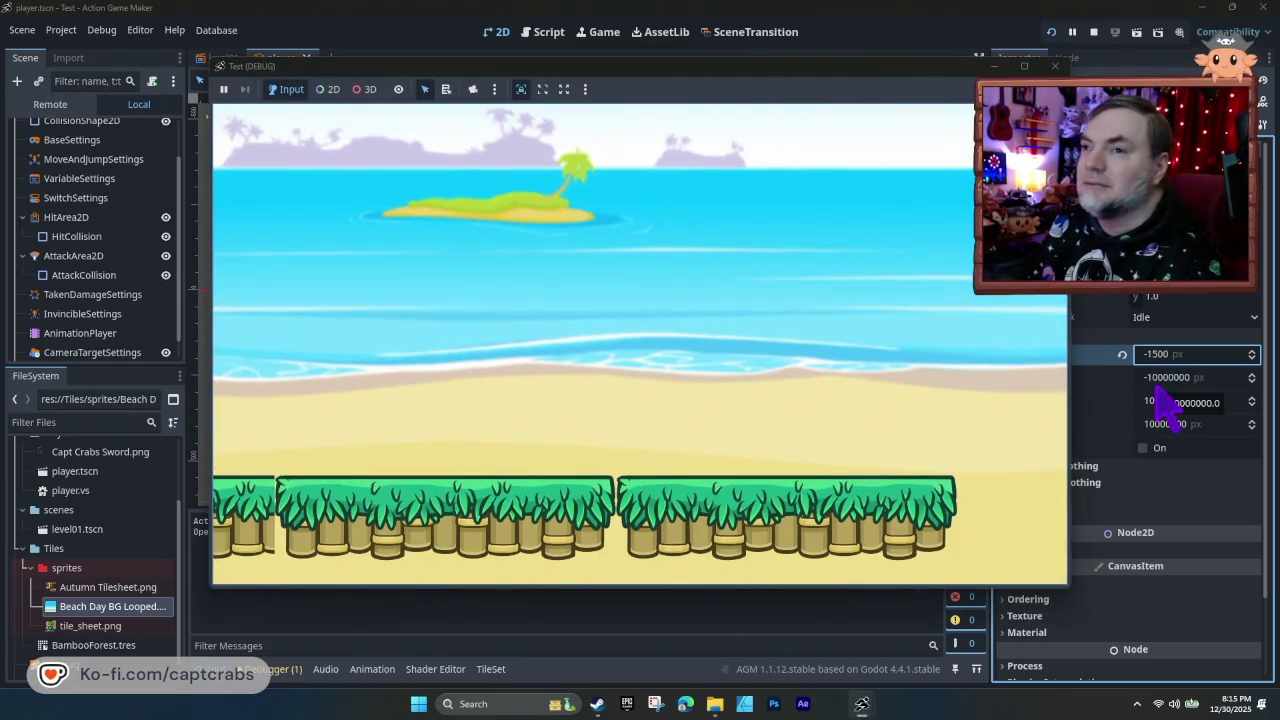
key("Right")
key("Left")
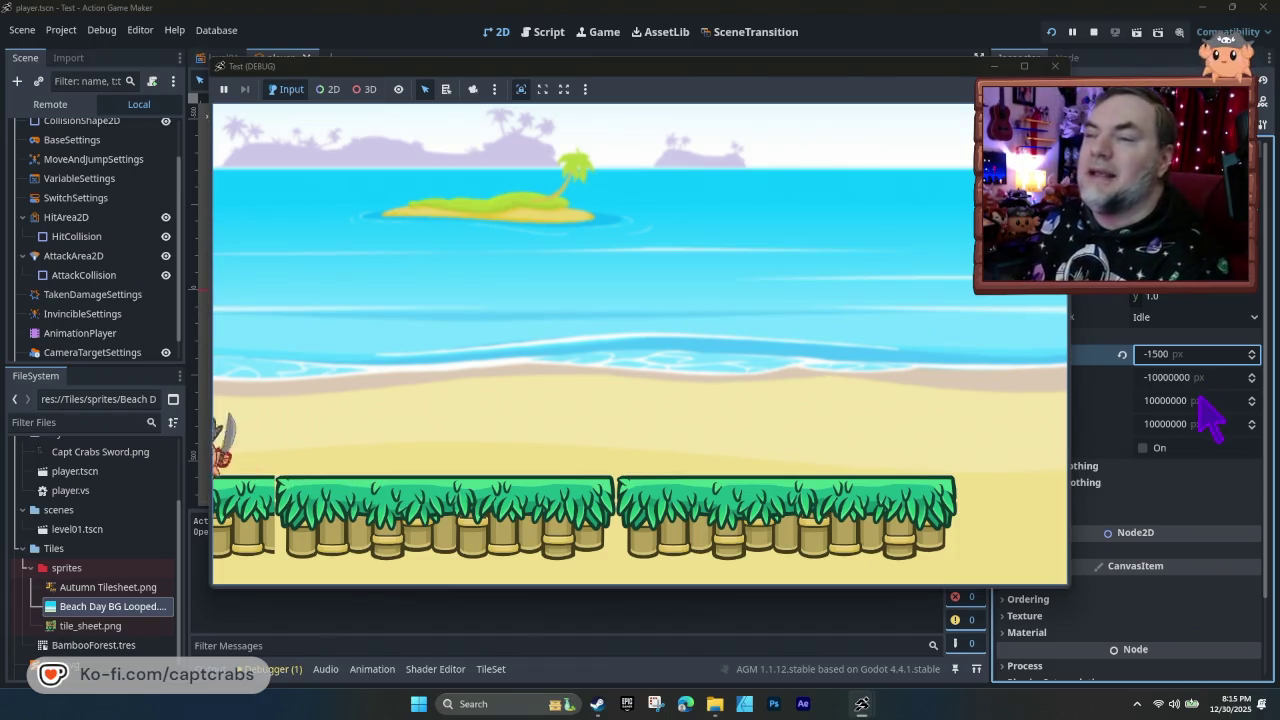
key("Right")
key("Left")
key("Right")
key("Right")
left_click(1055, 66)
- Change the Left Limit to -1700 and test-run the game
left_click(1155, 354)
type("1")
key("Return")
key("F5")
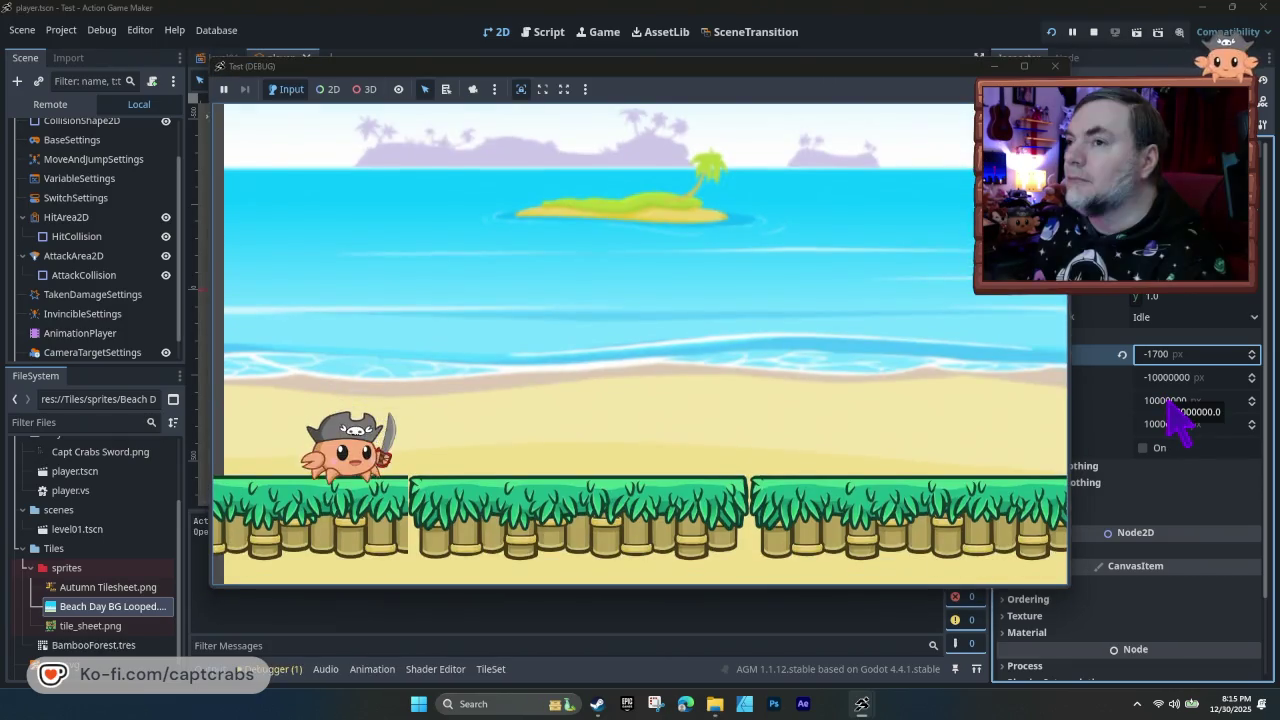
left_click(1054, 66)
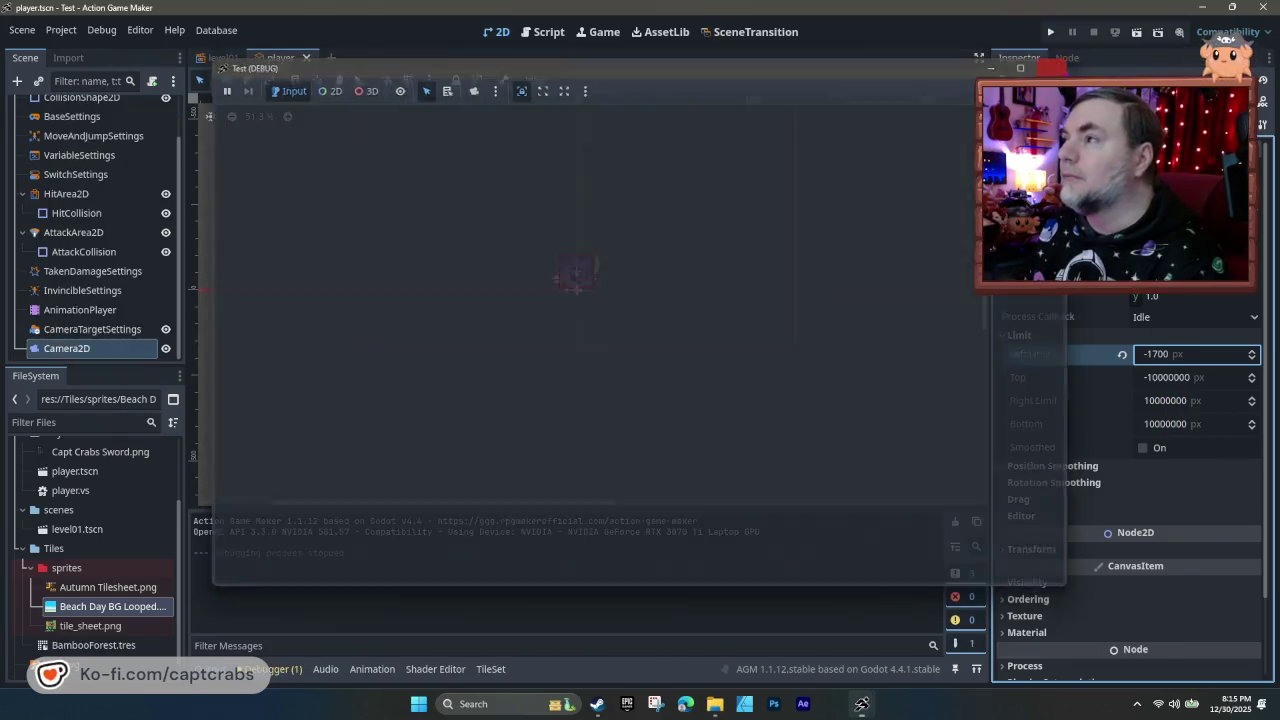
- Settle the Left Limit at -1600 and test-run, walking the crab right then left
type("-")
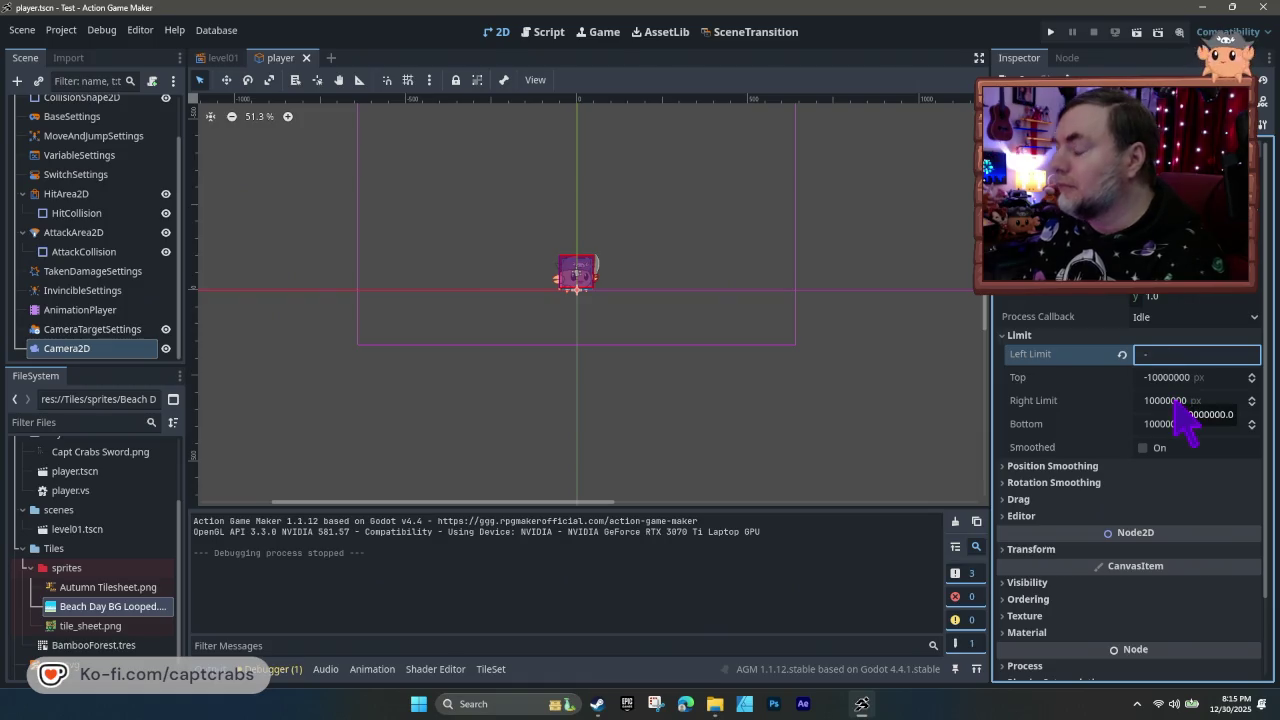
key("Return")
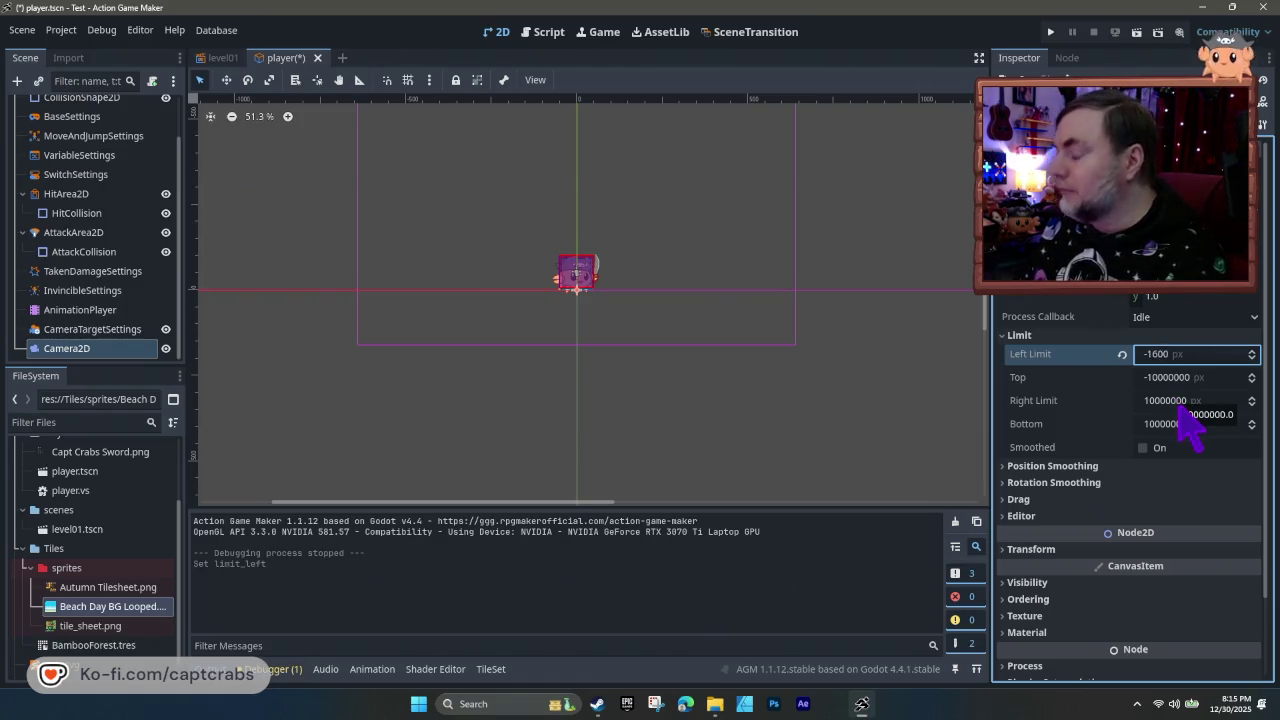
key("F5")
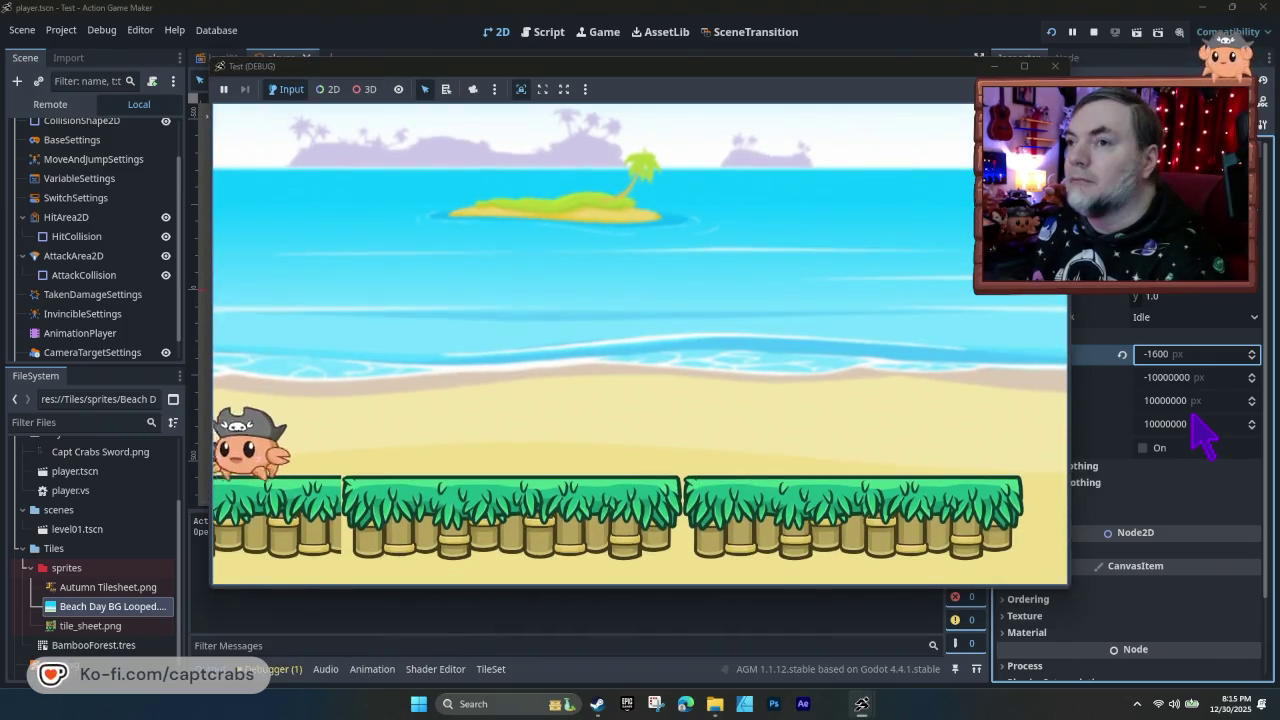
key("Right")
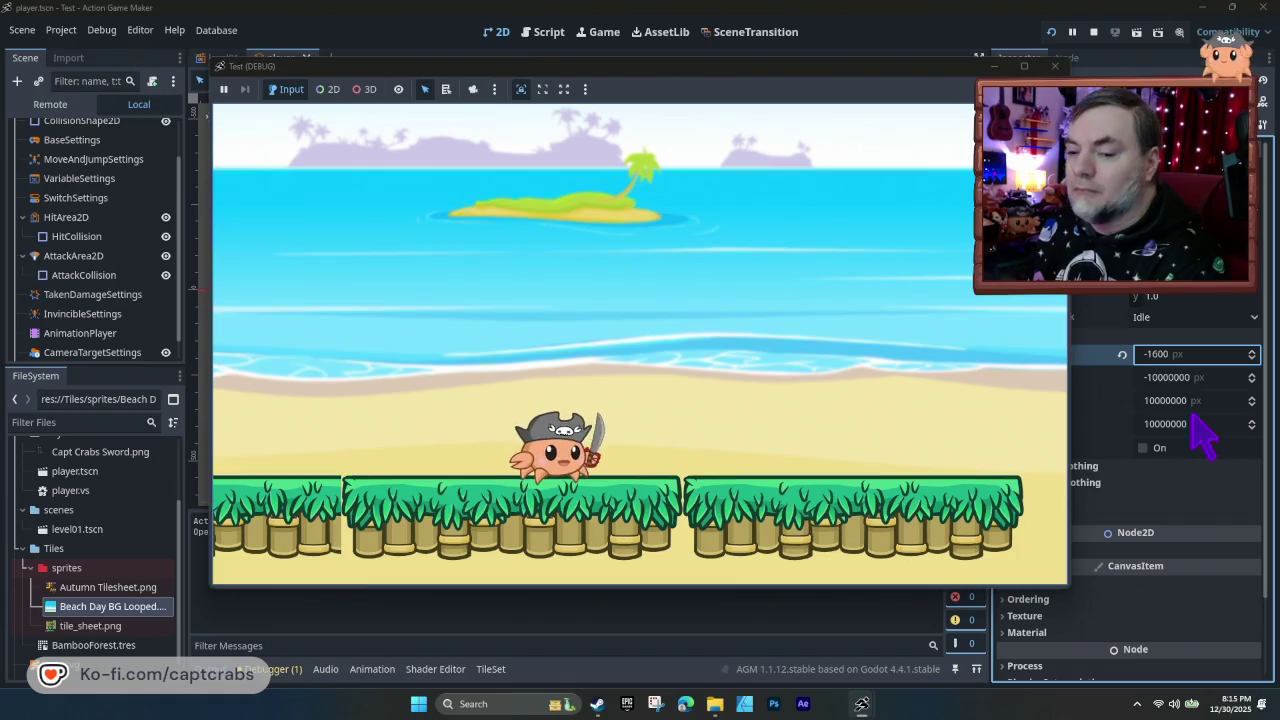
key("Left")
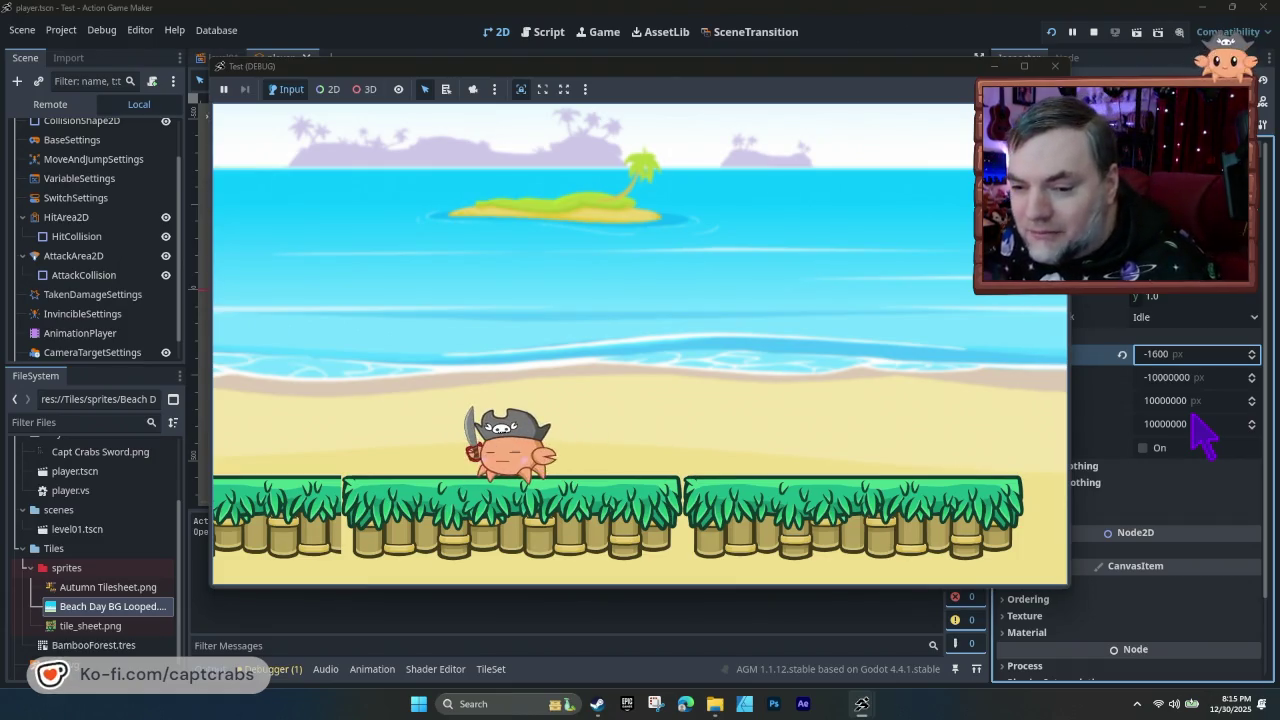
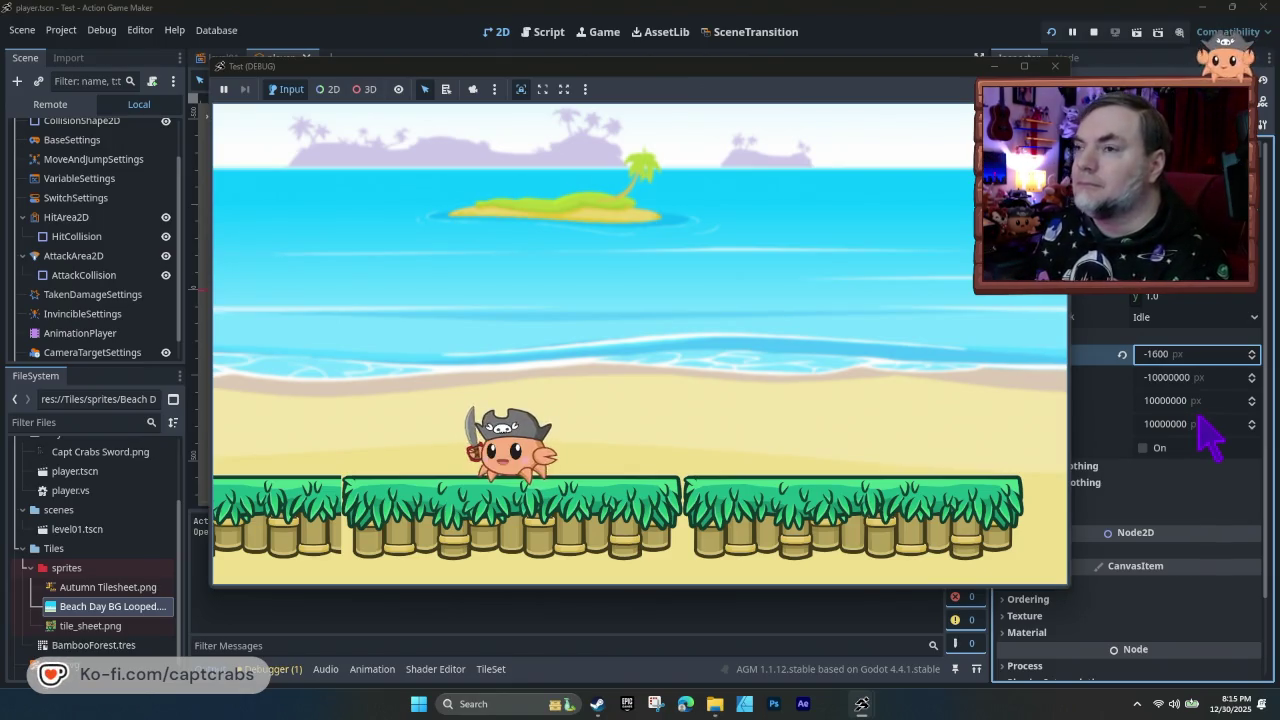
- Walk the crab left and right in the running test, then stop it
key("Left")
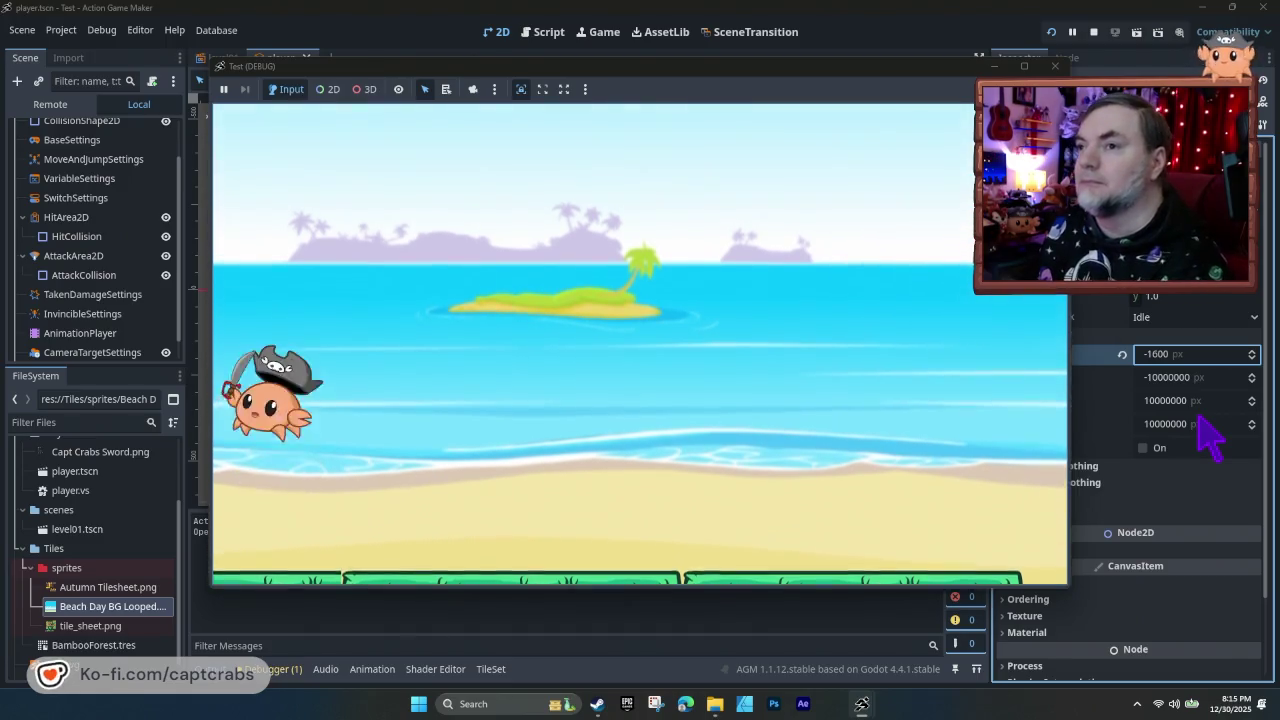
key("Right")
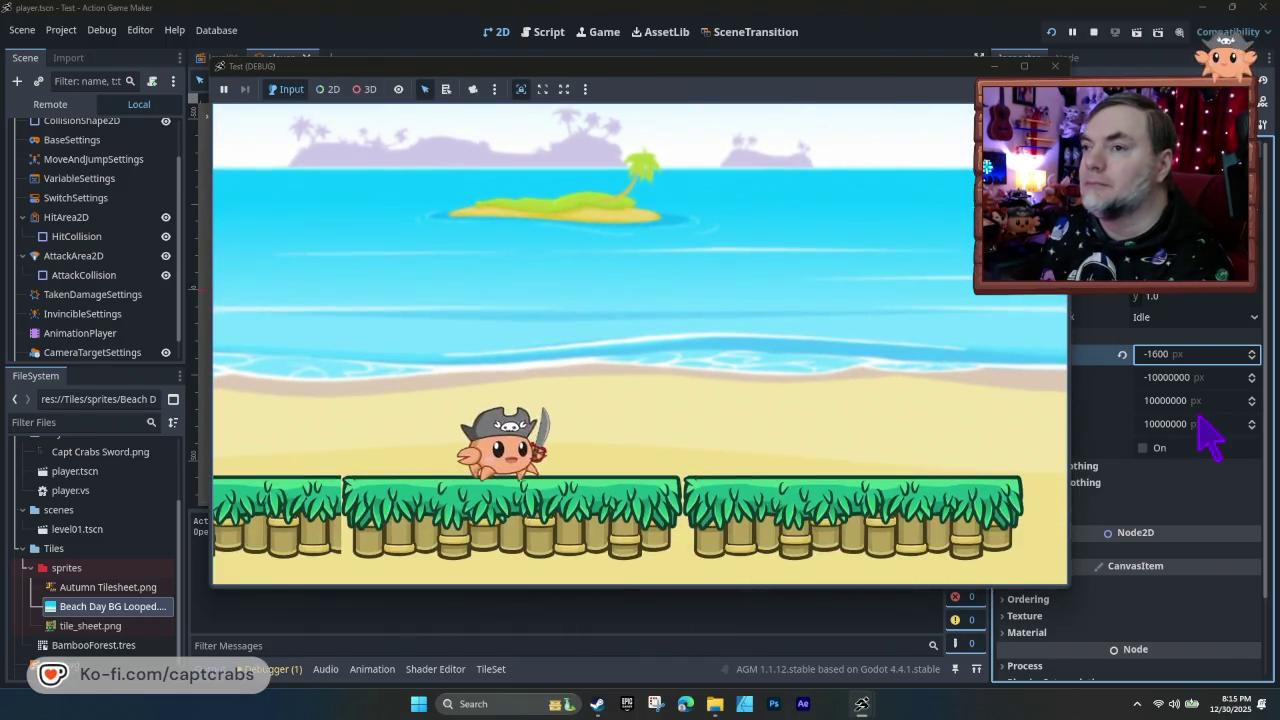
key("Left")
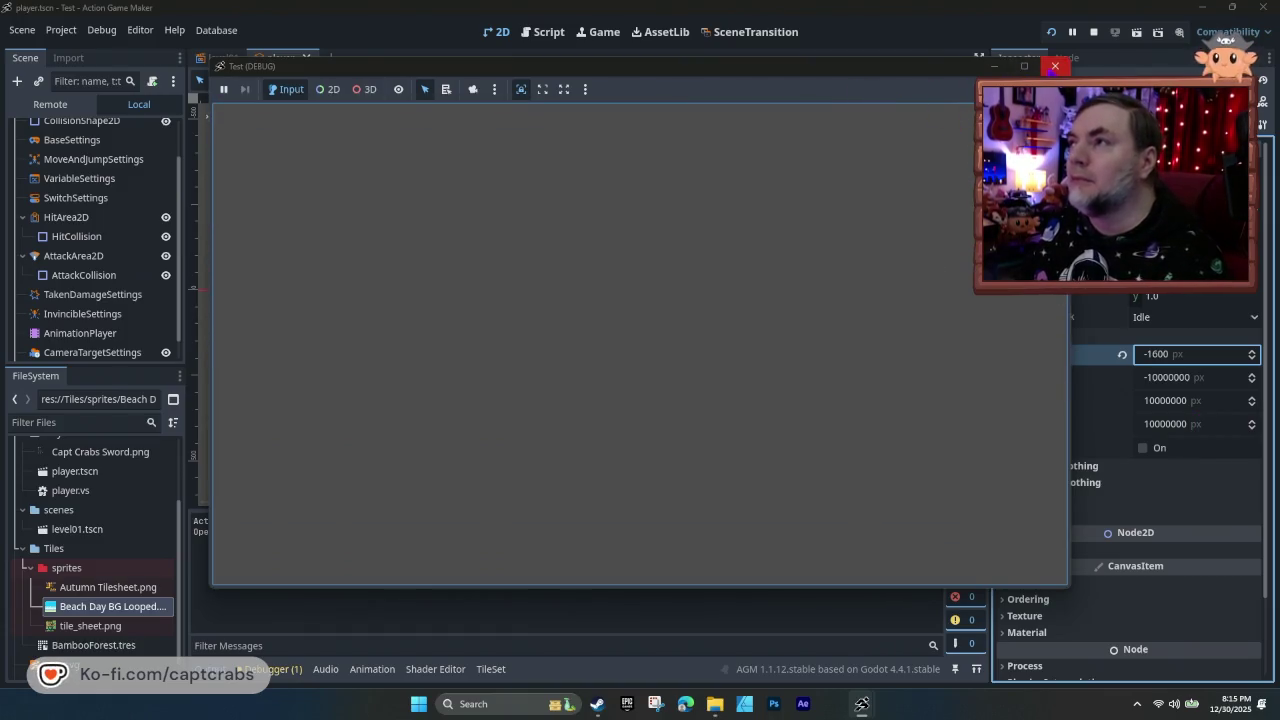
left_click(1054, 66)
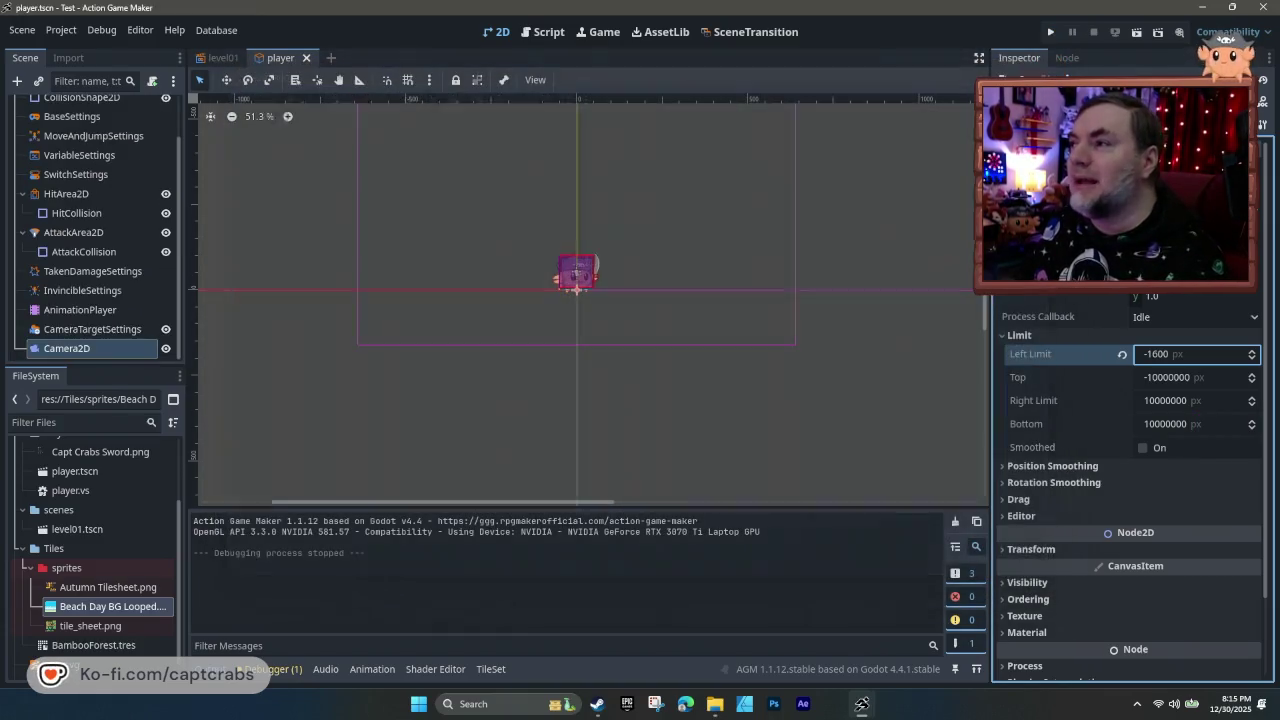
- Set the camera's bottom limit to -1600 and test-run the game
left_click(1177, 424)
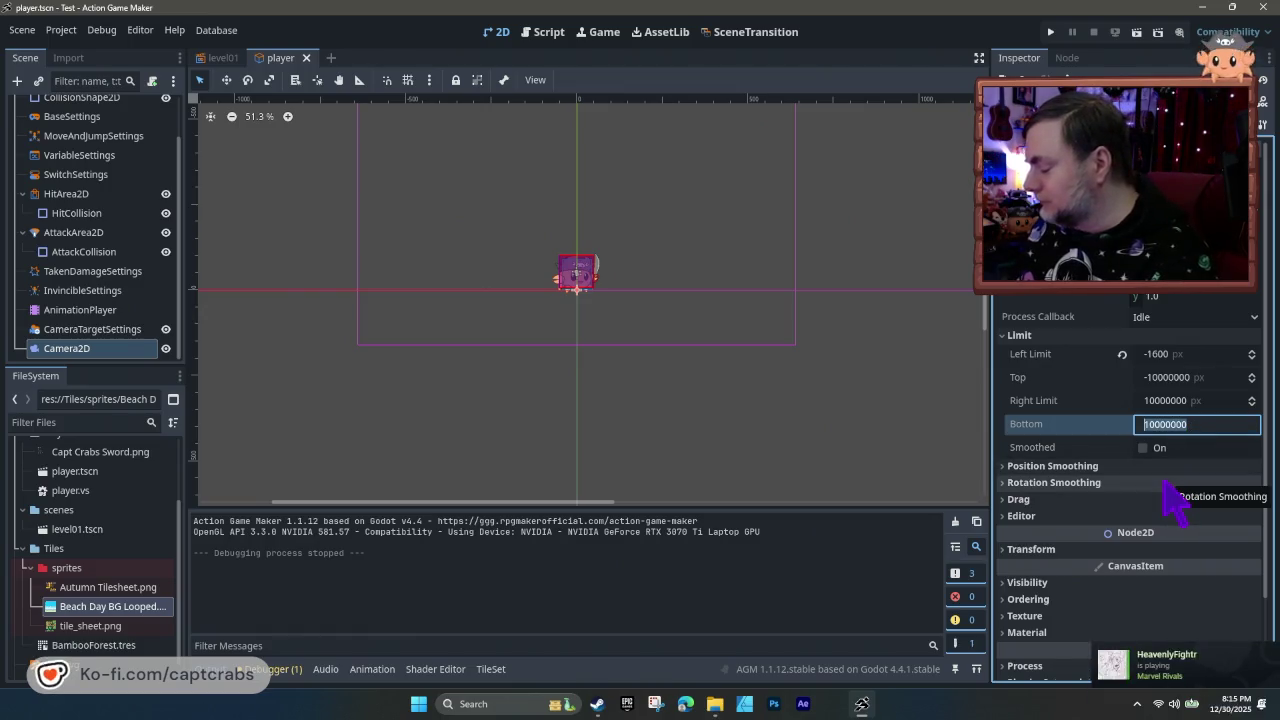
type("-1600")
key("Return")
key("F5")
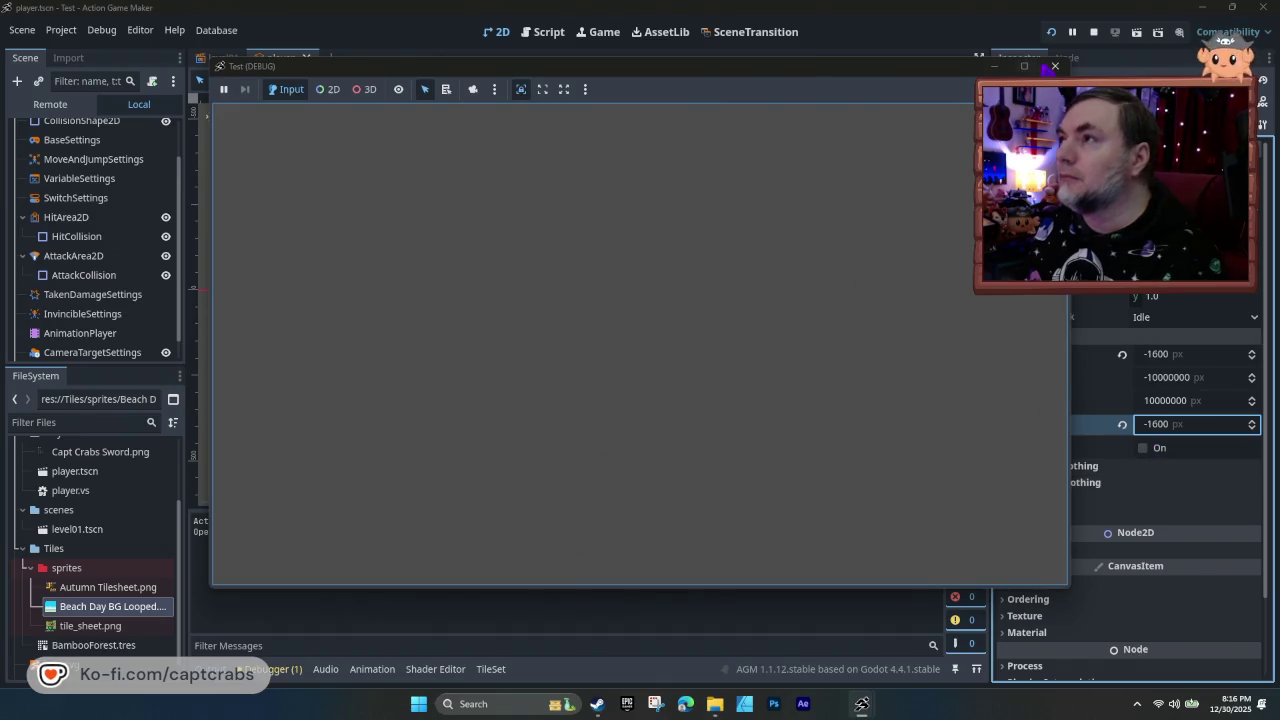
left_click(1055, 66)
- Change the bottom limit to 500, save the scene, and test-run again
left_click(1158, 430)
type("500")
key("Return")
key("ctrl+s")
key("F5")
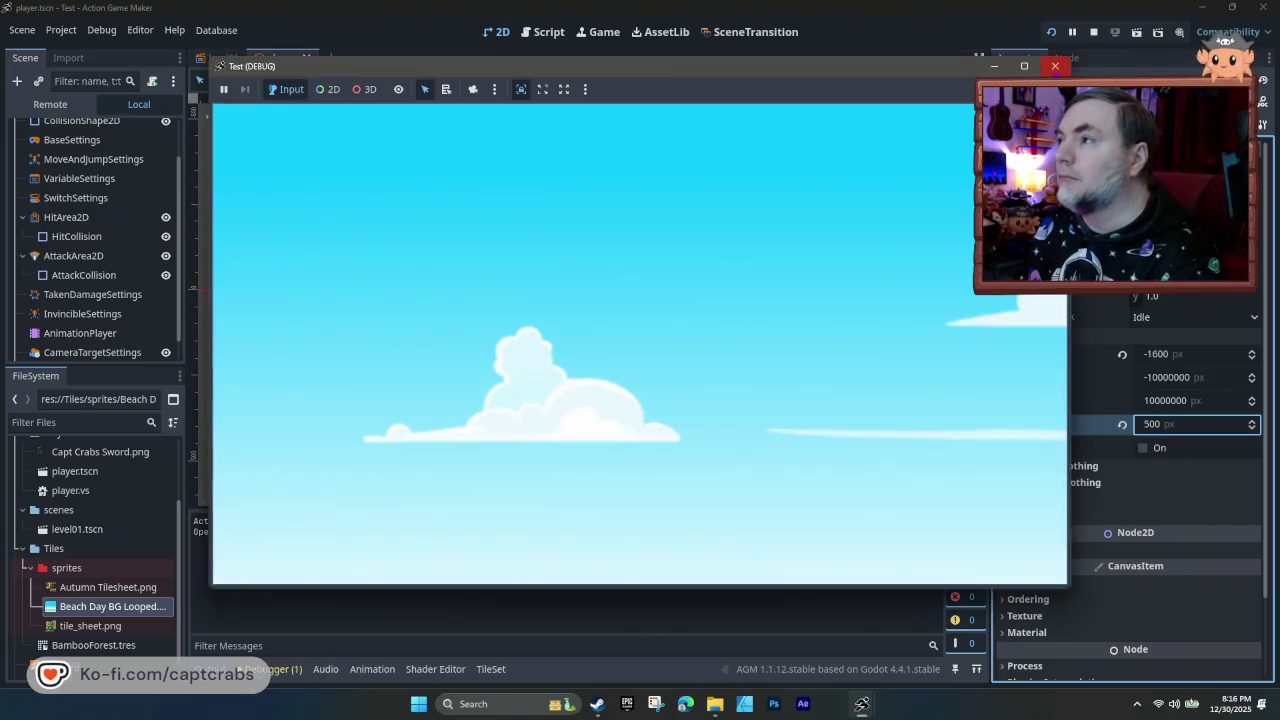
left_click(1055, 66)
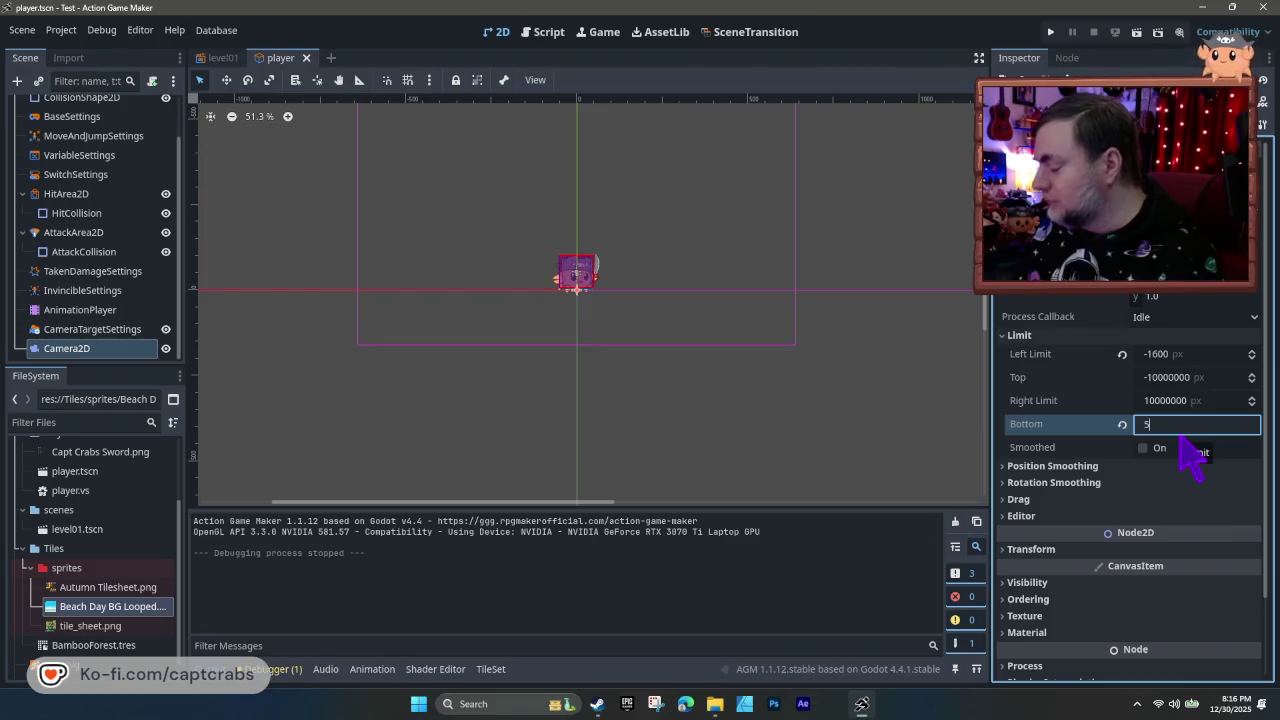
type("000")
- Commit a 5000 bottom limit and test the crab walking right
key("Return")
key("F5")
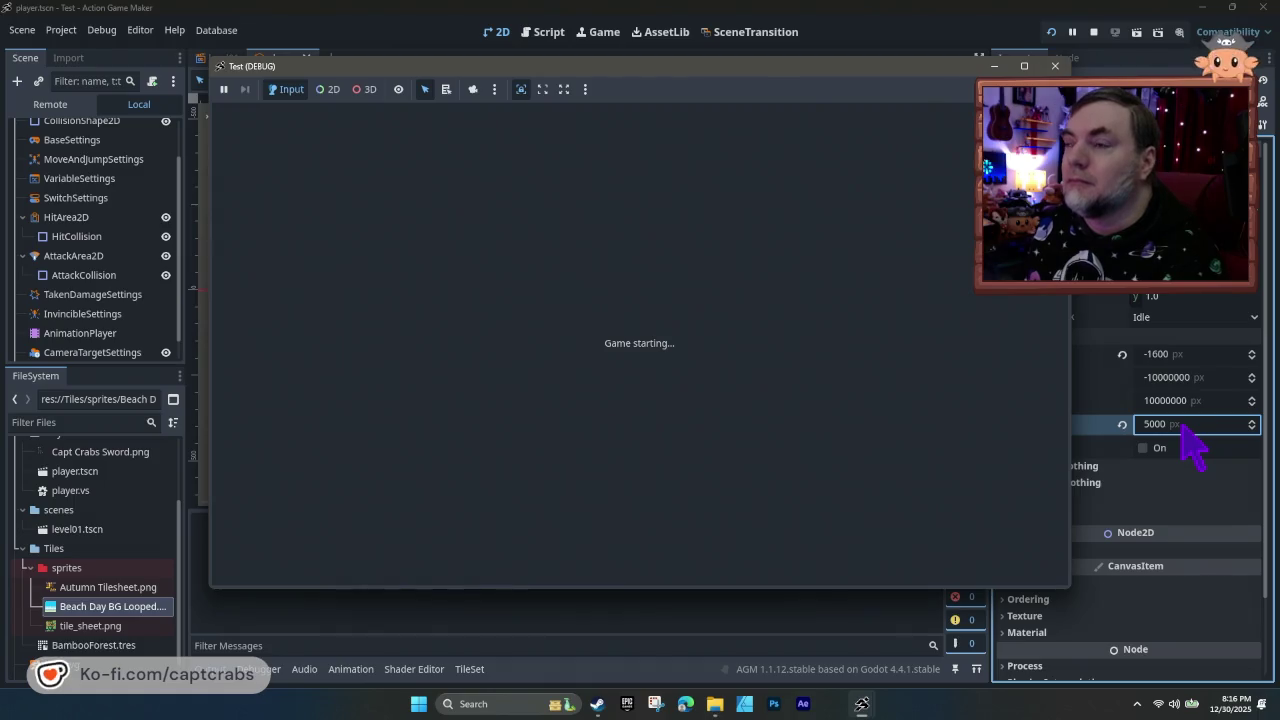
key("Right")
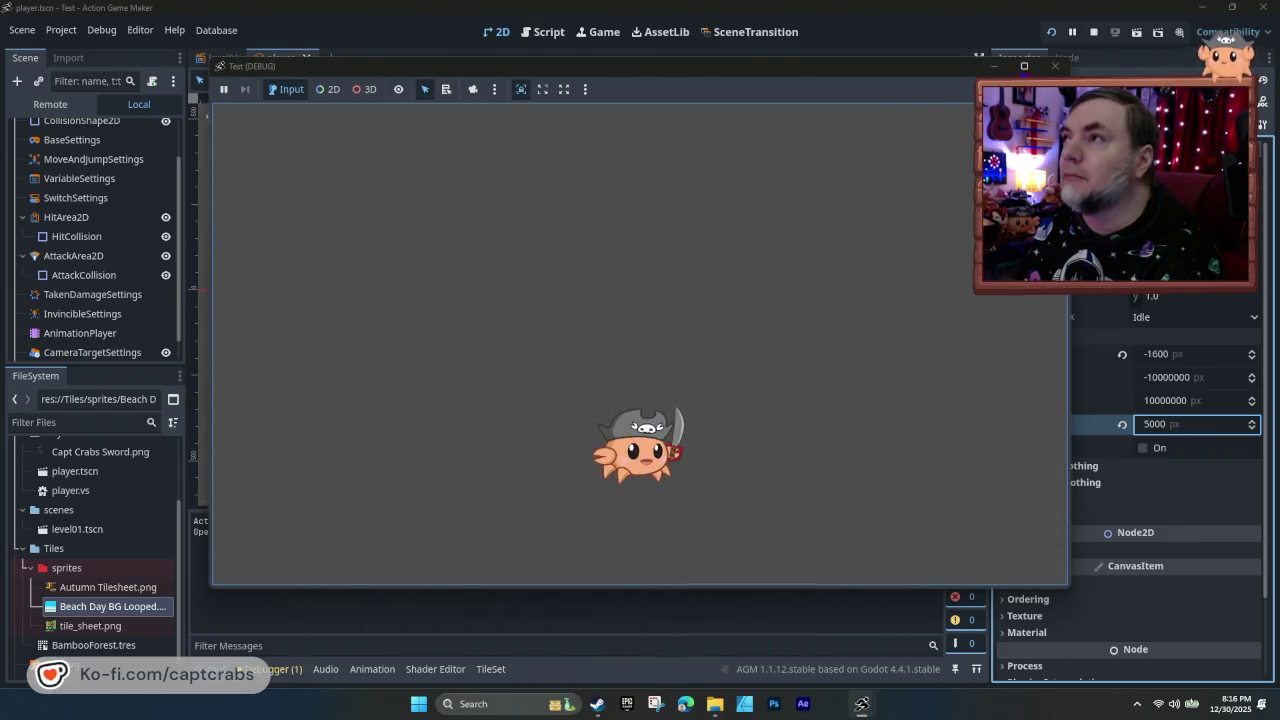
left_click(1055, 66)
- Set the bottom limit to 2000 and test the crab walking right
left_click(1157, 430)
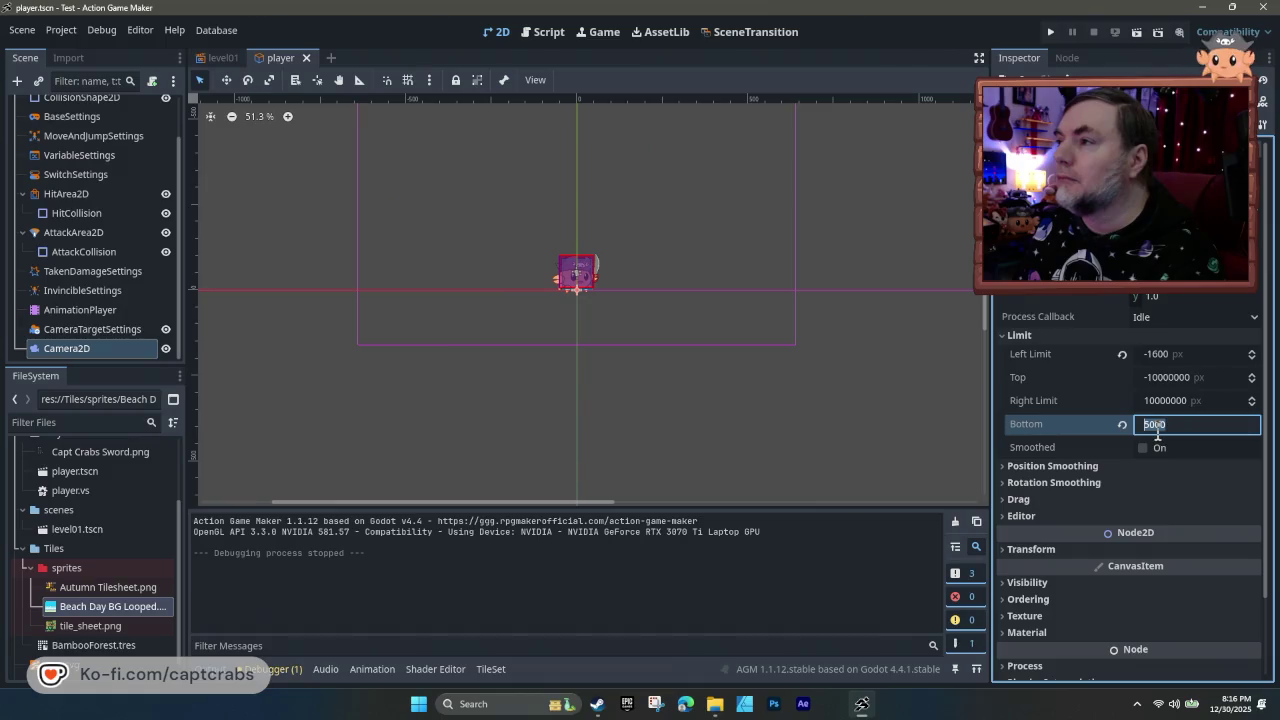
type("2000")
key("Return")
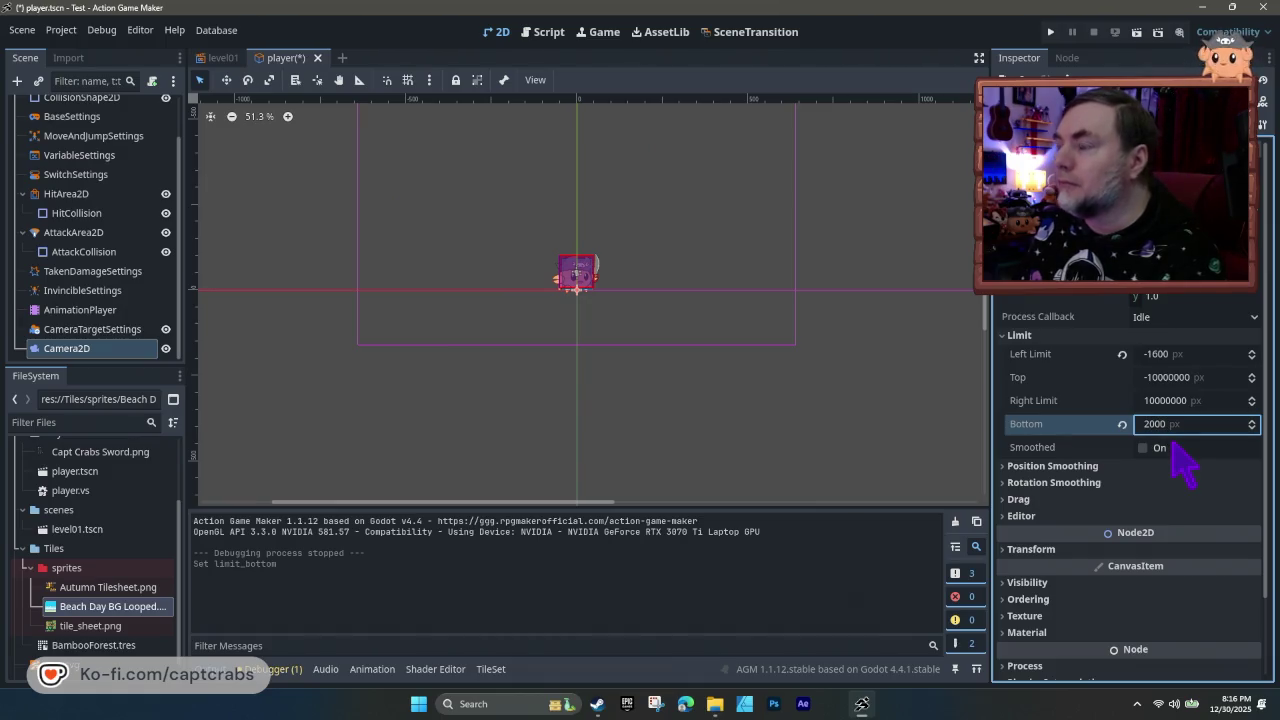
key("F5")
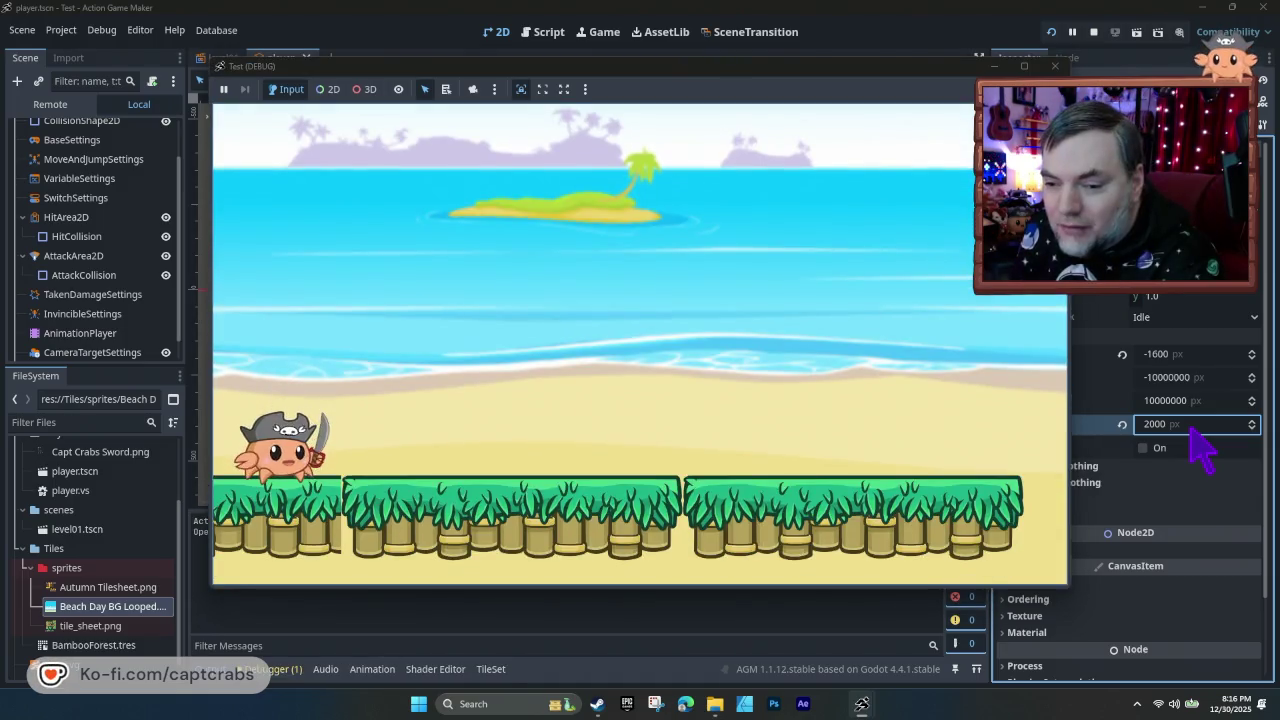
key("Right")
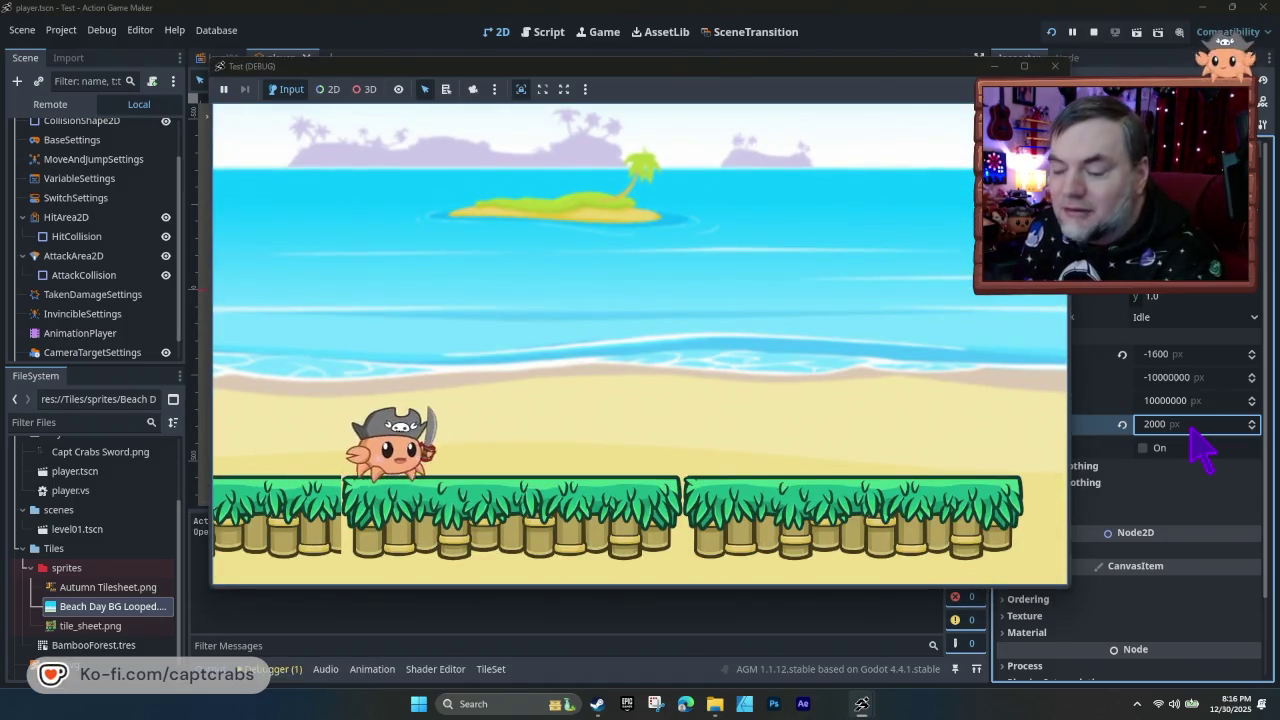
key("Right")
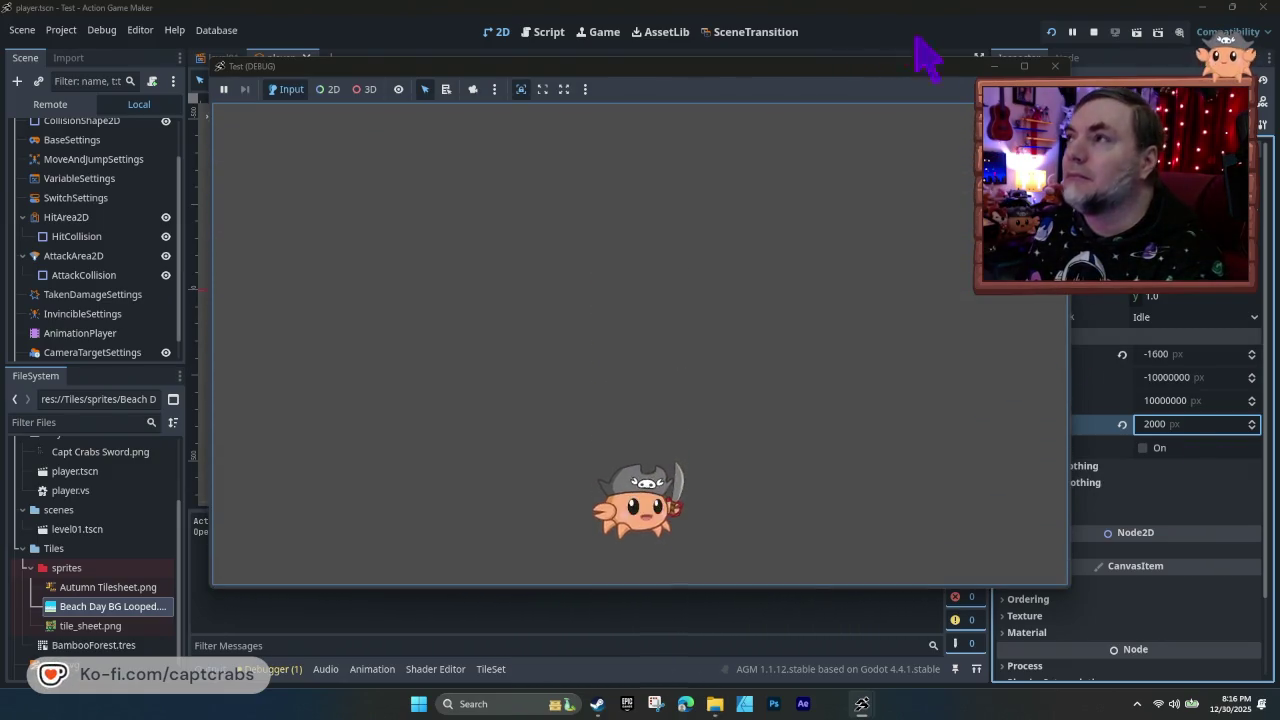
left_click(1054, 66)
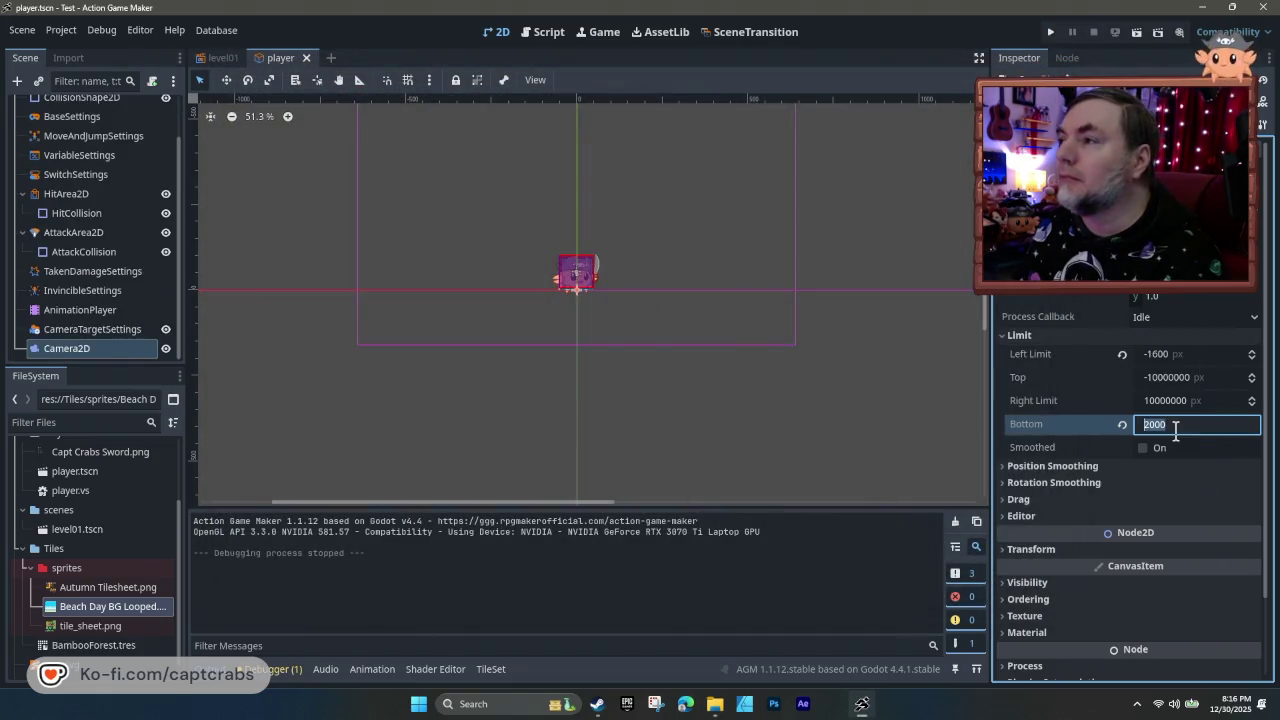
type("500")
- Try bottom limits of 500 and then 1000, test-running each
key("Return")
key("F5")
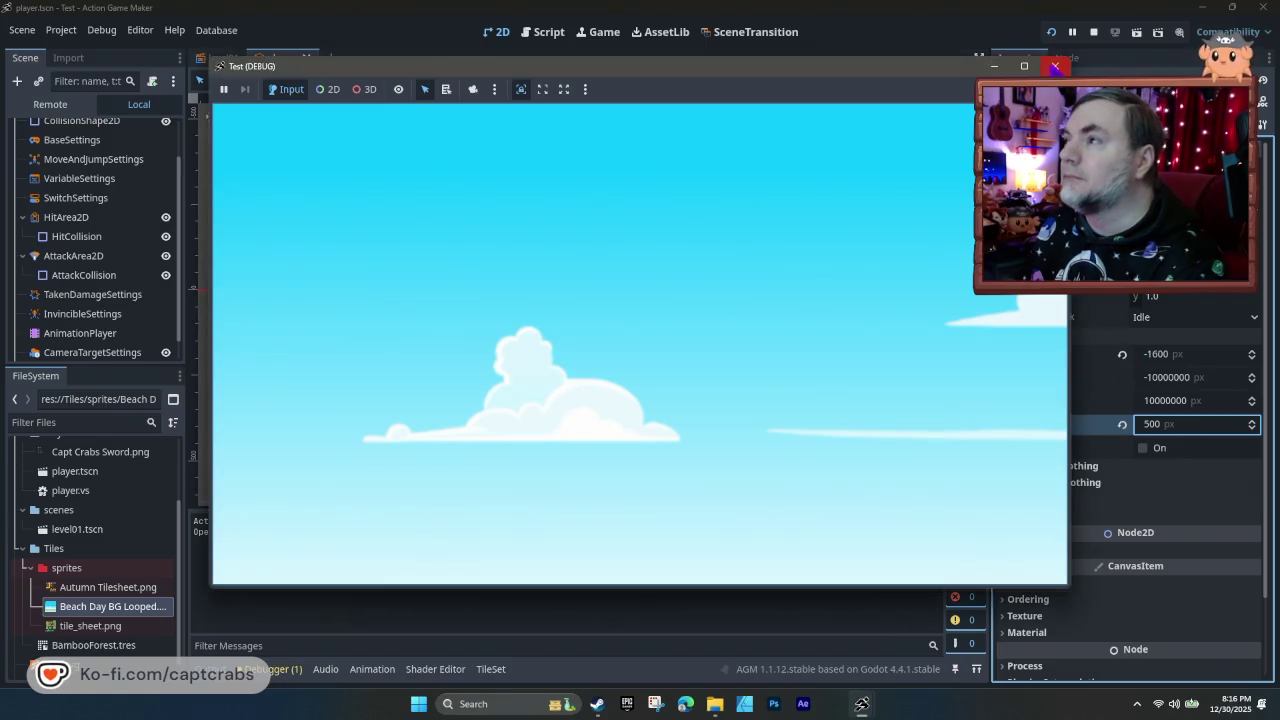
left_click(1054, 66)
double_click(1168, 426)
type("1000")
key("Return")
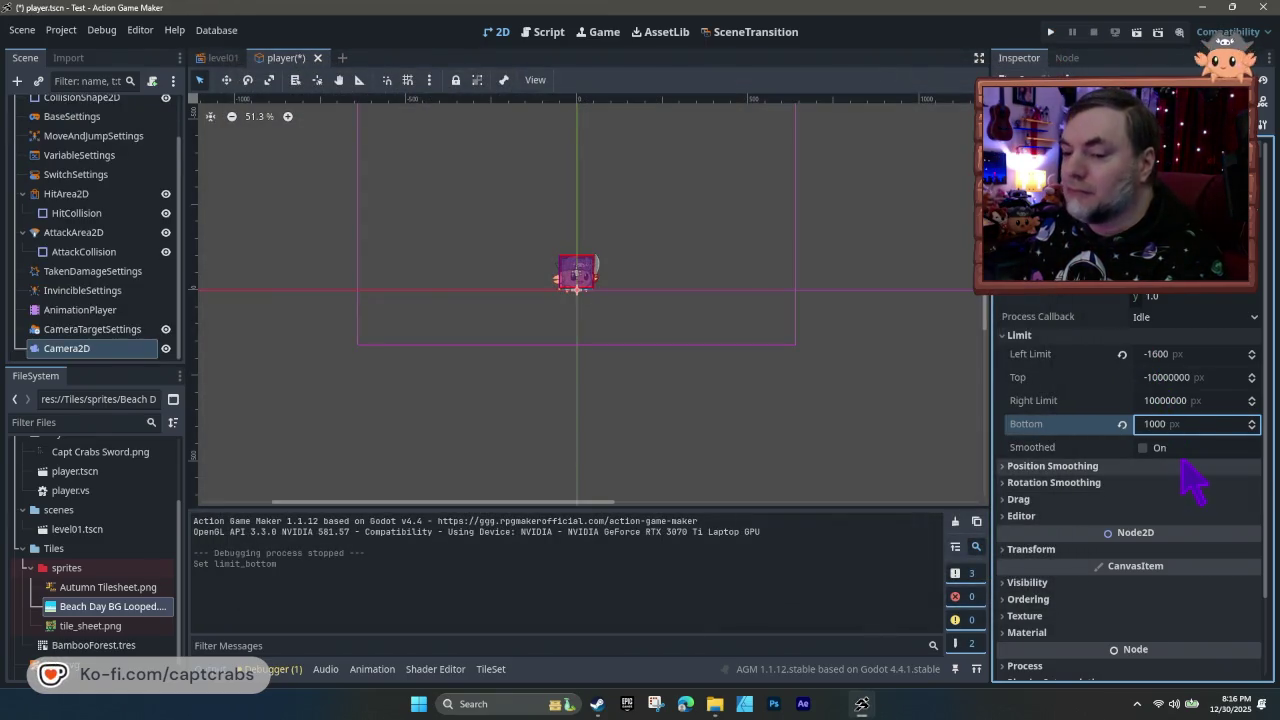
key("F5")
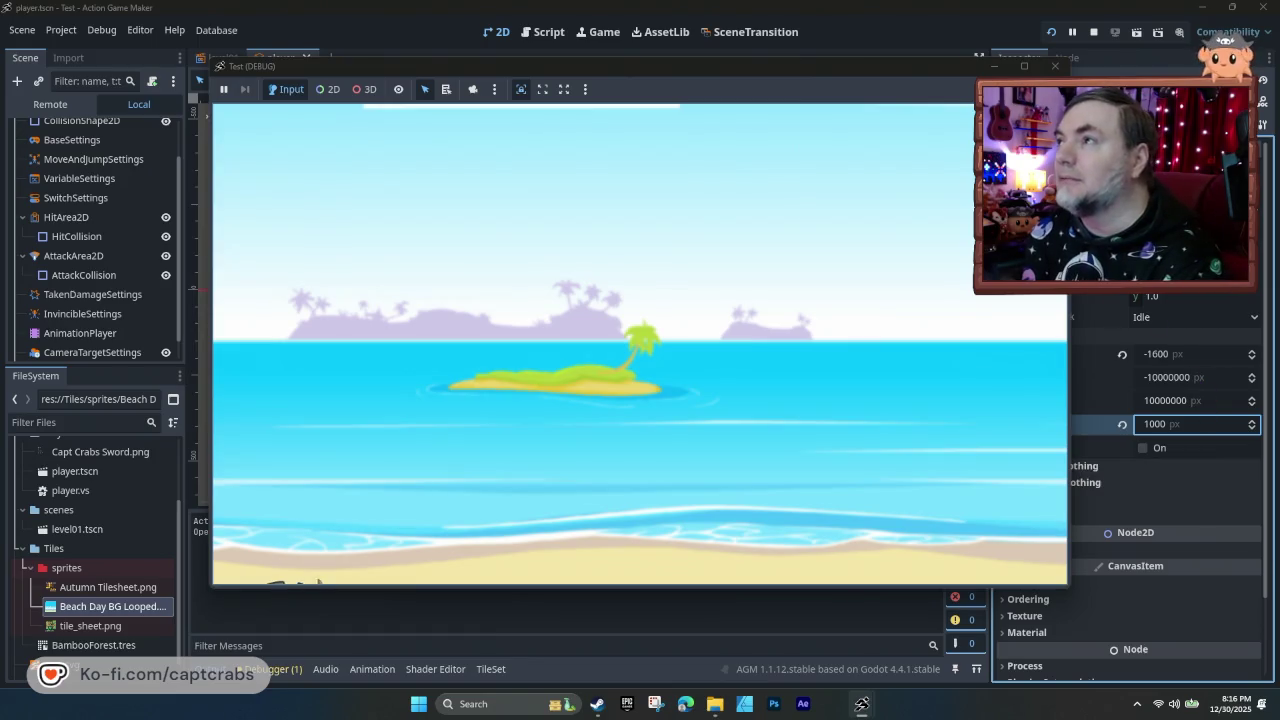
key("F8")
- Return the bottom limit to 2000 and test it by walking right across the level
left_click(1165, 426)
type("20")
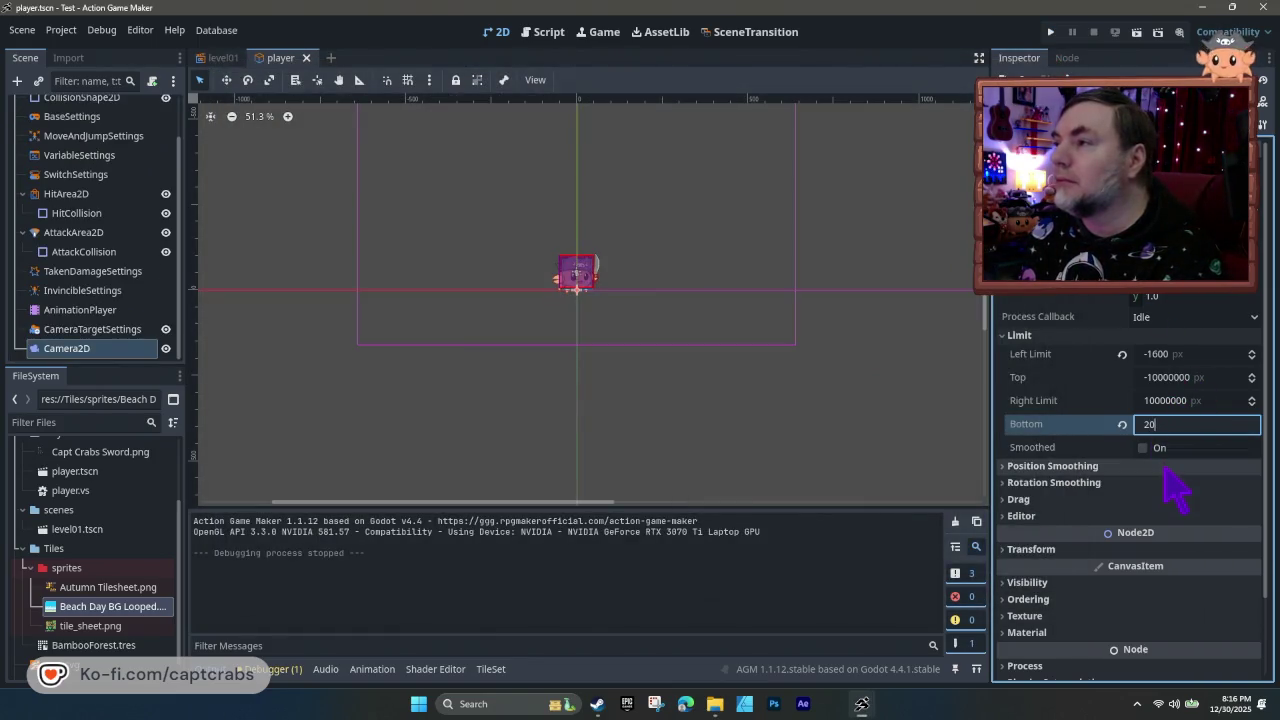
type("00")
key("Return")
key("F5")
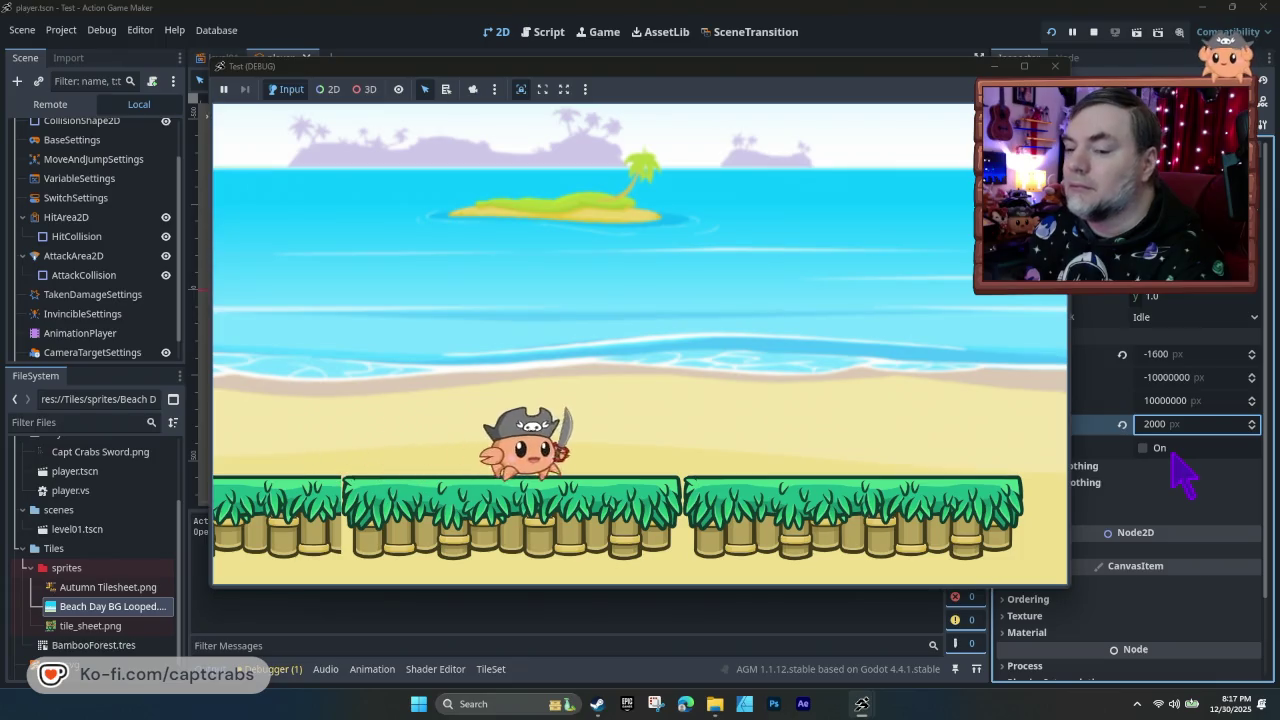
key("Right")
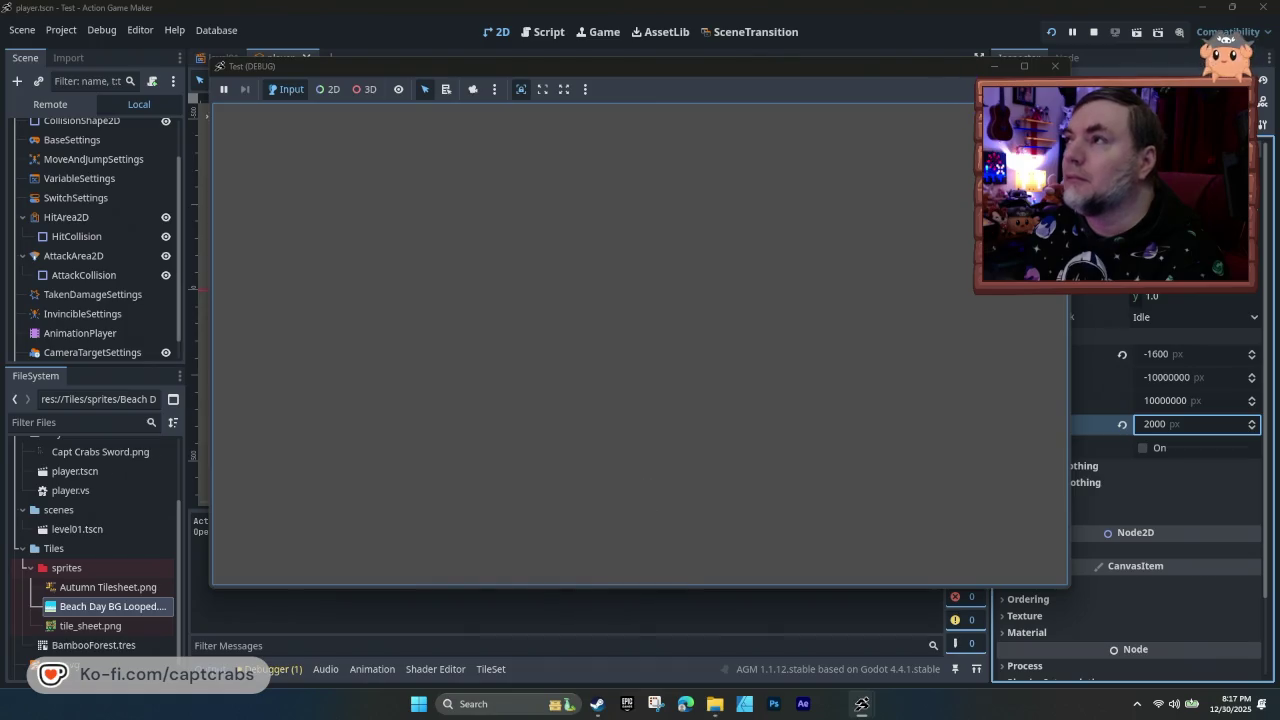
left_click(1054, 66)
- Settle on a 1500 bottom limit, test it, and return to the level01 scene
left_click(1163, 425)
type("15")
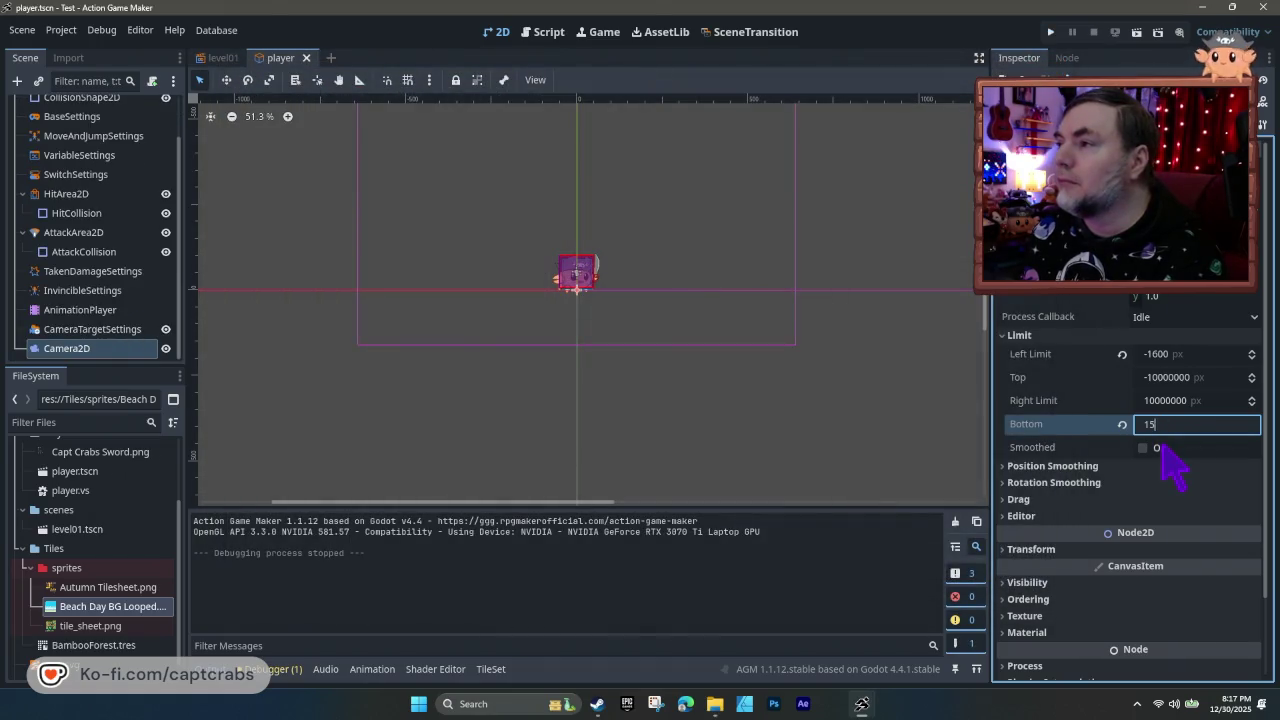
type("00")
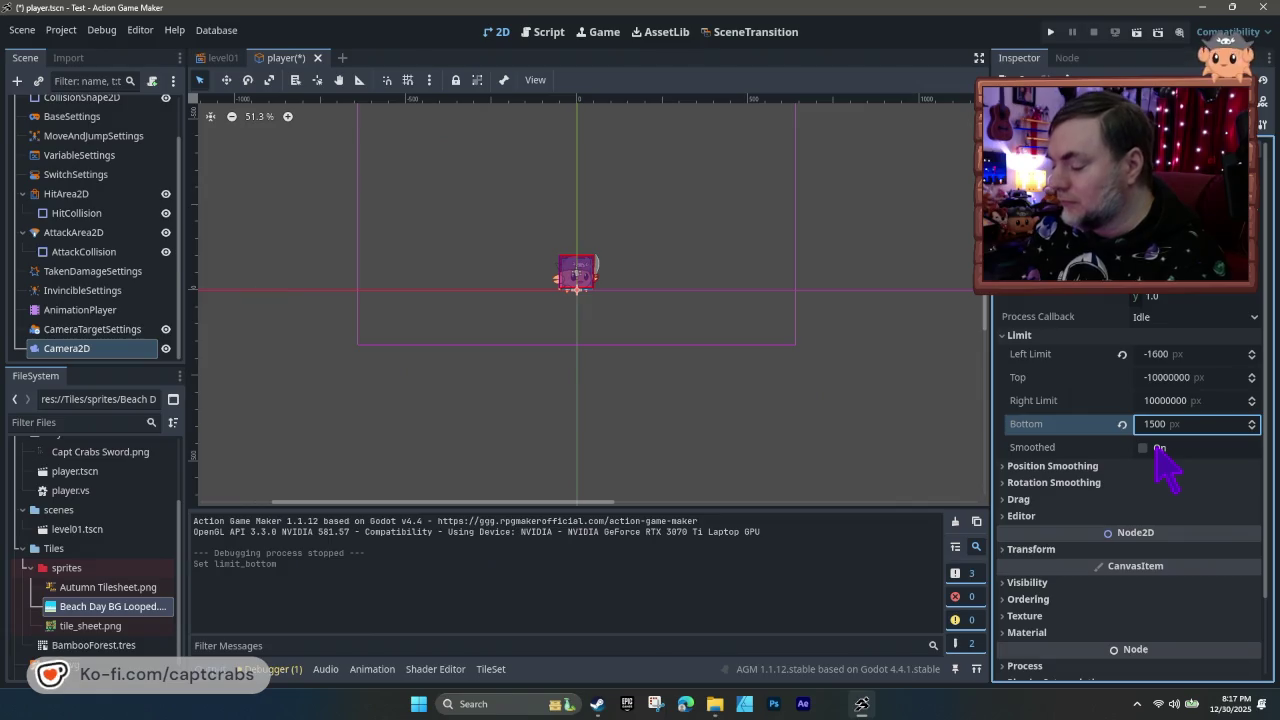
key("F5")
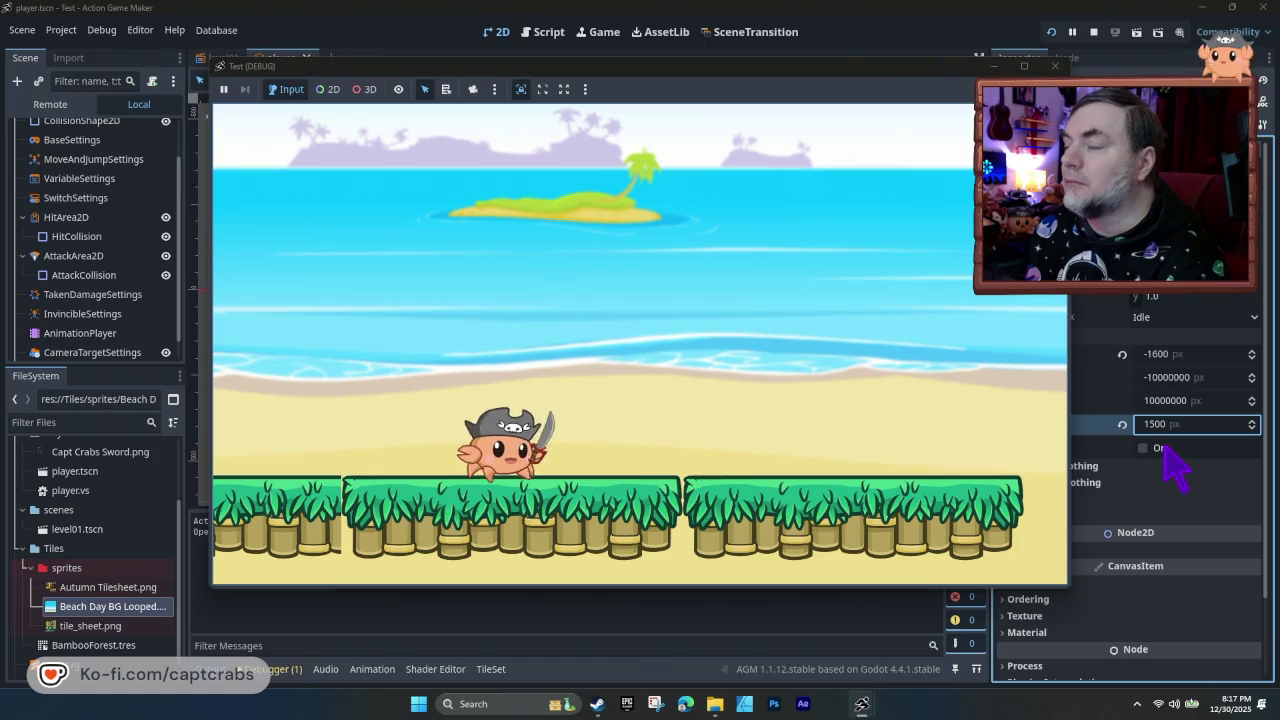
key("Right")
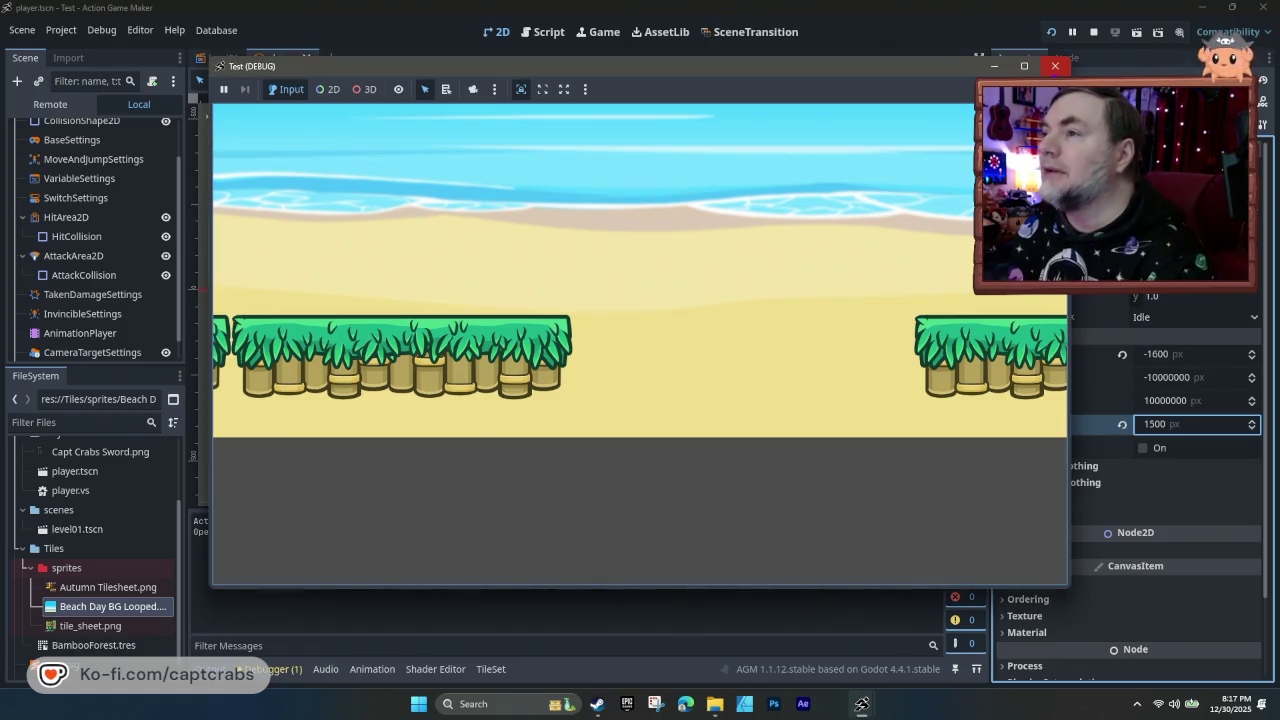
left_click(1055, 66)
key("Return")
double_click(1153, 425)
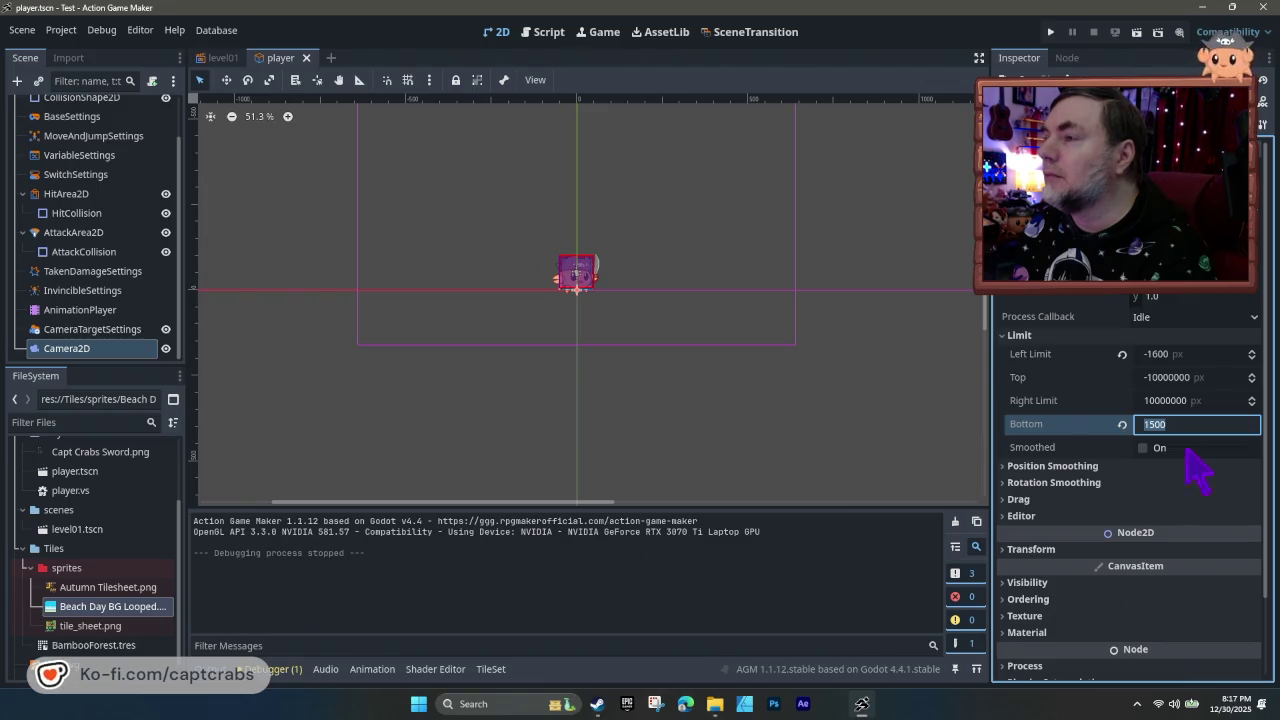
left_click(222, 57)
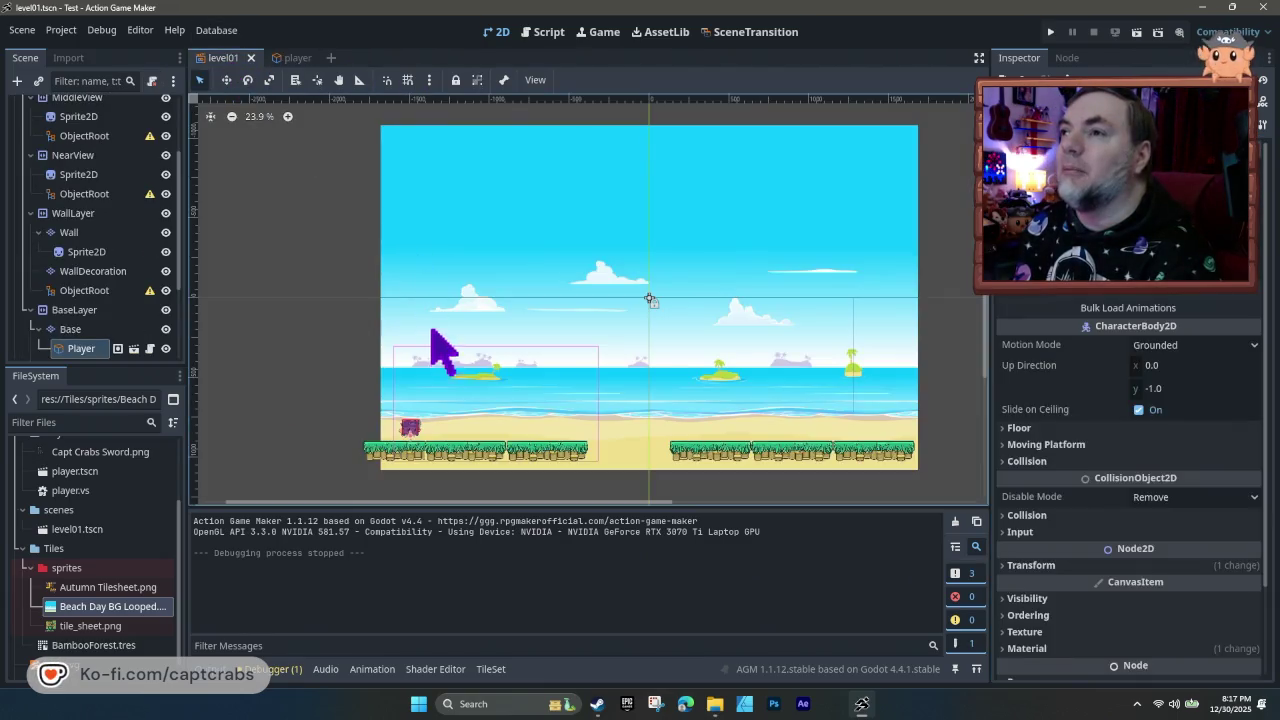
- Move the Player's start higher in level01, save, and test-walk the crab right
left_click_drag(406, 421, 408, 372)
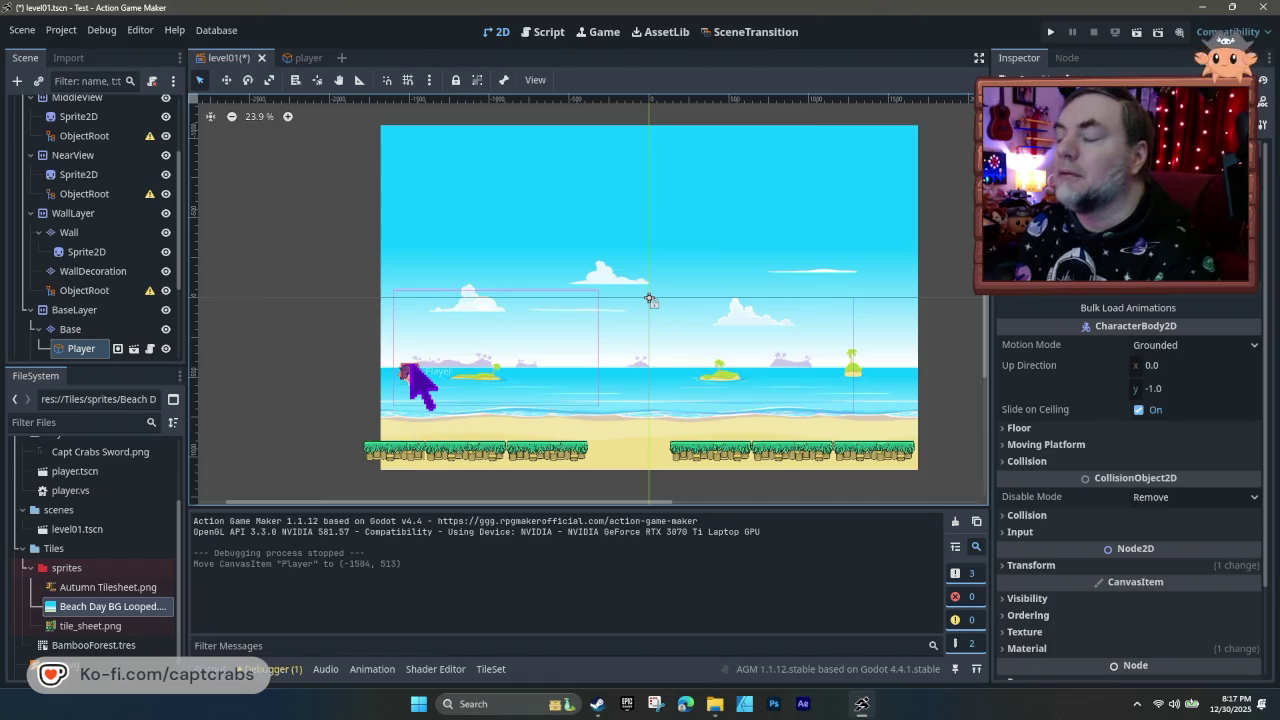
key("ctrl+s")
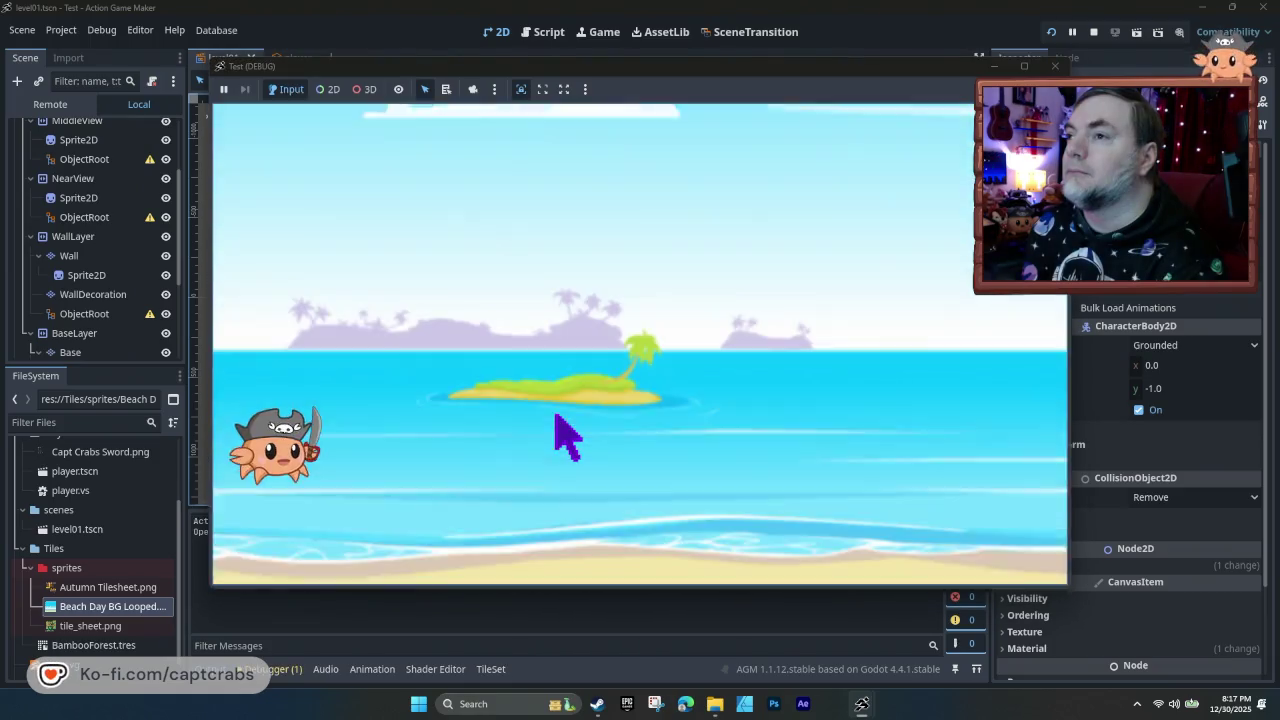
key("Right")
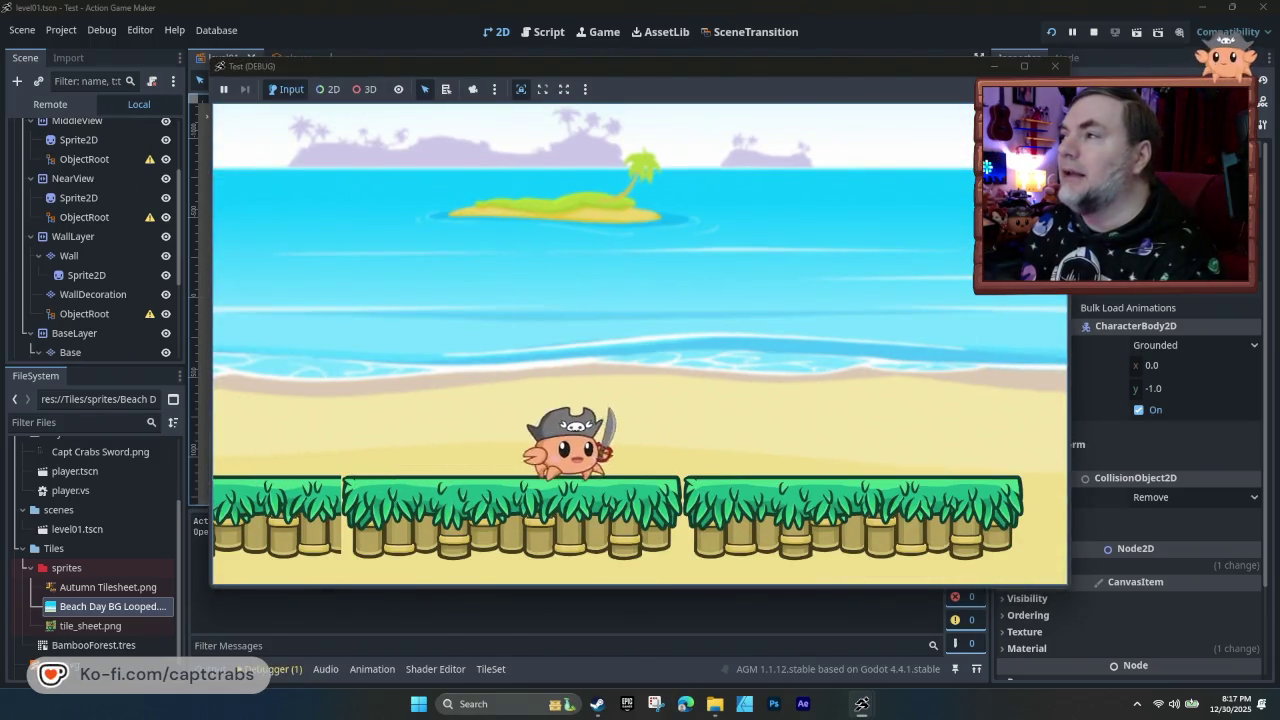
left_click(1054, 66)
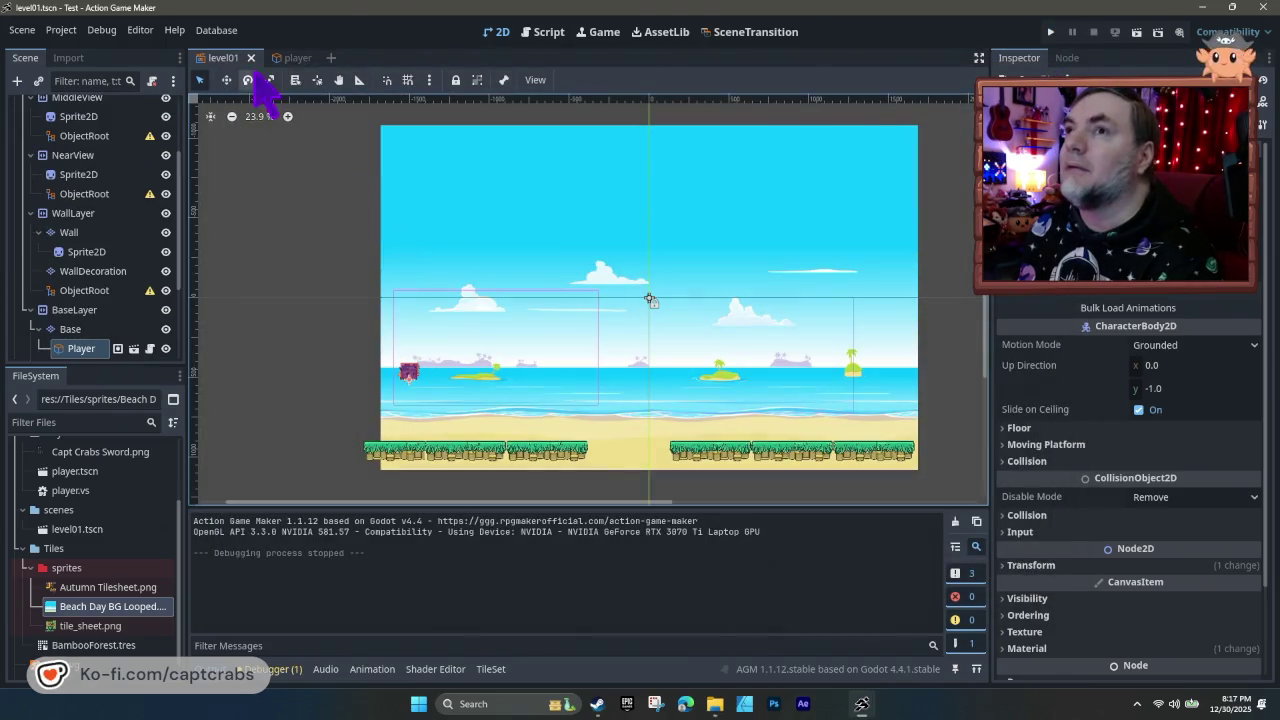
left_click(285, 57)
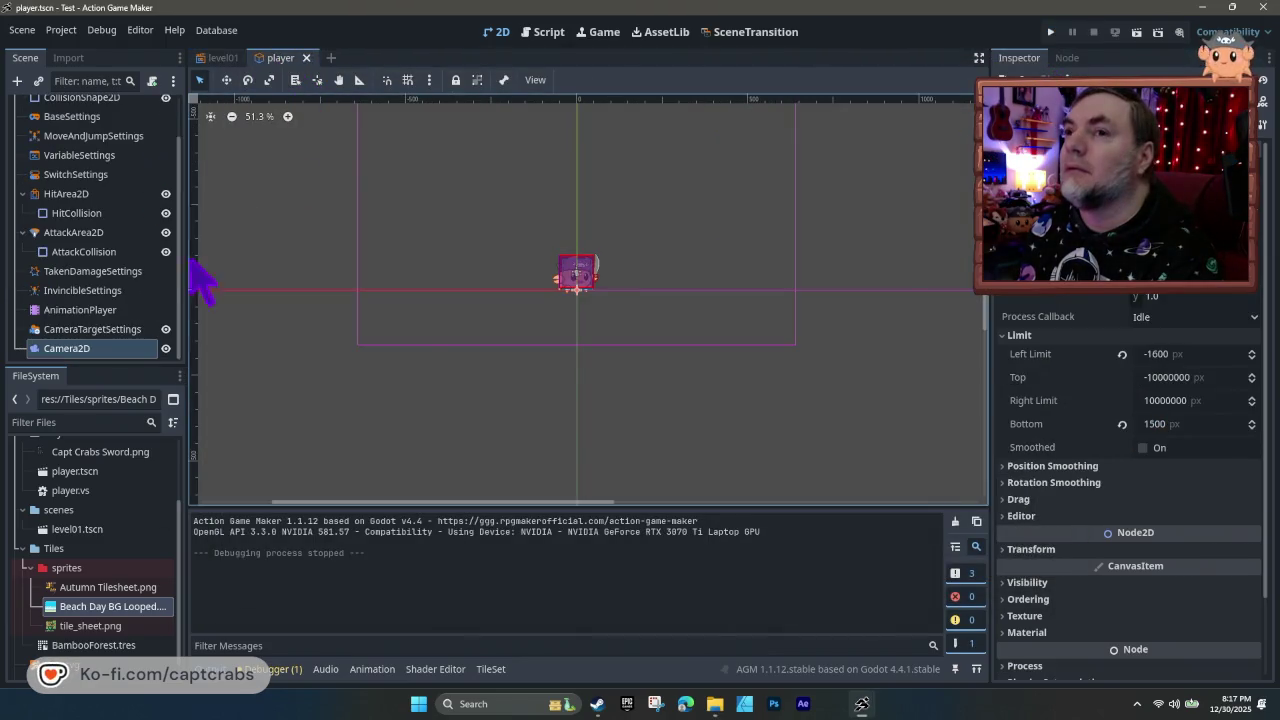
- Set the camera's bottom limit to 1200 and test it walking right
left_click(1152, 428)
type("1")
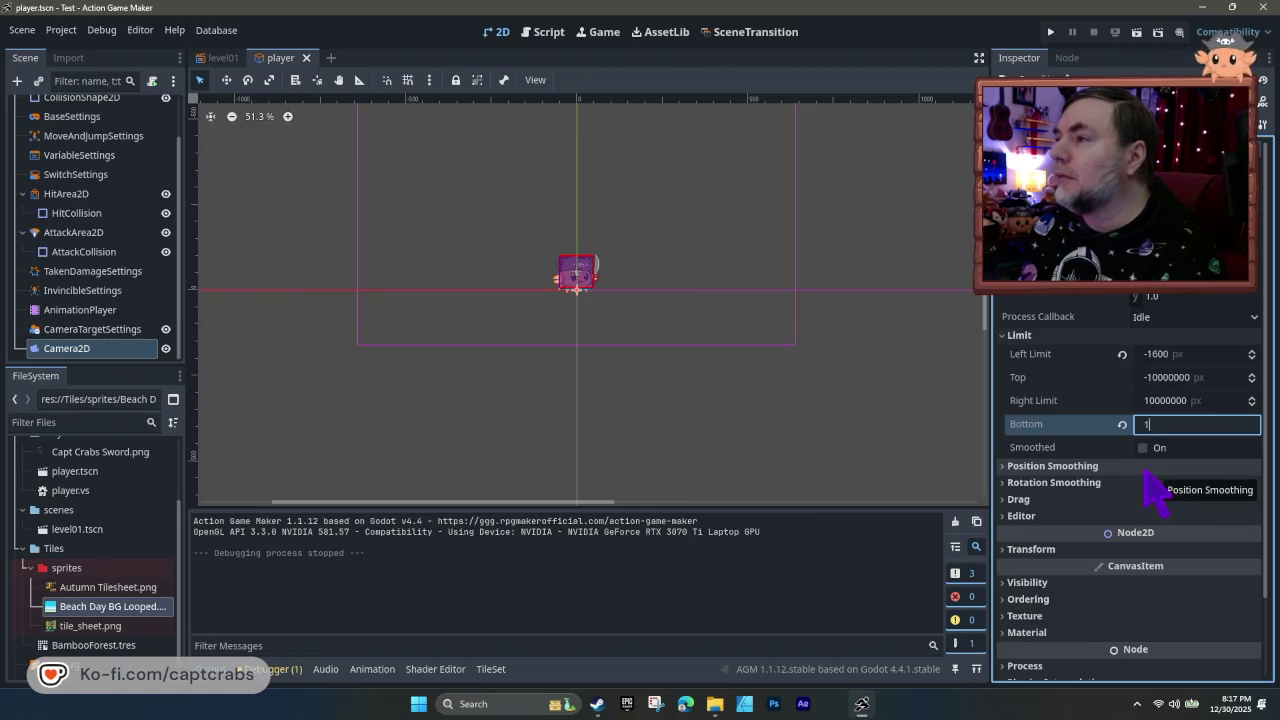
key("Return")
key("F5")
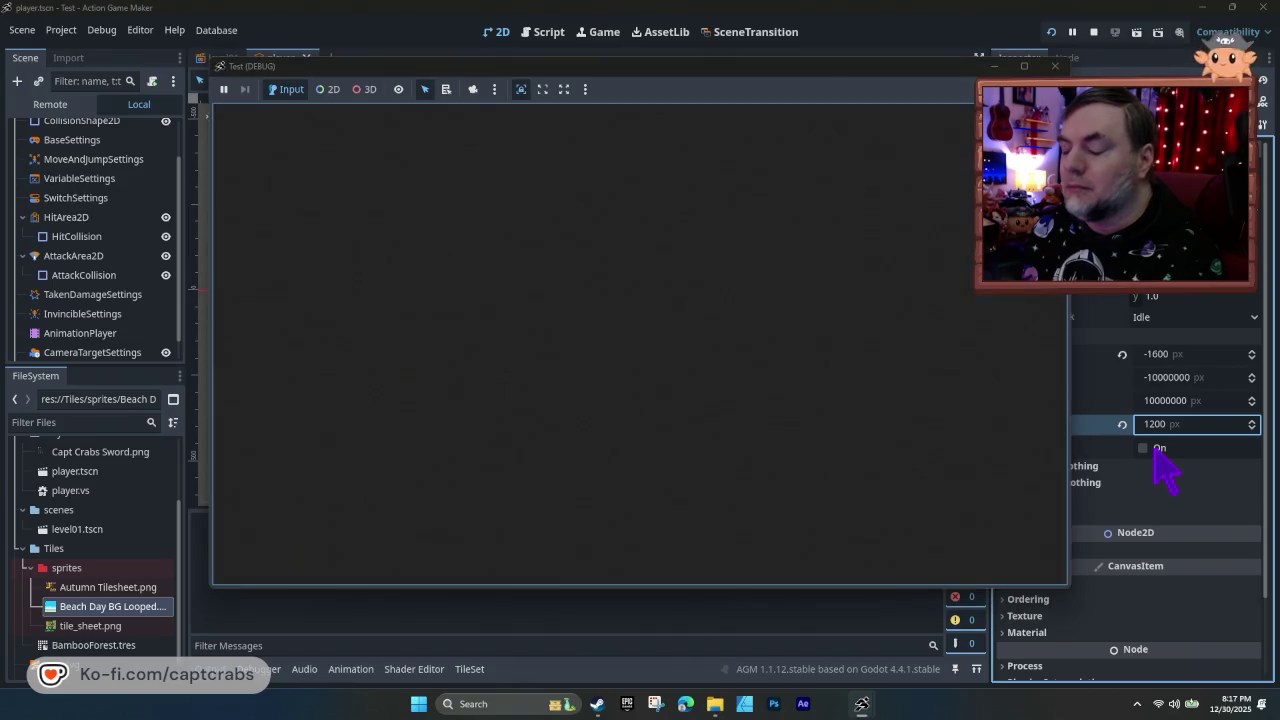
key("Right")
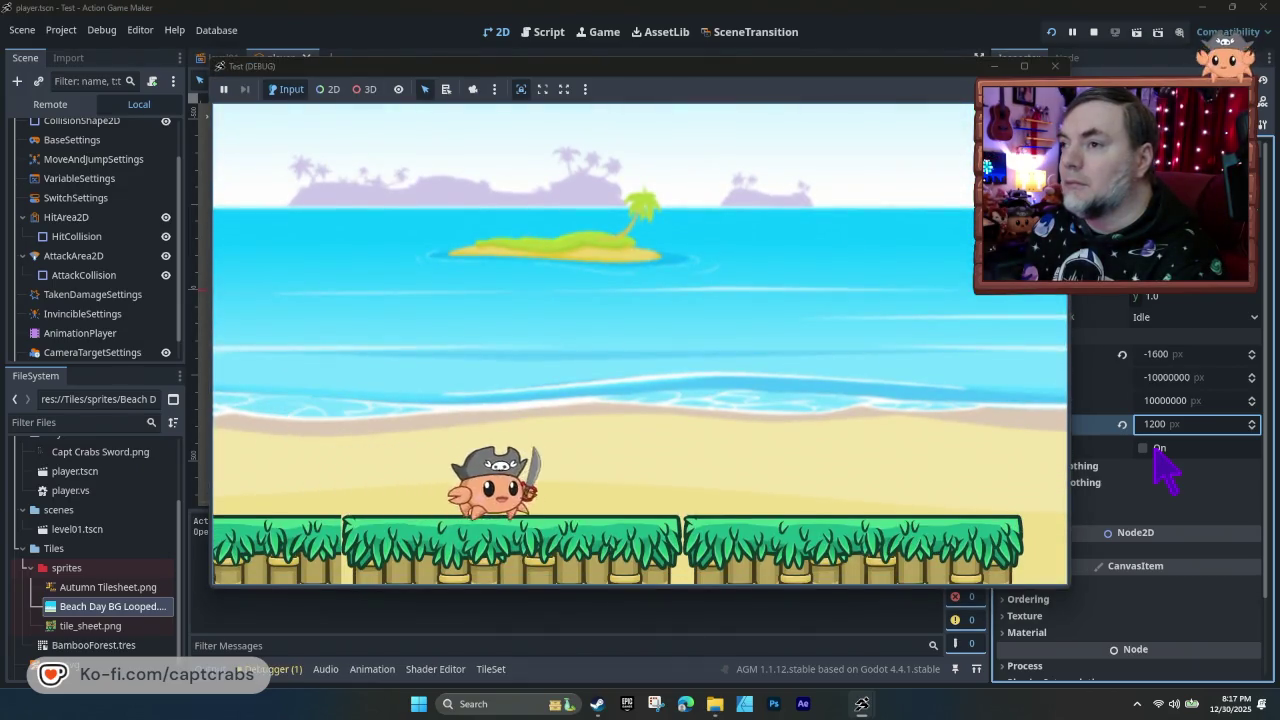
key("Right")
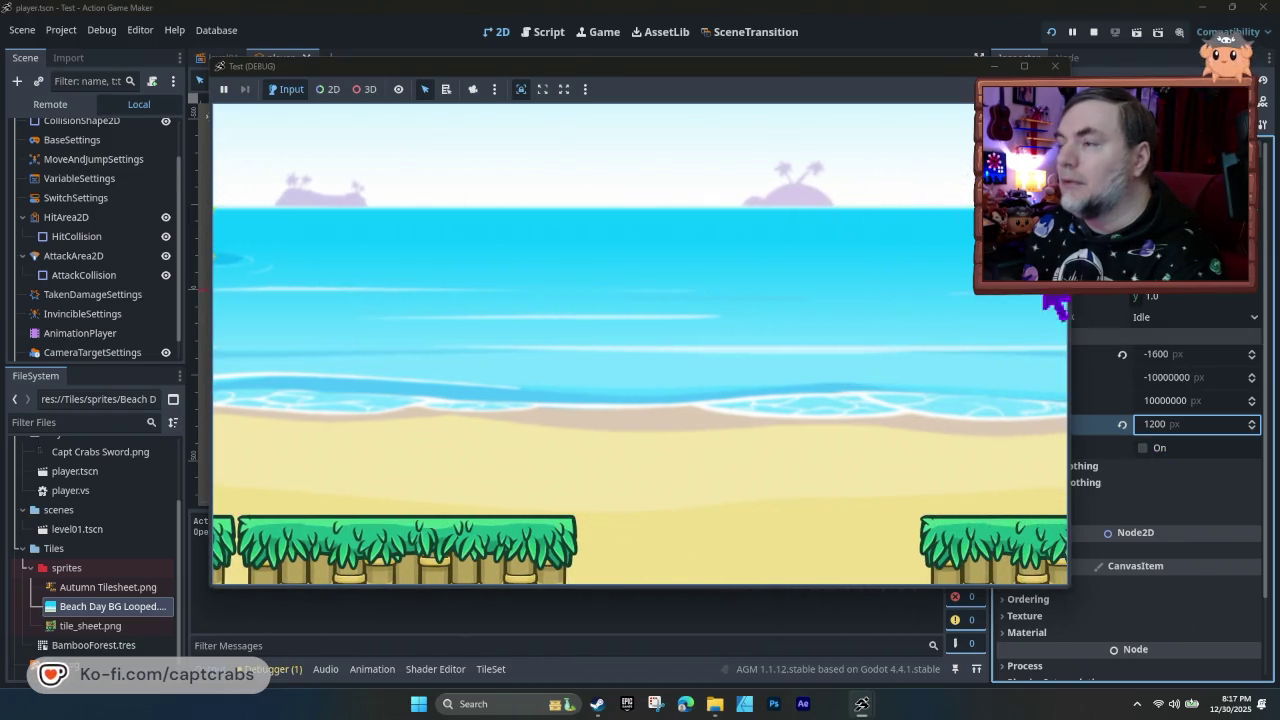
left_click(1055, 66)
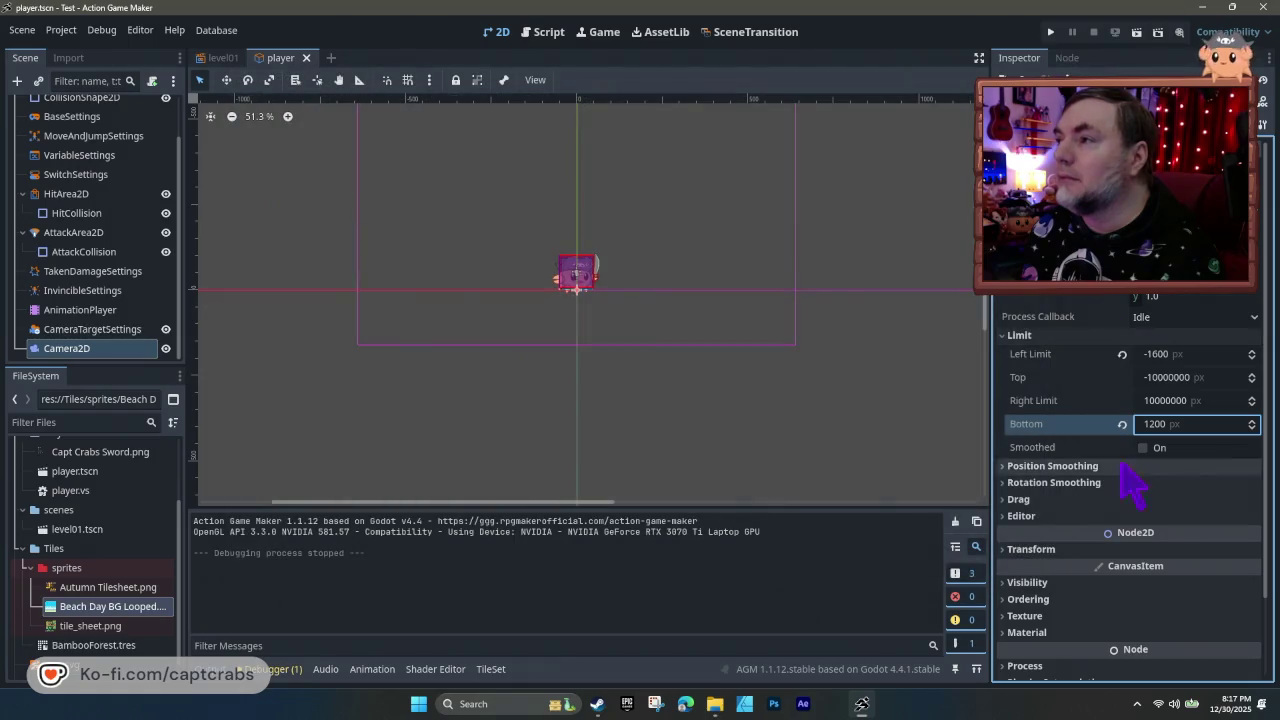
- Change the bottom limit to 1300 and play-test again
type("1")
key("Return")
key("F5")
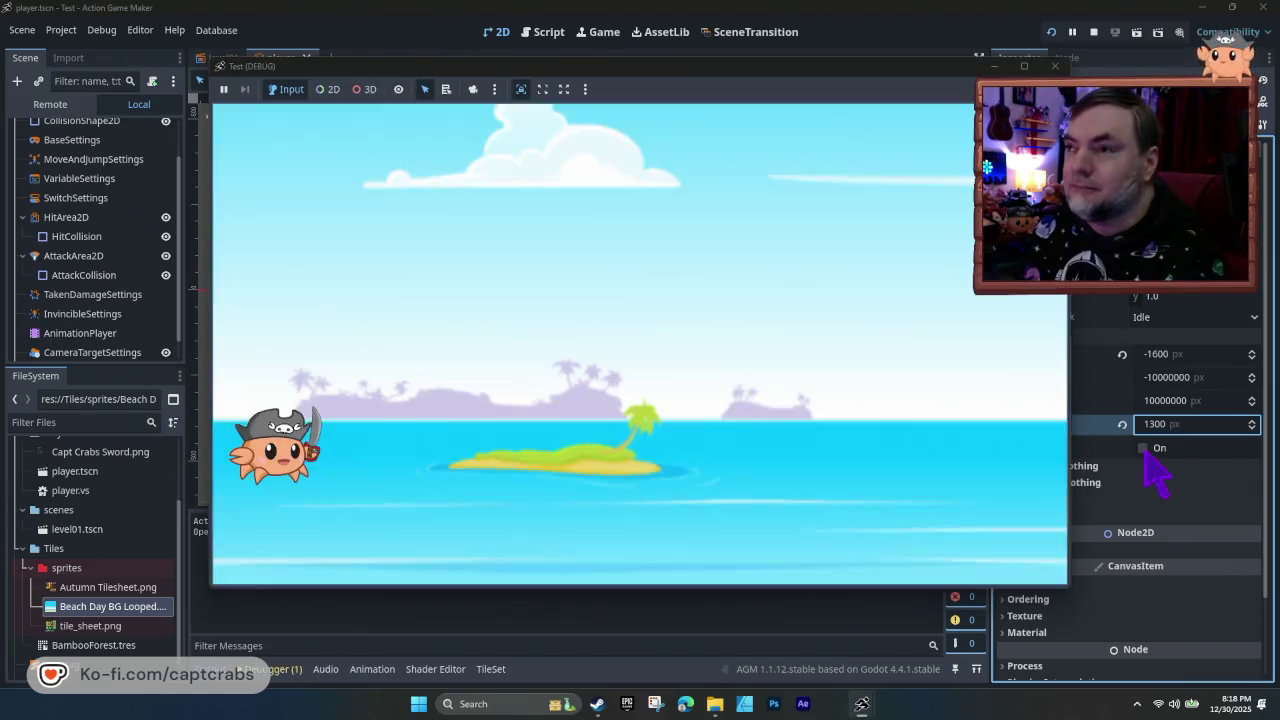
key("Right")
key("Right")
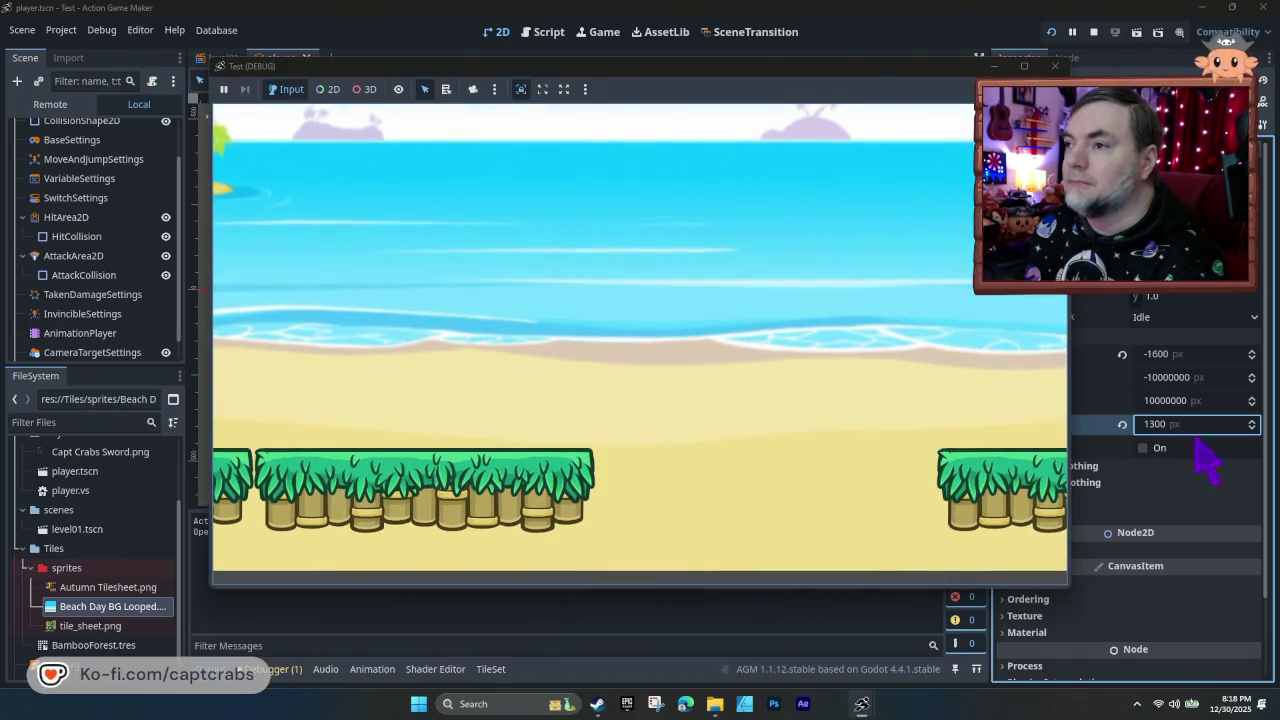
left_click(1055, 66)
- Set the bottom limit to 1250 and test walking into the platform gap
left_click(1155, 426)
type("1")
key("Return")
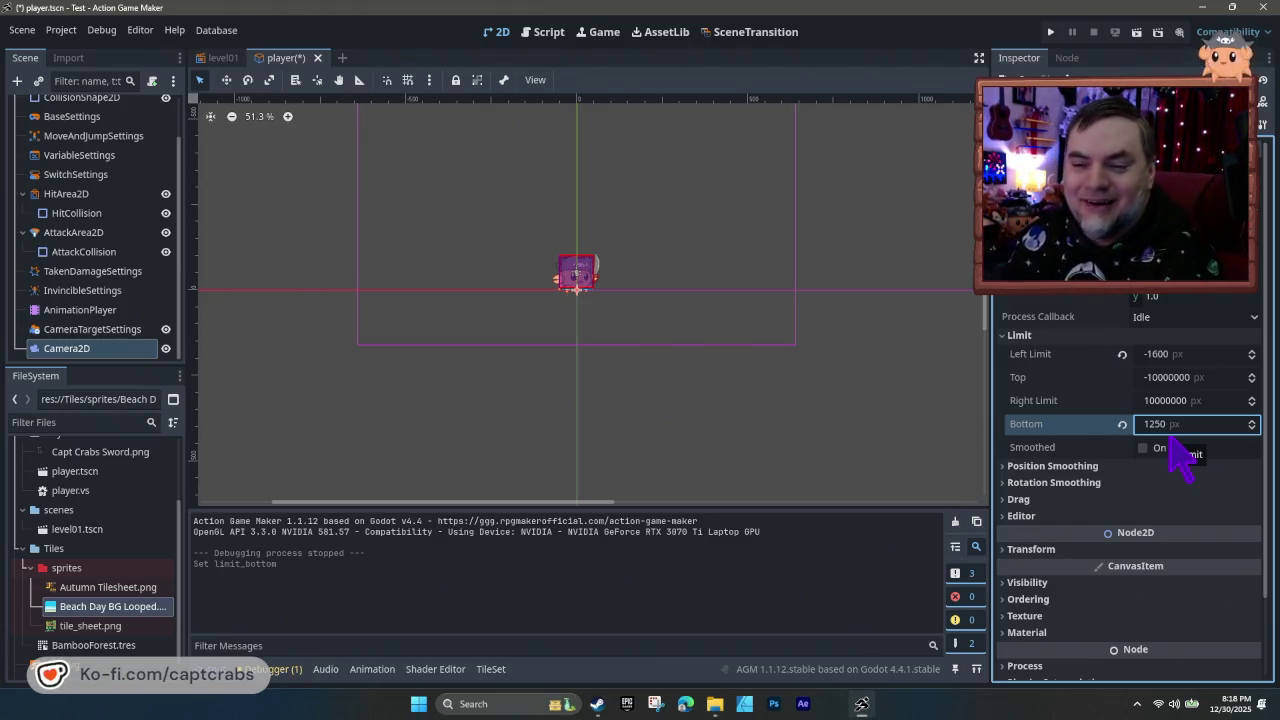
key("F5")
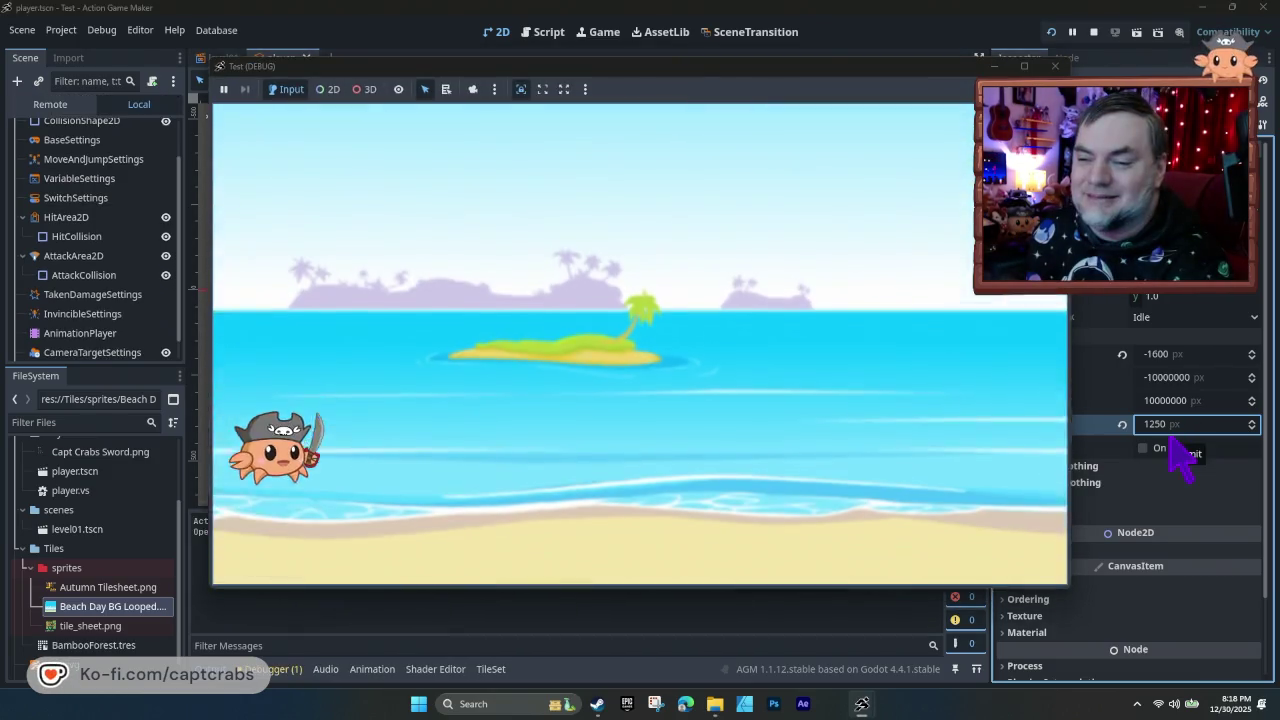
key("Right")
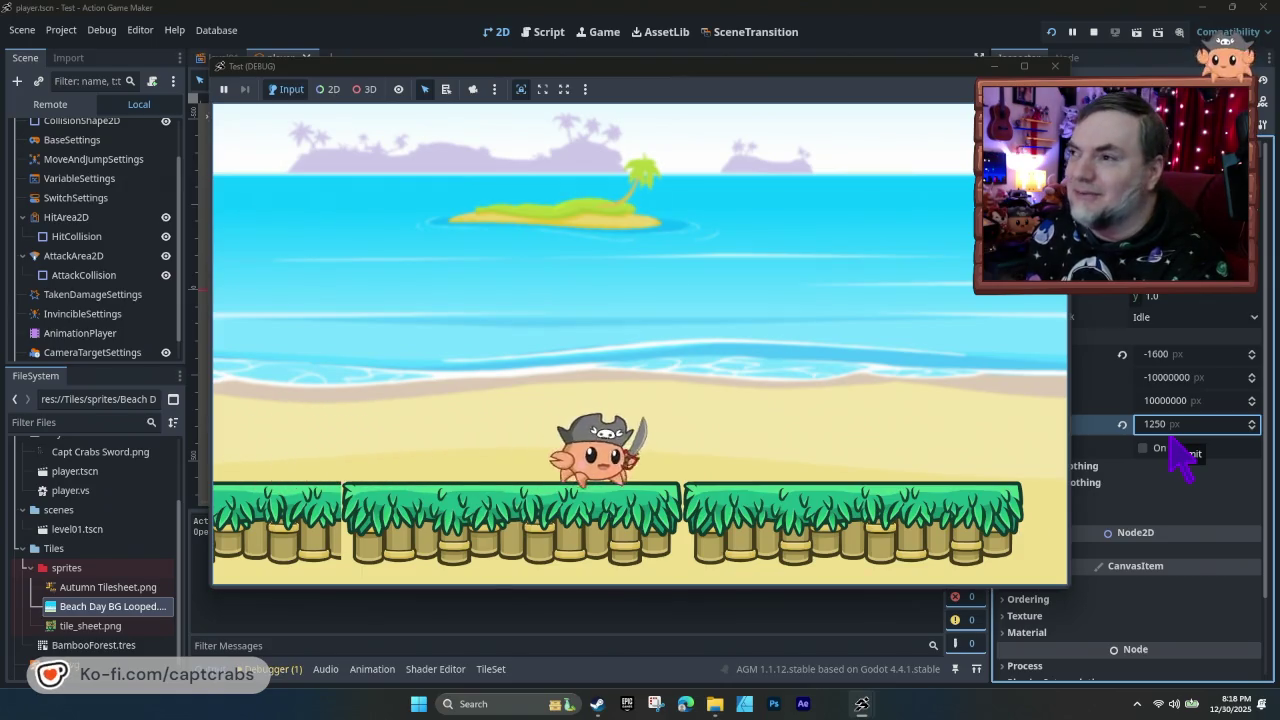
key("Right")
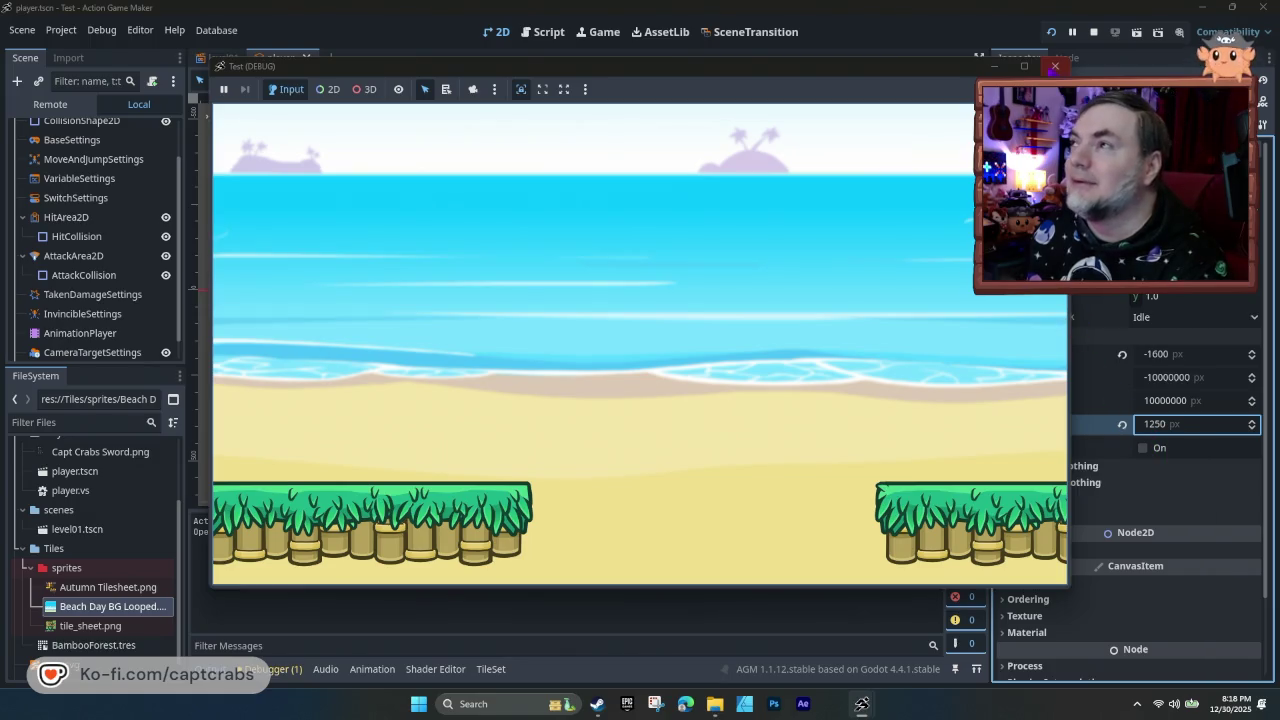
key("F8")
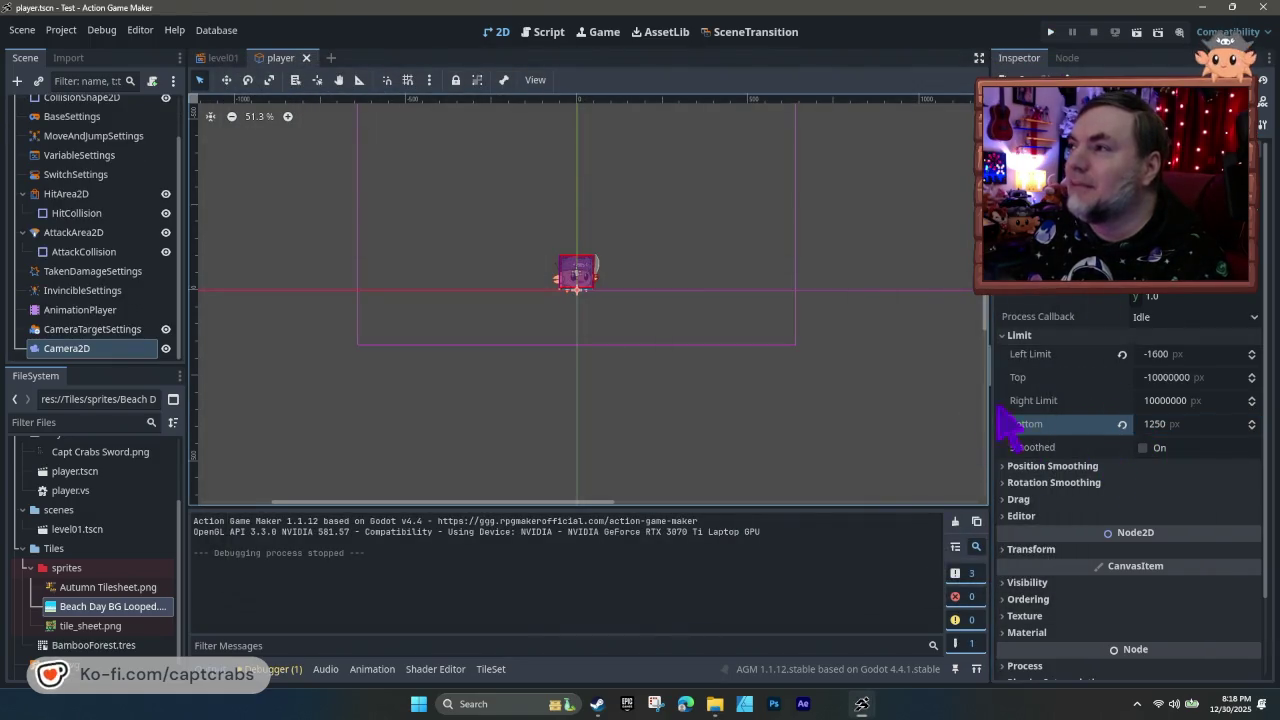
- Run another test past the gap to check how low the camera goes
key("F5")
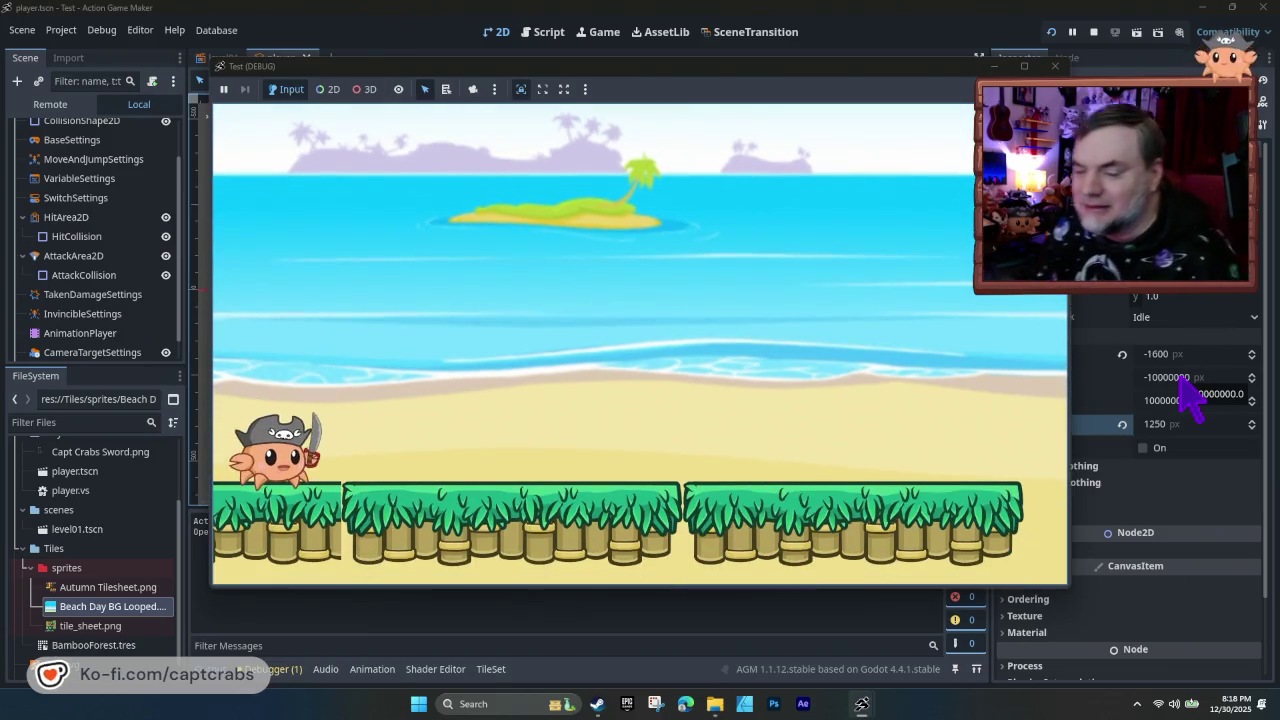
key("Right")
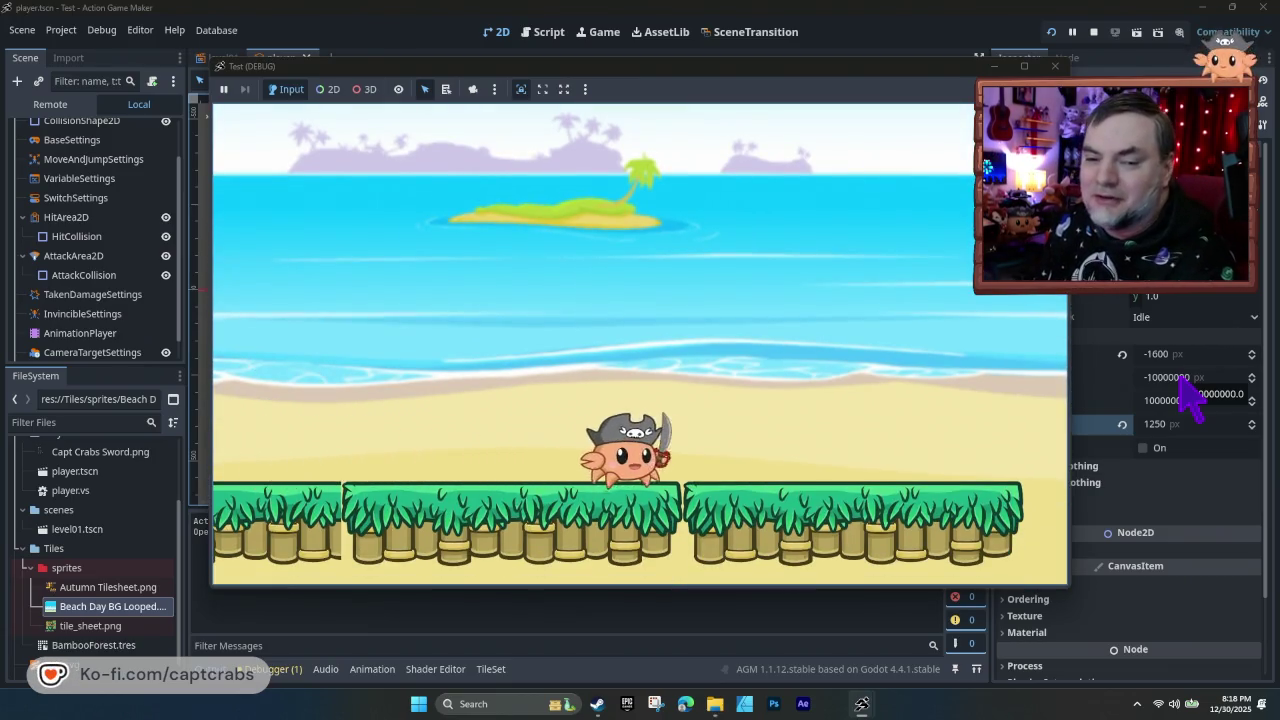
key("Right")
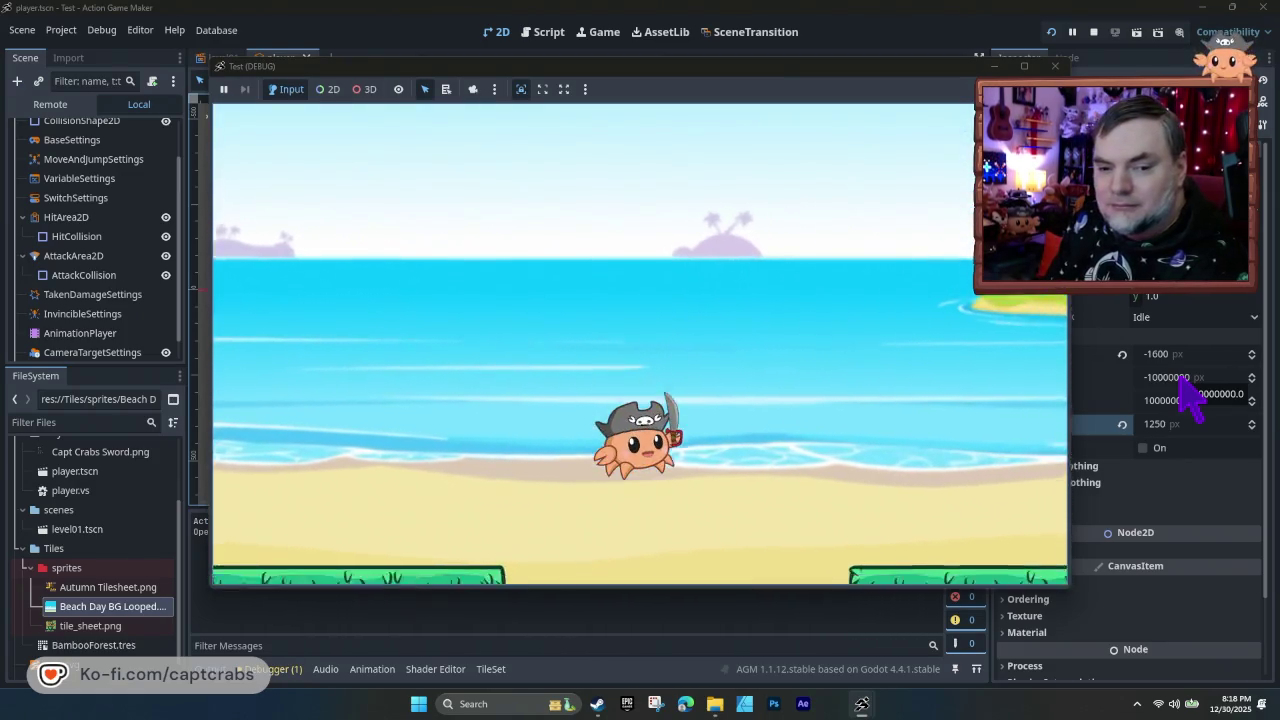
key("Right")
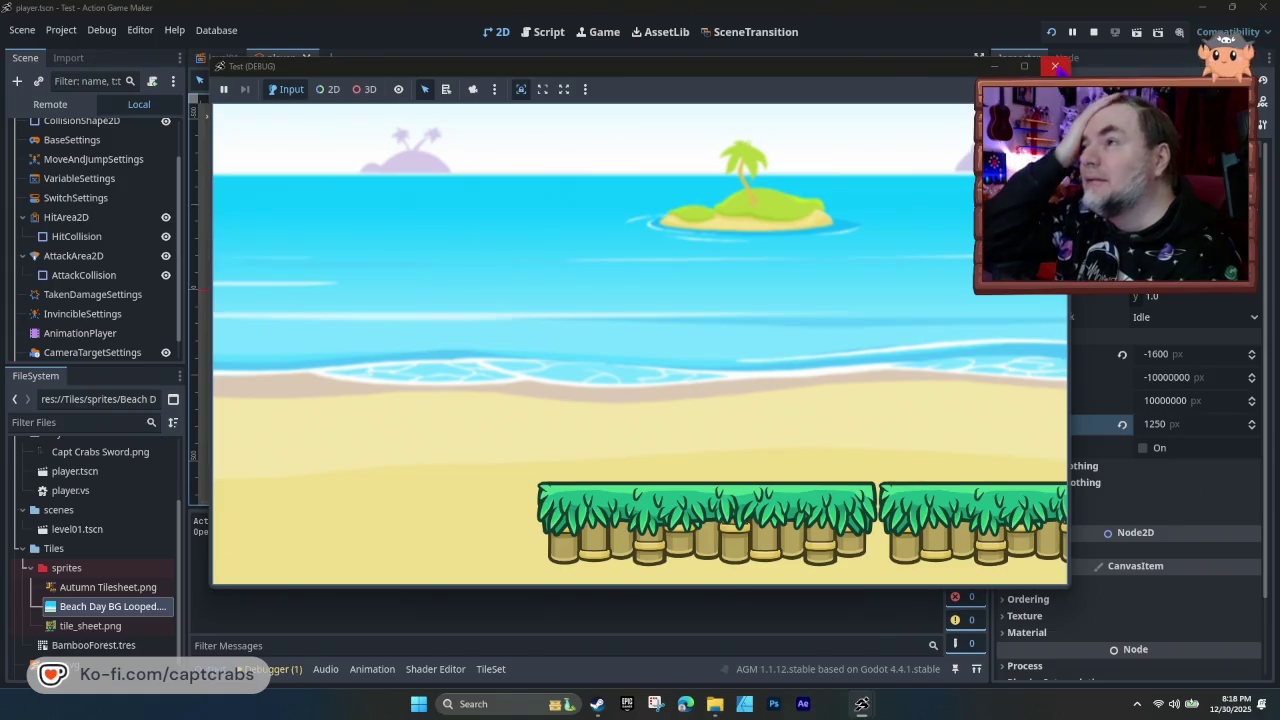
left_click(1055, 66)
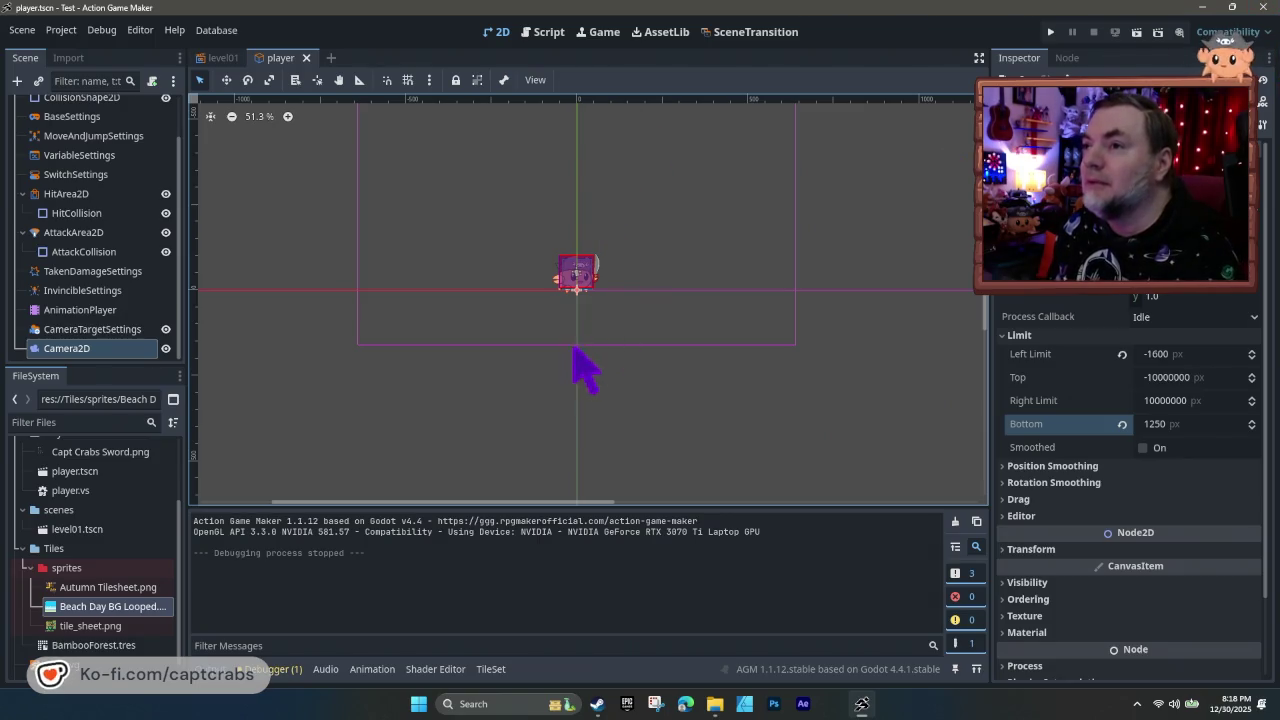
- Review the 1280×720 Display > Window settings in Project Settings, then quit the editor
left_click(531, 383)
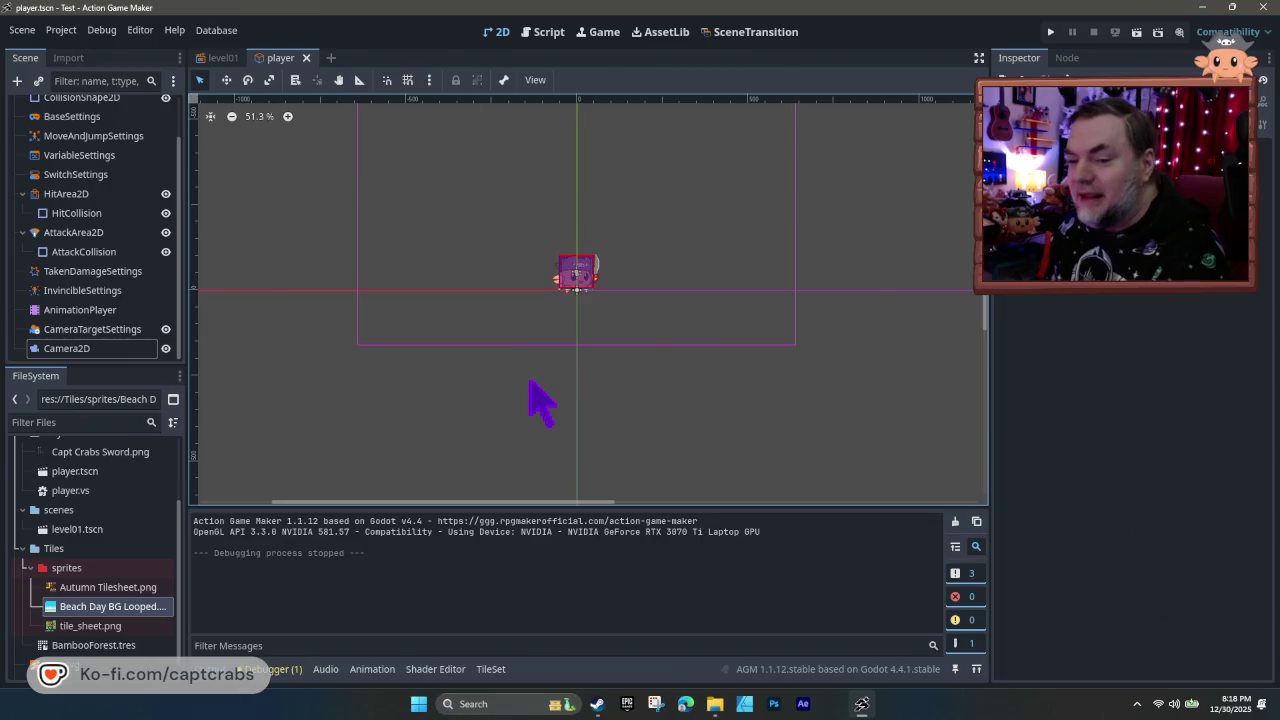
left_click(145, 35)
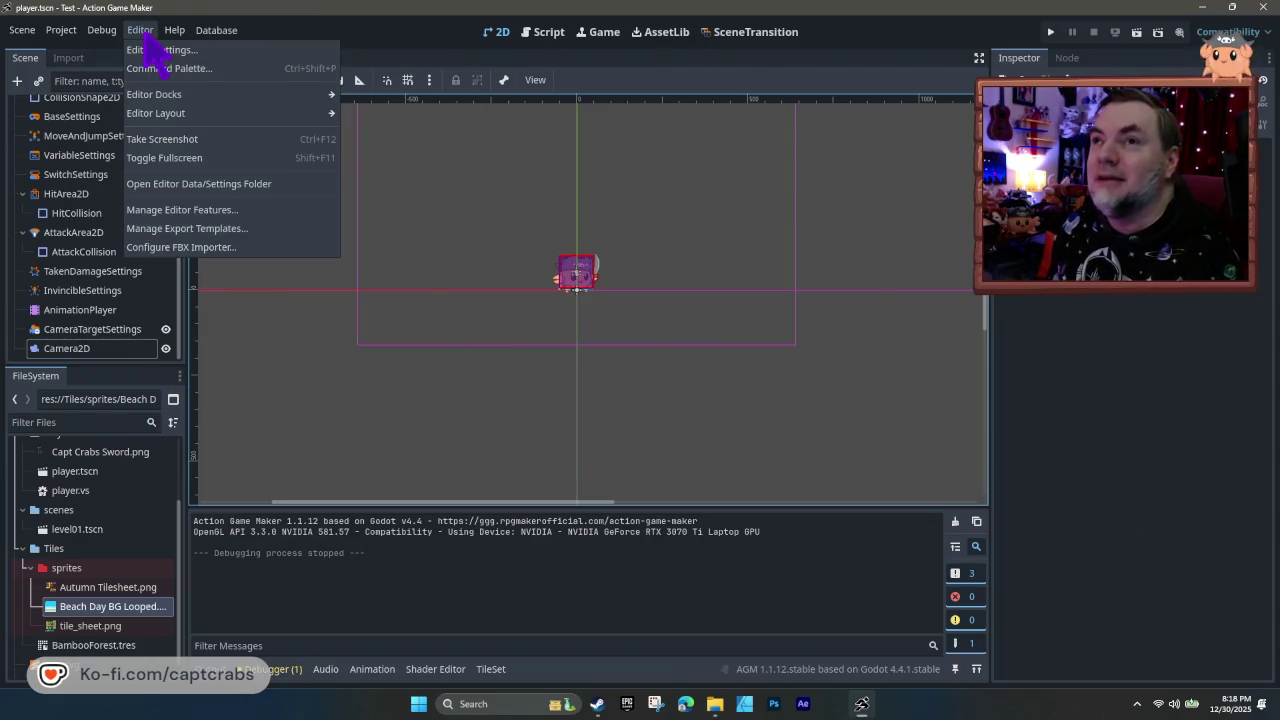
left_click(145, 35)
left_click(63, 32)
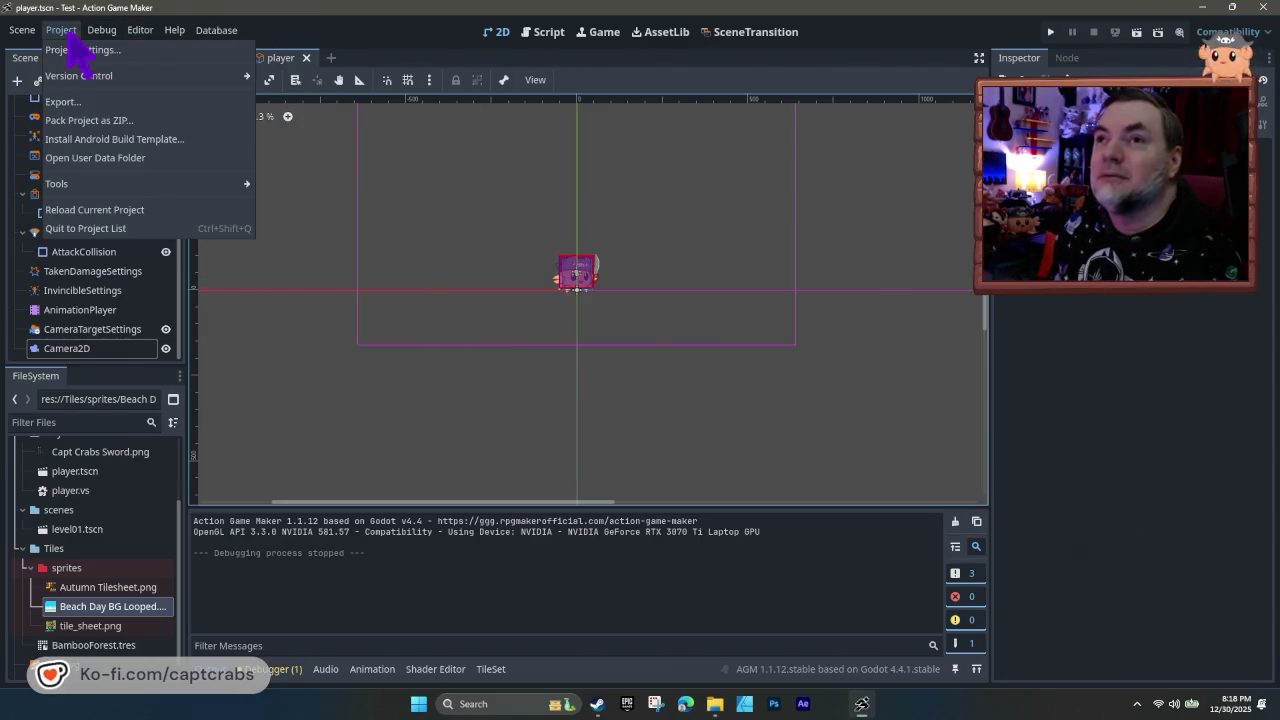
left_click(85, 75)
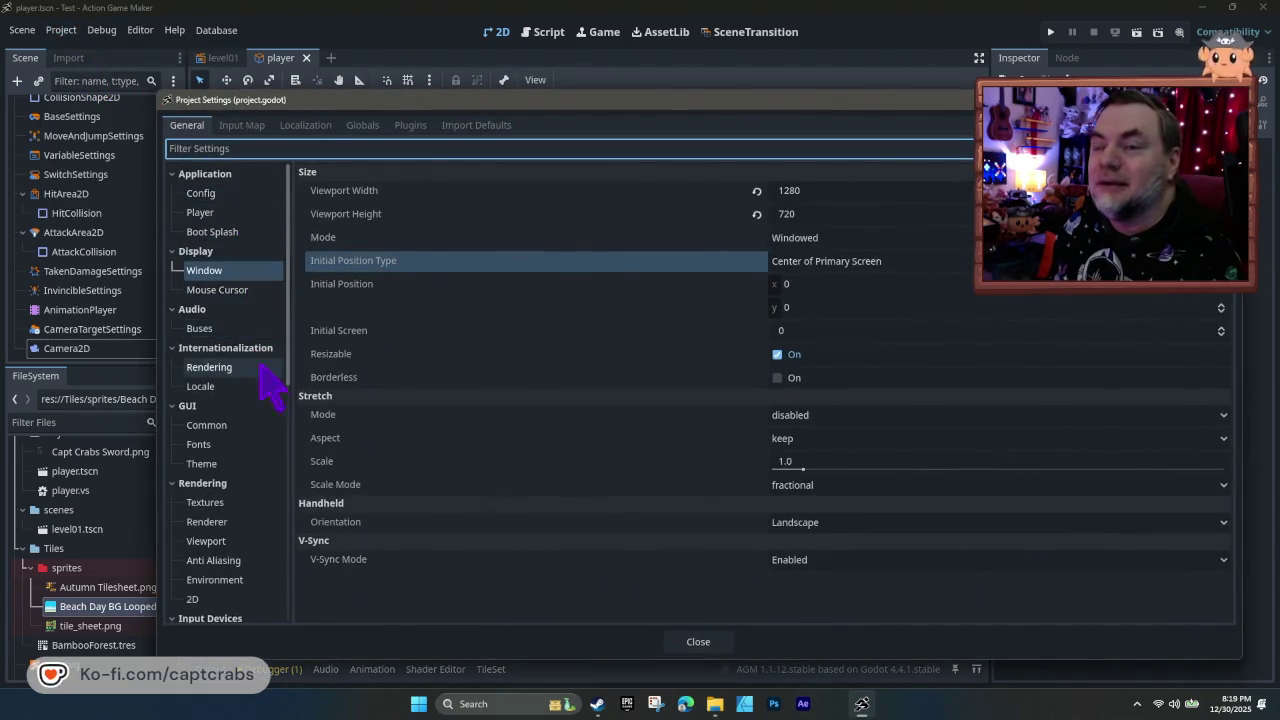
scroll(272, 395, "down", 5)
scroll(280, 405, "down", 10)
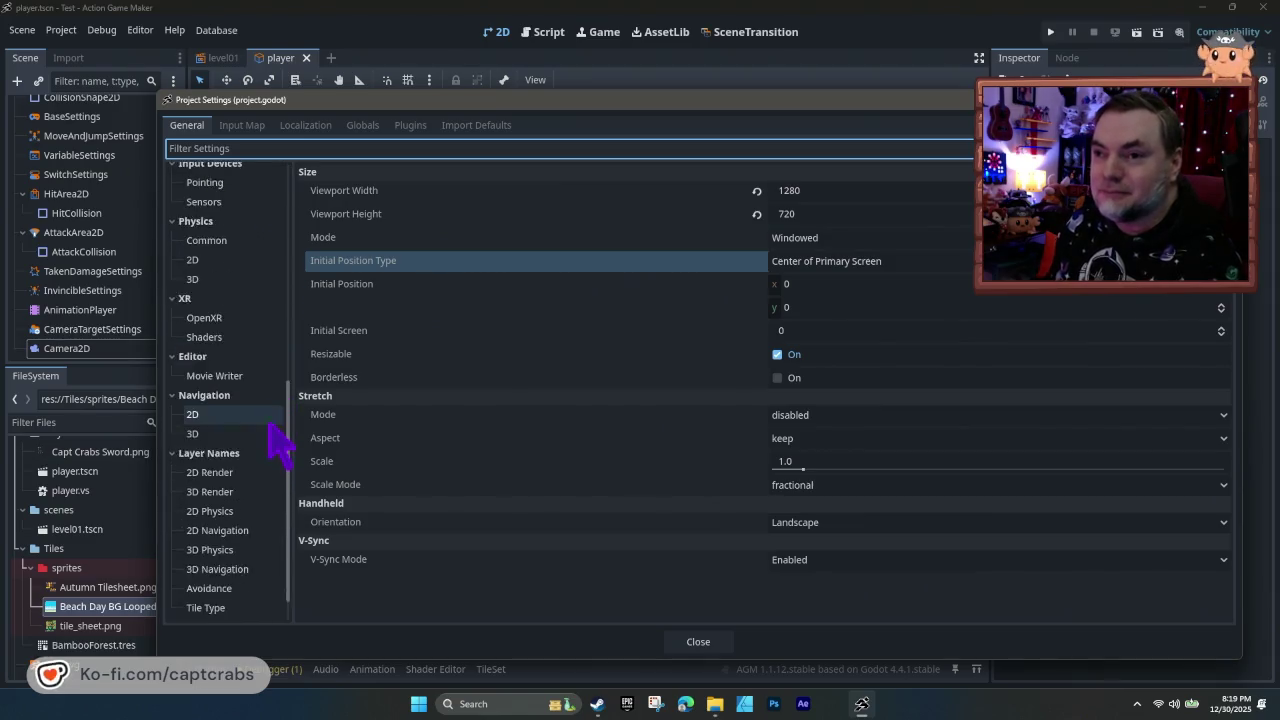
scroll(284, 457, "up", 10)
scroll(280, 455, "up", 4)
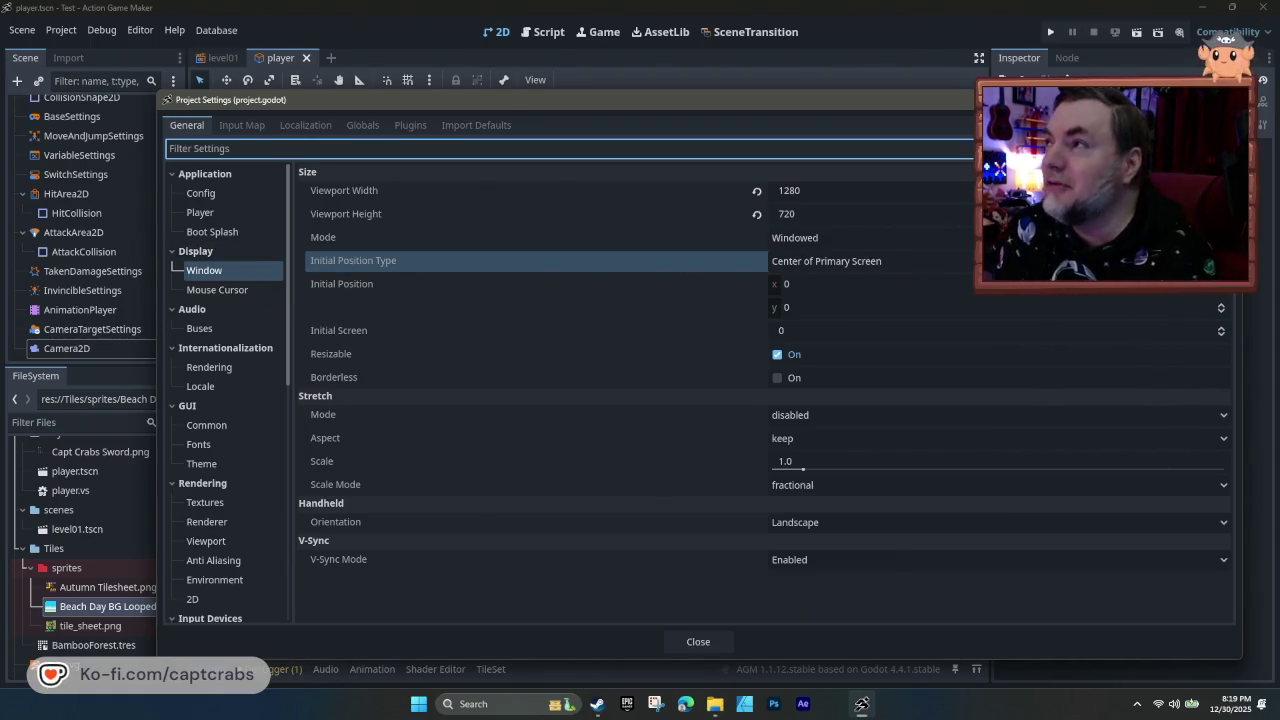
key("Escape")
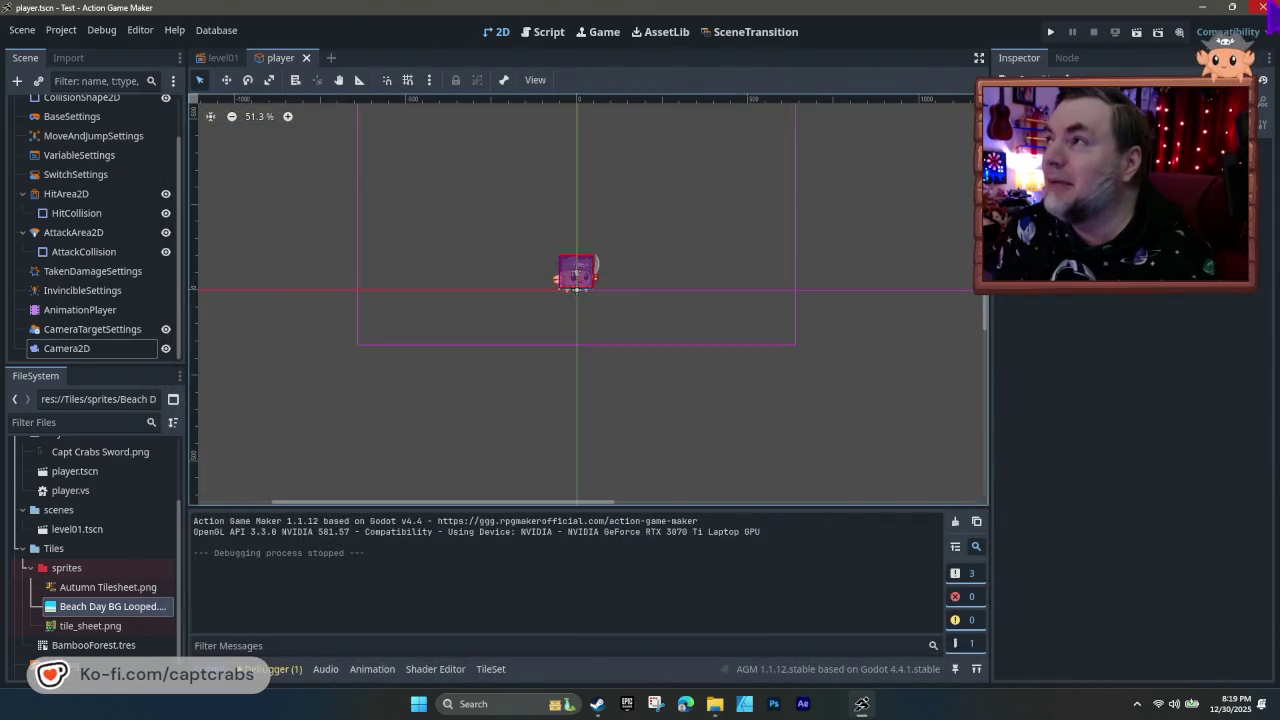
left_click(1263, 7)
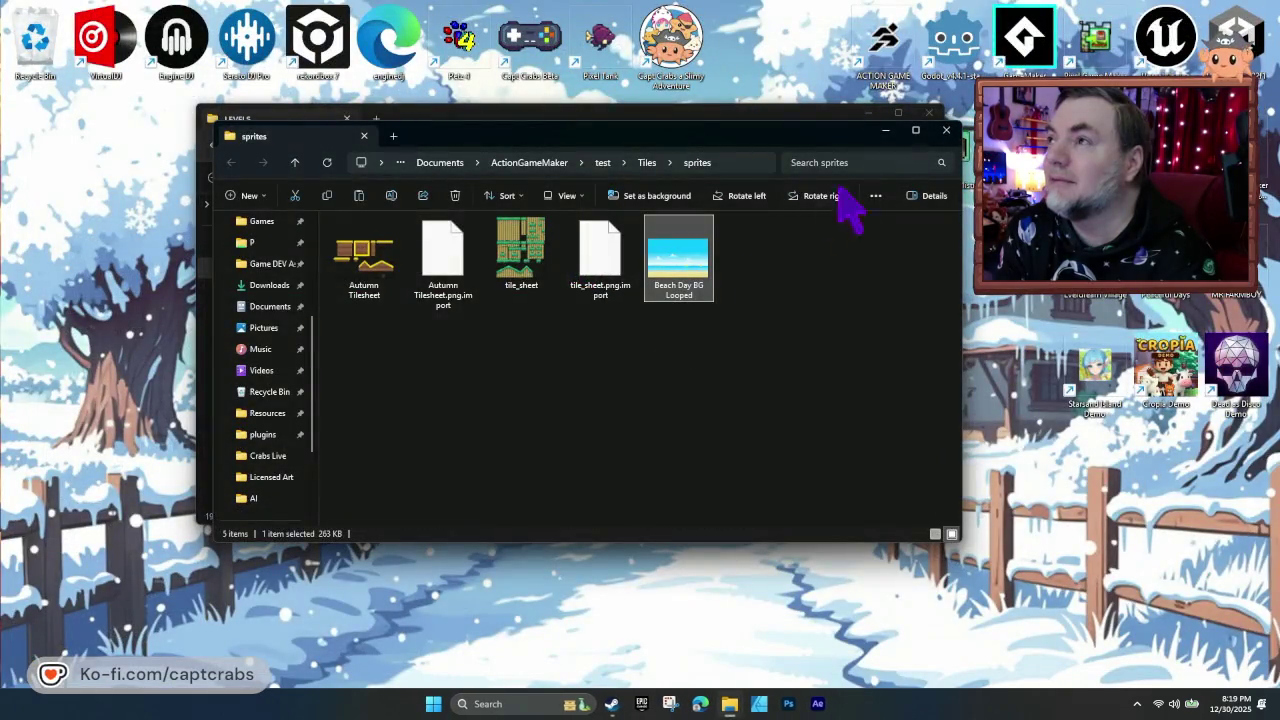
- Launch Pixel Game Maker MV, open the 2025-12-20 Build of Capt Crabs a Slimy Adventure, and pan its level
left_click(886, 131)
left_click(868, 113)
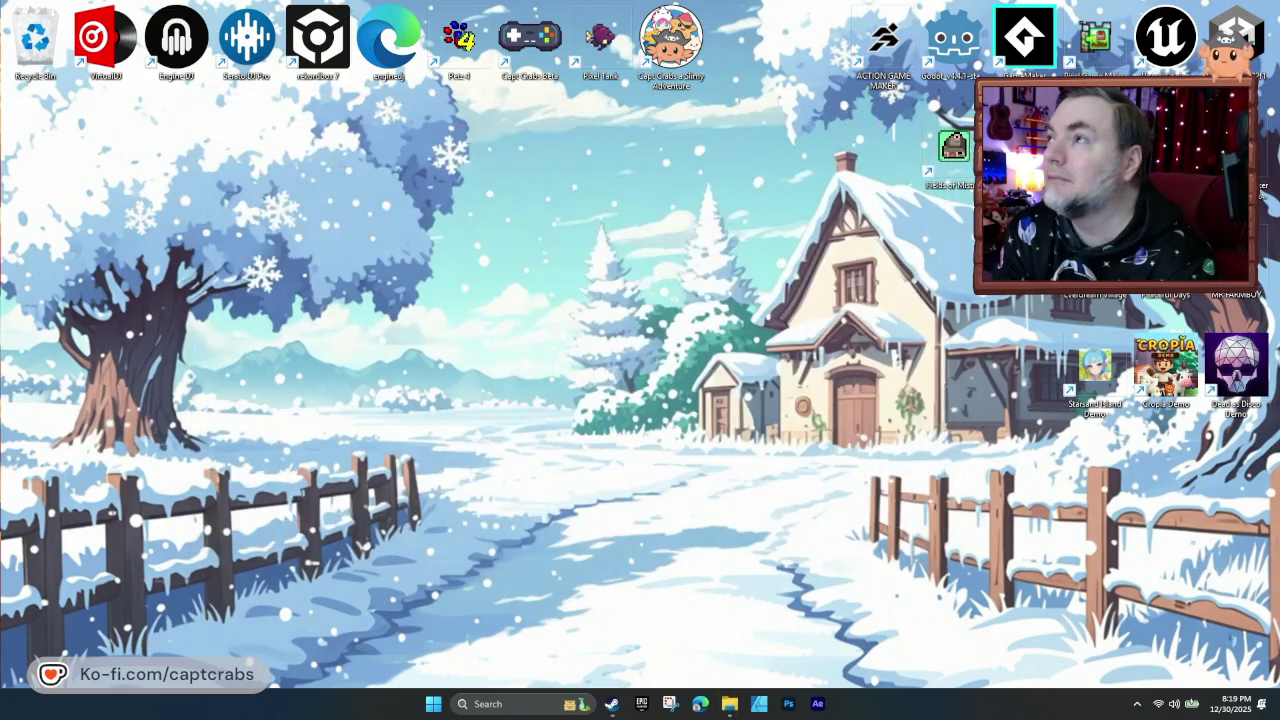
double_click(1100, 50)
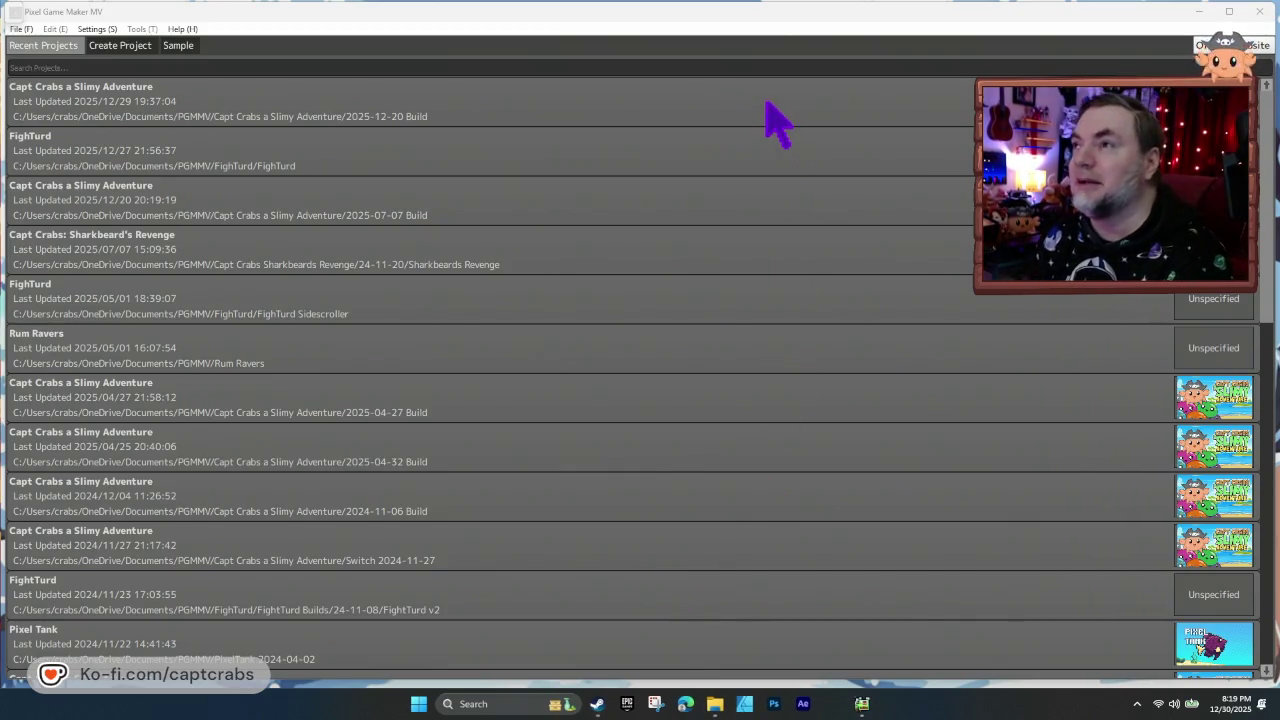
double_click(777, 120)
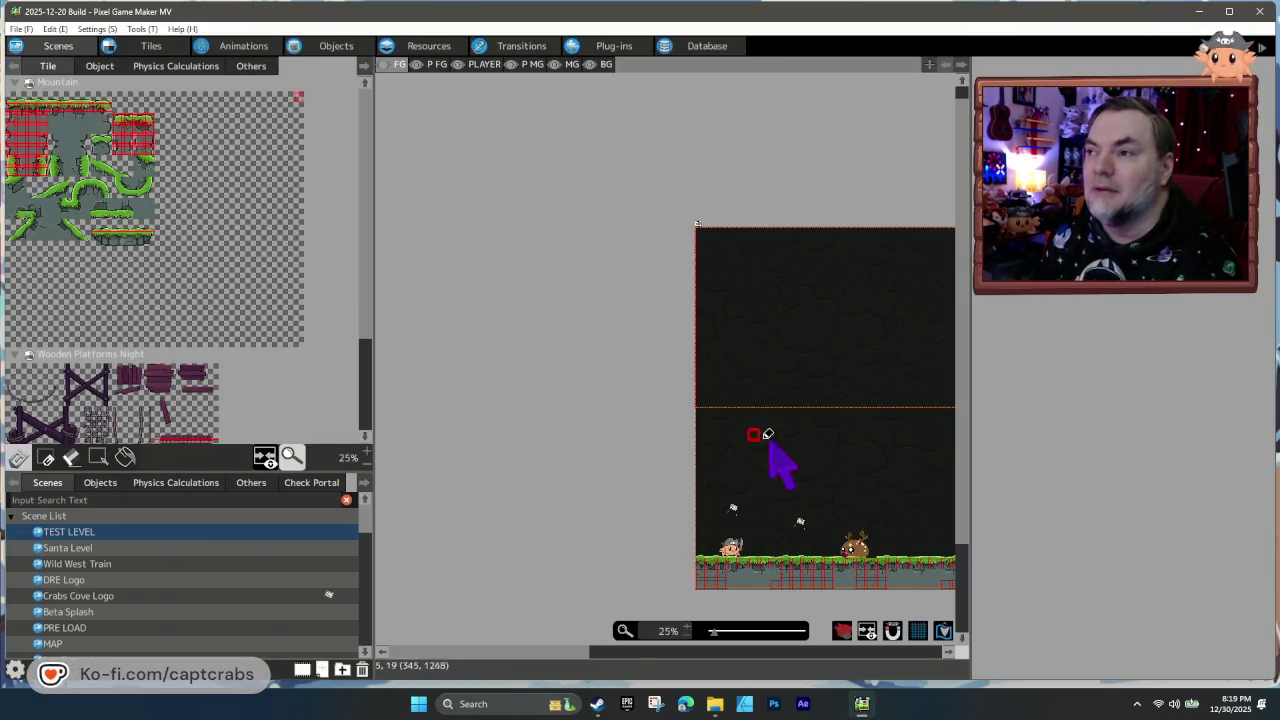
mouse_move(777, 451)
left_mouse_down()
mouse_move(737, 386)
mouse_move(546, 337)
left_mouse_up()
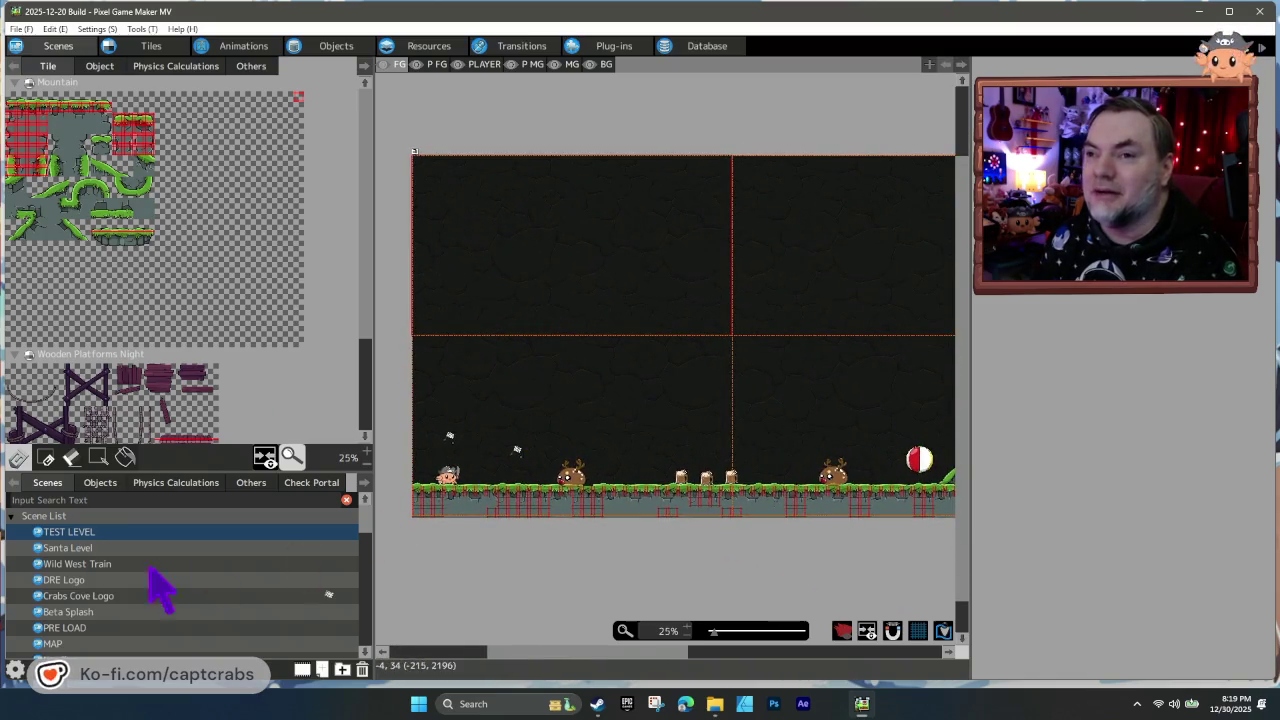
- Set TEST LEVEL as start scene, then open Capt Crabs' action program at its Waiting state
right_click(165, 532)
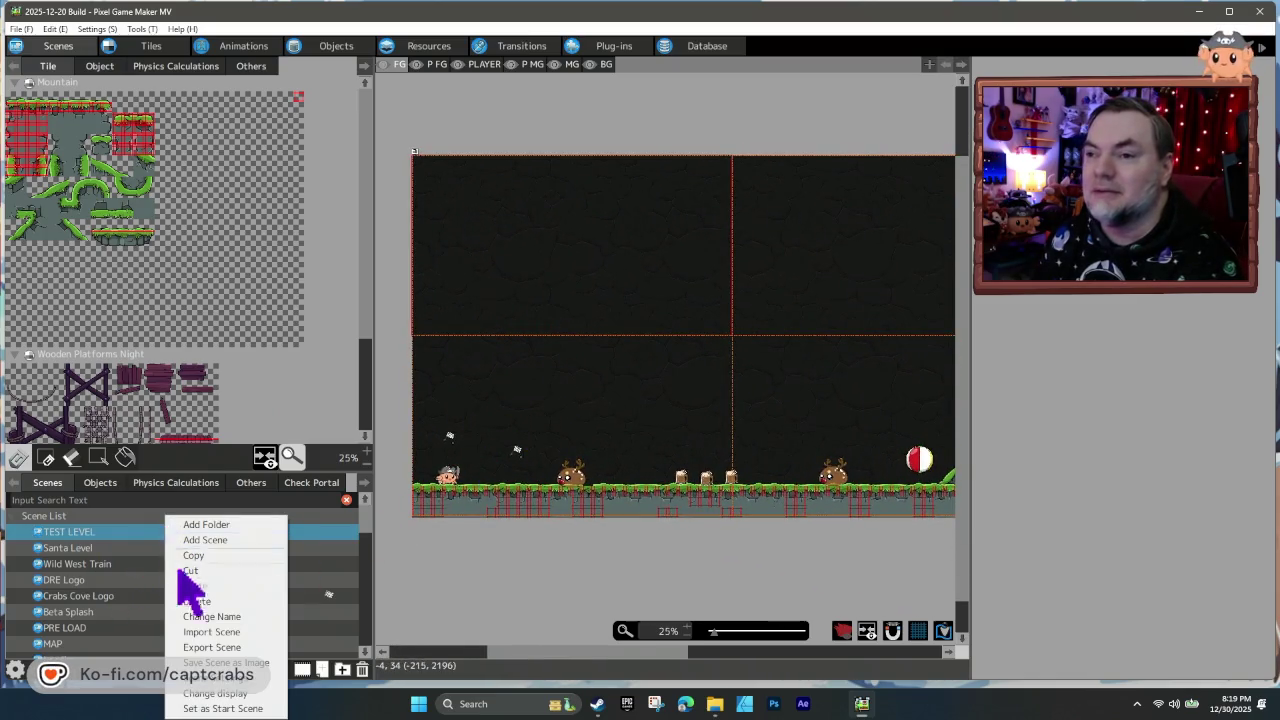
left_click(250, 708)
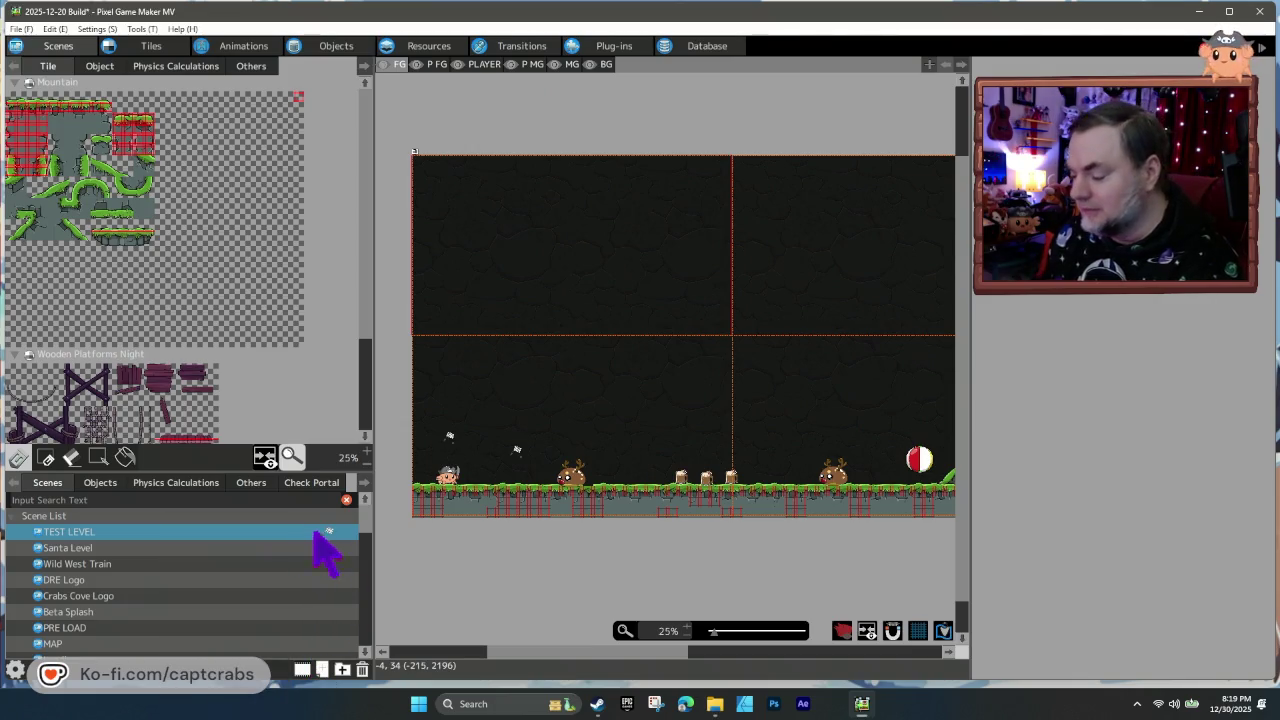
left_click(335, 52)
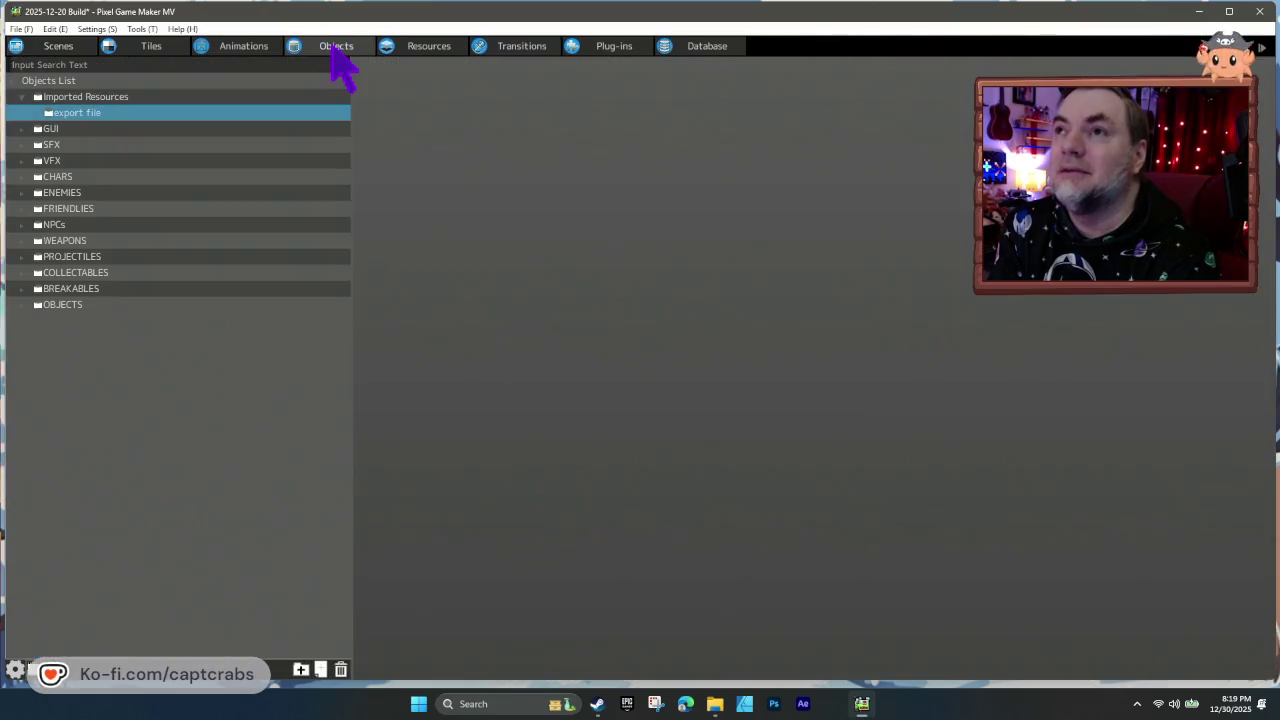
left_click(23, 176)
left_click(76, 192)
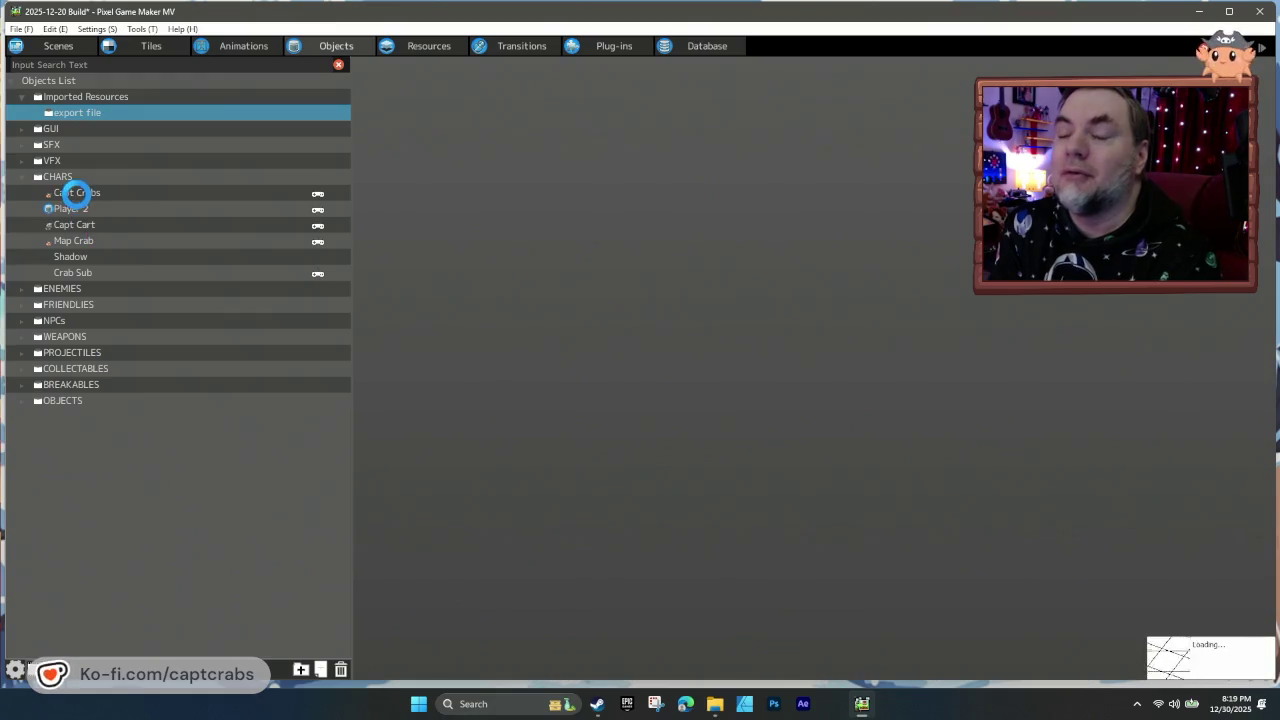
mouse_move(603, 449)
left_mouse_down()
mouse_move(737, 491)
mouse_move(580, 488)
mouse_move(425, 372)
mouse_move(449, 371)
left_mouse_up()
left_click(577, 283)
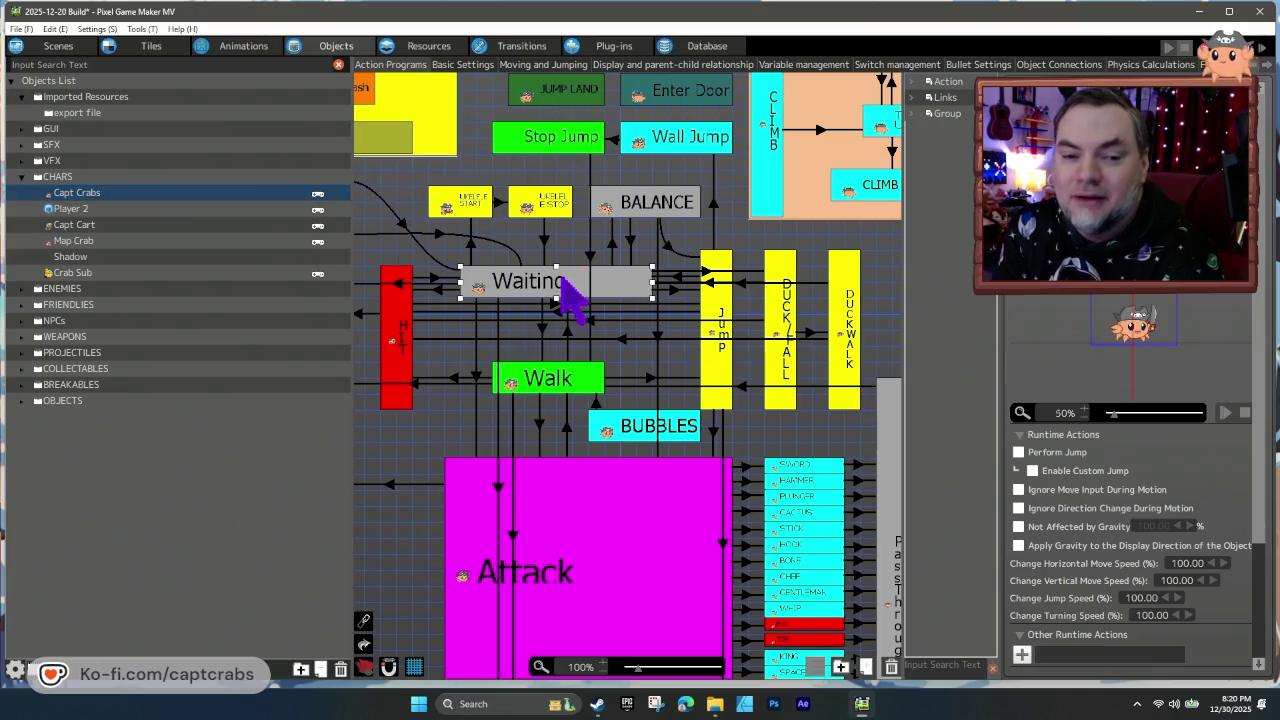
scroll(1118, 528, "down", 2)
scroll(1130, 545, "down", 1)
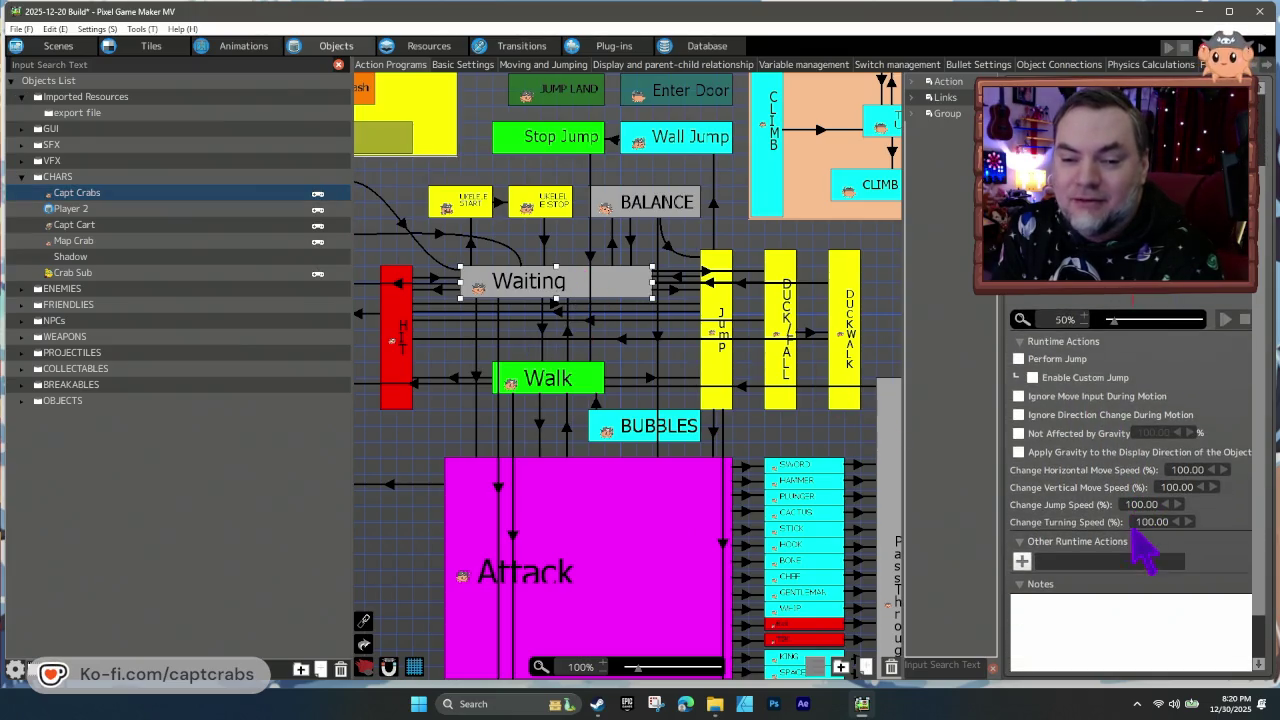
left_click(600, 520)
double_click(1122, 562)
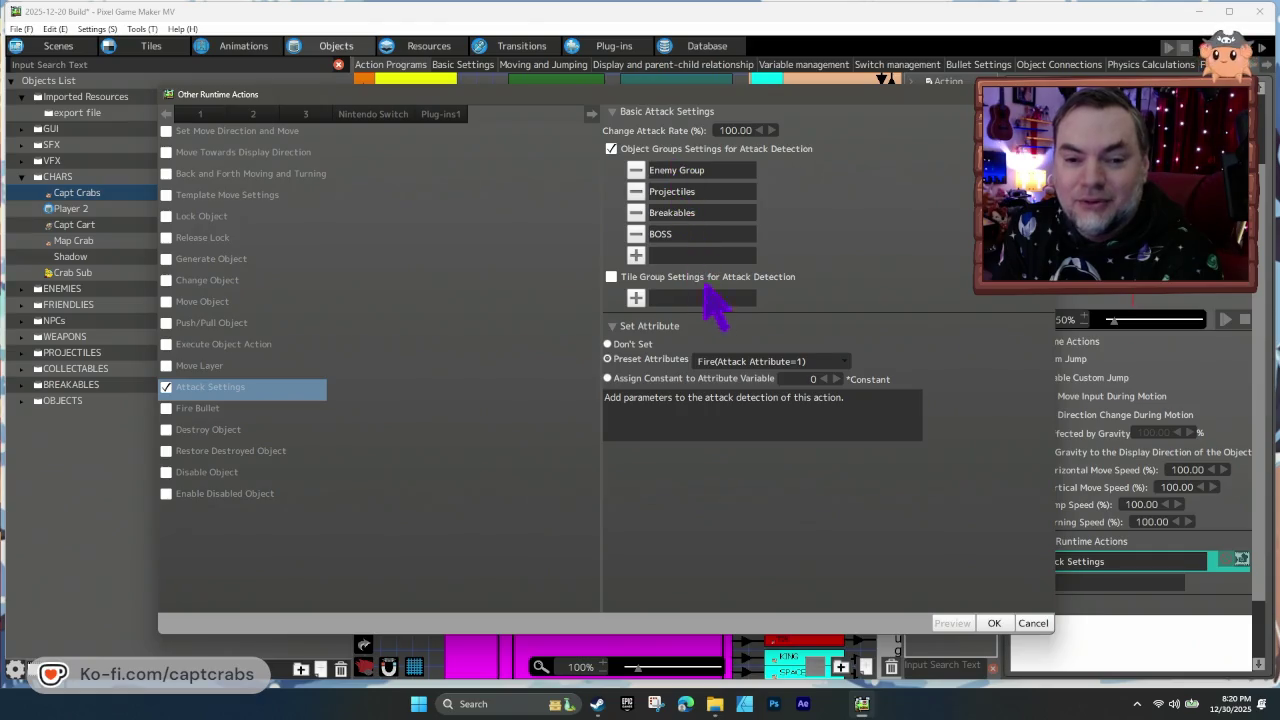
mouse_move(850, 94)
left_mouse_down()
mouse_move(780, 155)
mouse_move(724, 159)
left_mouse_up()
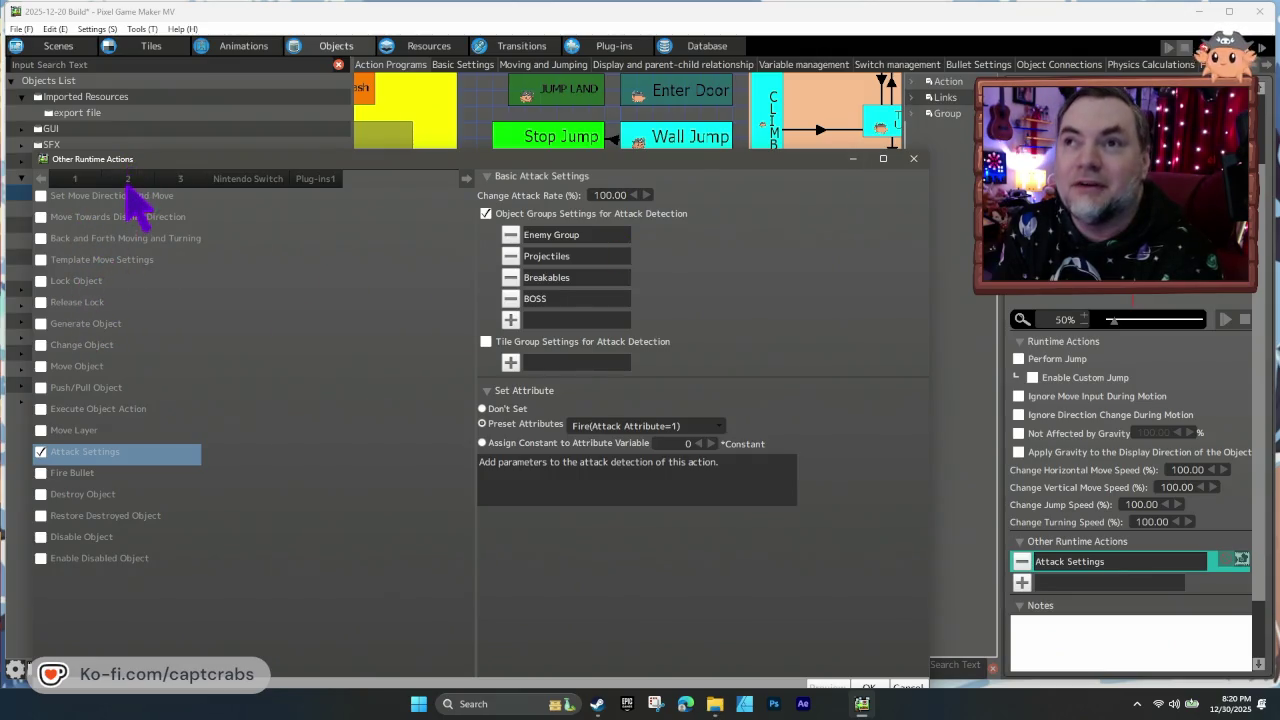
left_click(913, 158)
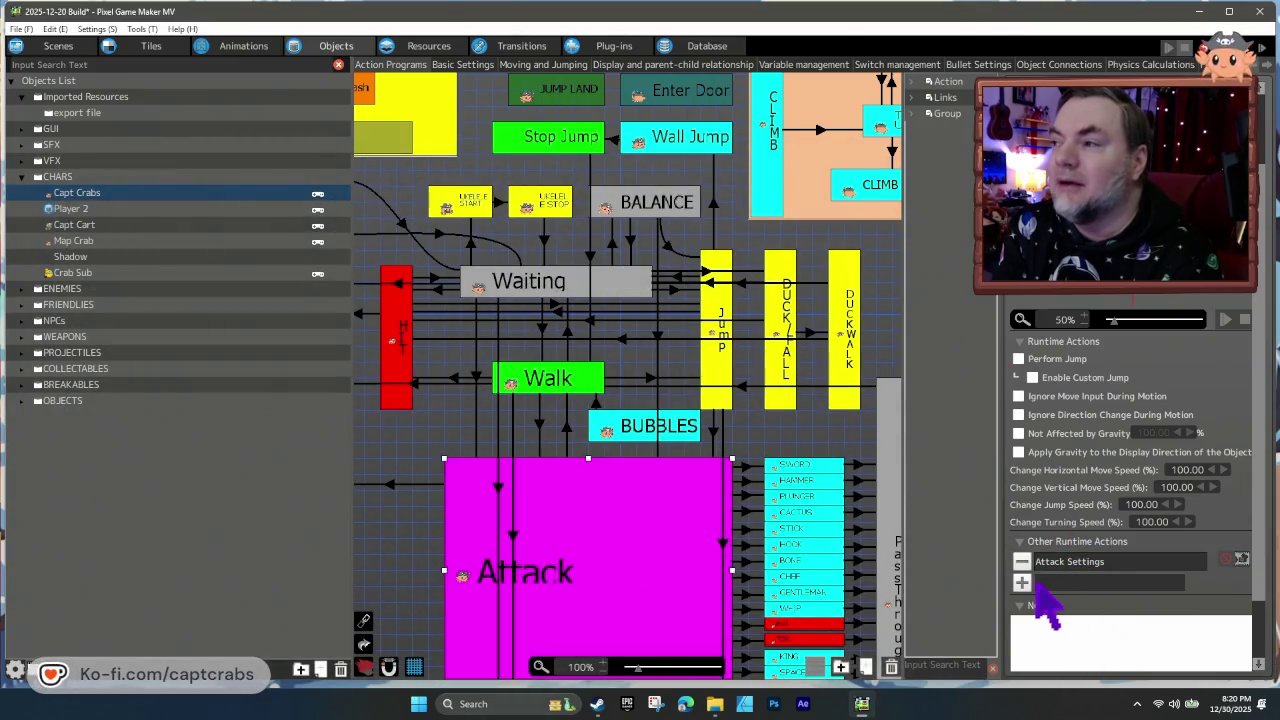
double_click(1014, 566)
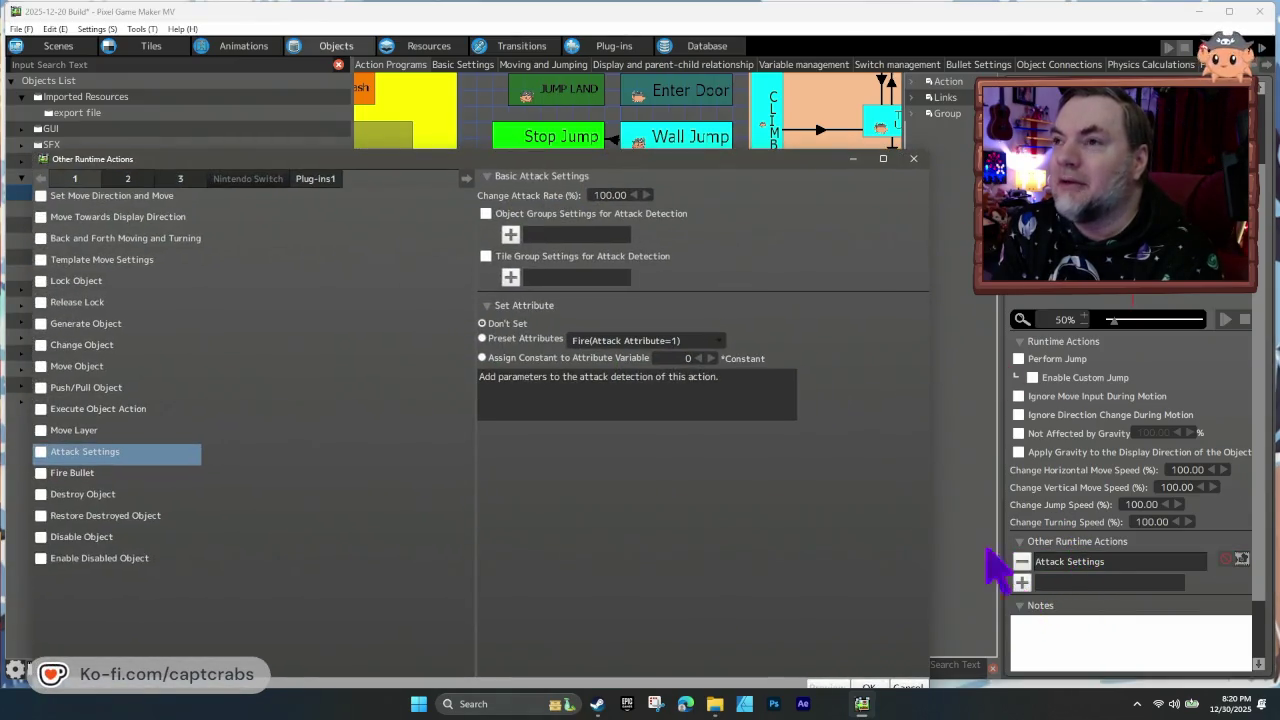
left_click(90, 366)
left_click(92, 344)
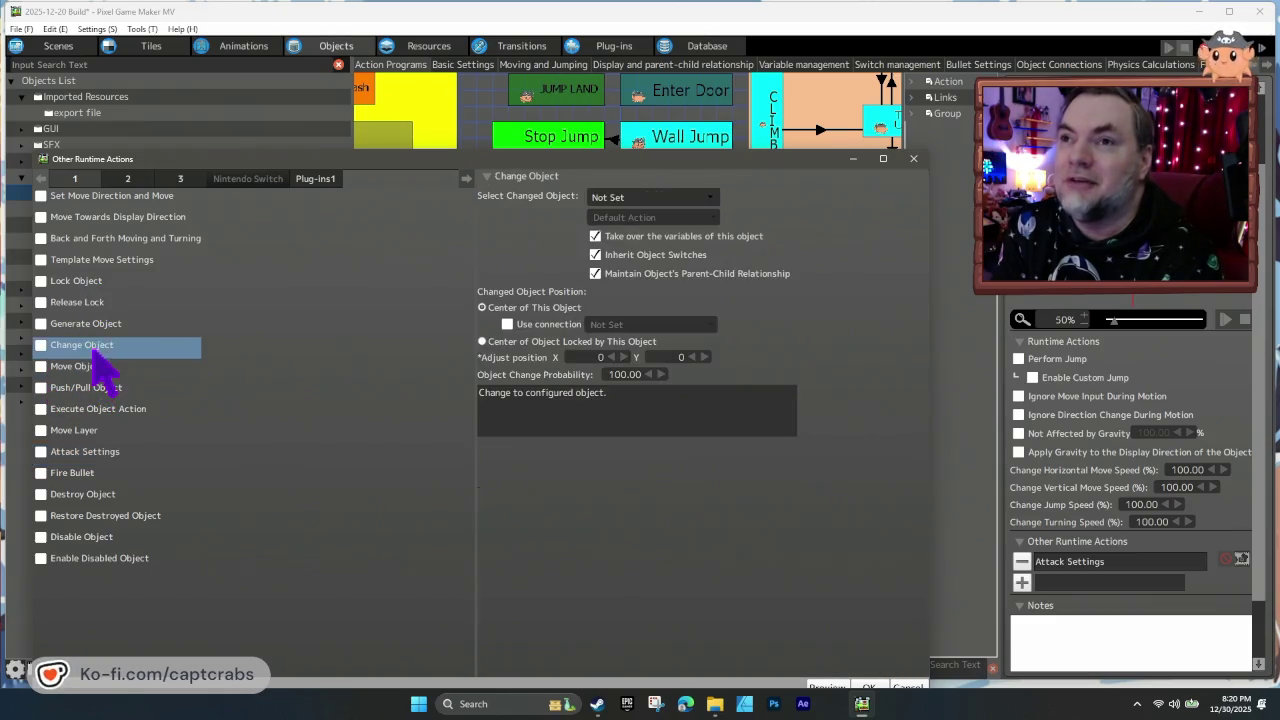
left_click(90, 323)
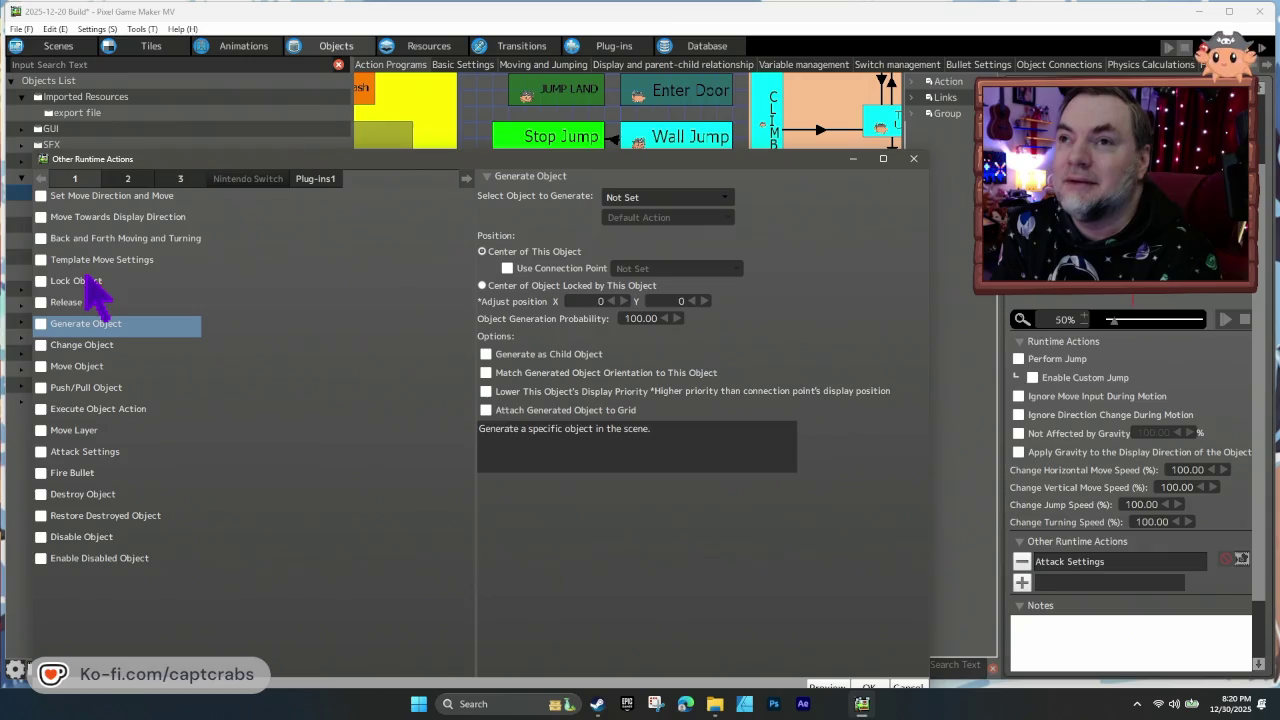
left_click(126, 182)
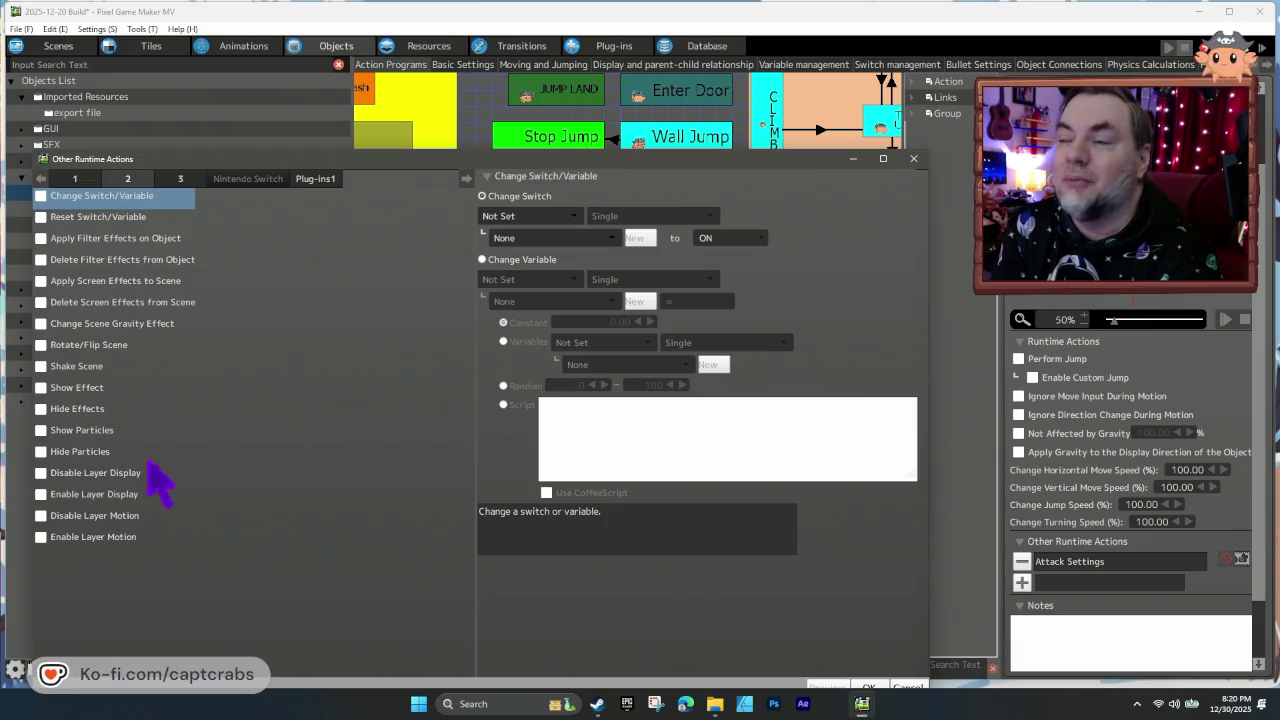
left_click(913, 158)
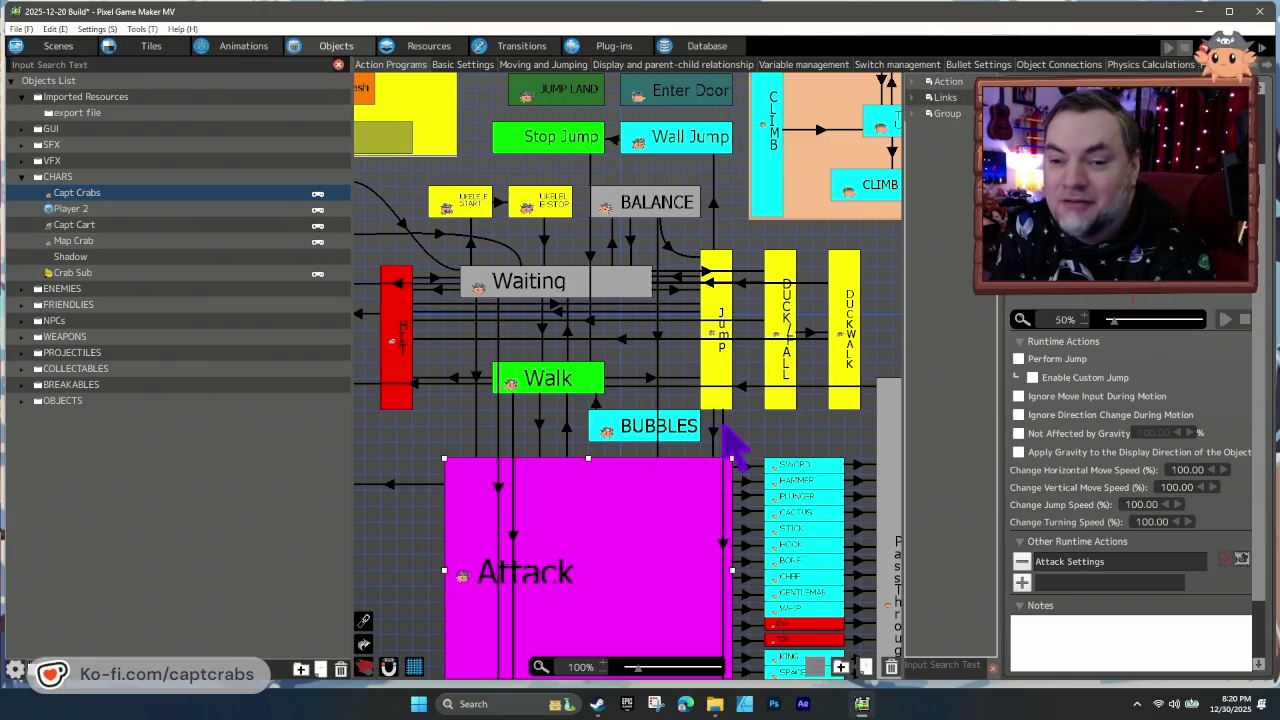
scroll(598, 446, "right", 1)
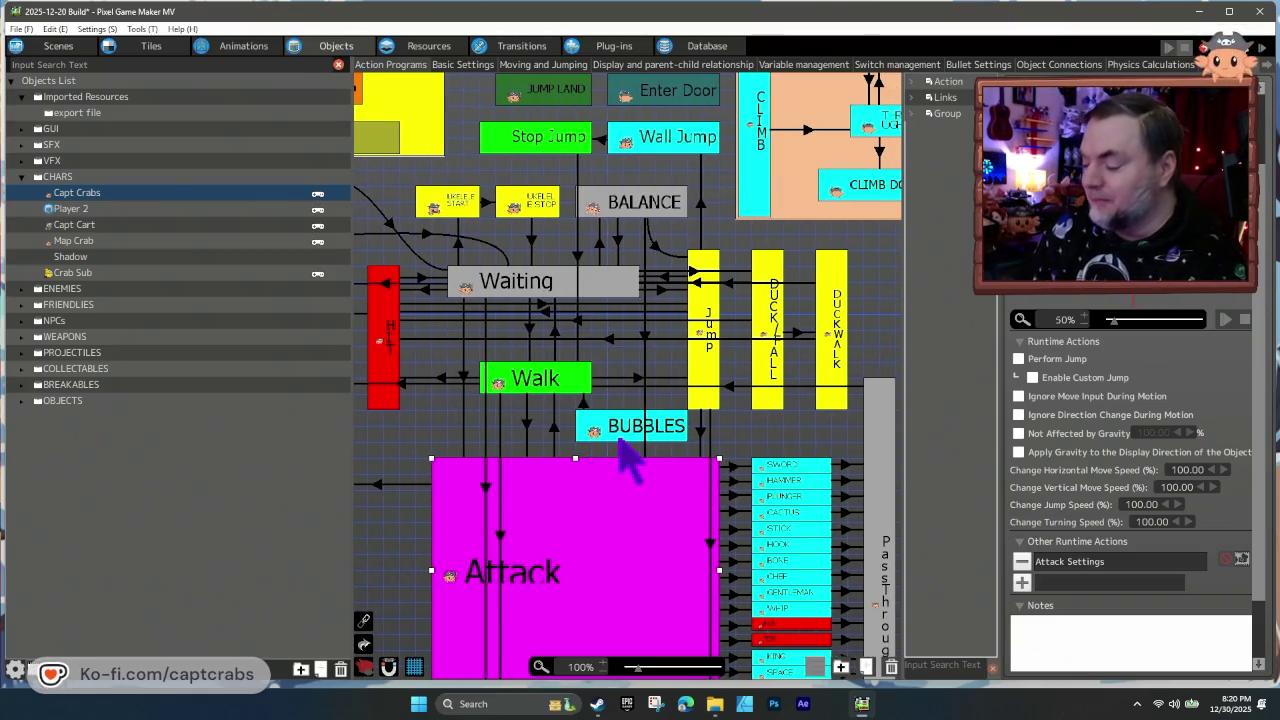
double_click(618, 437)
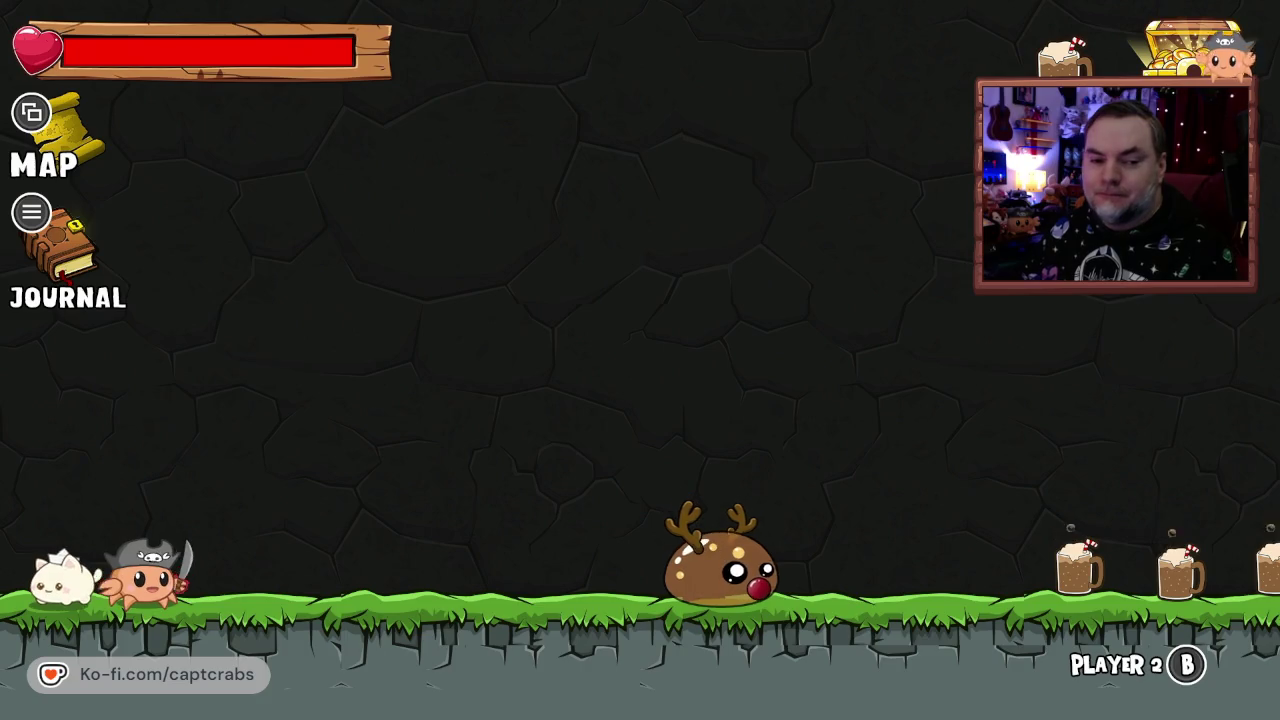
- Walk the crab right, defeating reindeer with a sword swing and bombs
key("Right")
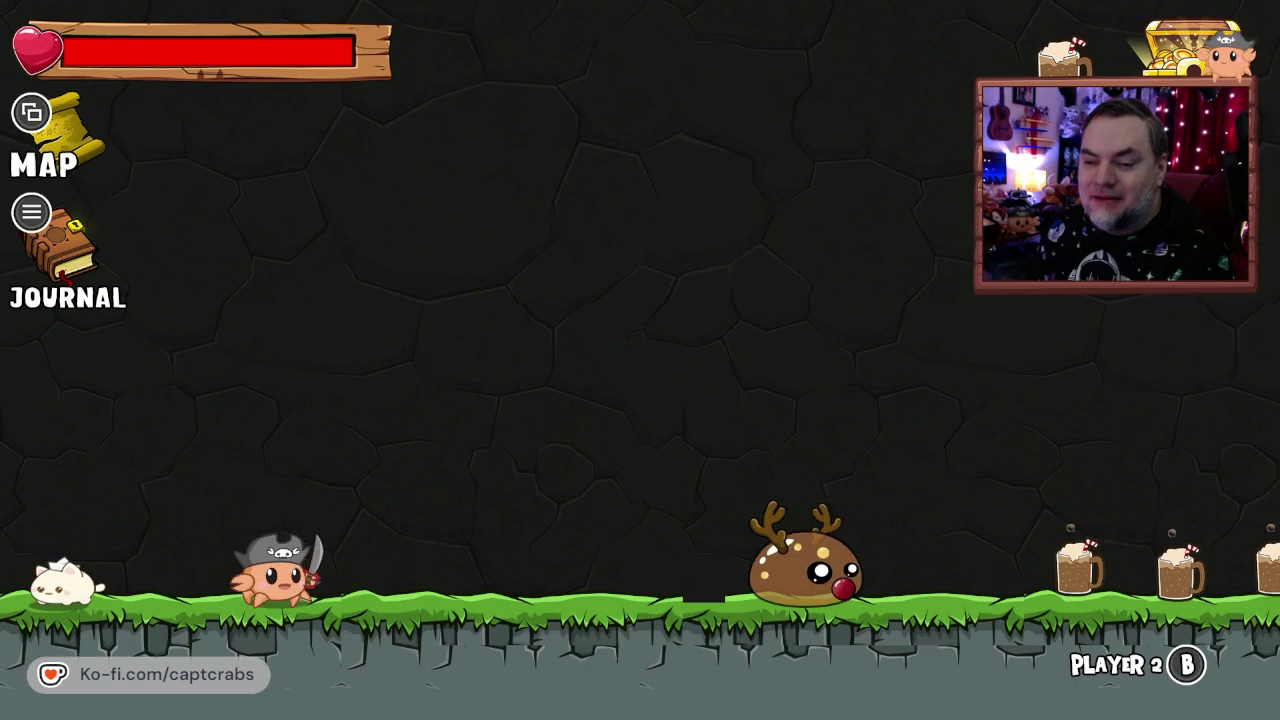
key("Right")
key("x")
key("x")
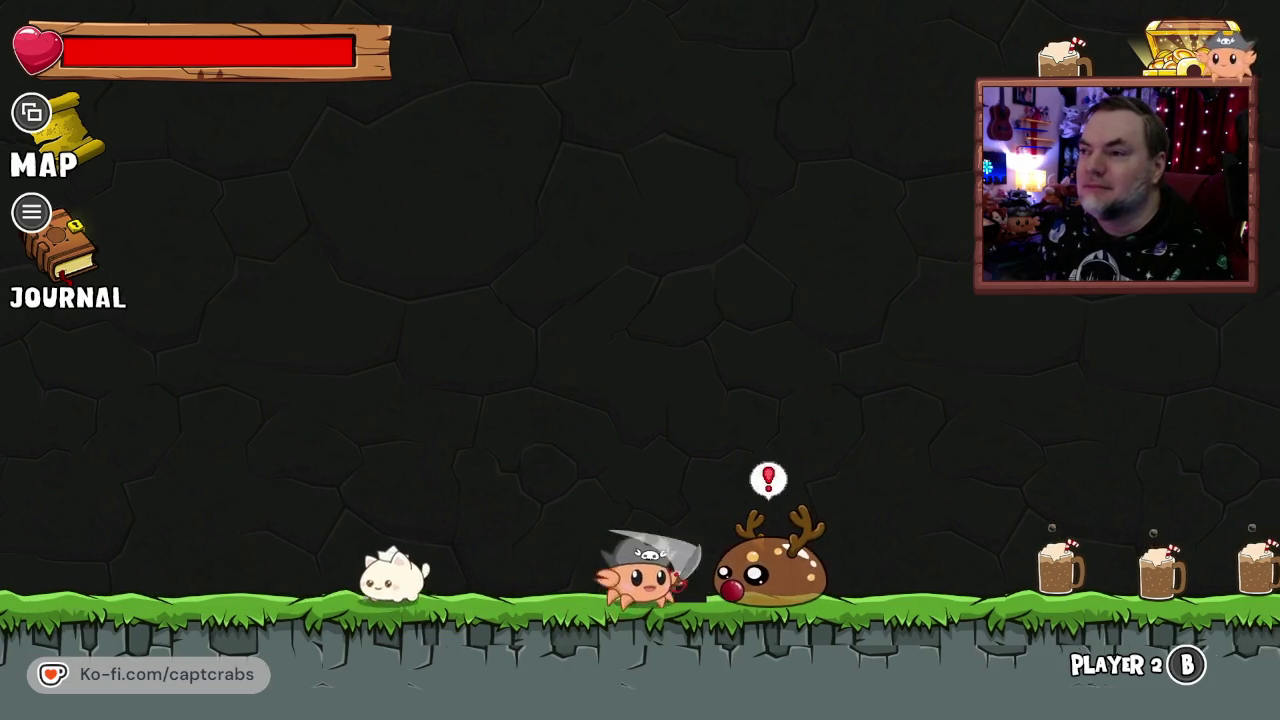
key("Right")
key("space")
key("Right")
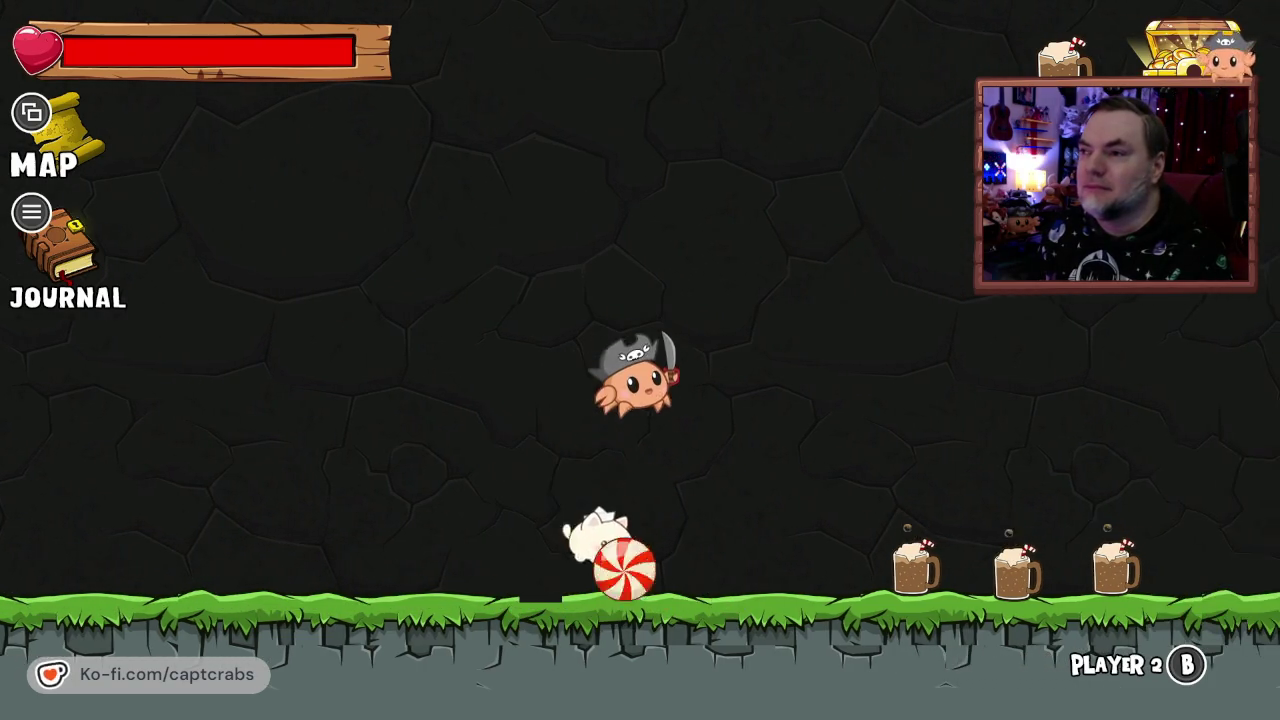
key("Right")
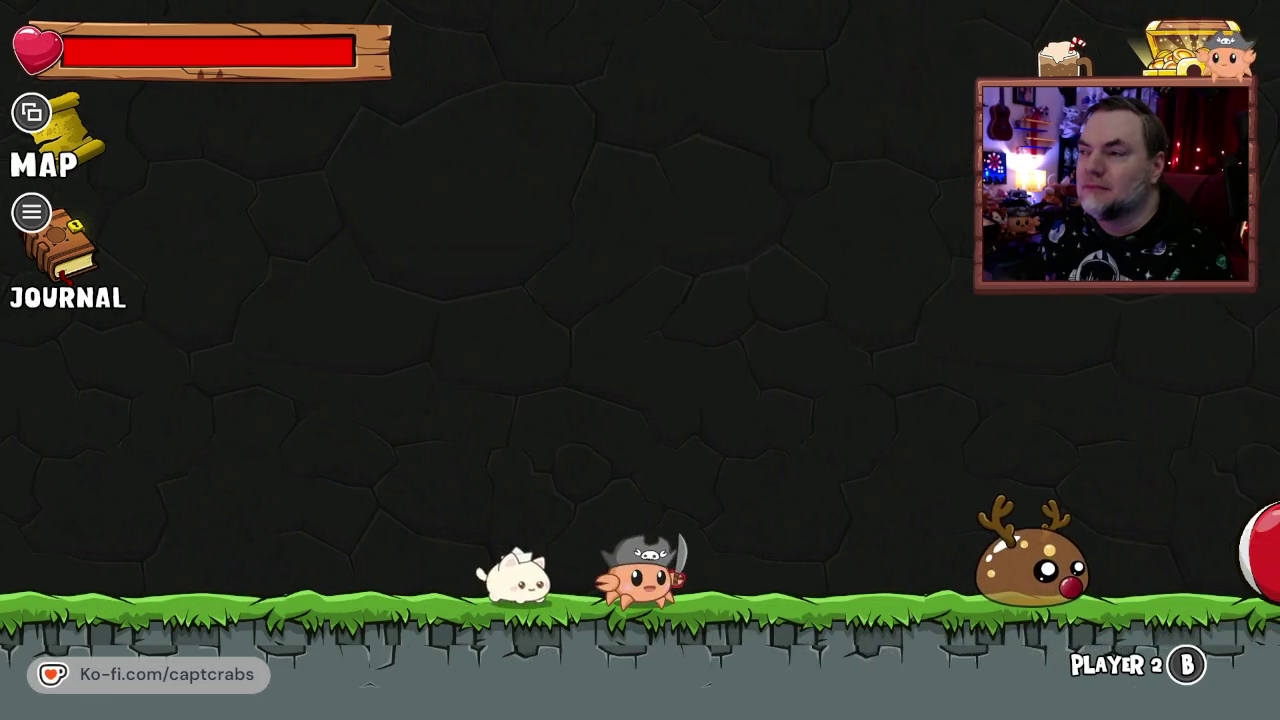
key("x")
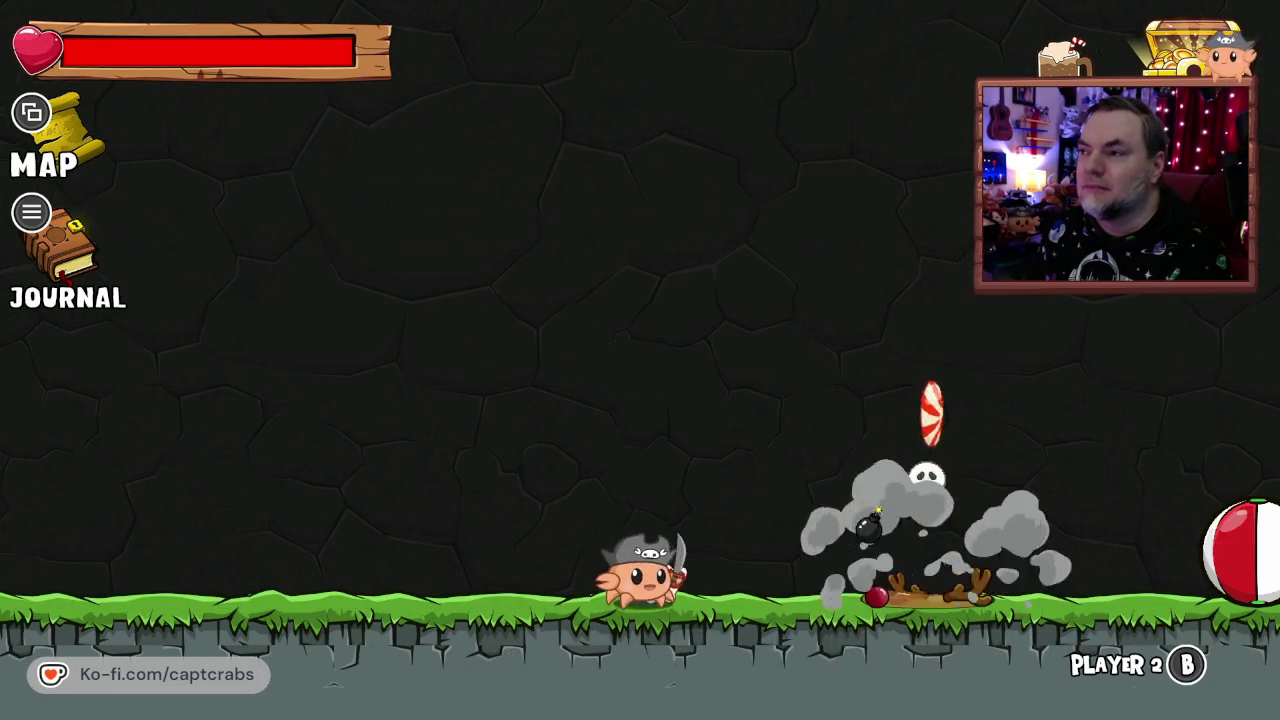
- Reach the beach ball, jump over it, and jump back to bounce it upward
key("Right")
key("Right")
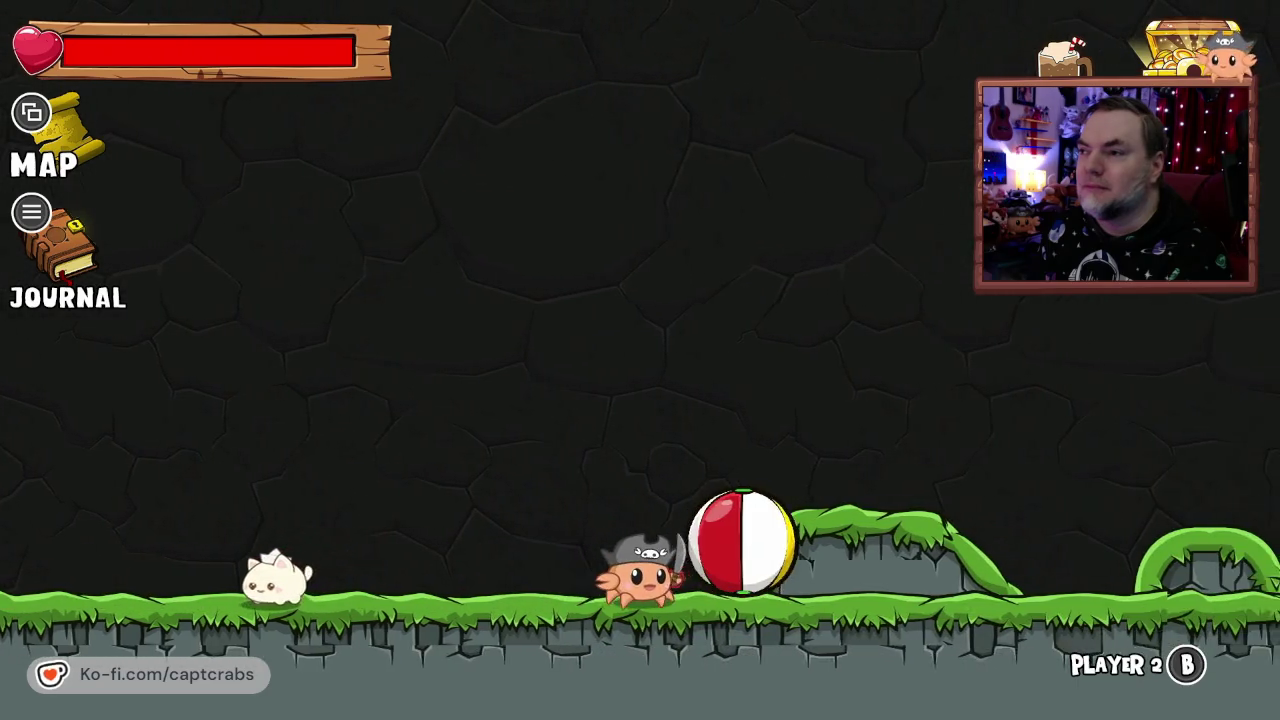
key("space")
key("Left")
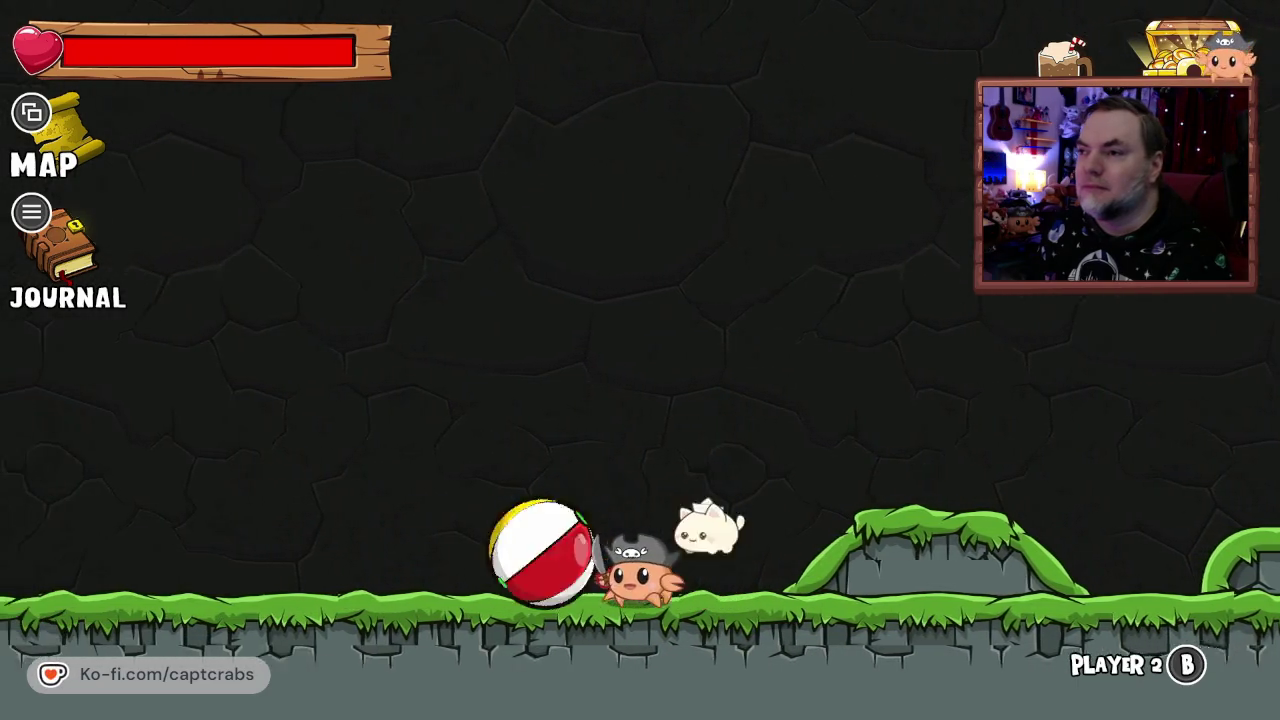
key("space")
key("Left")
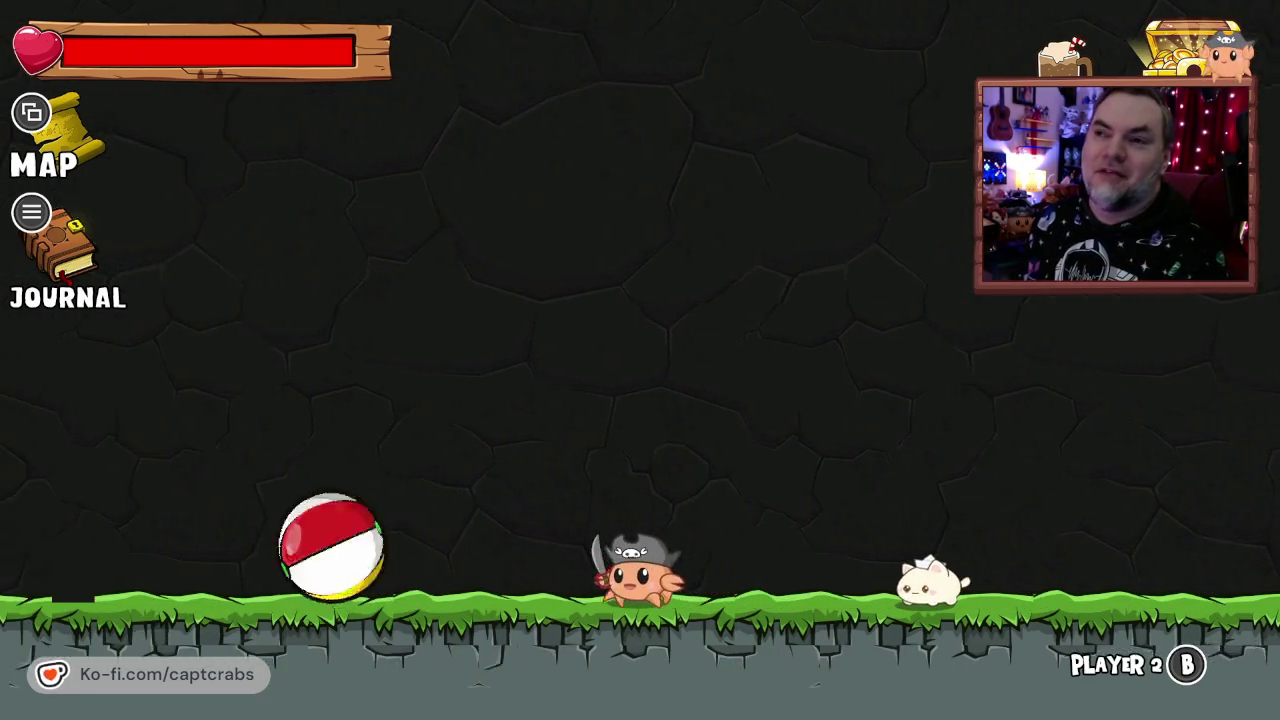
key("space")
key("Left")
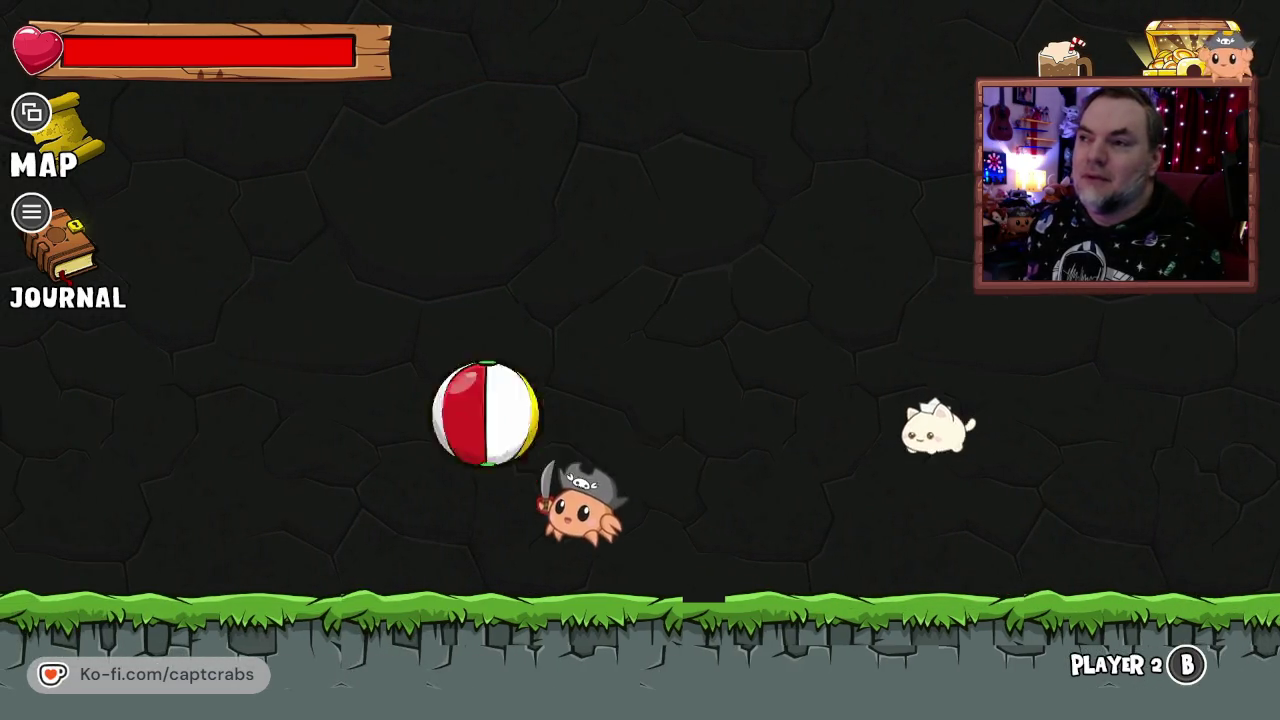
- Keep bouncing the beach ball with repeated jumps beneath it
key("Right")
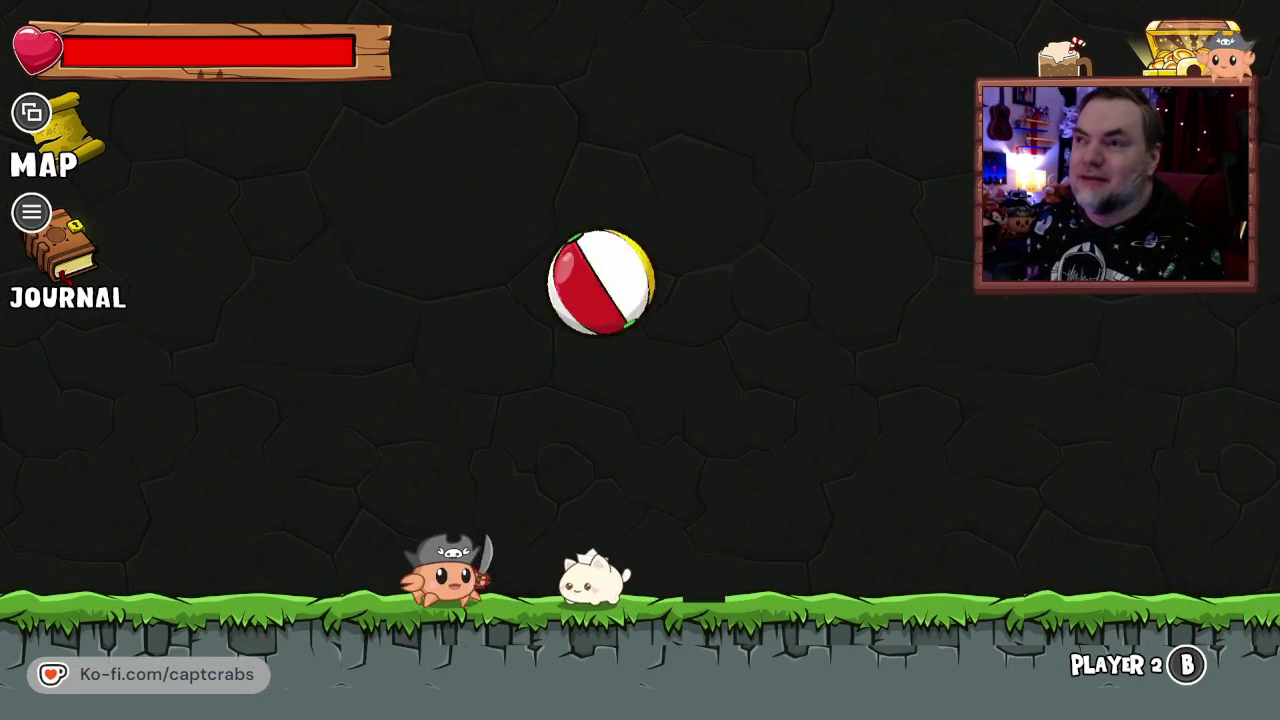
key("space")
key("Right")
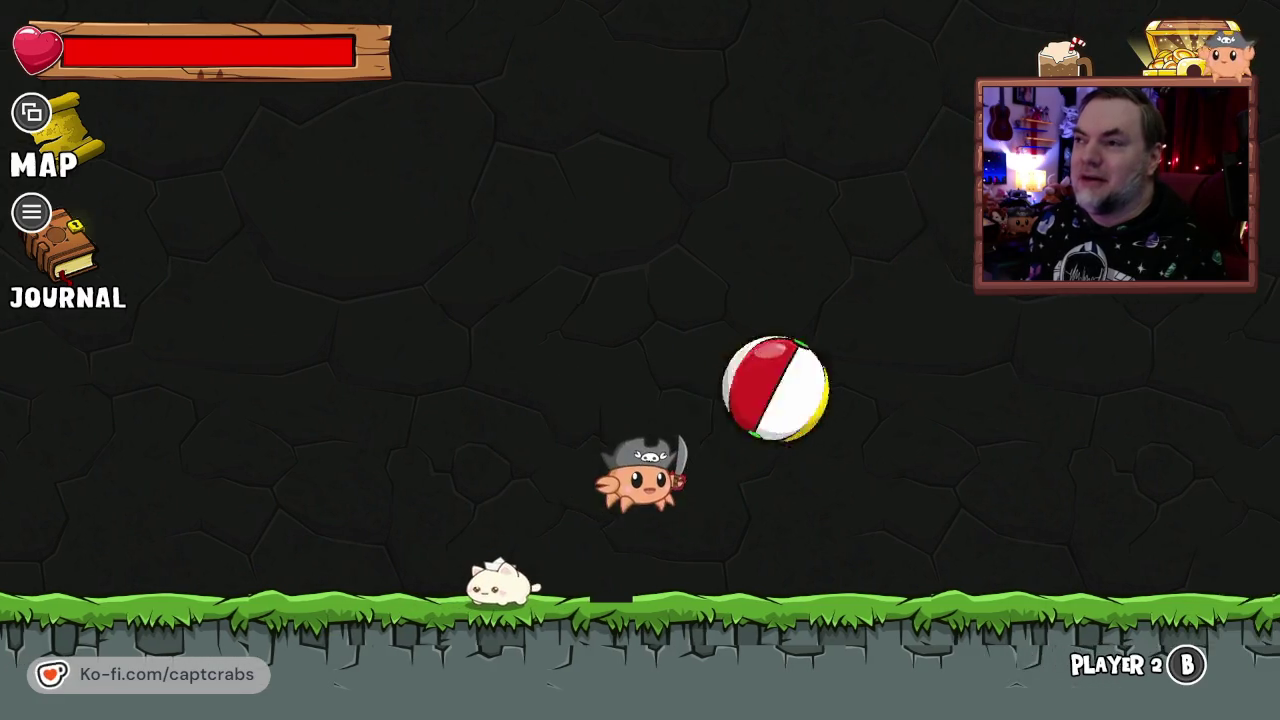
key("space")
key("Right")
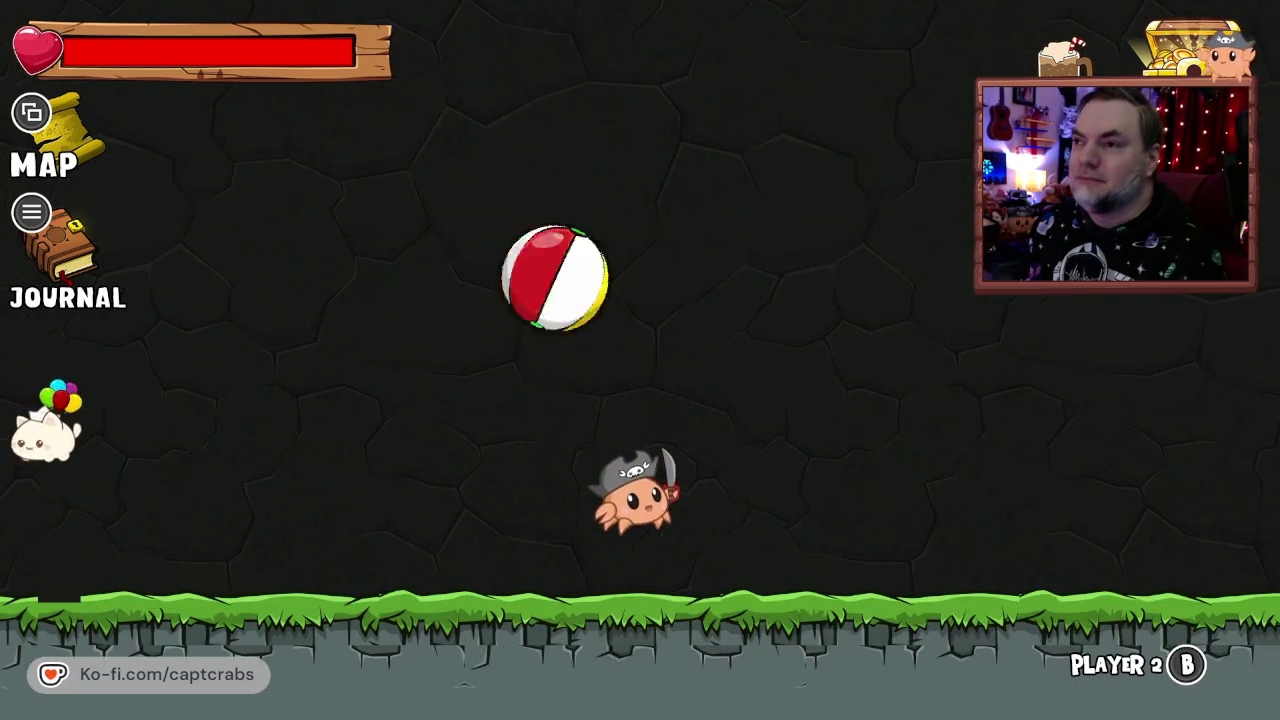
key("space")
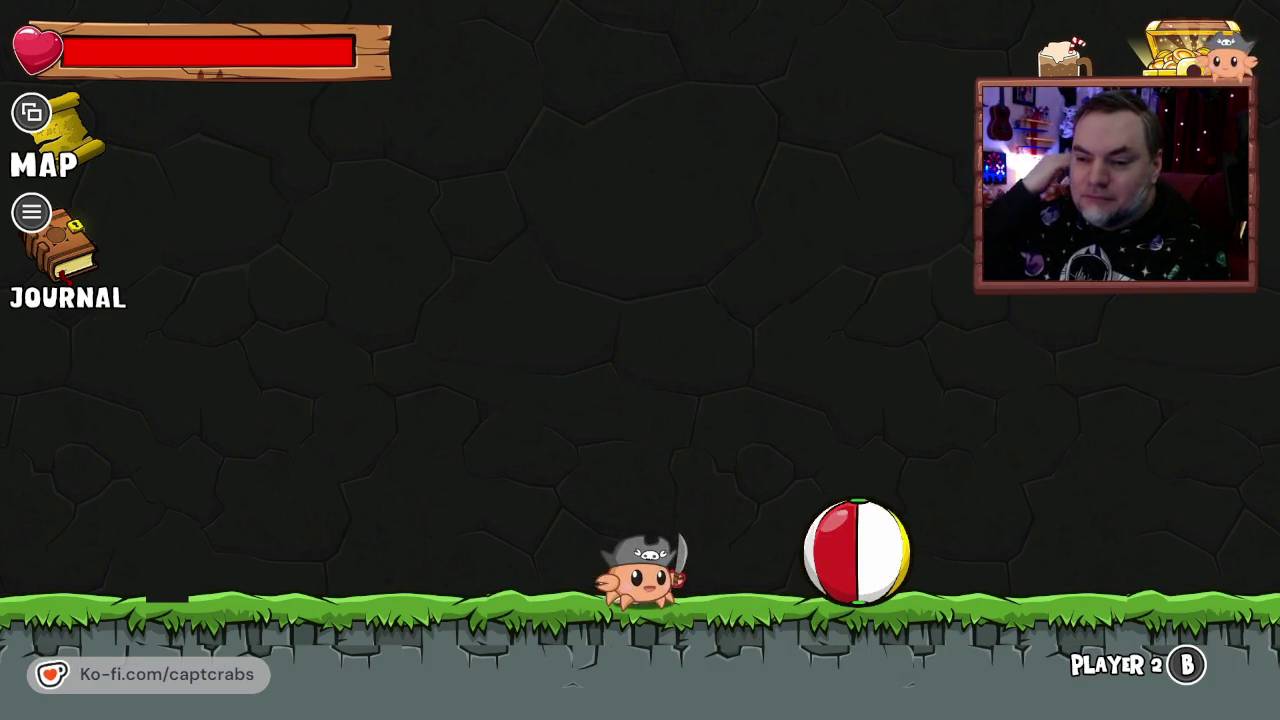
key("Right")
- Quit the test play through the Journal's Options page with Exit Game
key("Escape")
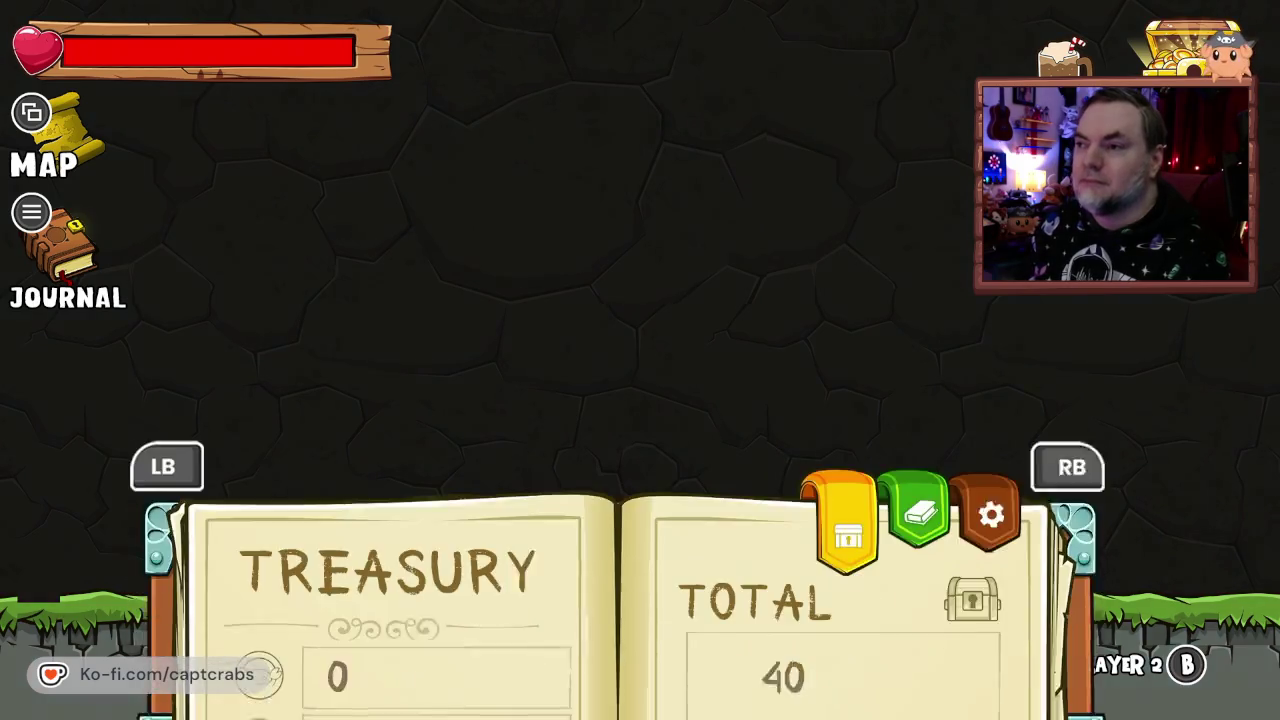
key("e")
key("e")
key("Down")
key("Down")
key("Down")
key("Down")
key("Return")
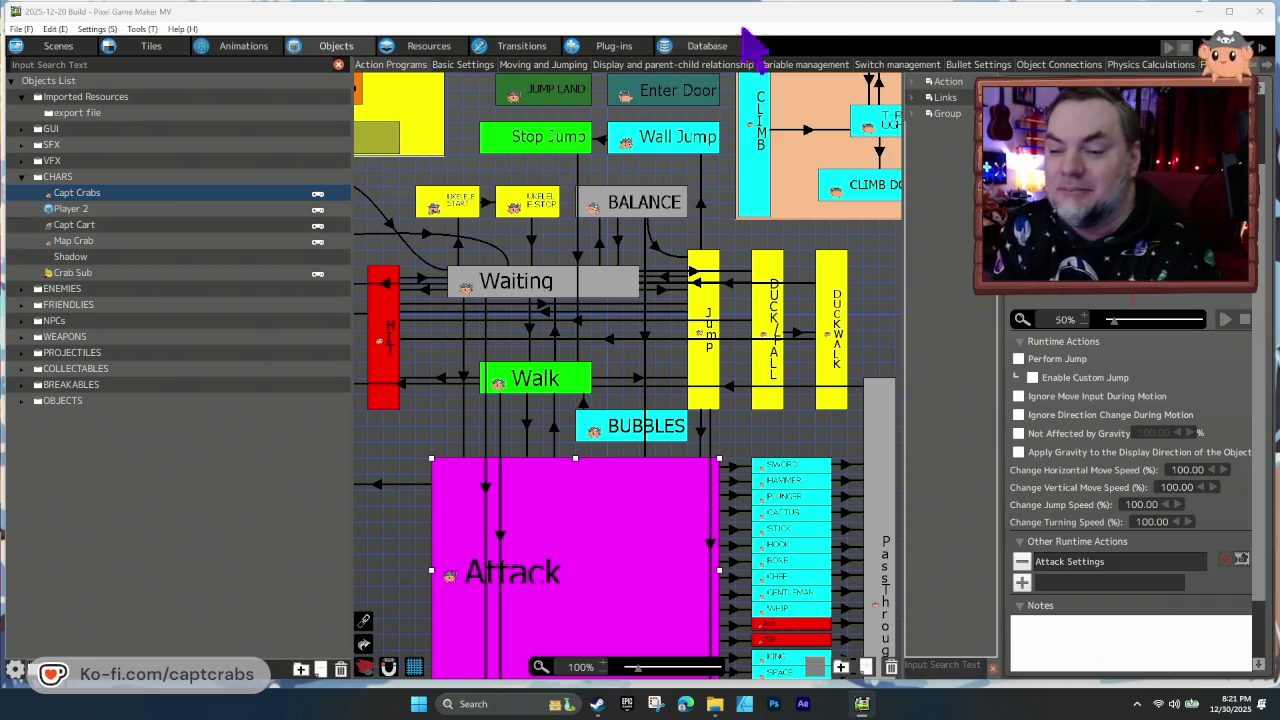
scroll(686, 494, "up", 3)
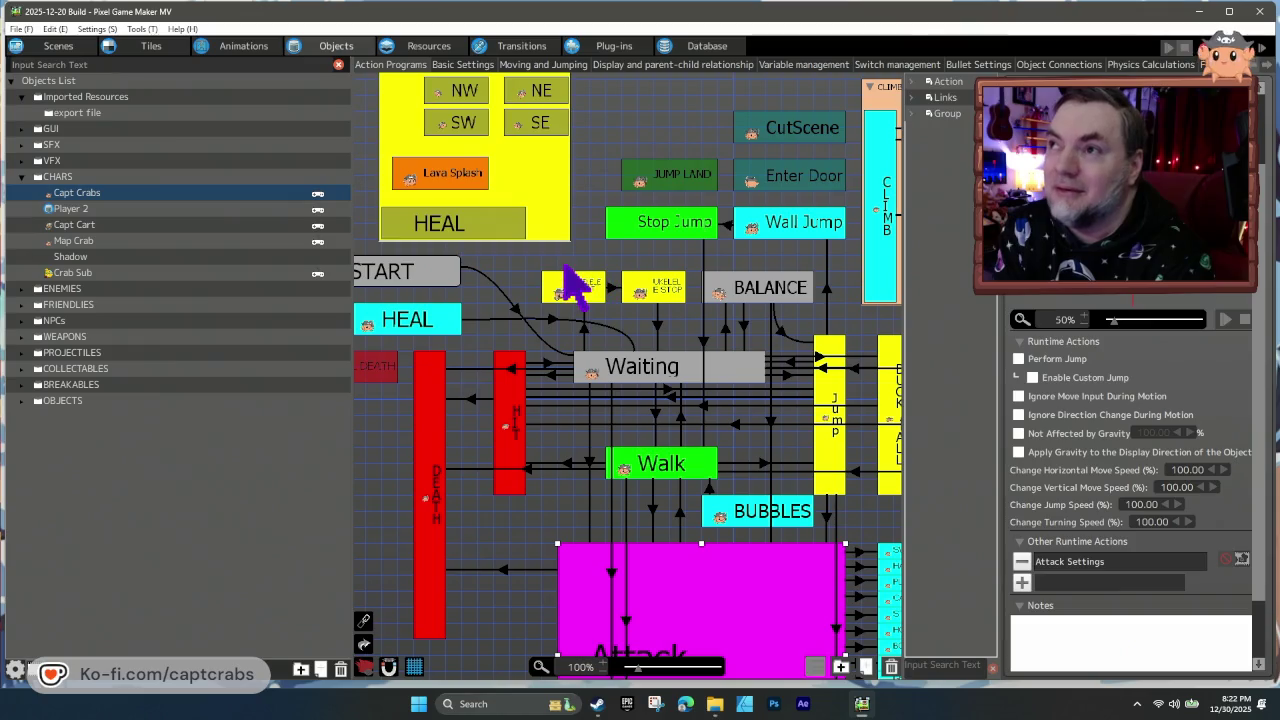
mouse_move(530, 258)
left_mouse_down()
mouse_move(628, 338)
mouse_move(594, 345)
left_mouse_up()
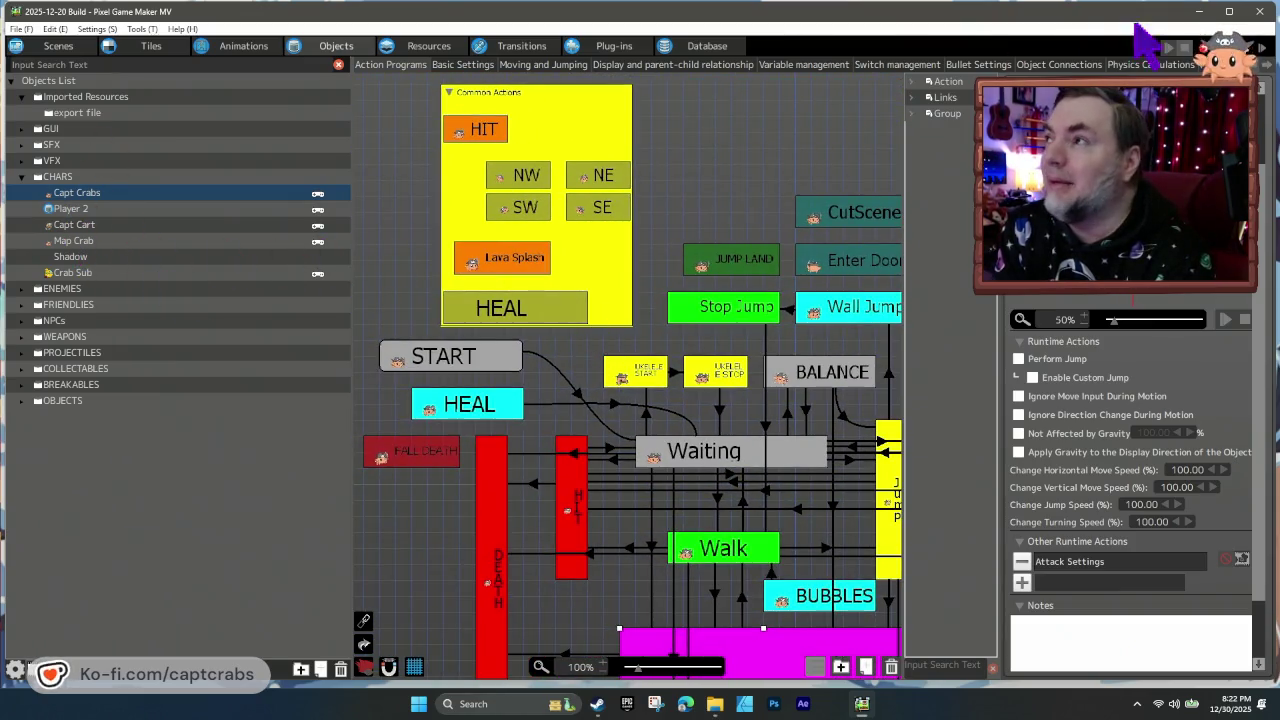
left_click(142, 29)
left_click(125, 46)
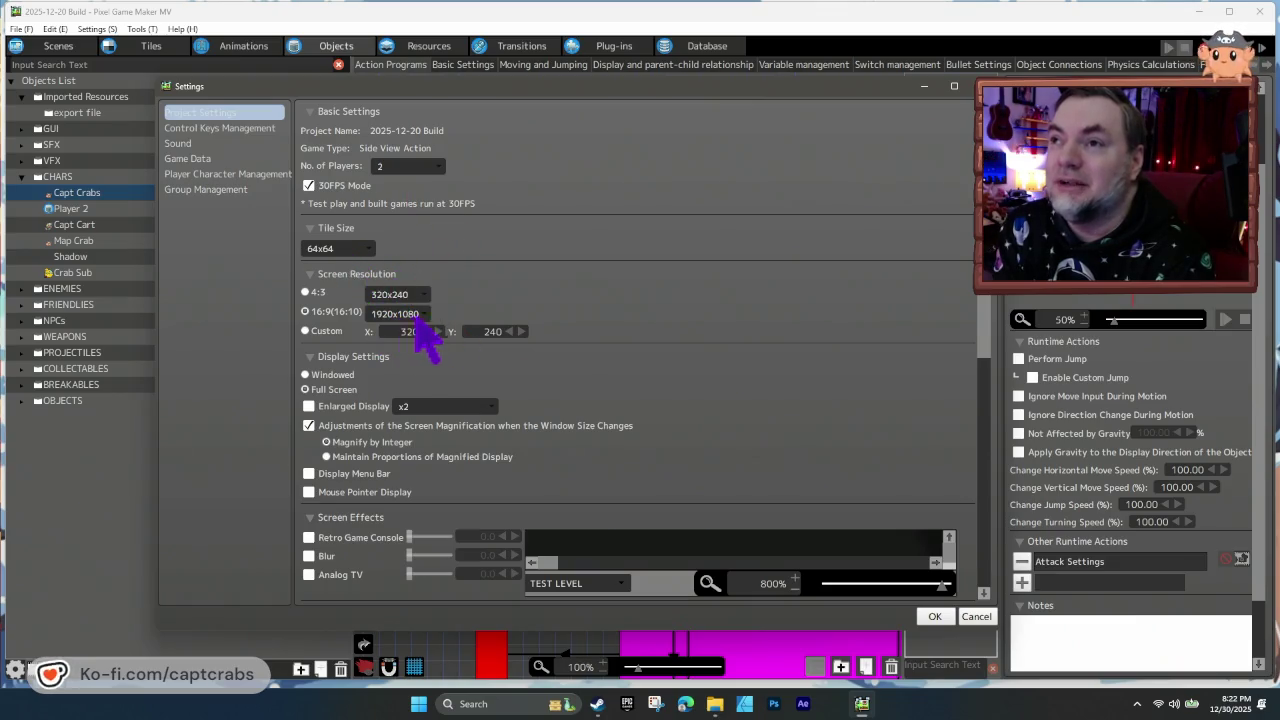
scroll(585, 415, "down", 1)
scroll(600, 435, "down", 5)
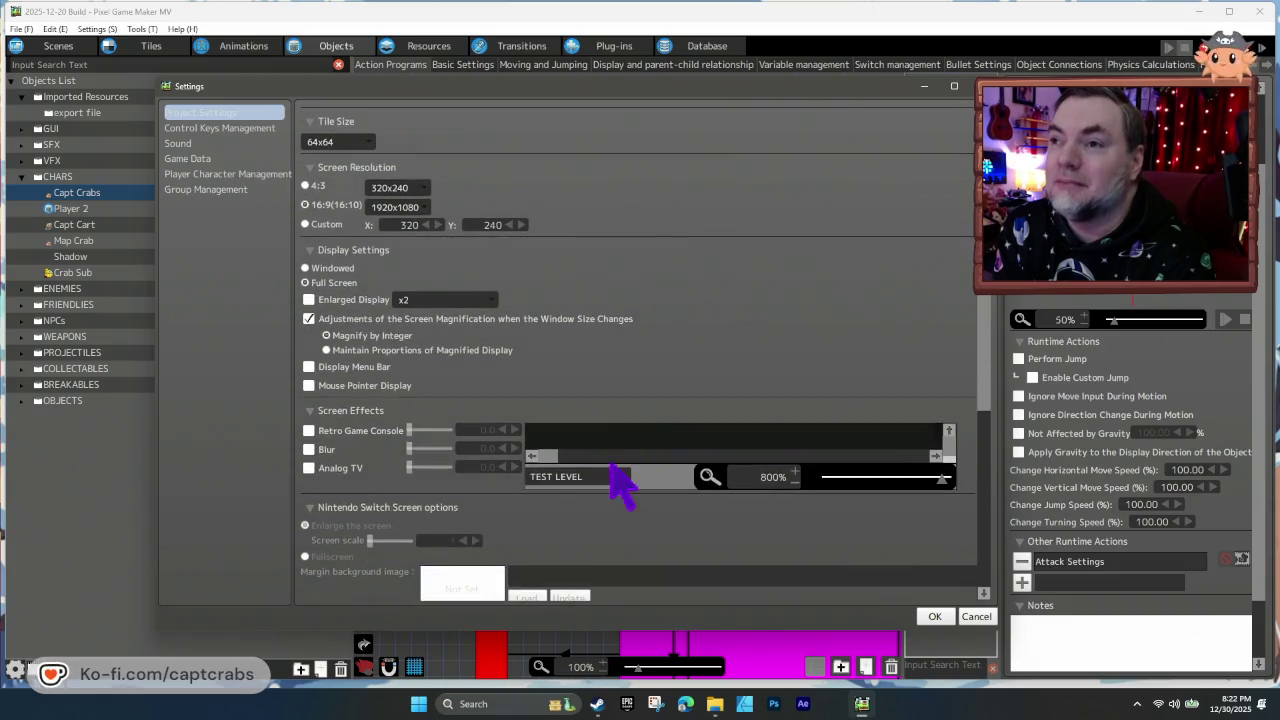
scroll(652, 545, "down", 4)
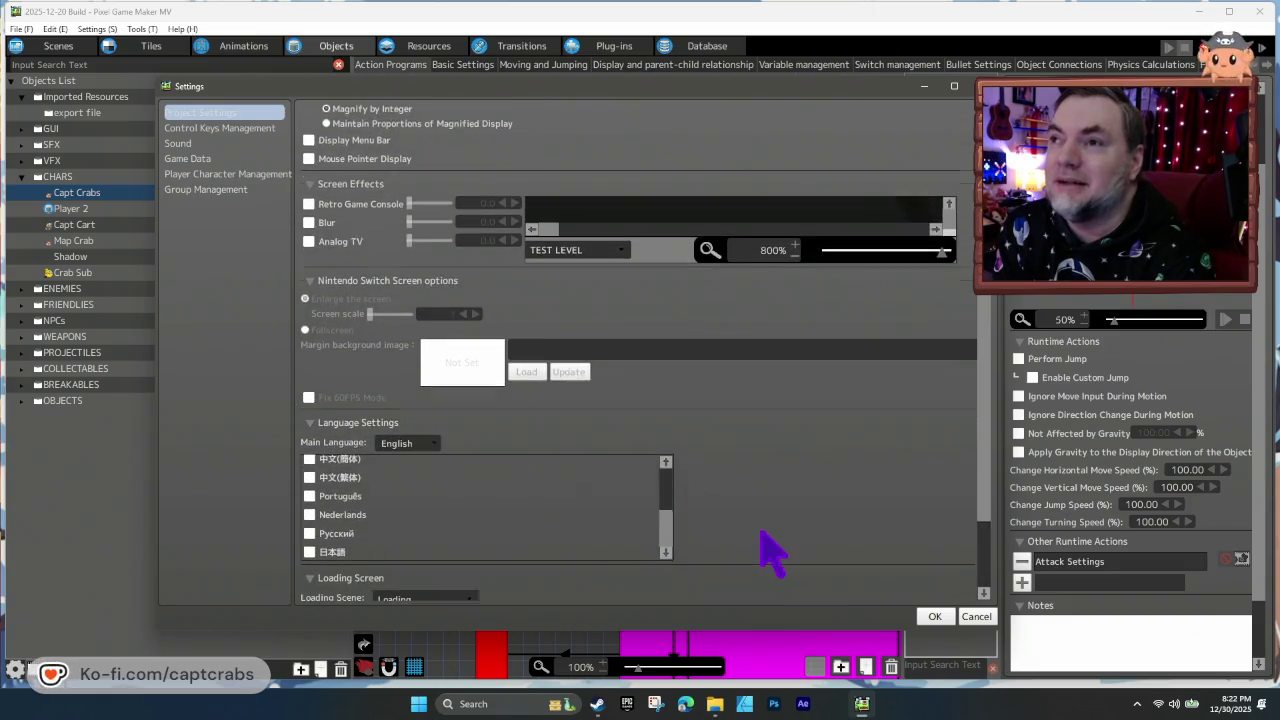
scroll(668, 468, "up", 3)
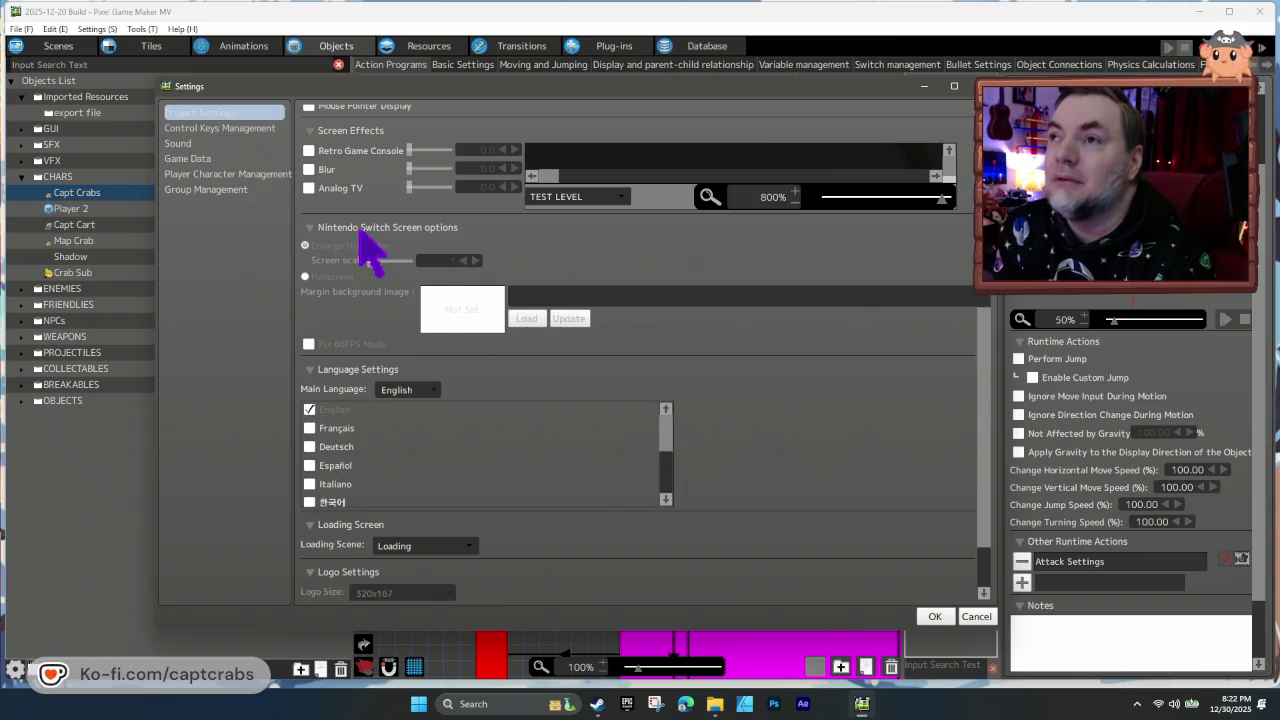
scroll(368, 250, "up", 1)
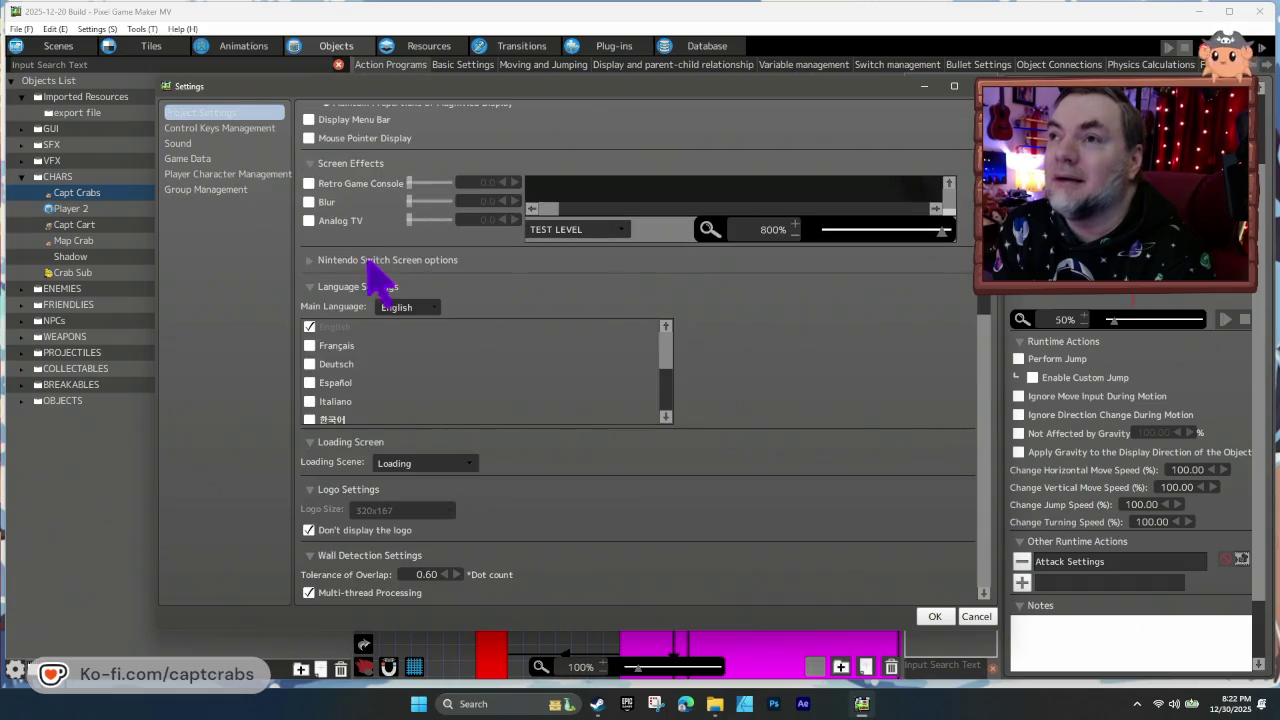
scroll(795, 530, "down", 3)
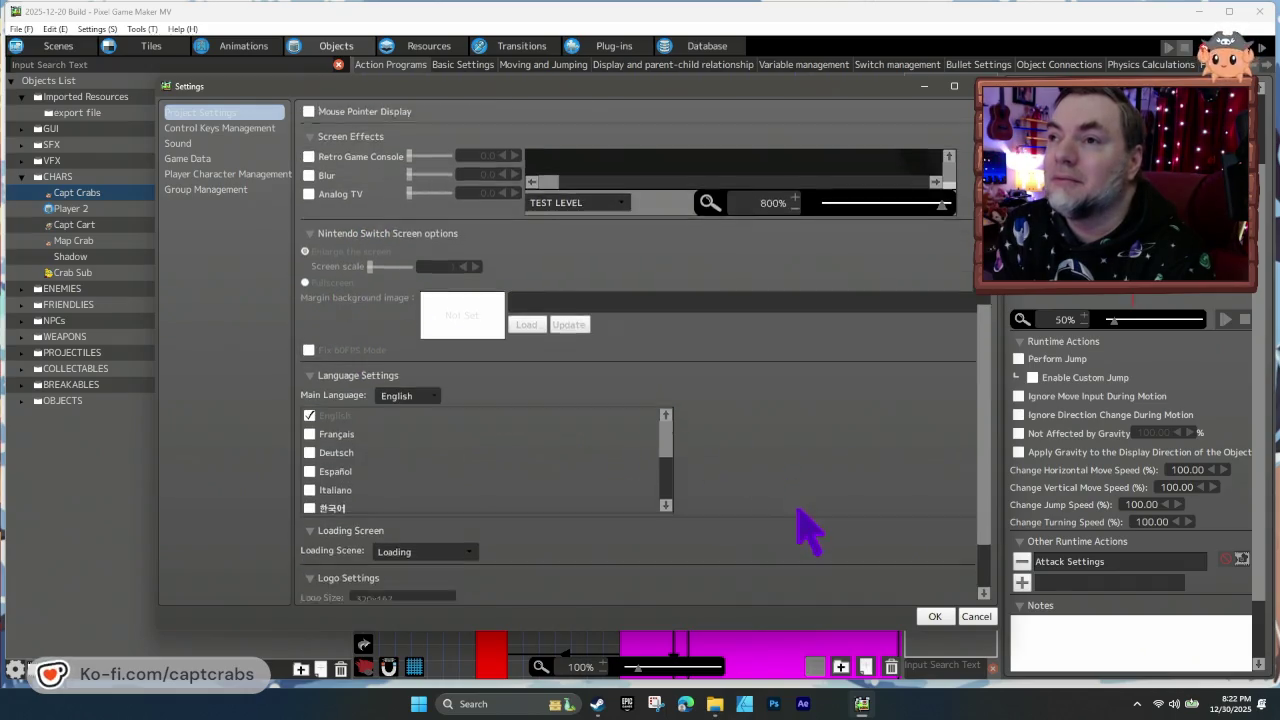
scroll(795, 540, "down", 1)
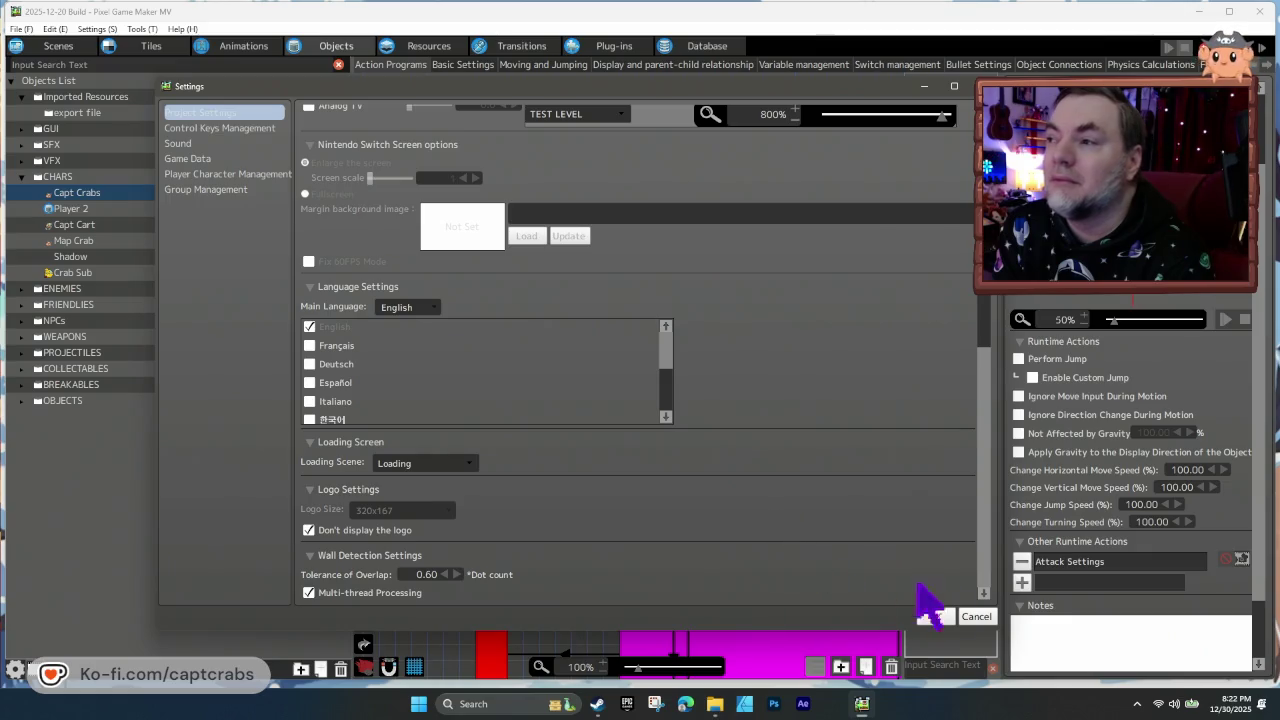
left_click(975, 617)
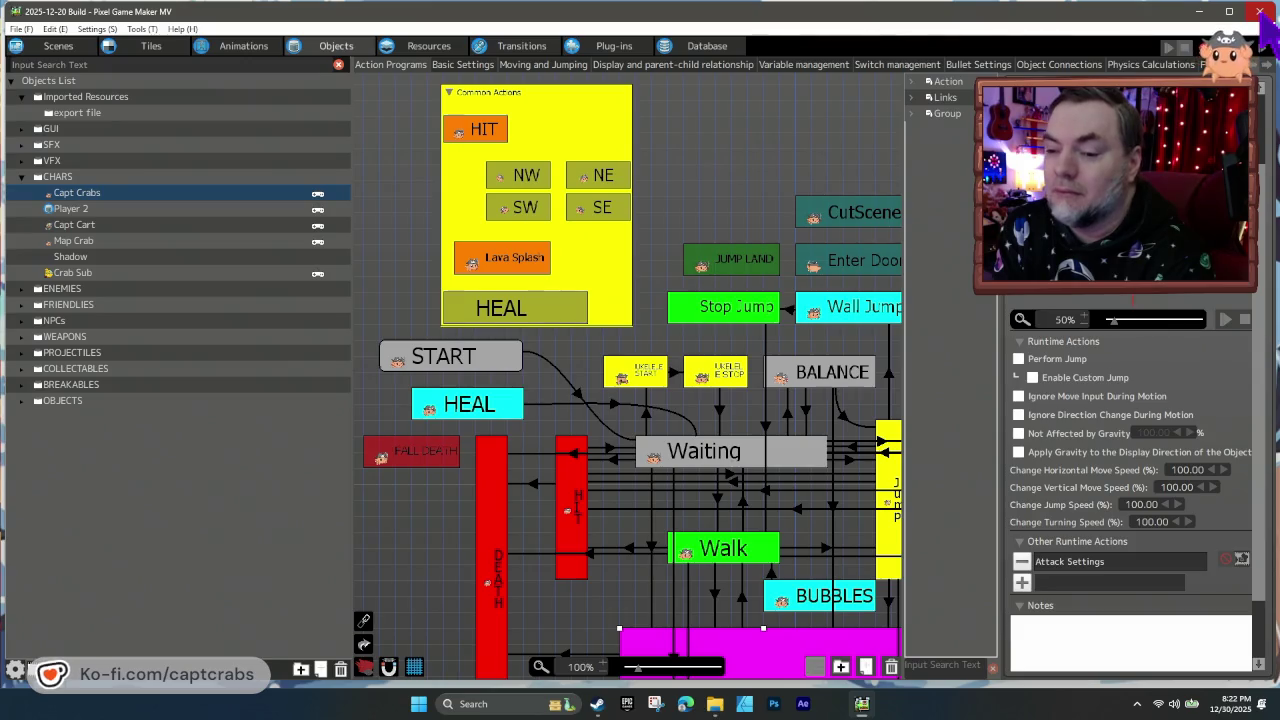
left_click(1262, 14)
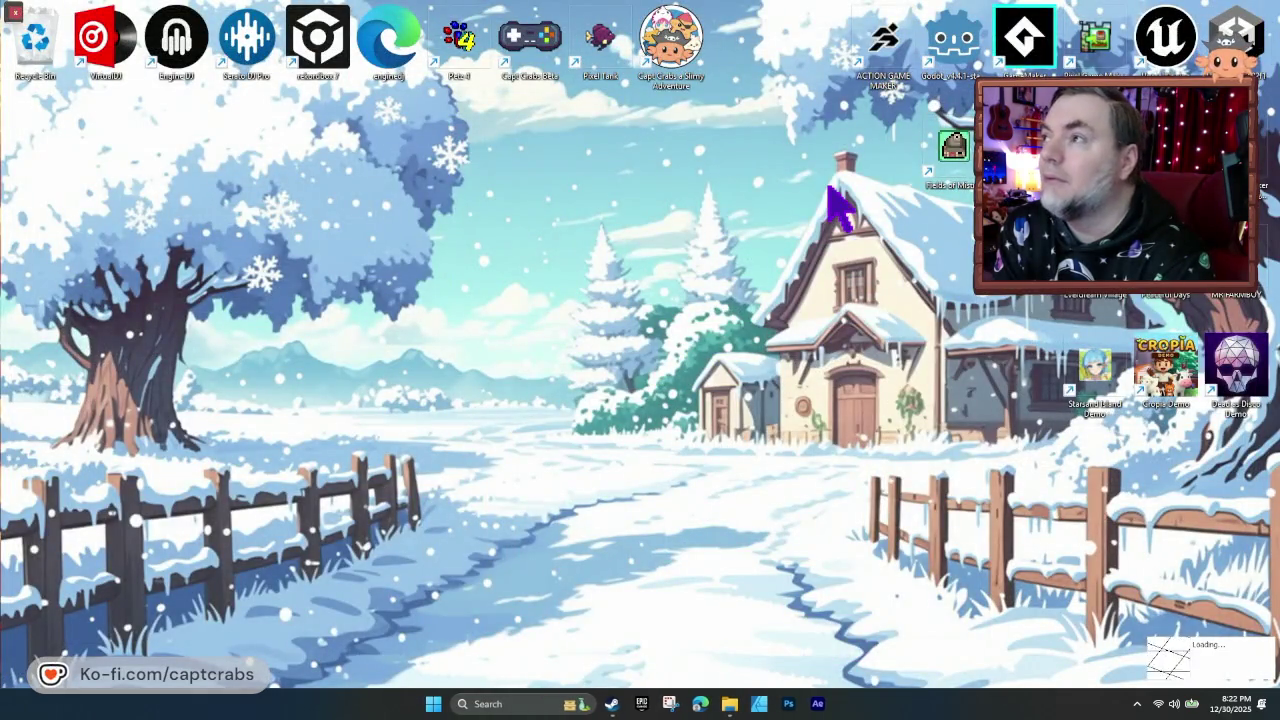
- Launch Action Game Maker and open the Test project from the project list
double_click(884, 45)
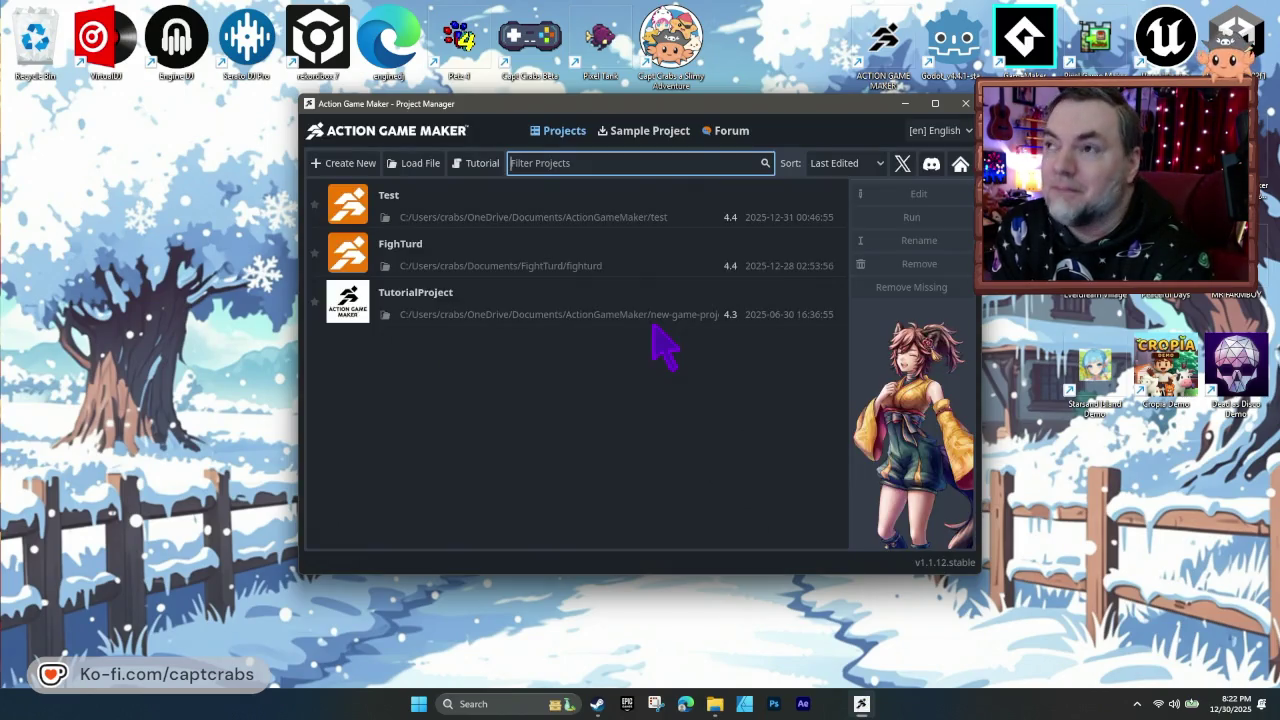
left_click(617, 208)
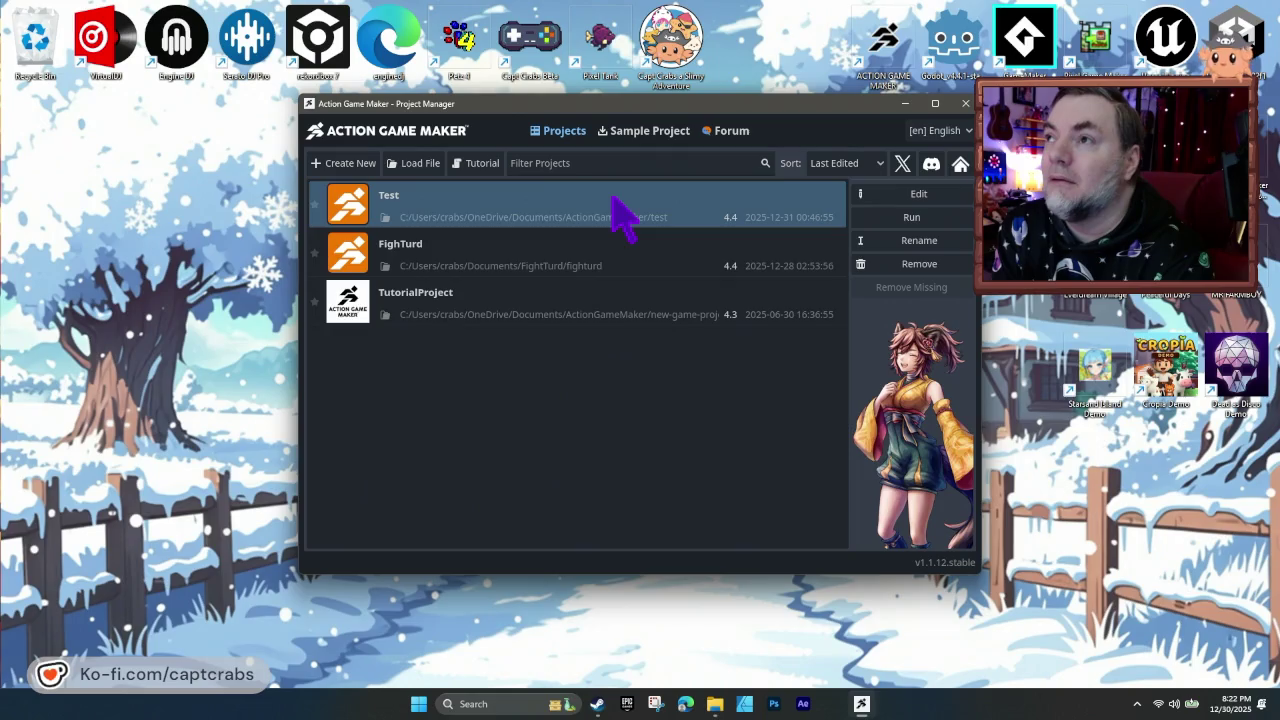
double_click(629, 206)
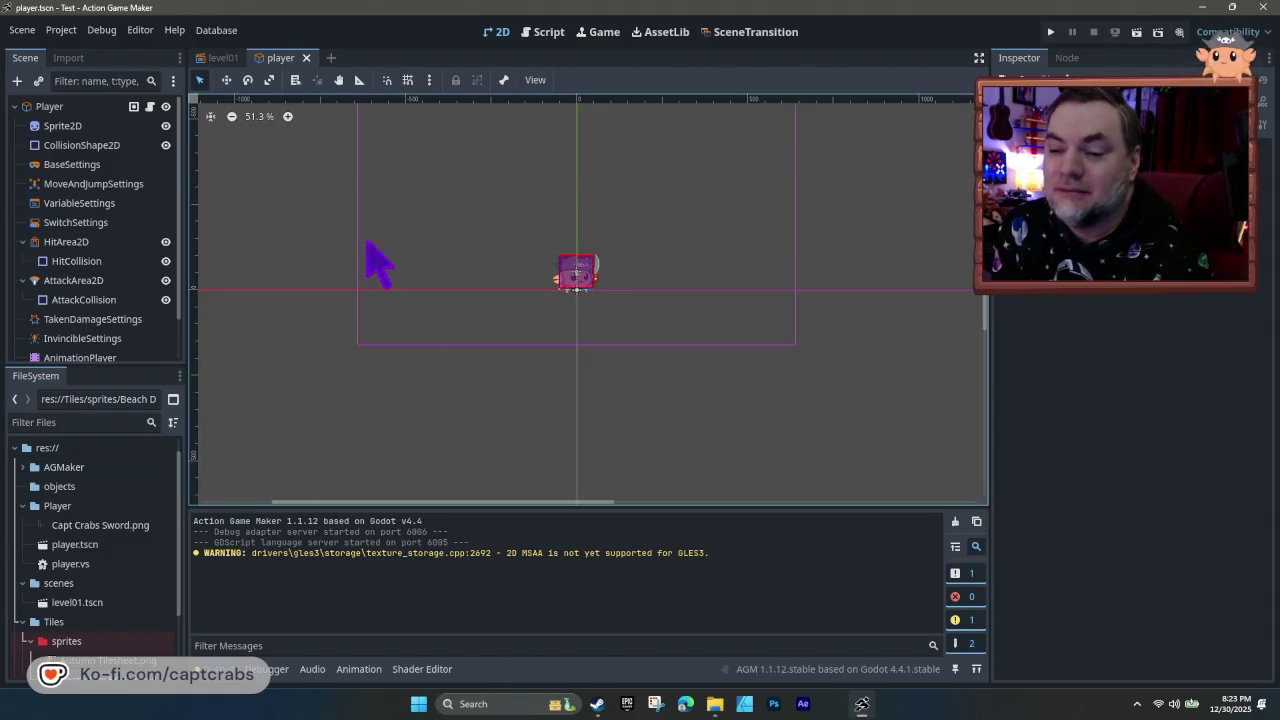
- Select Camera2D to show its -1600 left and 1250 bottom limits in the Inspector
mouse_move(455, 288)
left_mouse_down()
mouse_move(471, 300)
mouse_move(480, 363)
left_mouse_up()
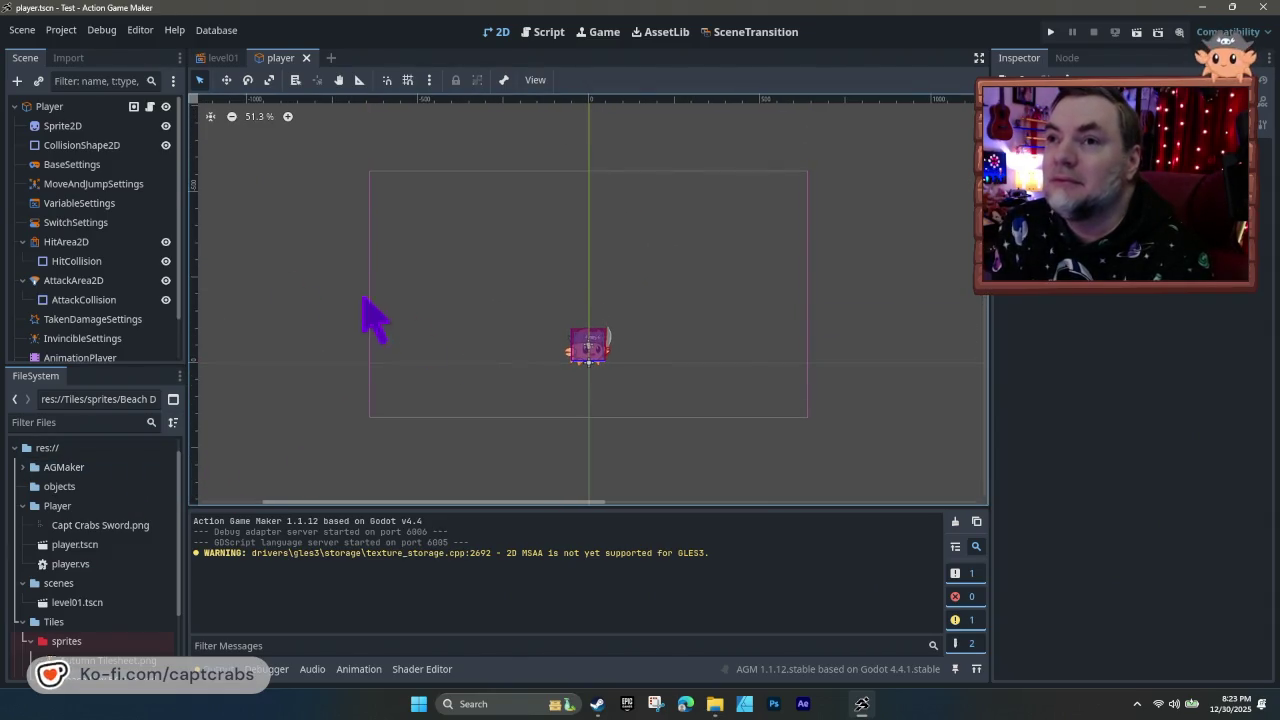
scroll(88, 290, "down", 2)
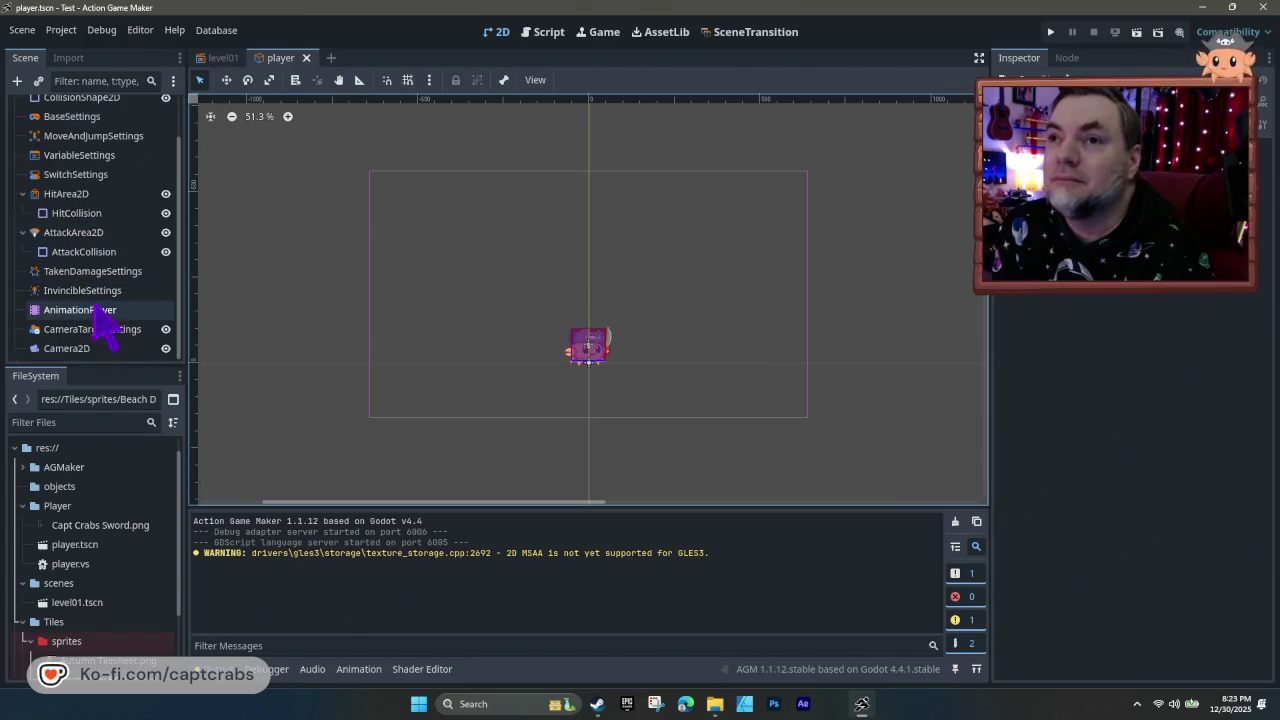
left_click(85, 350)
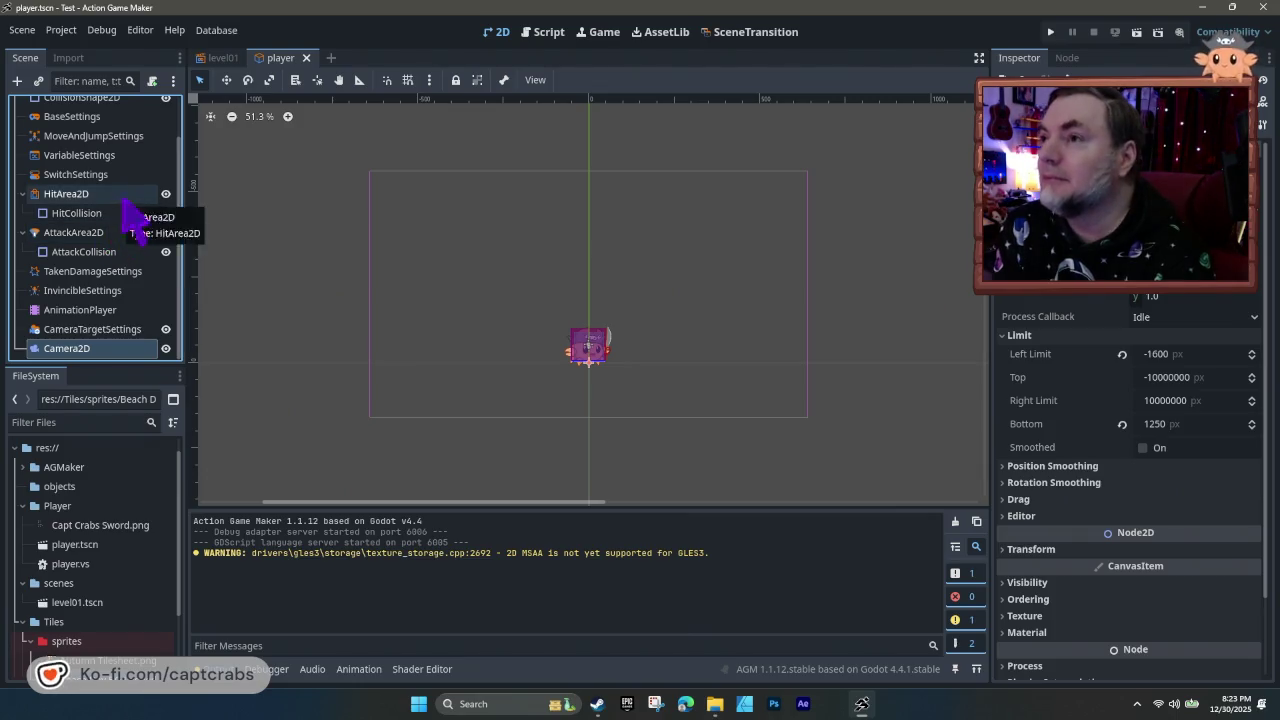
left_click_drag(491, 337, 474, 334)
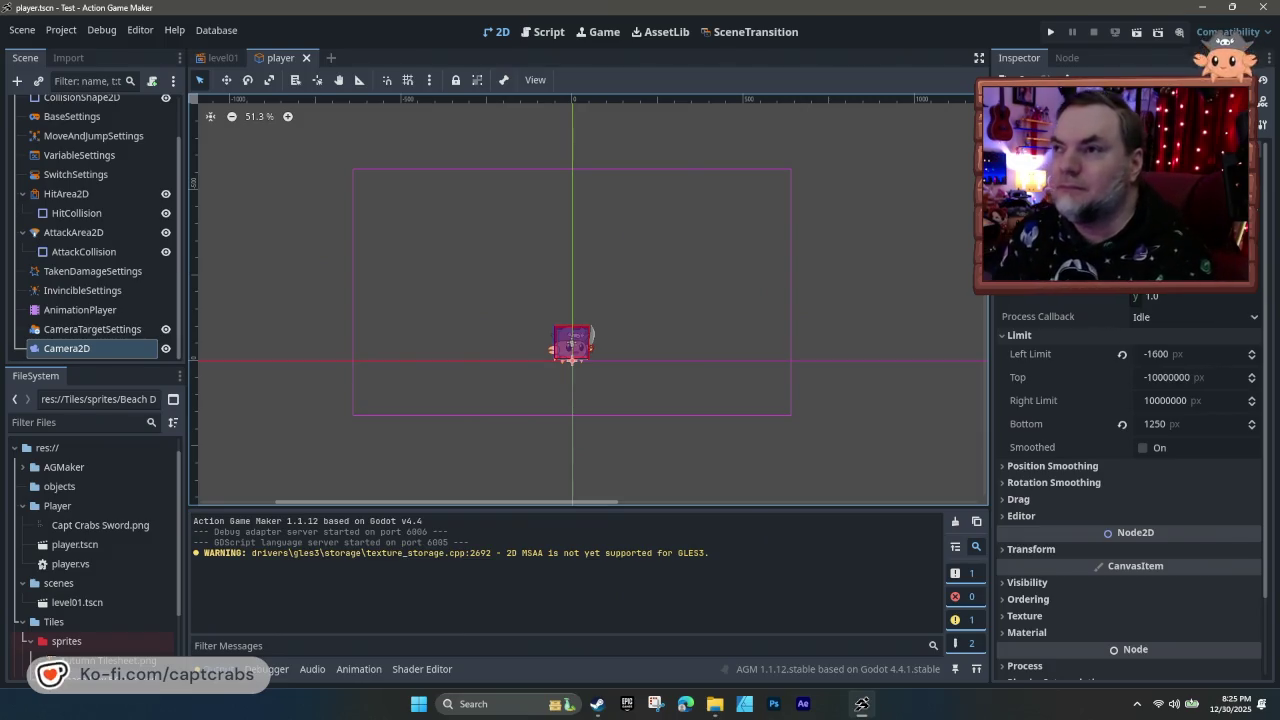
left_click_drag(462, 395, 457, 397)
- Save the scene and play-test it, walking and jumping the crab across the grass platforms, then close the game
key("ctrl+s")
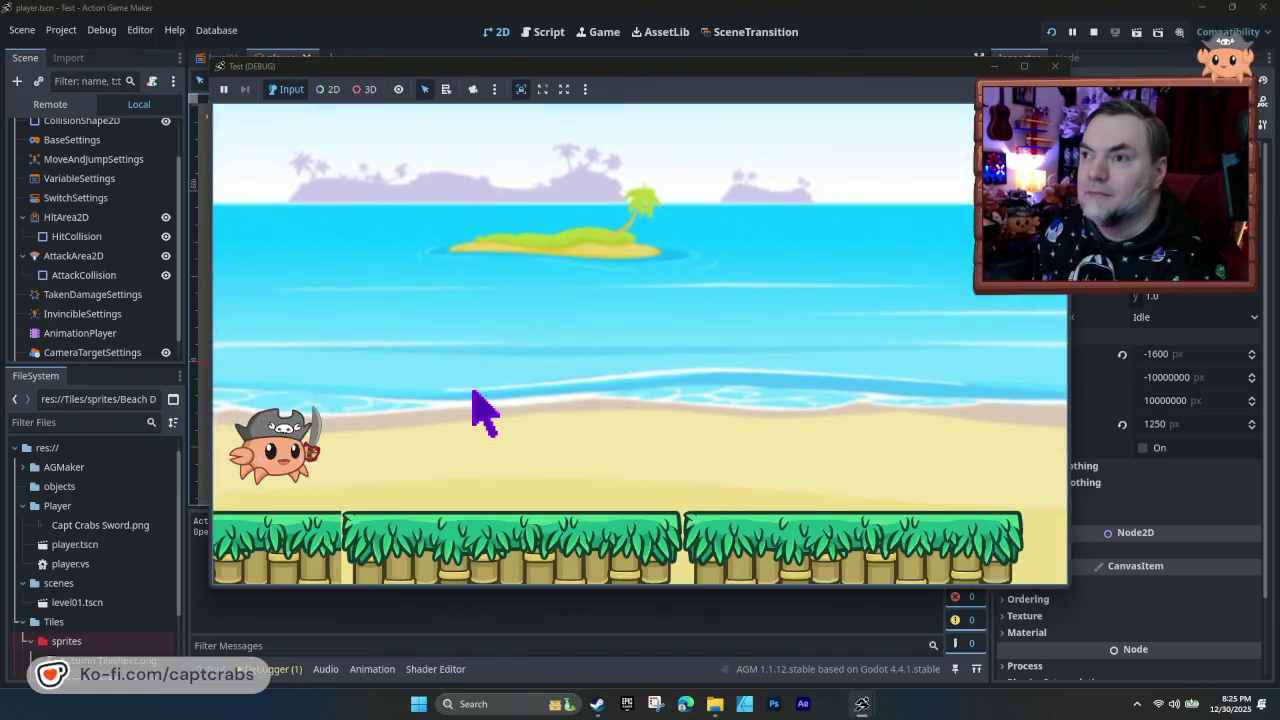
key("Right")
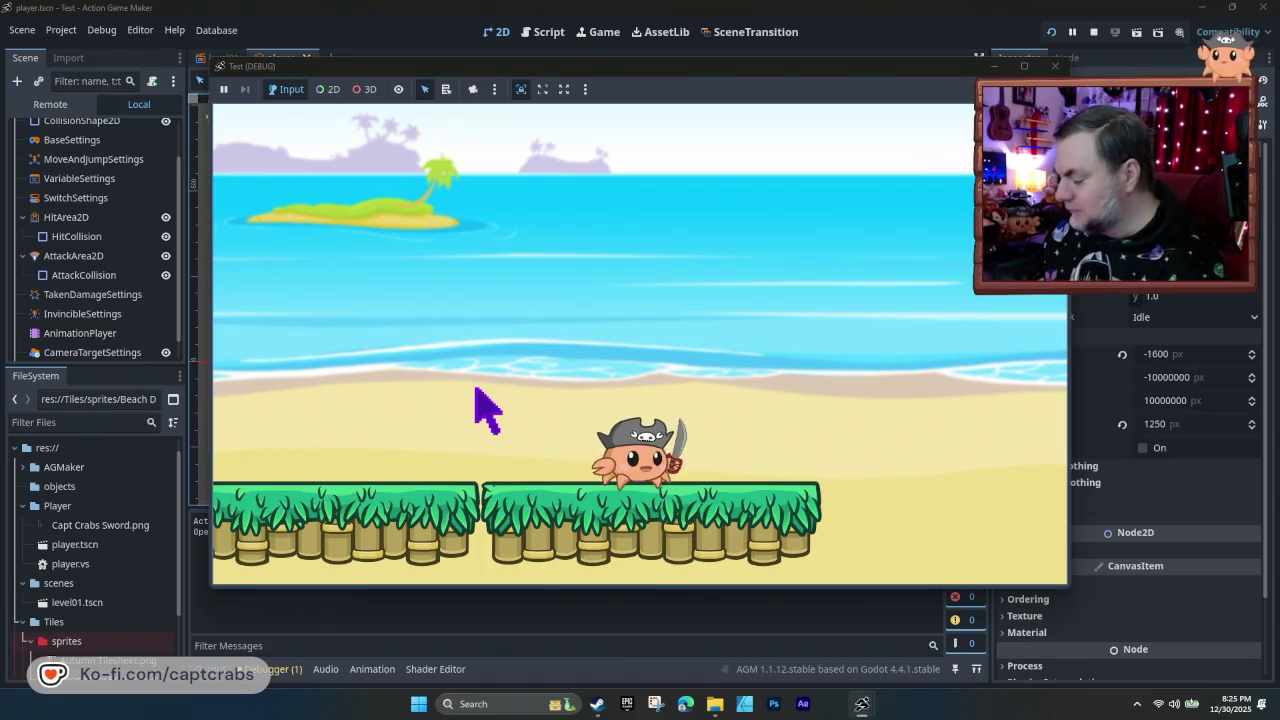
key("space")
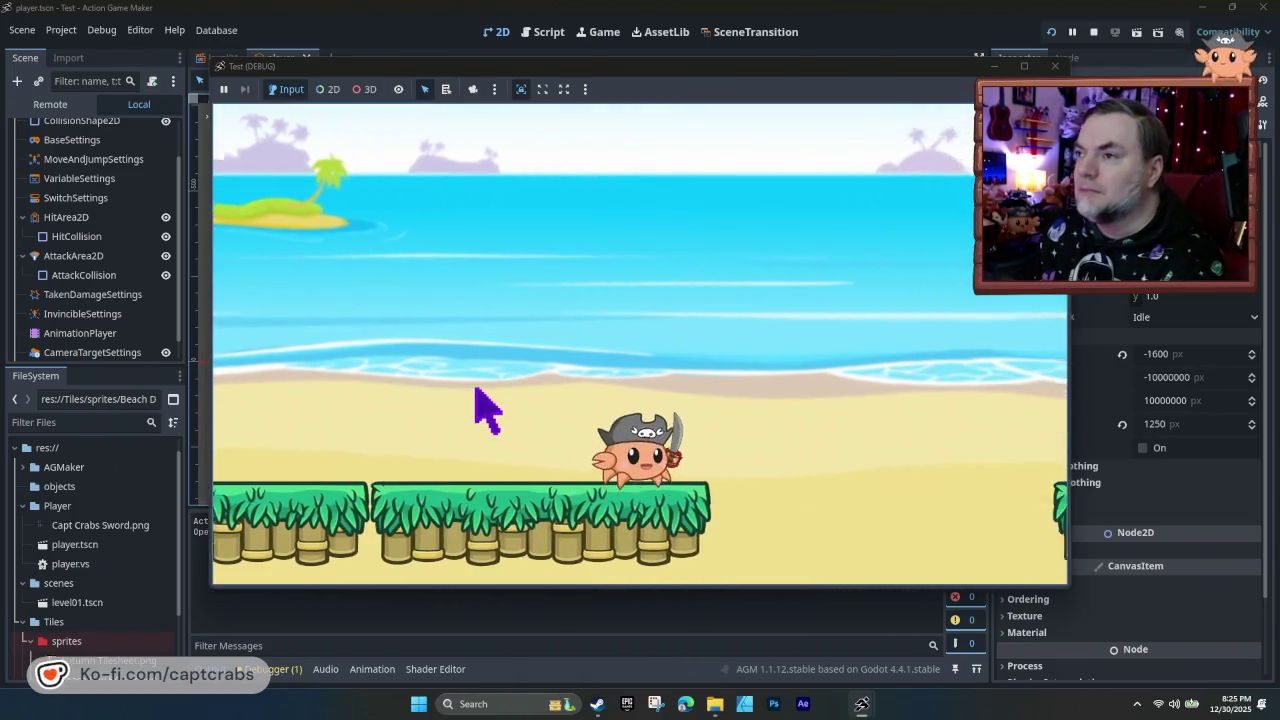
key("space")
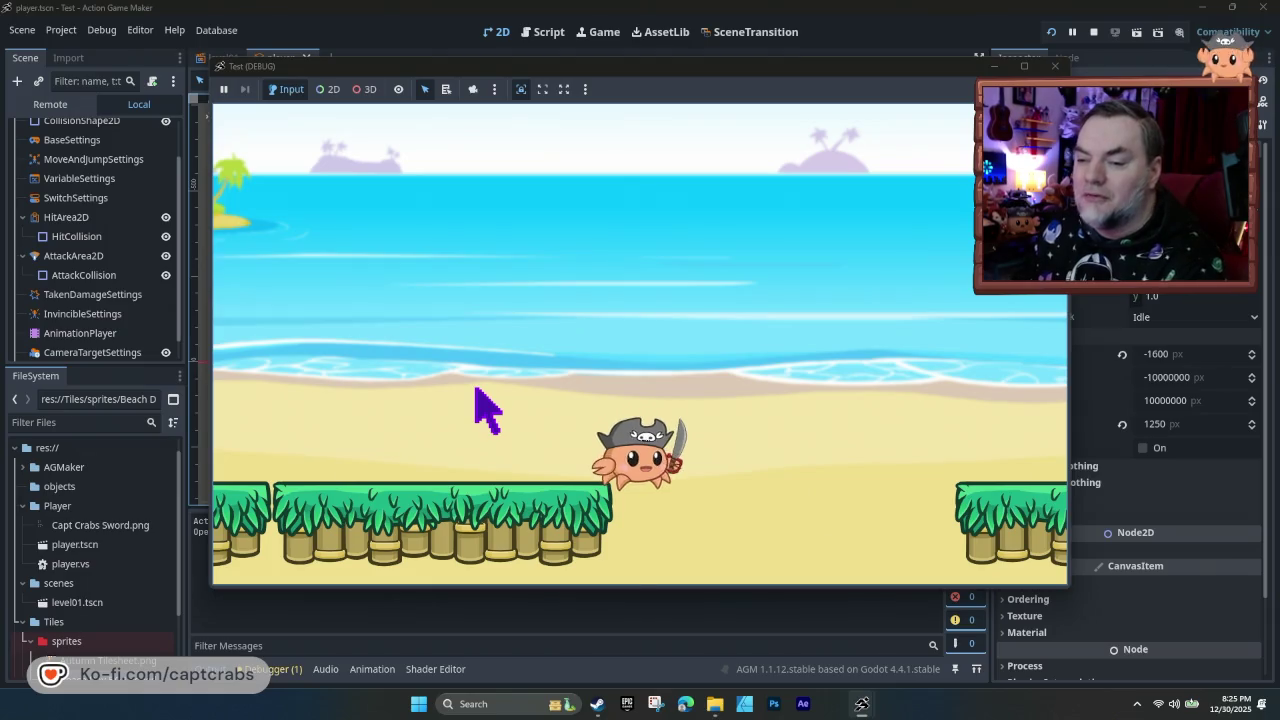
key("Left")
key("Left")
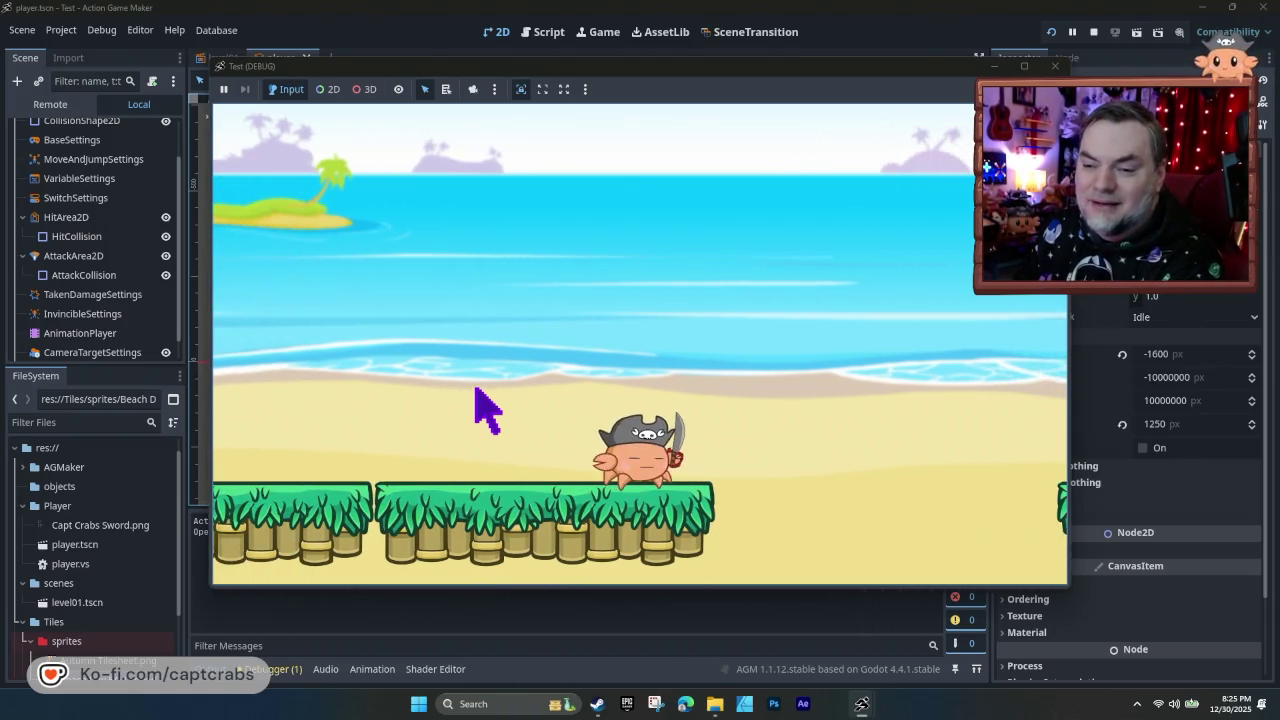
key("Right")
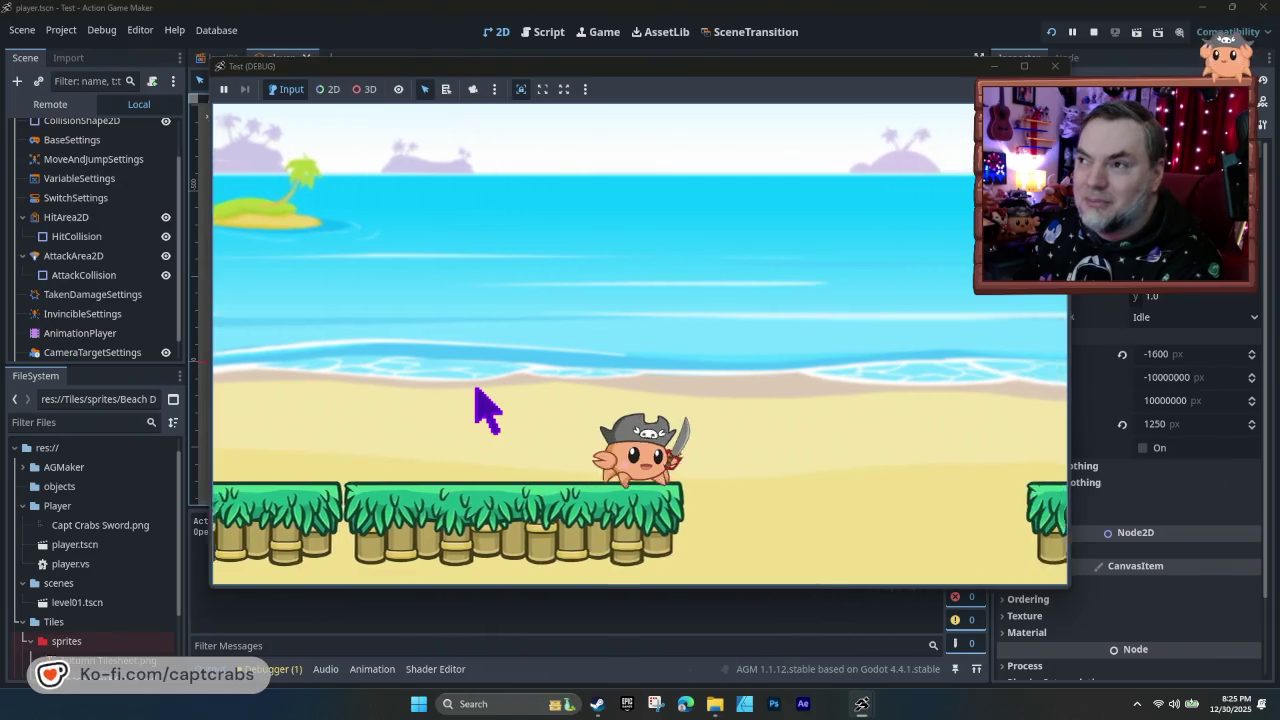
key("space")
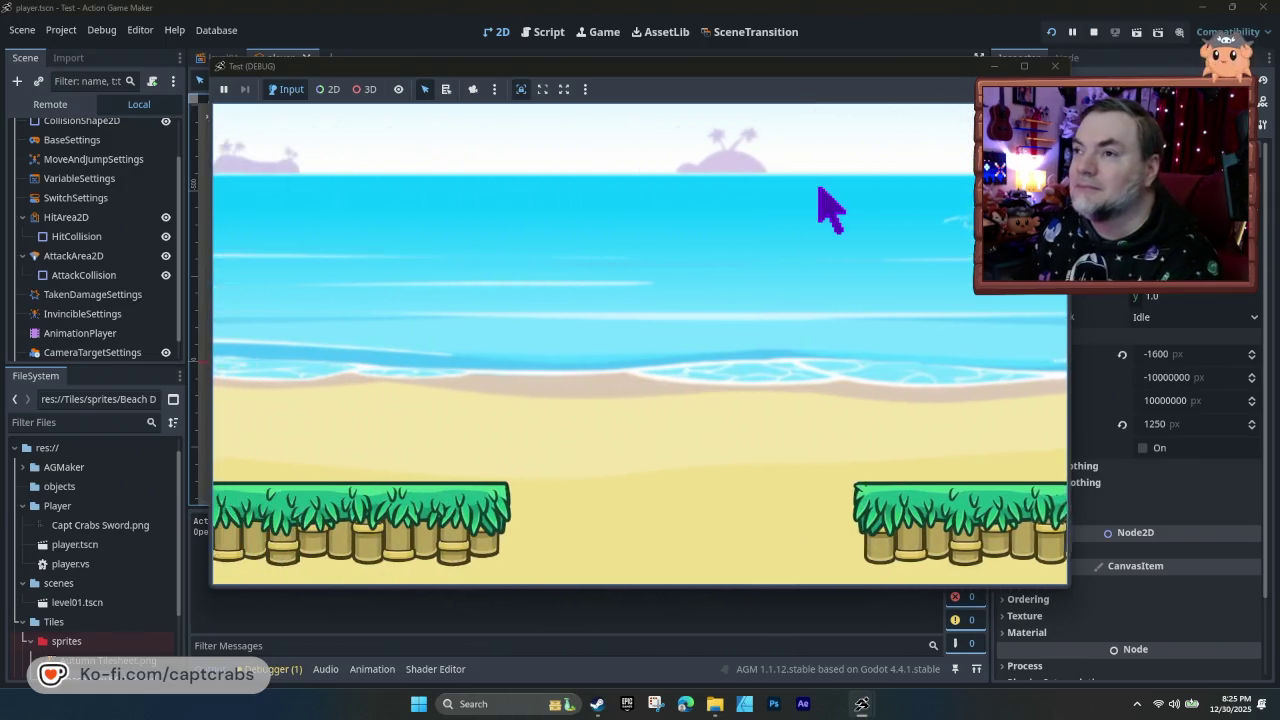
left_click(1055, 65)
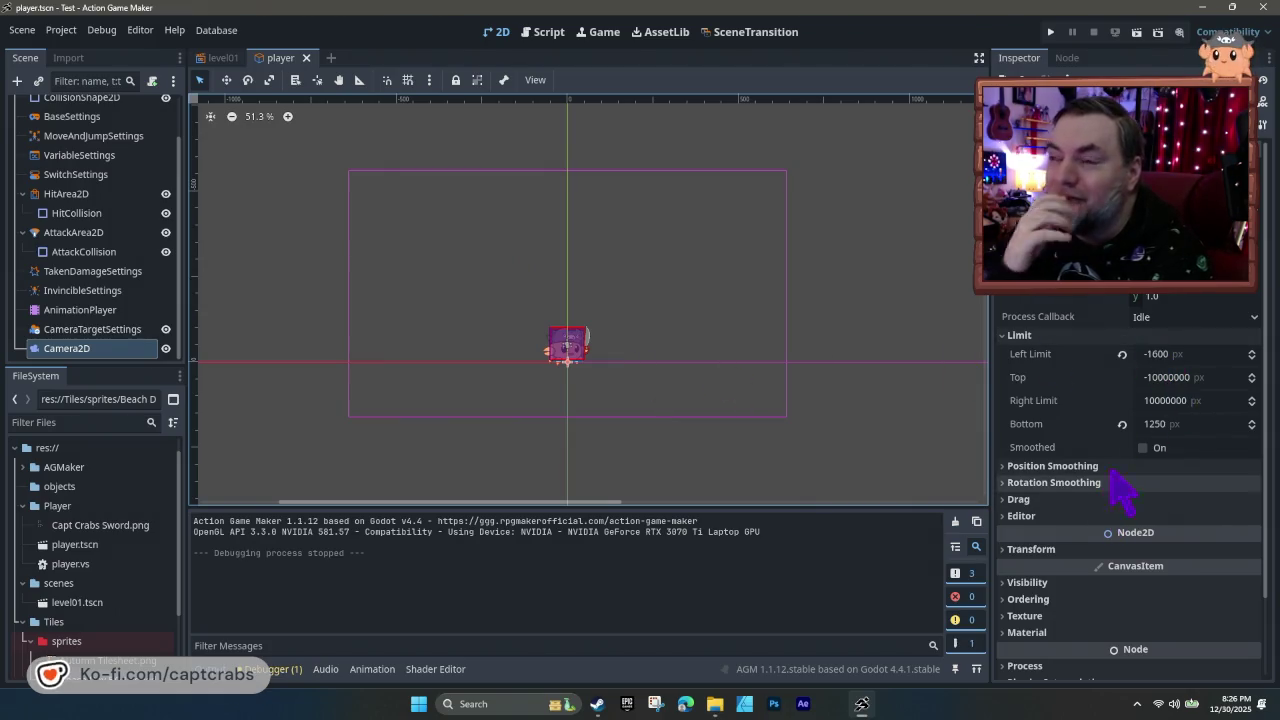
mouse_move(1149, 295)
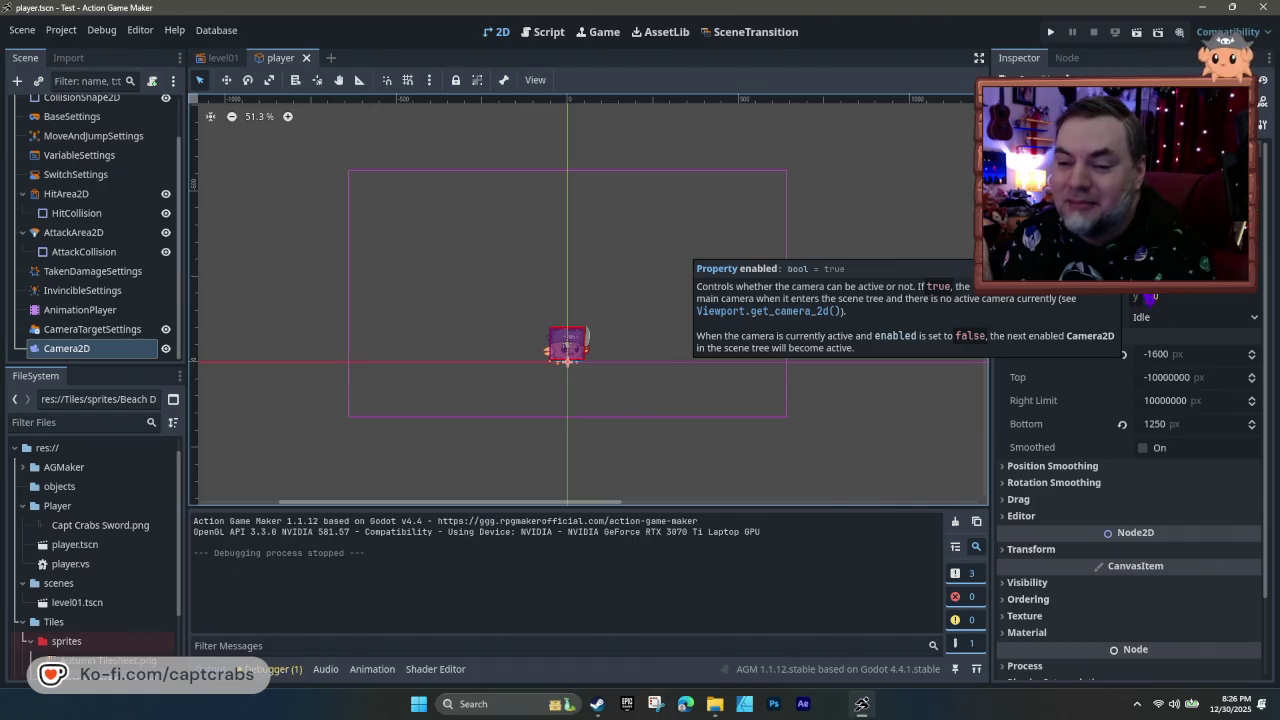
left_click(1010, 500)
left_click(1010, 500)
left_click(1010, 482)
left_click(1008, 480)
left_click(1012, 482)
left_click(1013, 484)
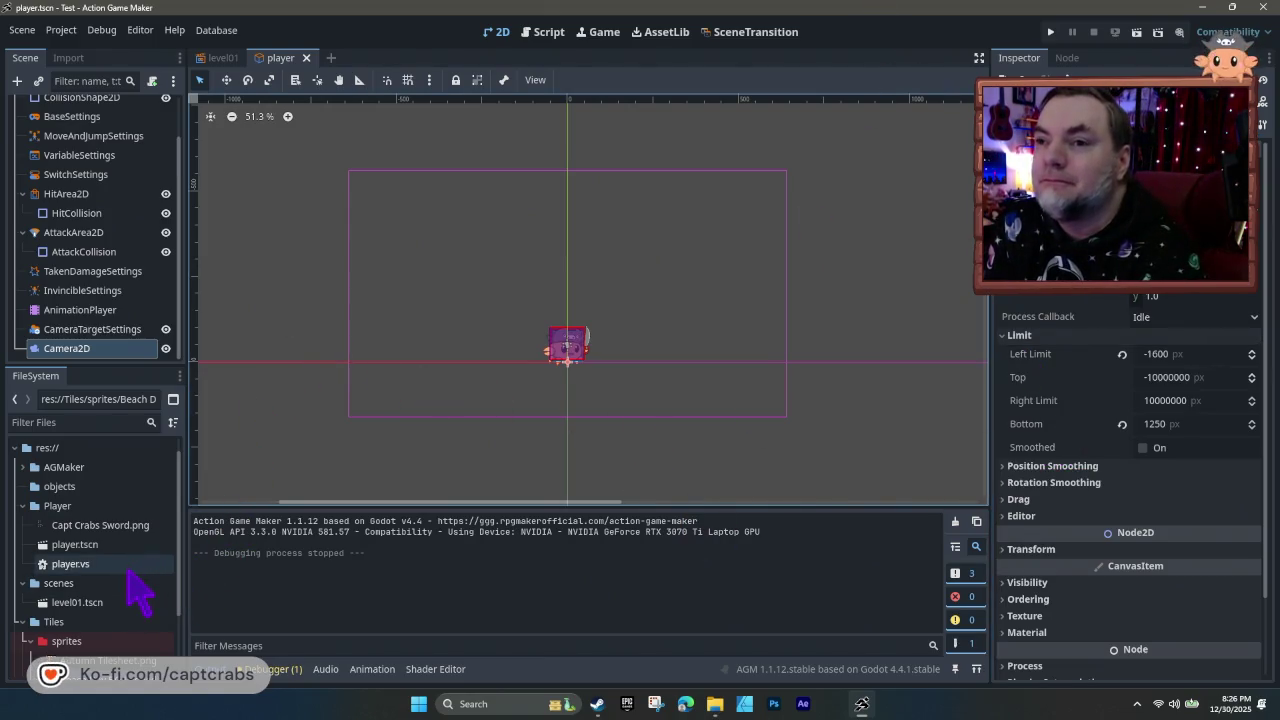
- Open player.vs from FileSystem, zoom the state graph and select the Any State node
scroll(130, 580, "down", 1)
double_click(82, 537)
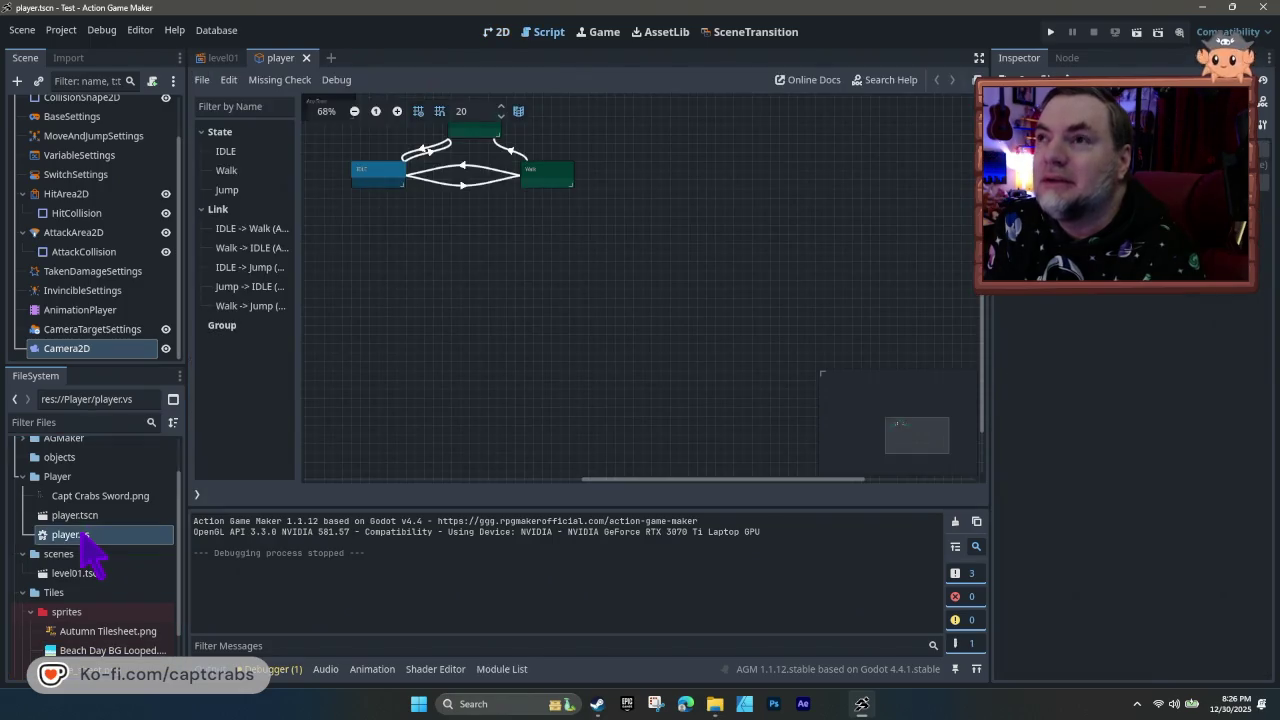
left_click_drag(446, 250, 534, 376)
scroll(527, 341, "up", 1)
scroll(527, 341, "up", 4)
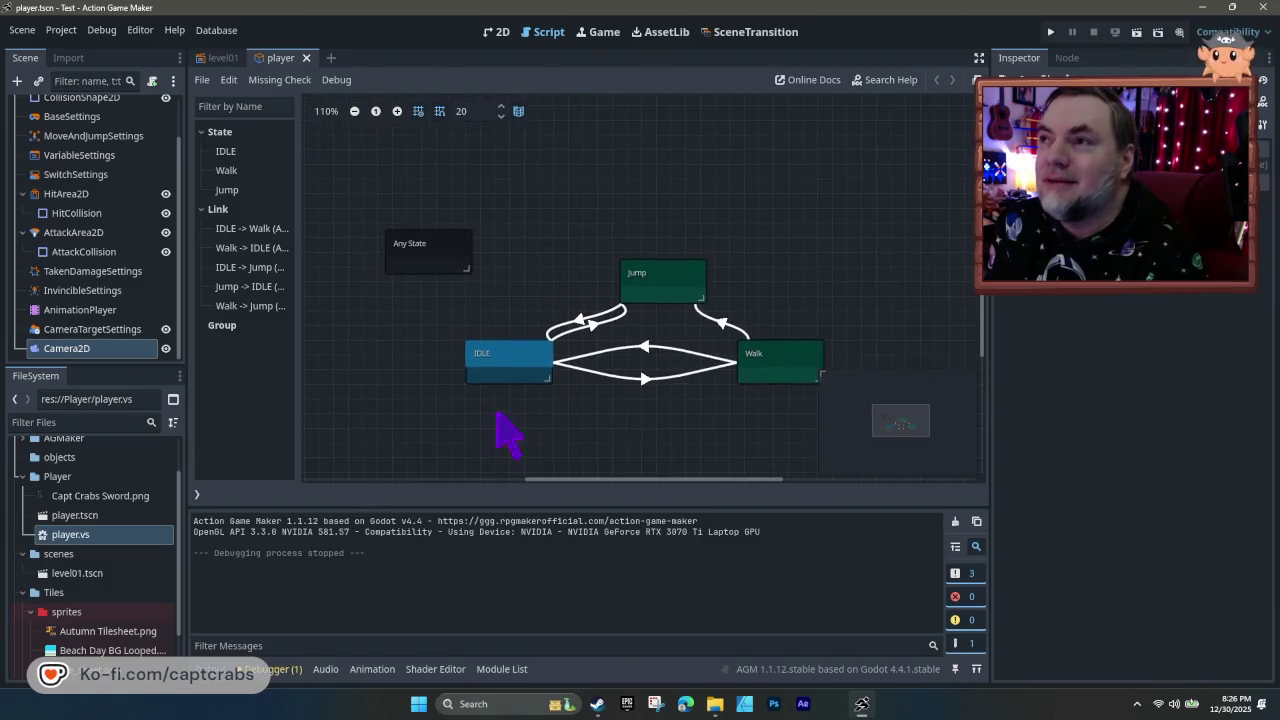
scroll(503, 428, "up", 3)
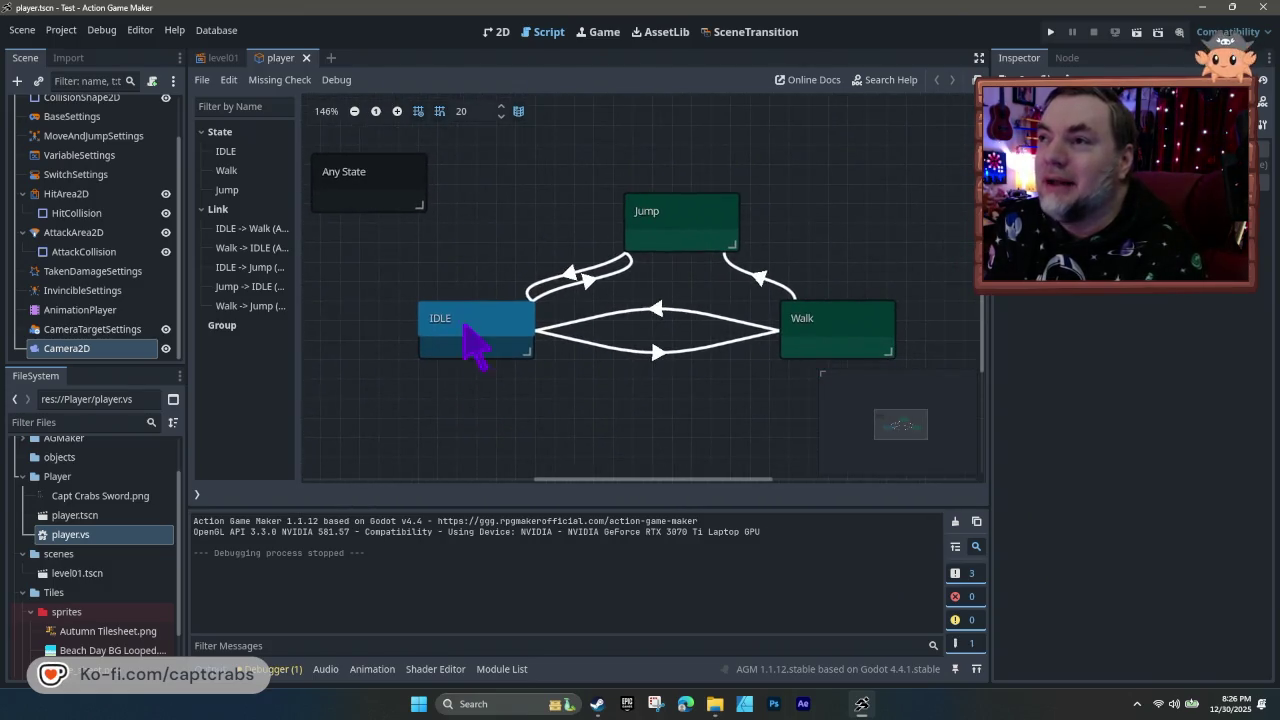
left_click(405, 205)
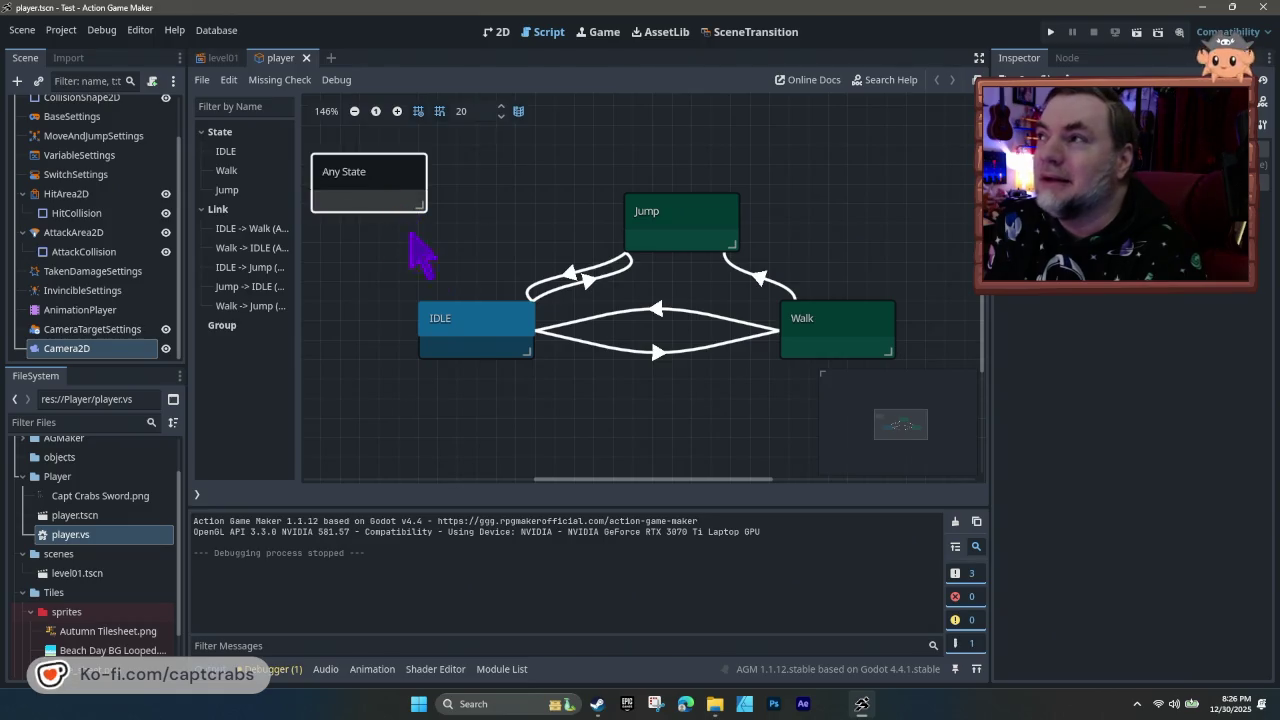
- Inspect the IDLE, Jump and Walk states, nudging the Jump state slightly
left_click(503, 340)
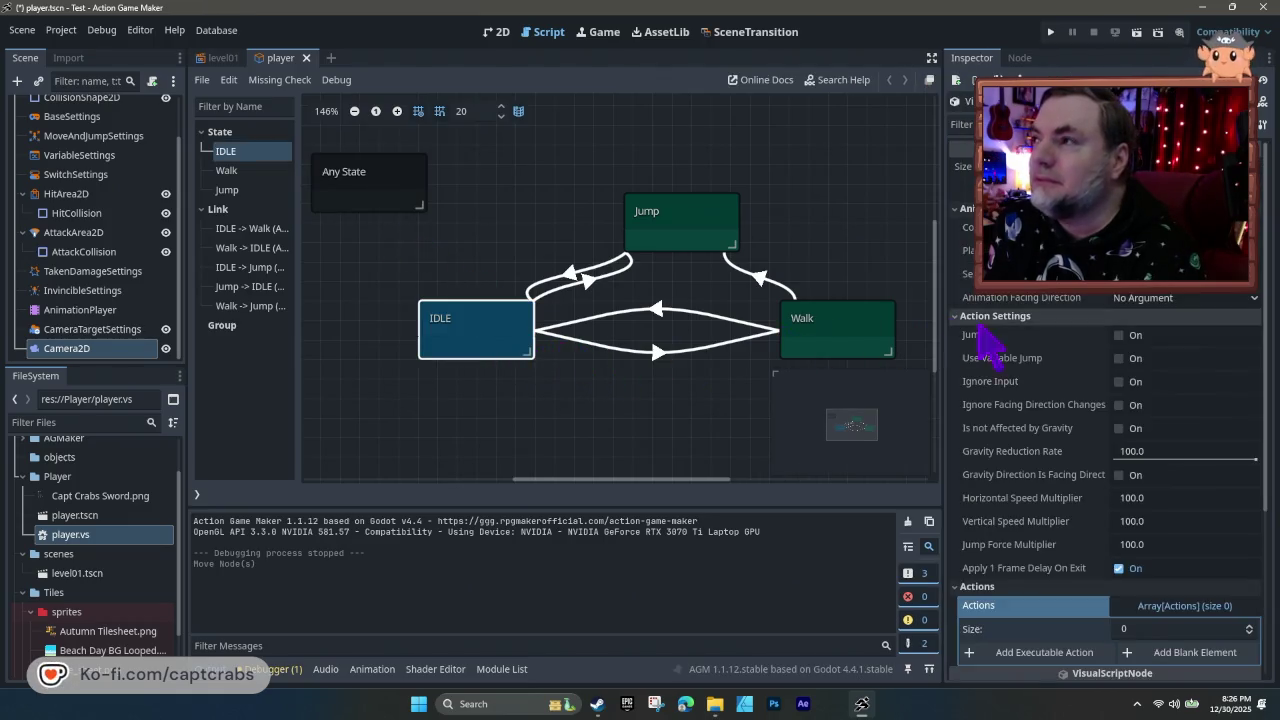
left_click(672, 236)
left_click(795, 330)
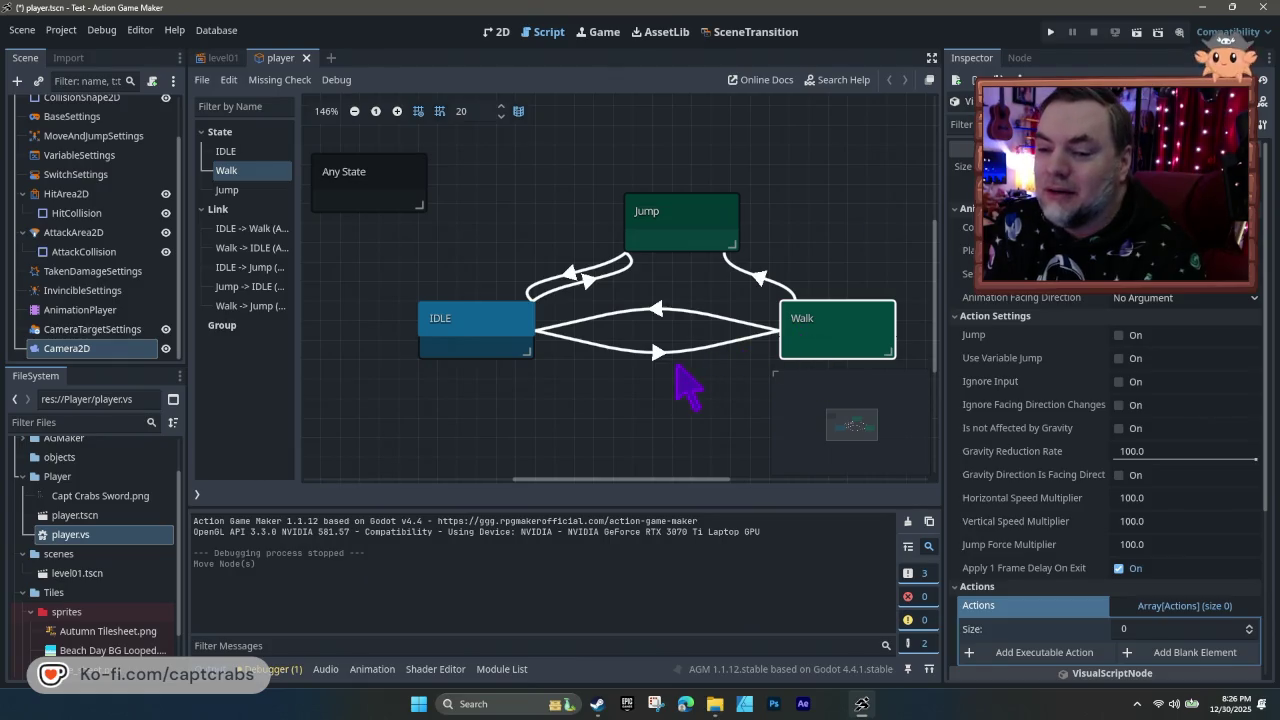
left_click_drag(667, 246, 657, 255)
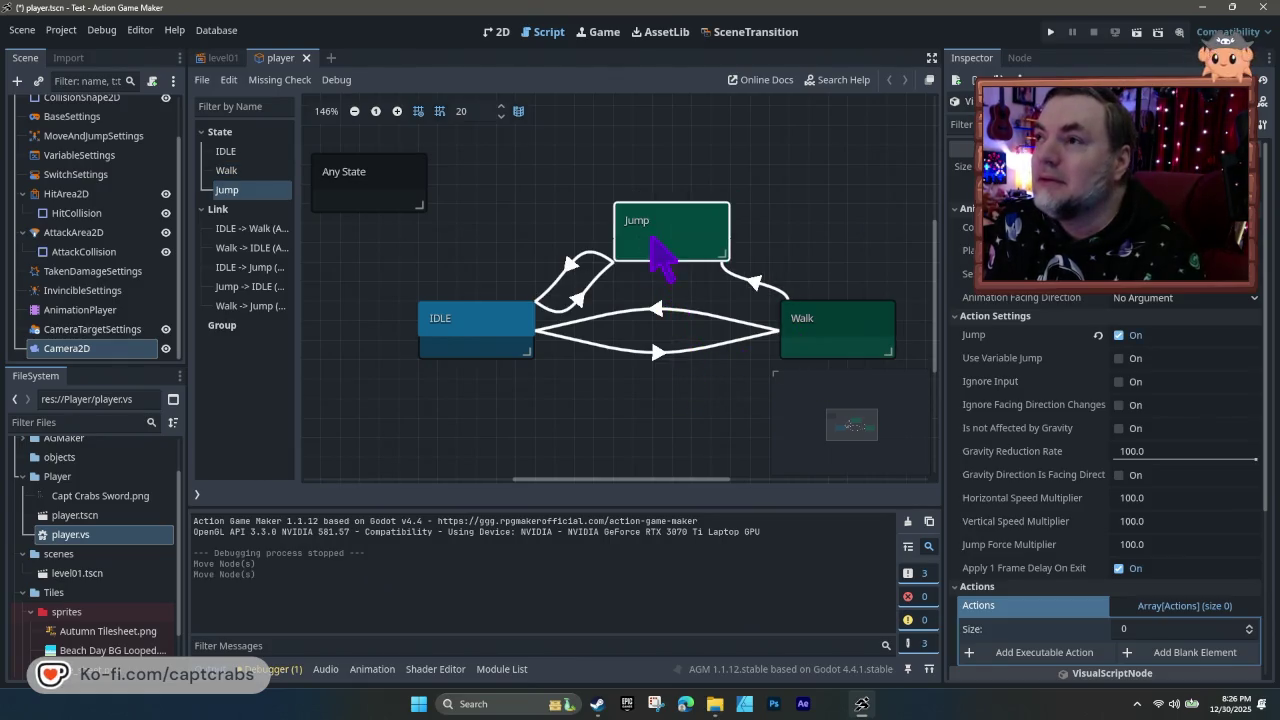
left_click(505, 337)
left_click(843, 343)
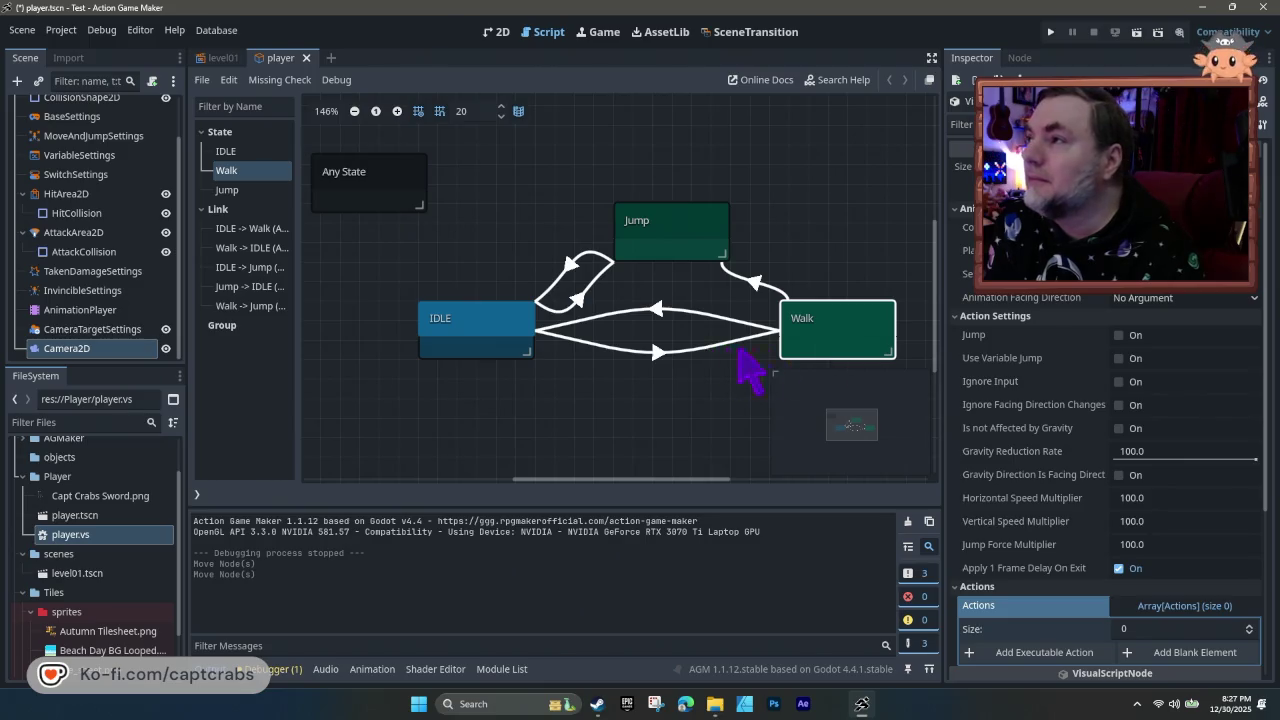
scroll(1012, 537, "down", 5)
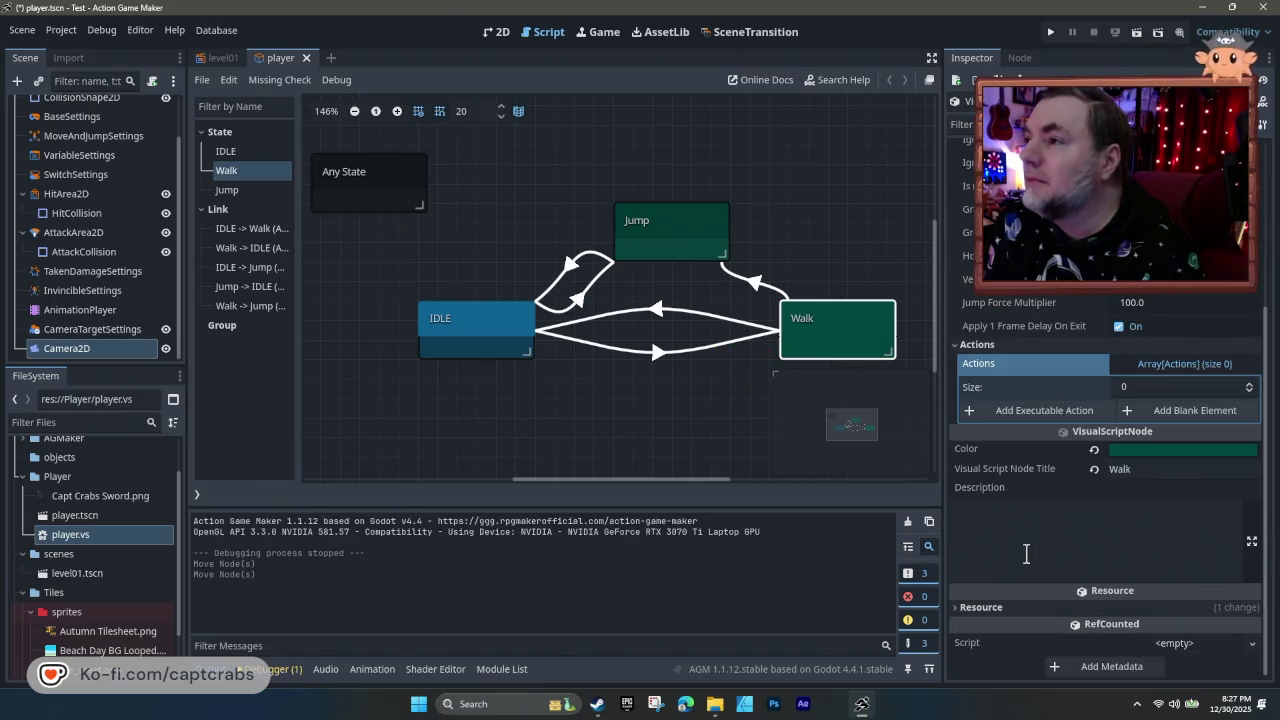
scroll(1025, 553, "up", 5)
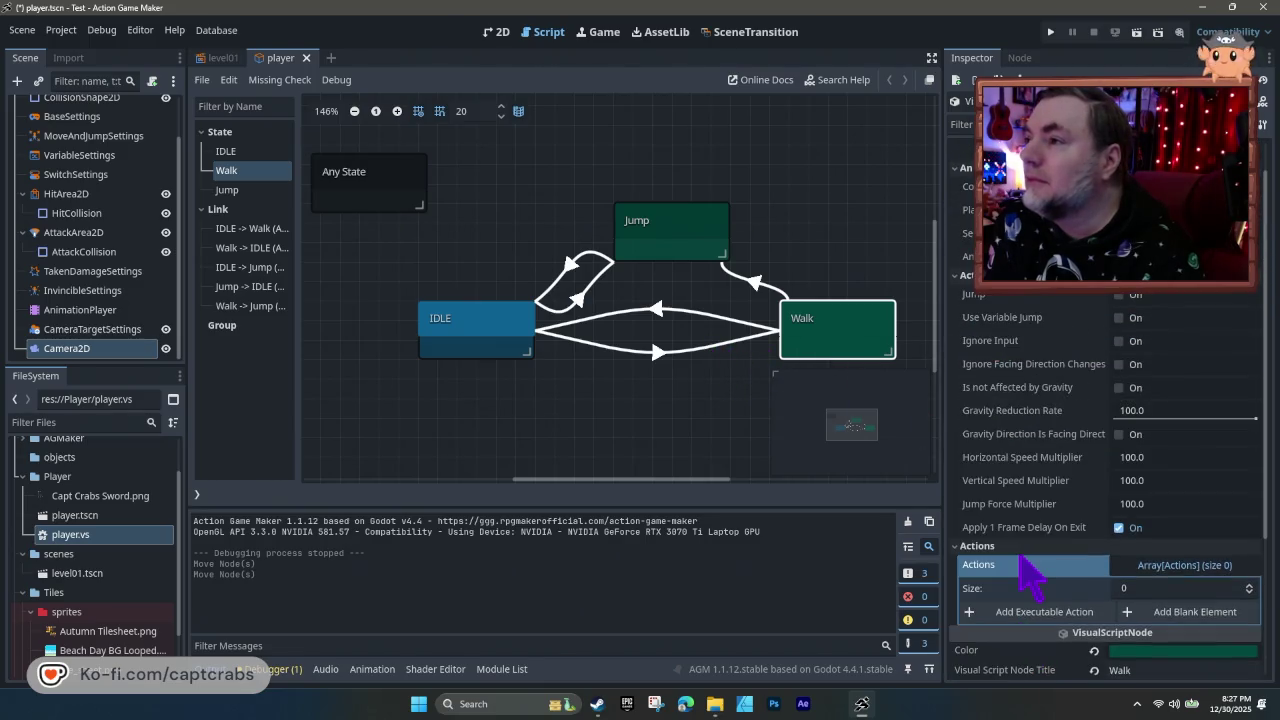
left_click(522, 450)
scroll(443, 402, "down", 2)
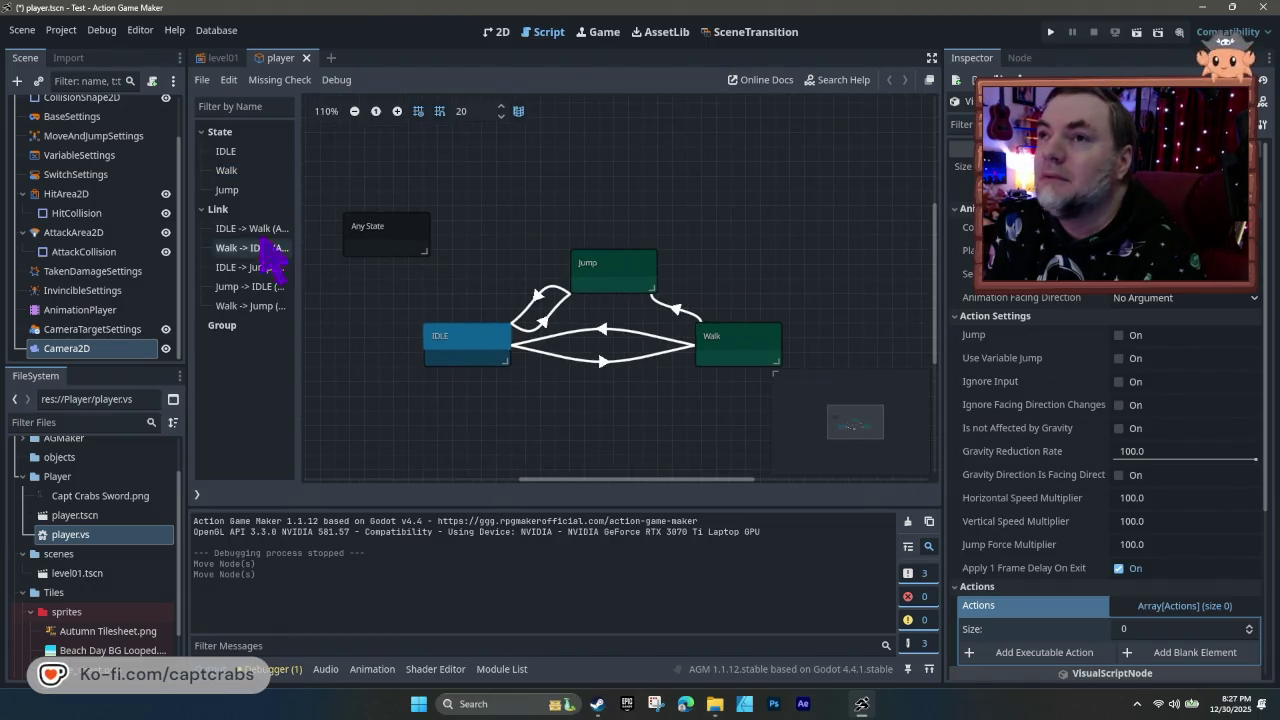
- Review the IDLE -> Jump and Walk -> Jump links, then close the project with Save & Quit
left_click(262, 247)
left_click(258, 267)
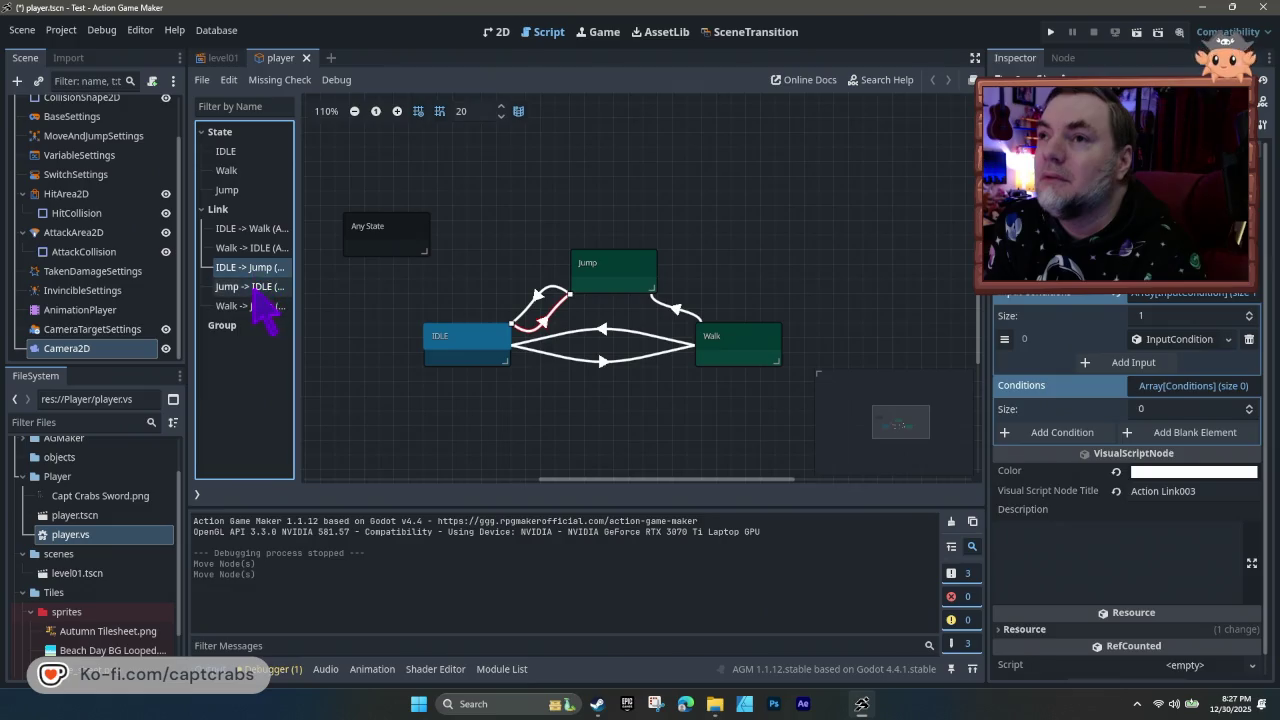
left_click(252, 305)
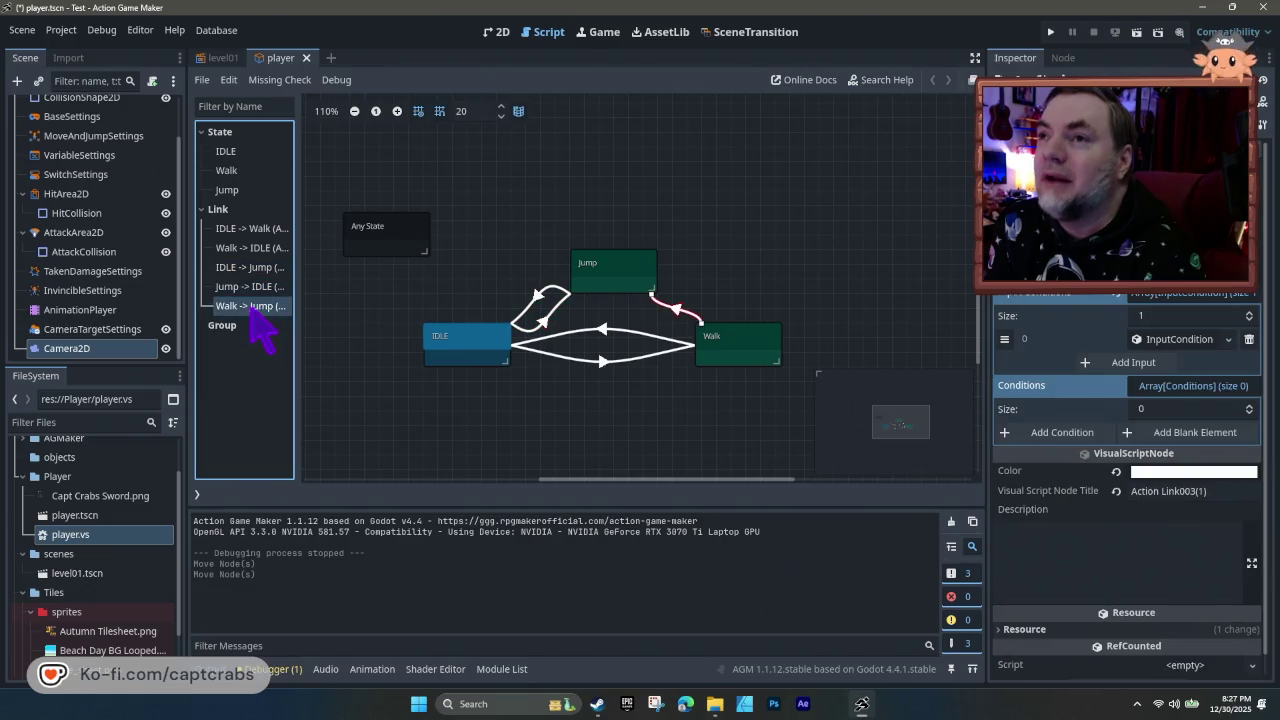
left_click(503, 425)
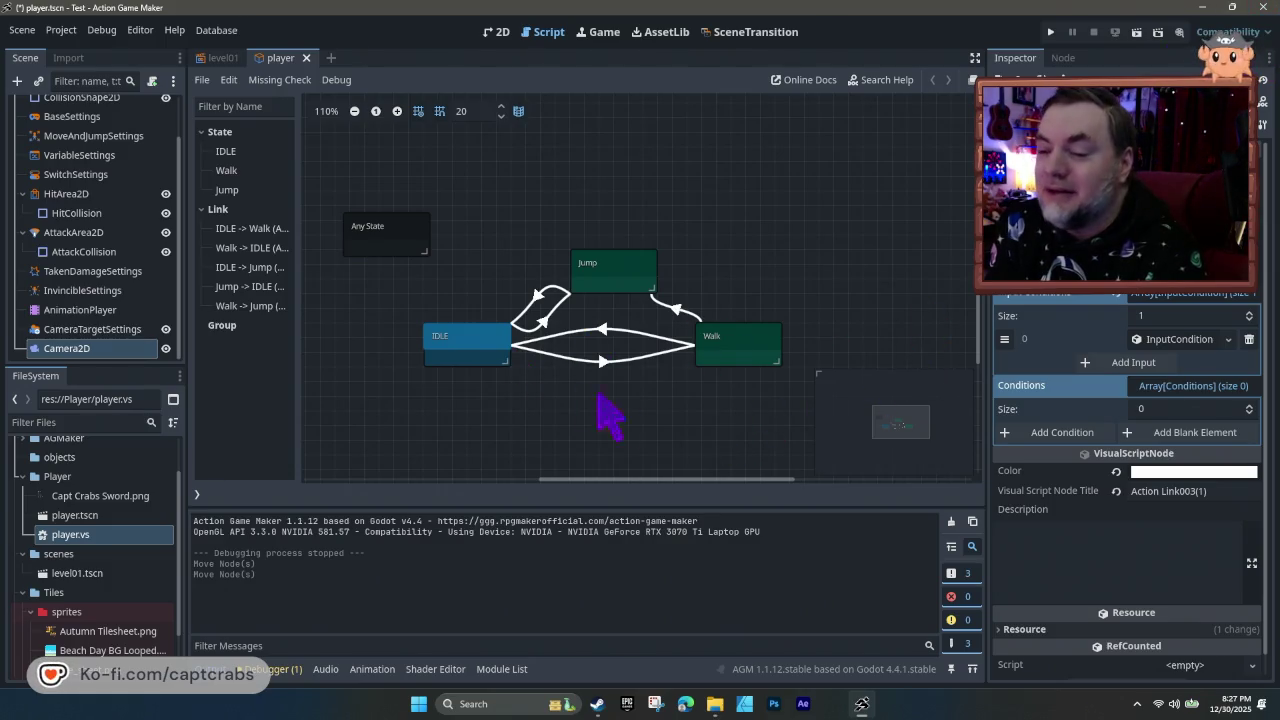
left_click(1263, 8)
left_click(556, 378)
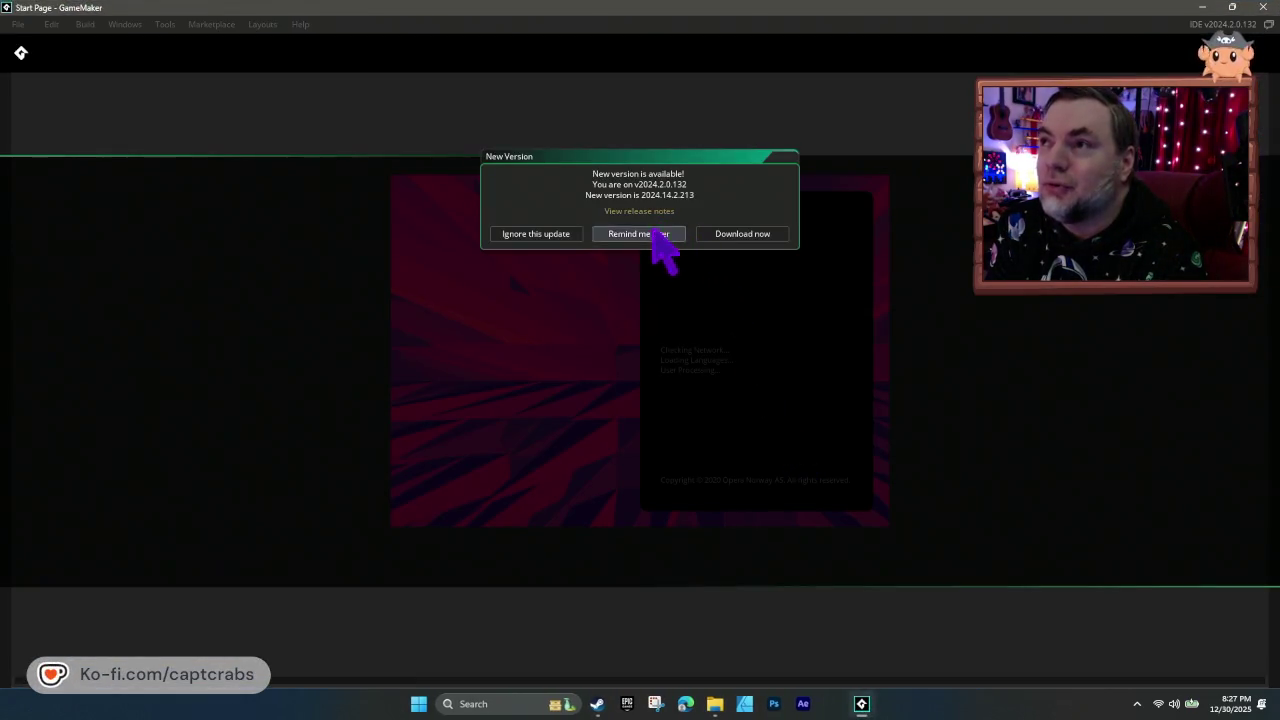
- Choose Remind me later on the update notice and open the CaptCrabs project
left_click(655, 234)
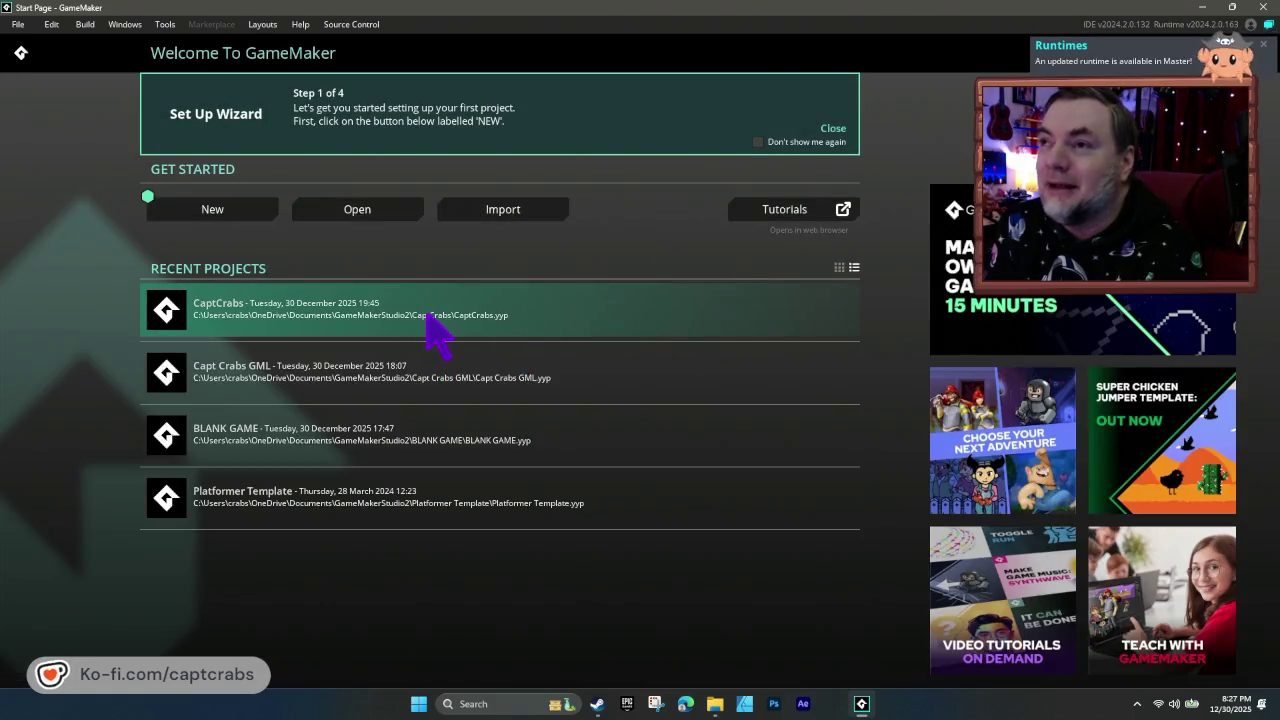
left_click(428, 315)
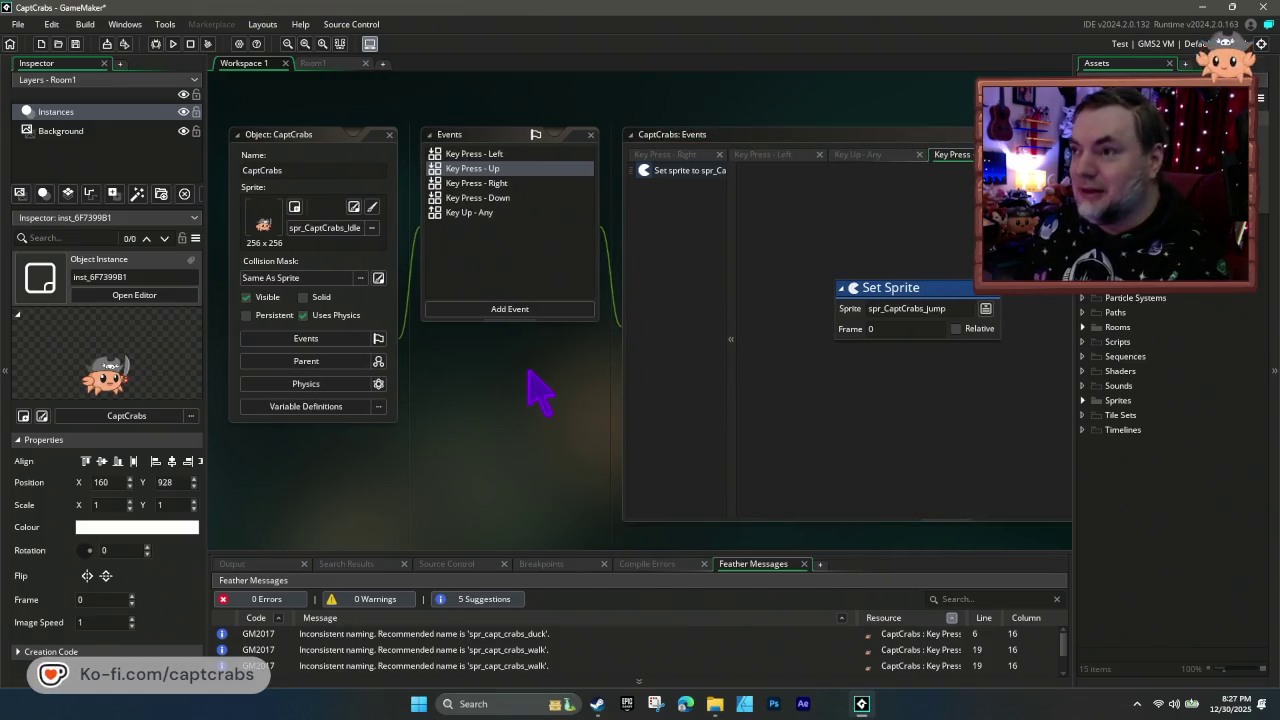
- Run Capt Crabs with F5, walk the crab back and forth, then close the game window
left_click_drag(546, 374, 552, 380)
key("F5")
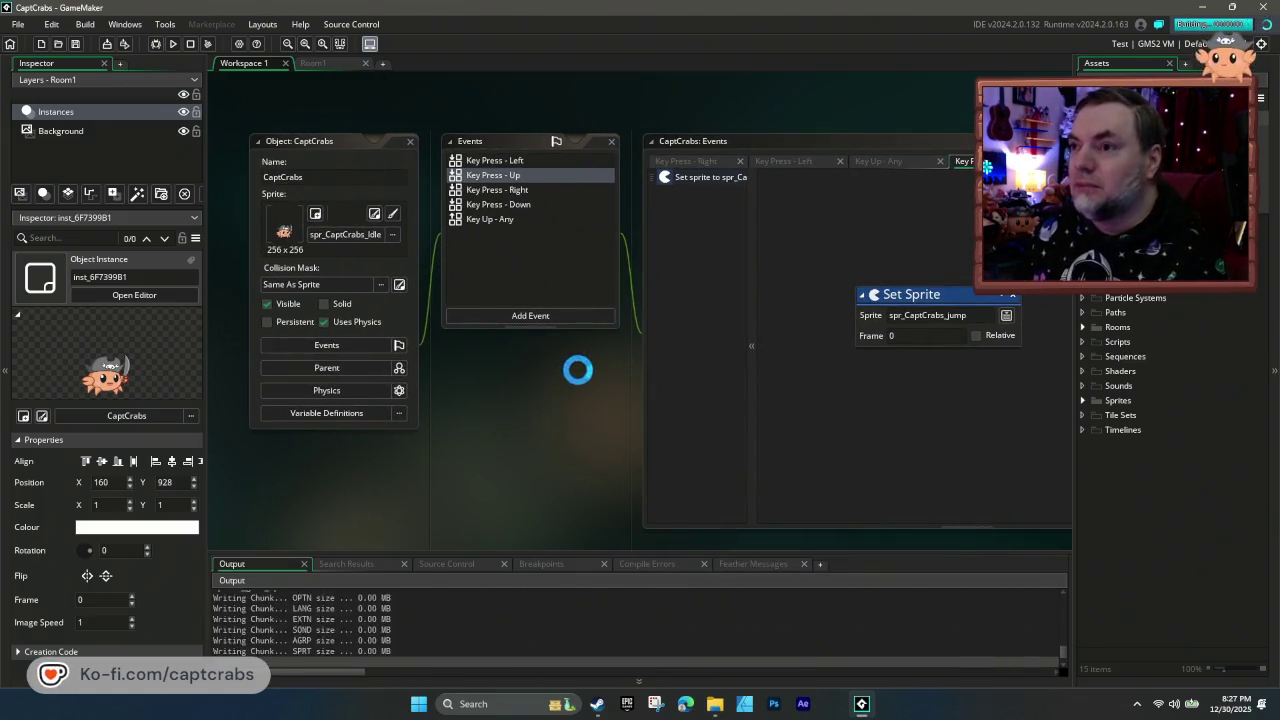
key("Right")
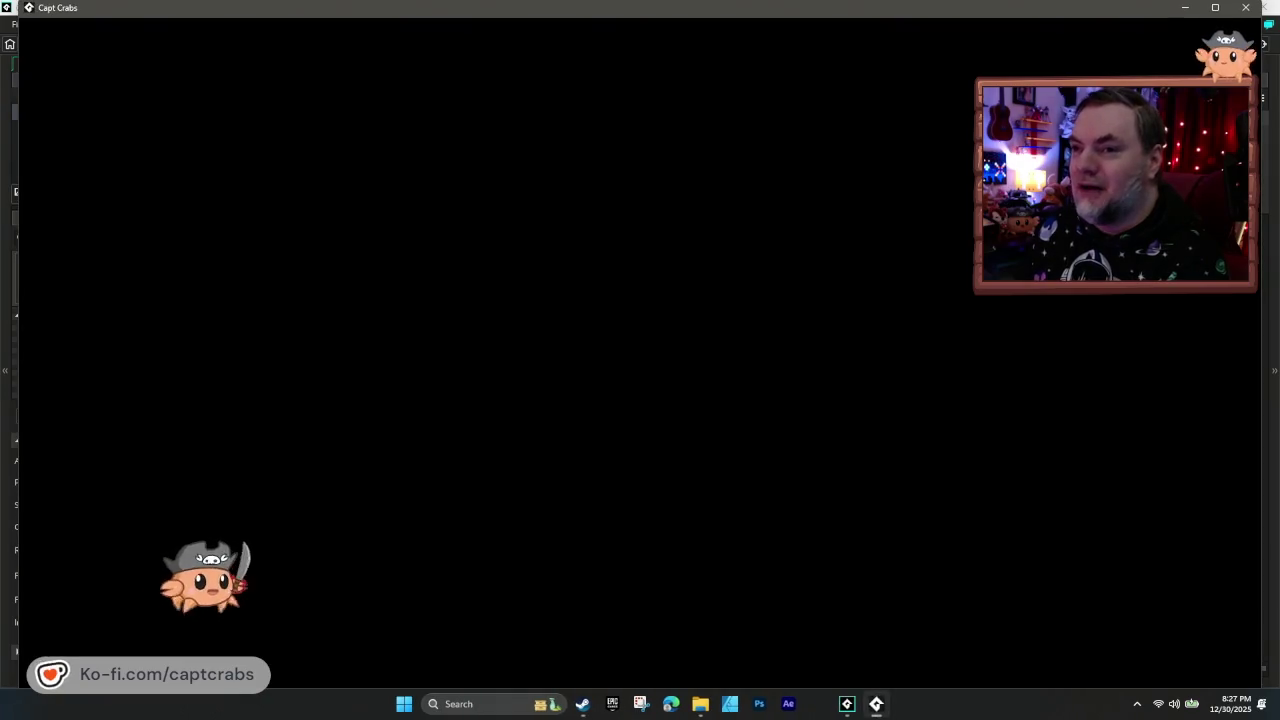
key("Left")
key("Right")
key("Left")
key("Right")
key("Left")
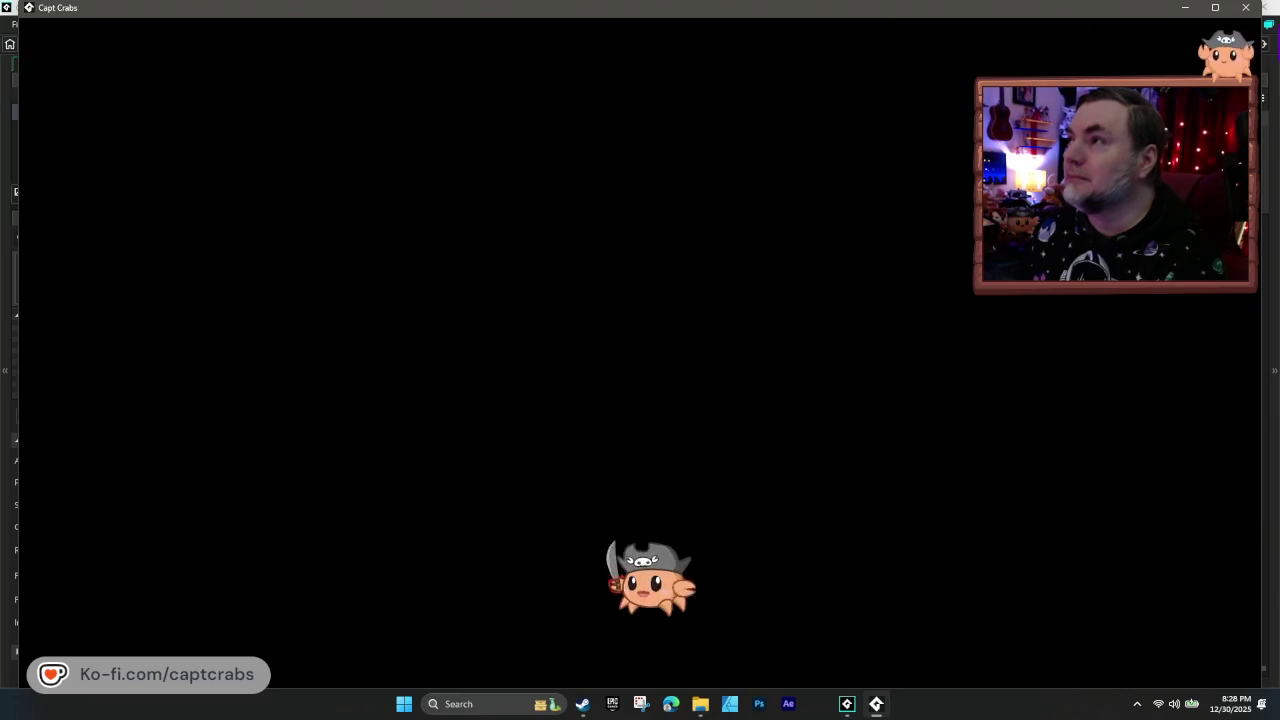
left_click(1245, 7)
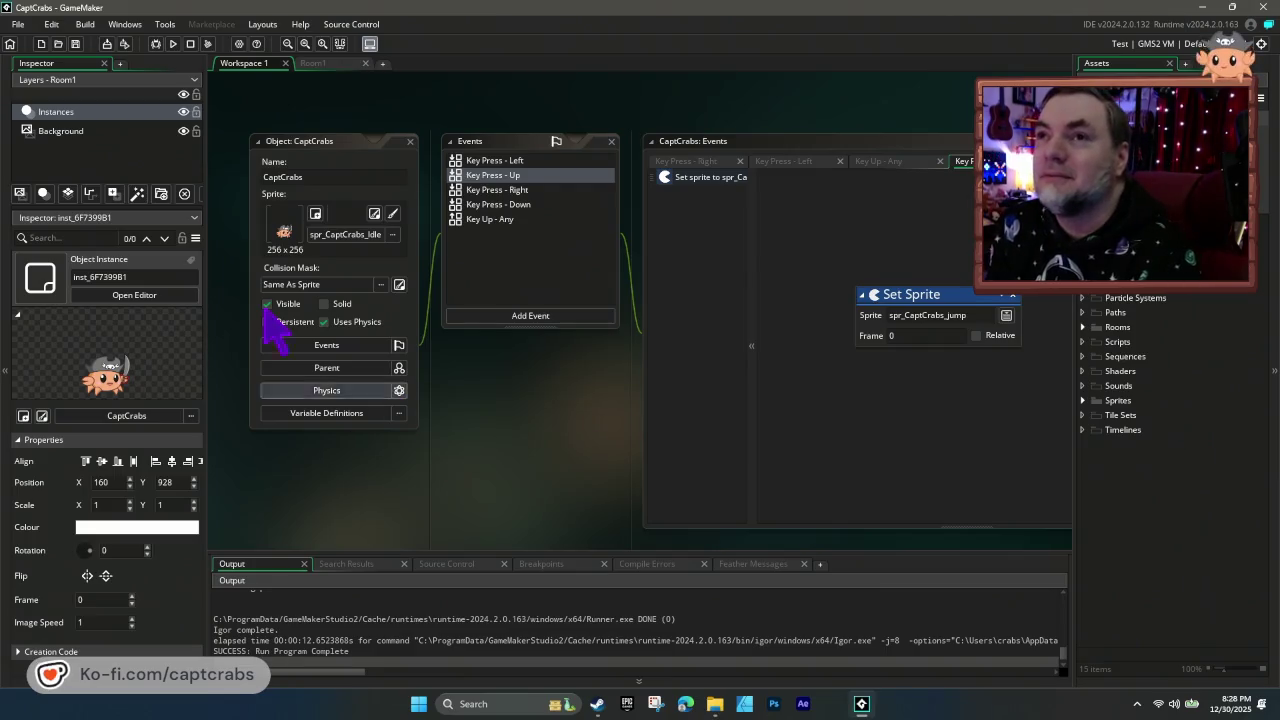
- In Room1, select the Background layer and create a new sprite for it
left_click(108, 131)
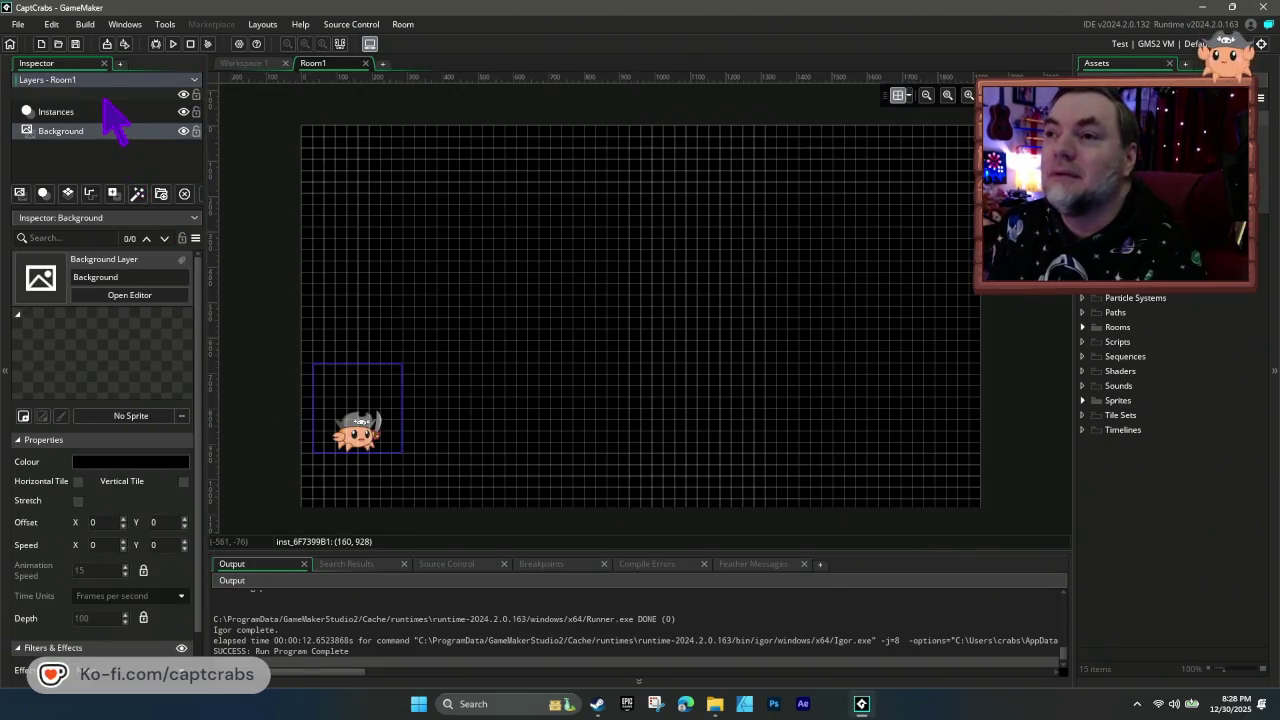
left_click(105, 111)
left_click(105, 130)
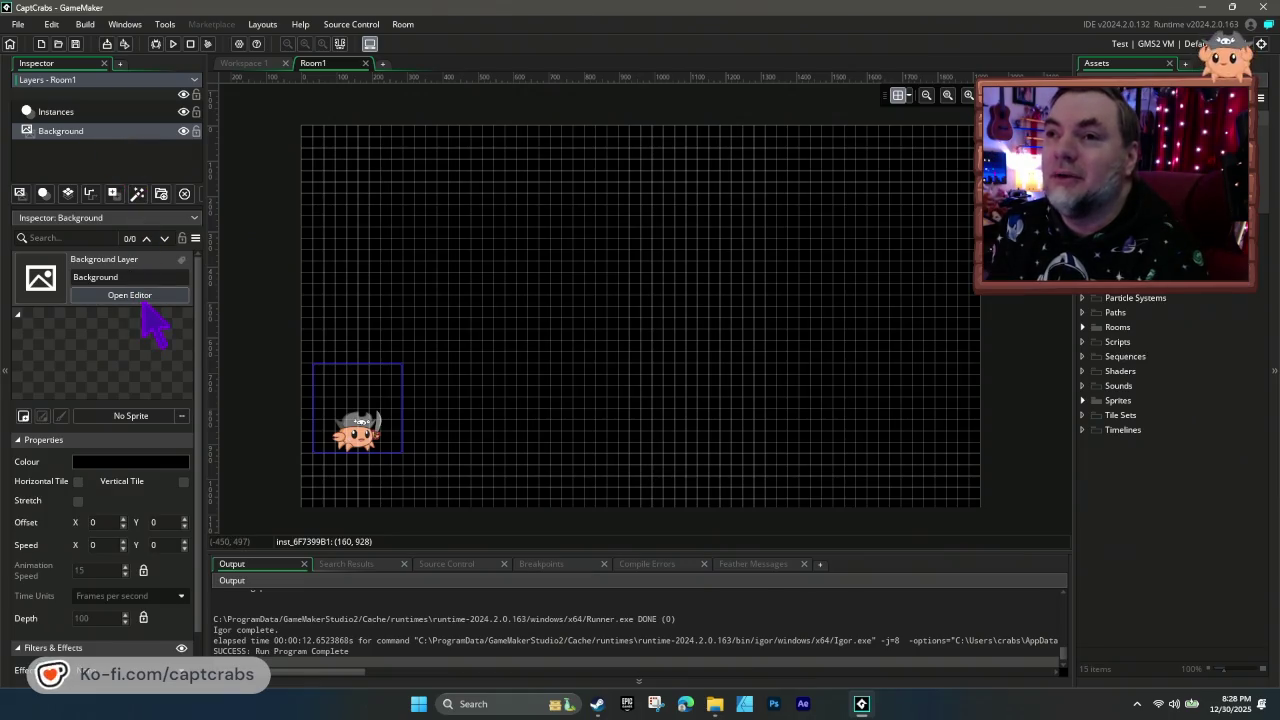
left_click(132, 416)
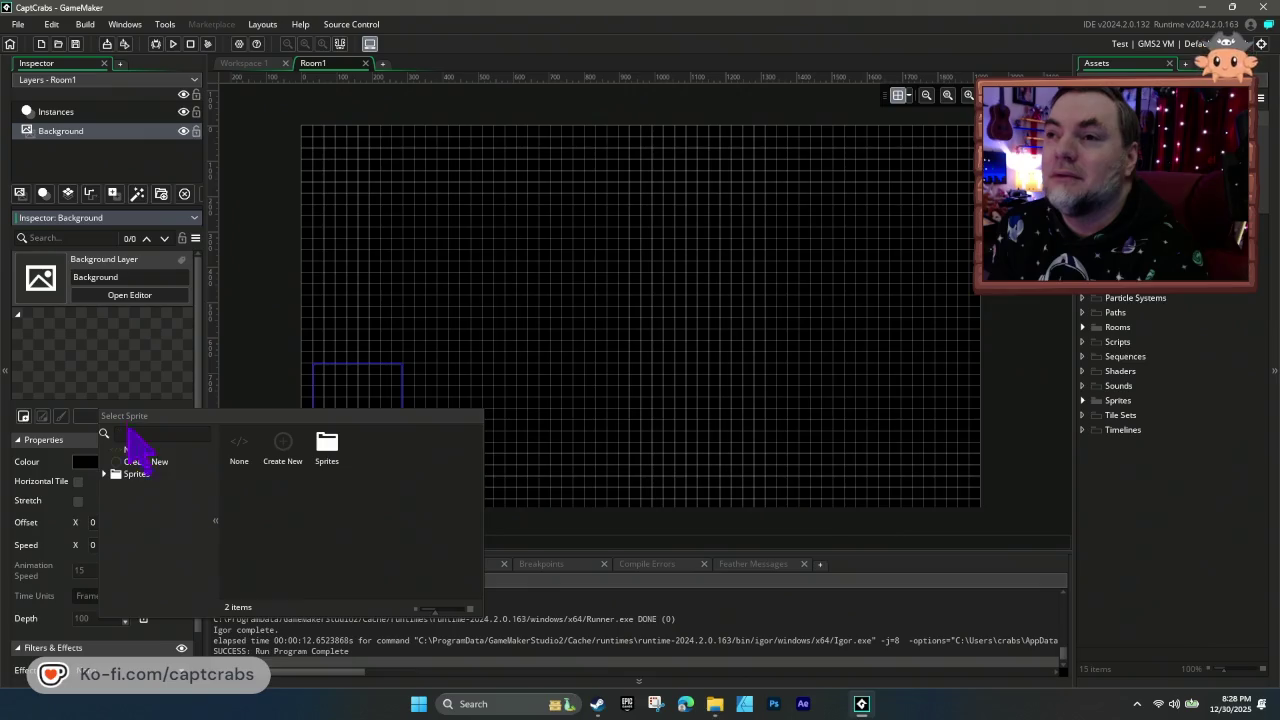
left_click(283, 447)
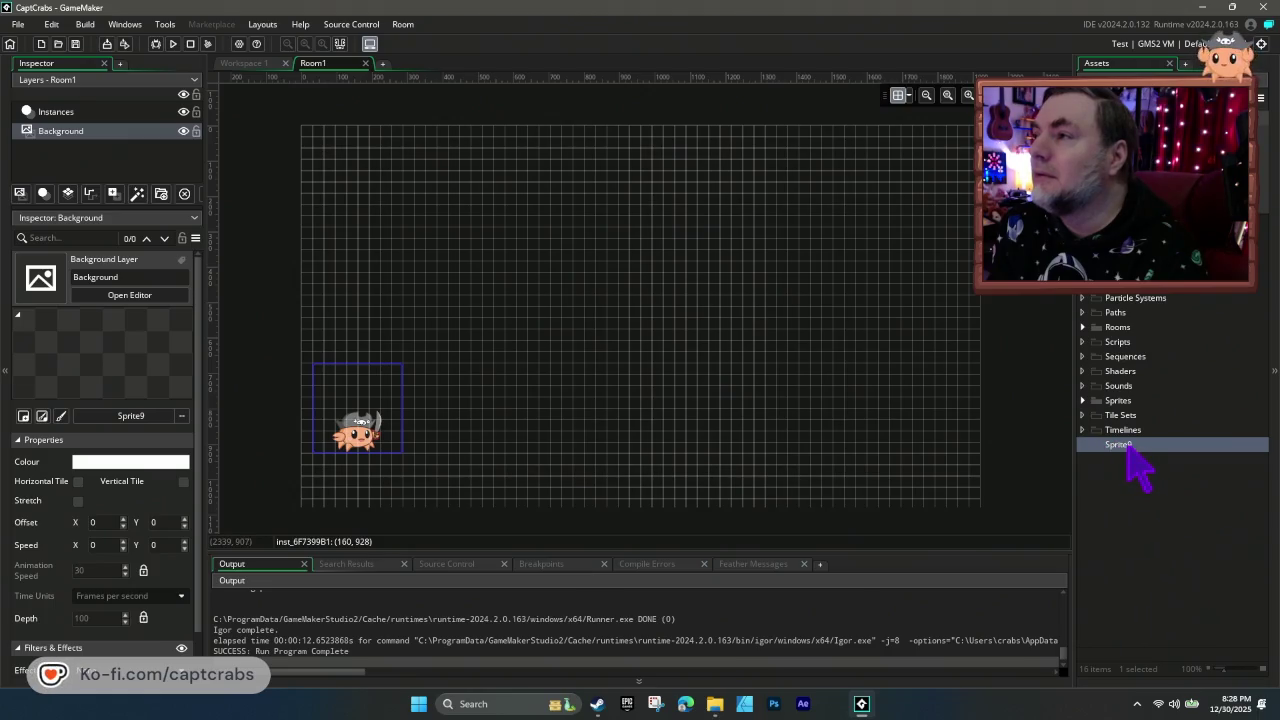
- Open Sprite9 in the sprite editor and start importing an image
right_click(1138, 460)
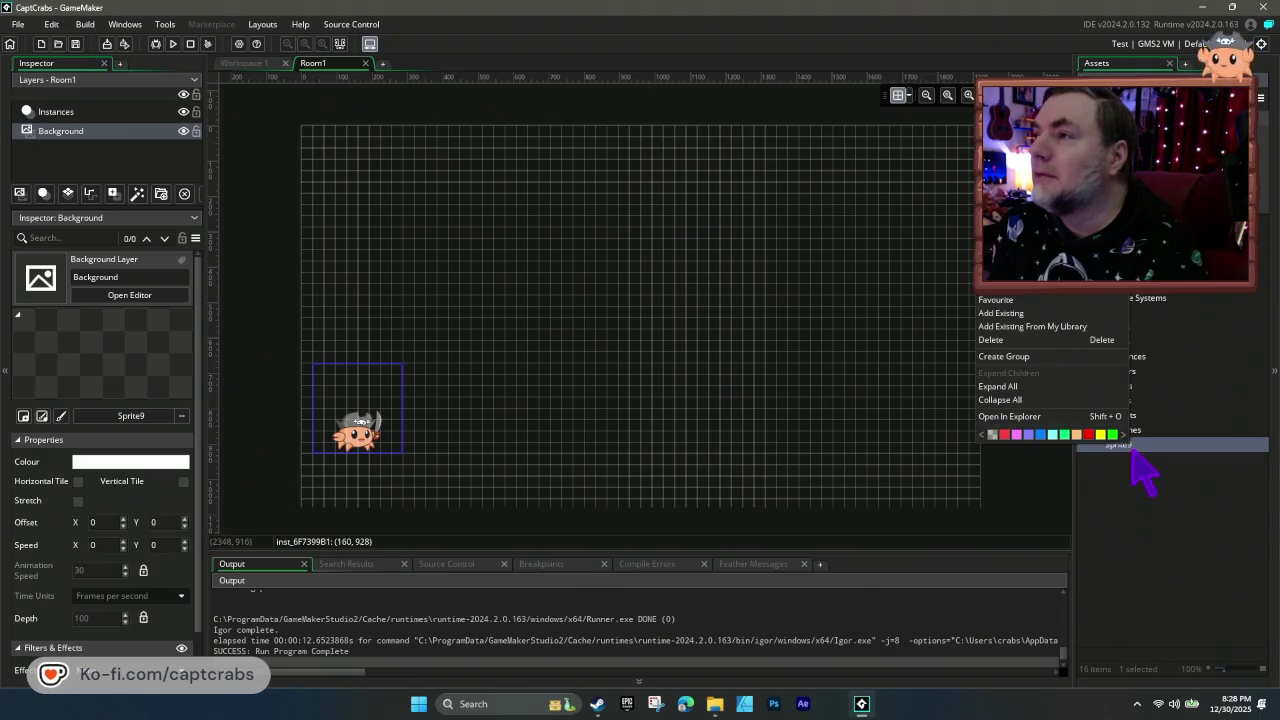
double_click(1135, 450)
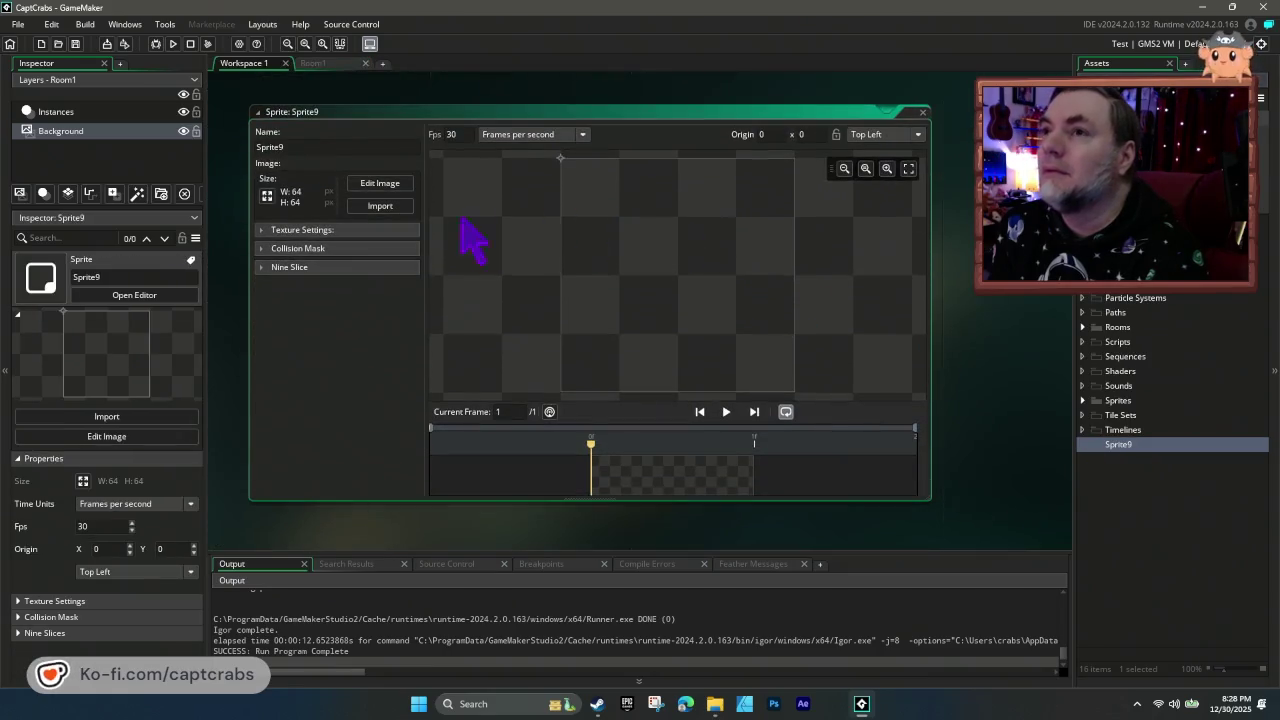
left_click(398, 207)
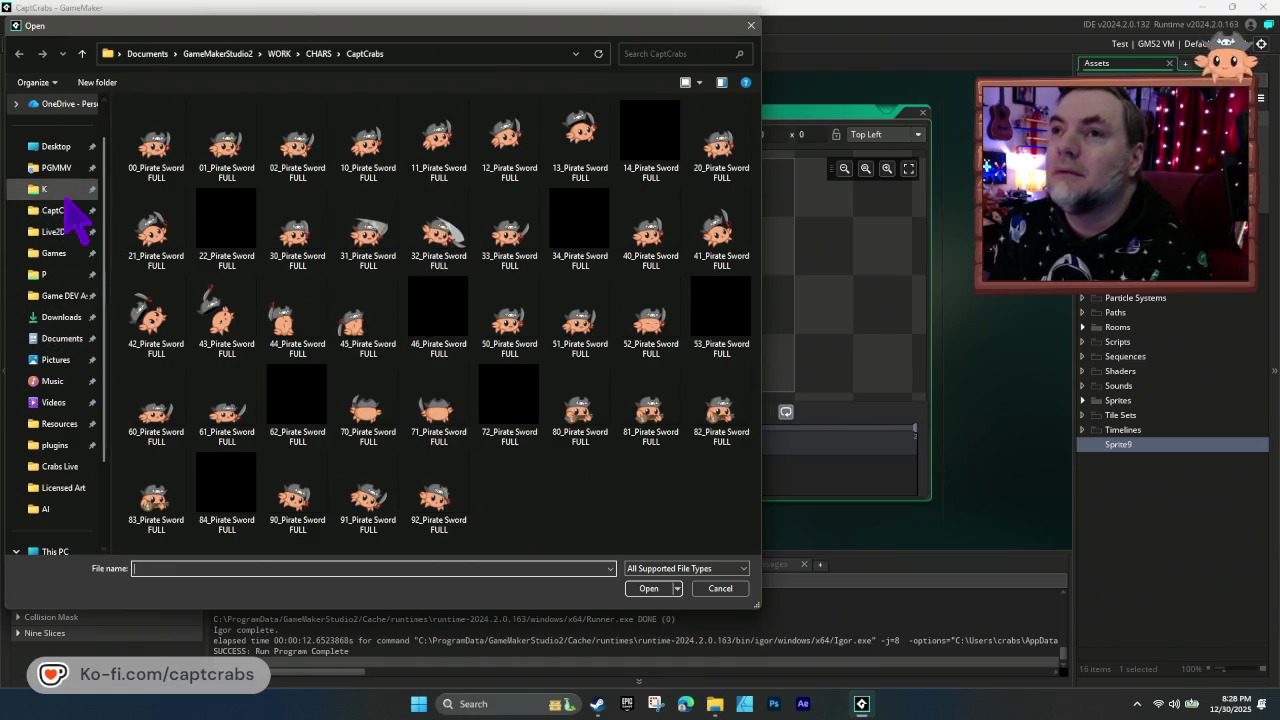
- Browse to Capt Crabs a Slimy Adventure > WORK > LEVELS and import Beach Day BG Looped into Sprite9
left_click(56, 168)
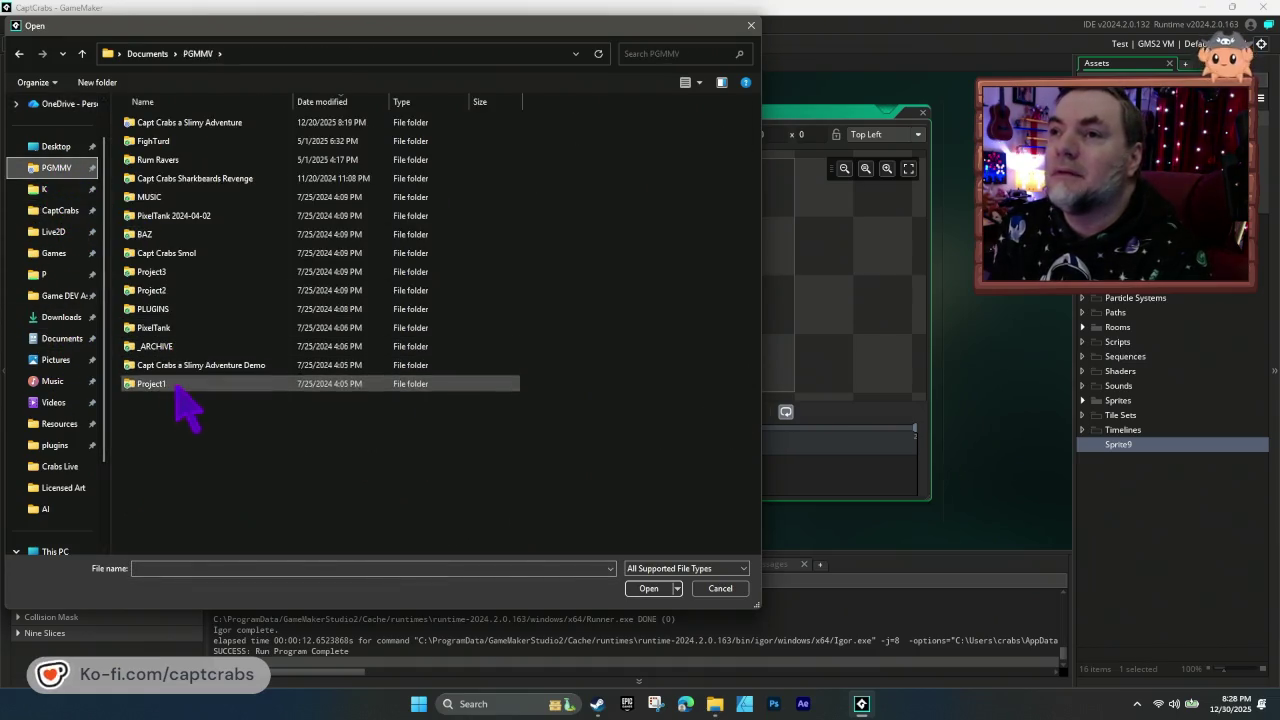
double_click(190, 124)
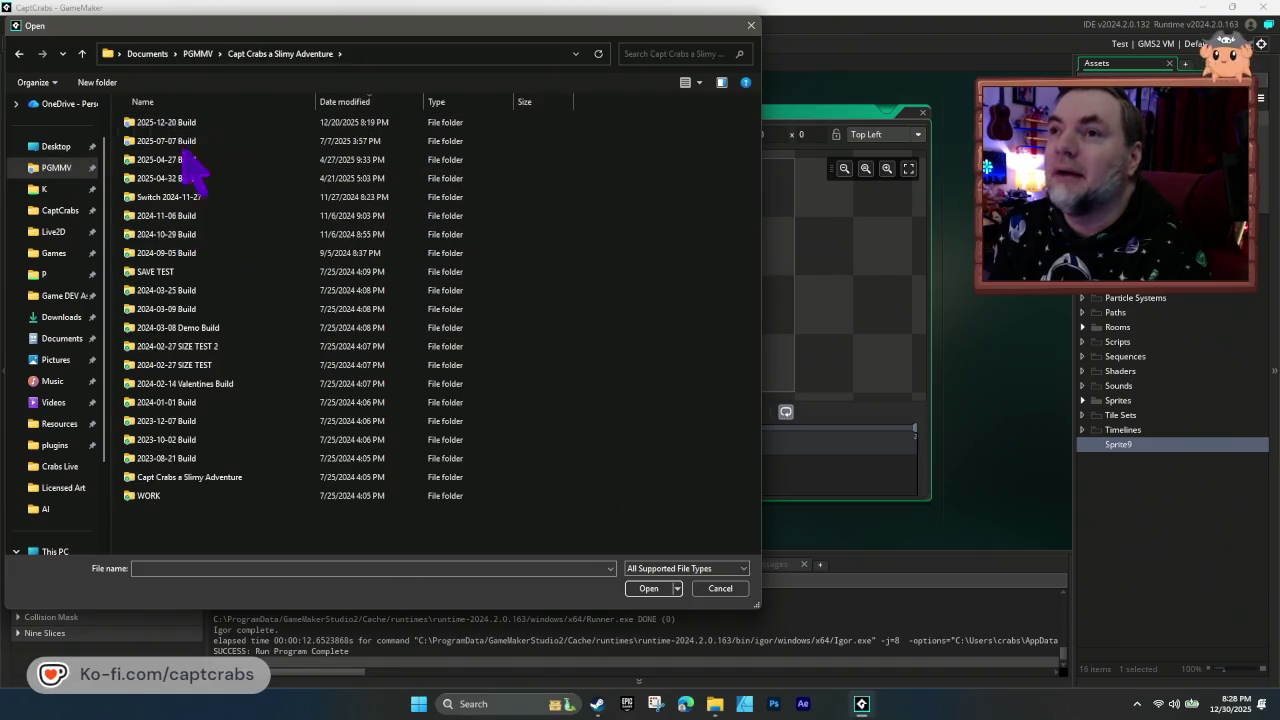
double_click(188, 497)
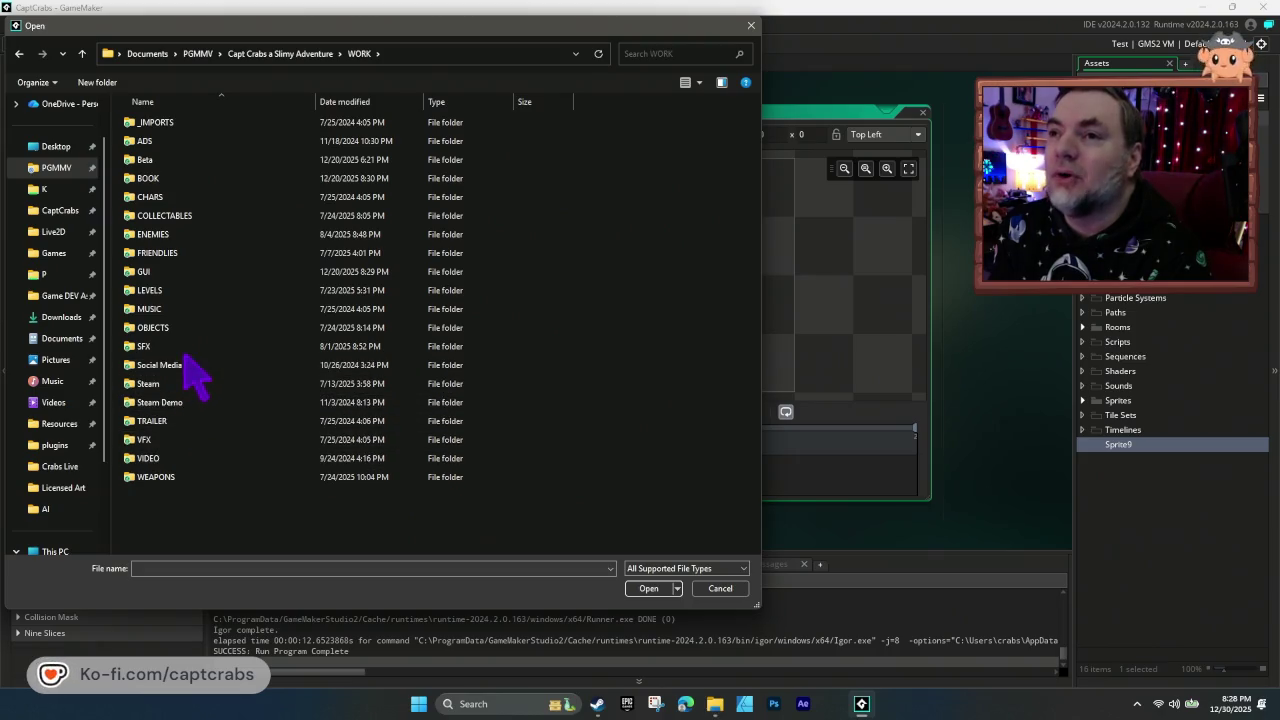
double_click(172, 290)
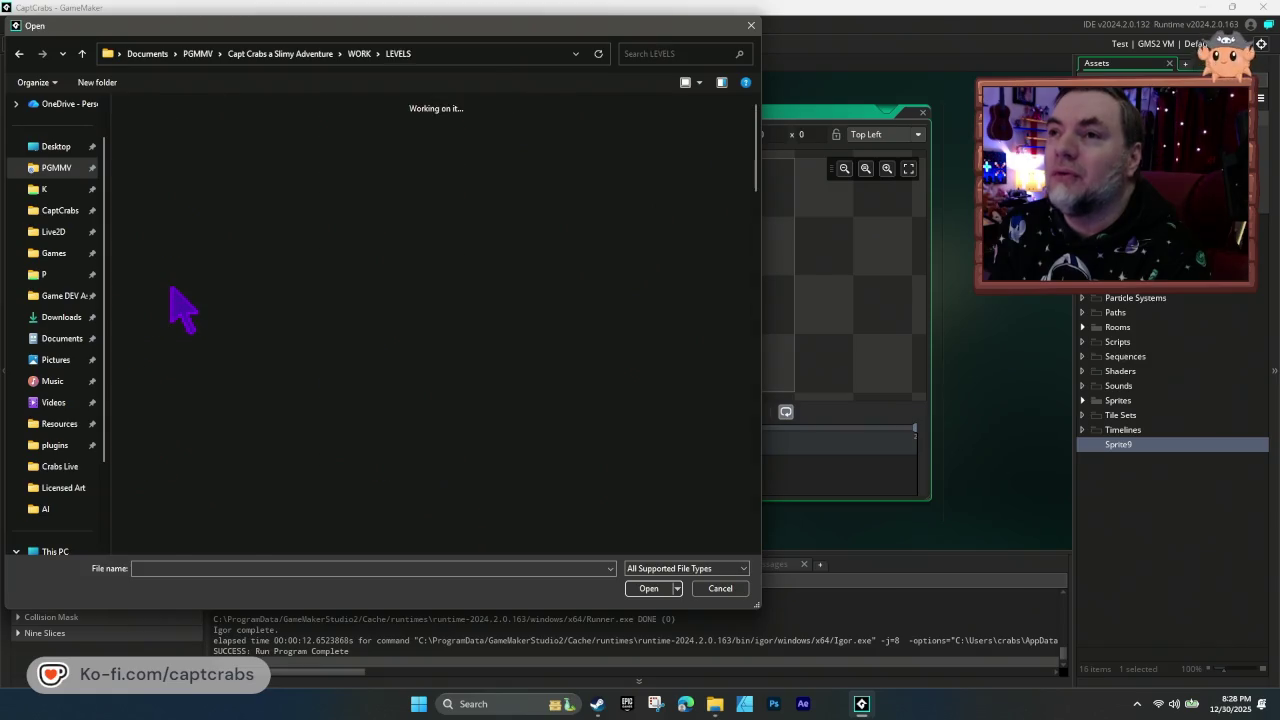
scroll(360, 470, "down", 2)
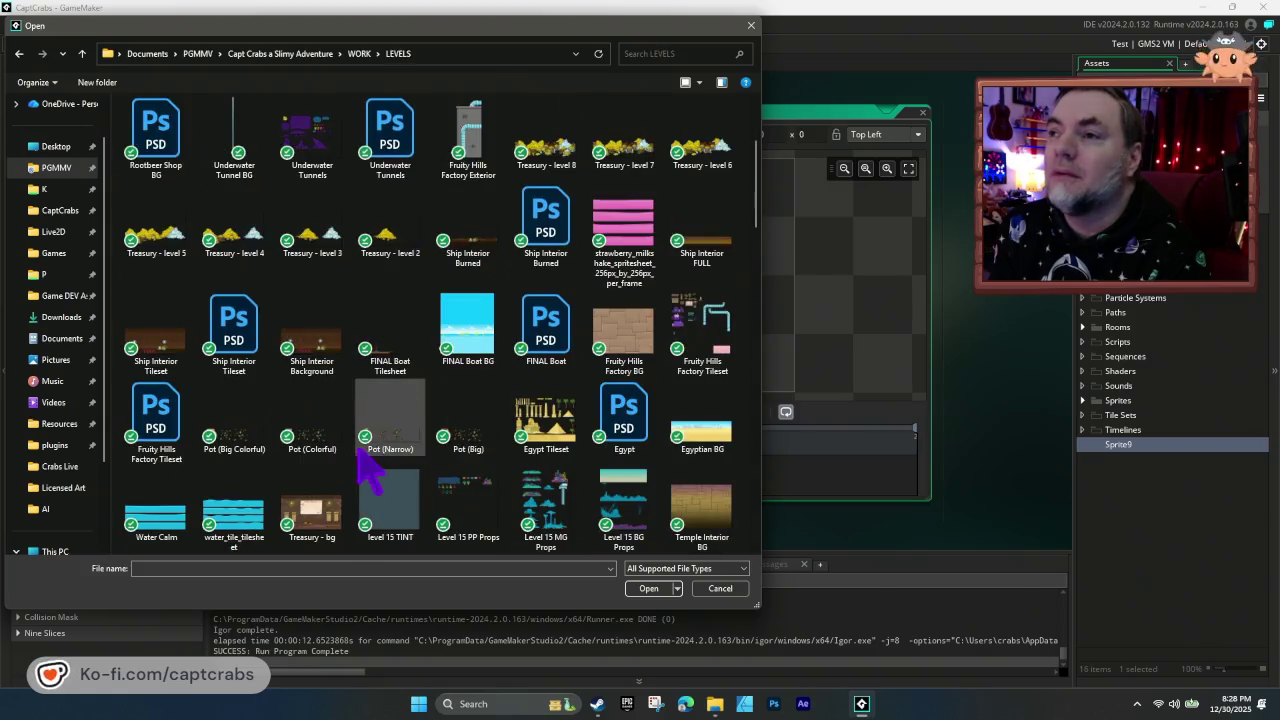
scroll(468, 370, "down", 3)
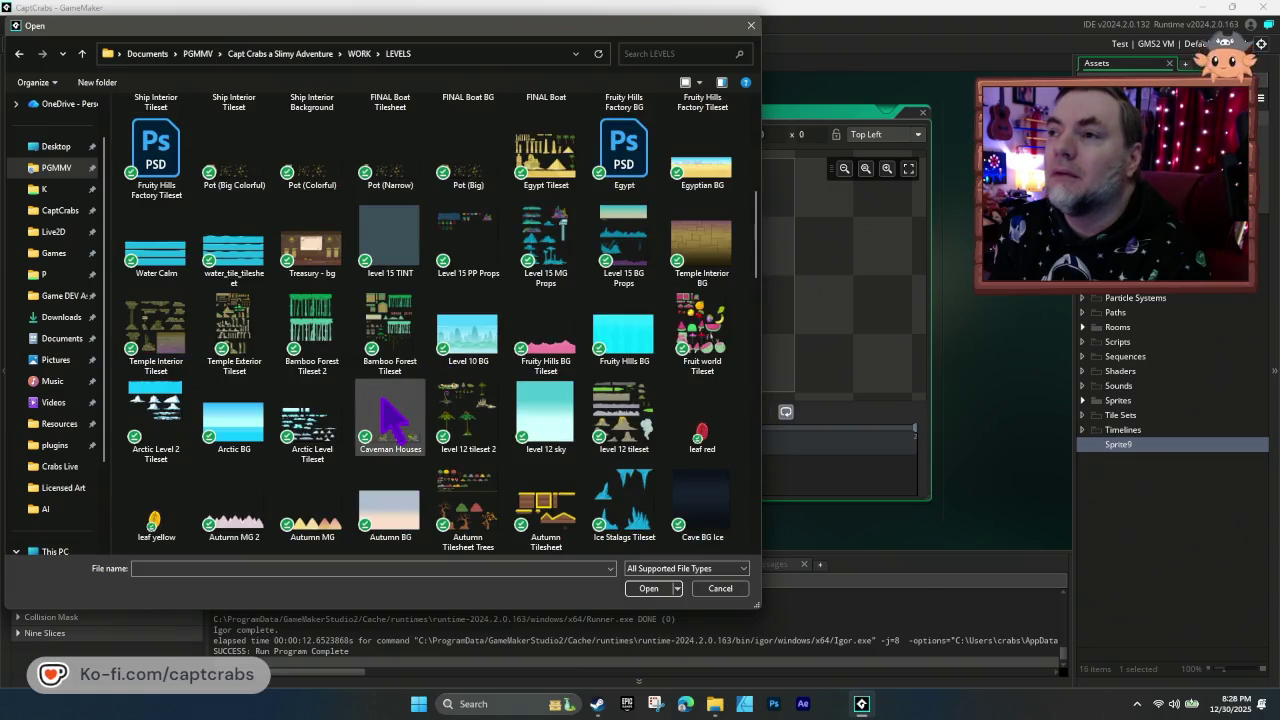
scroll(390, 420, "up", 5)
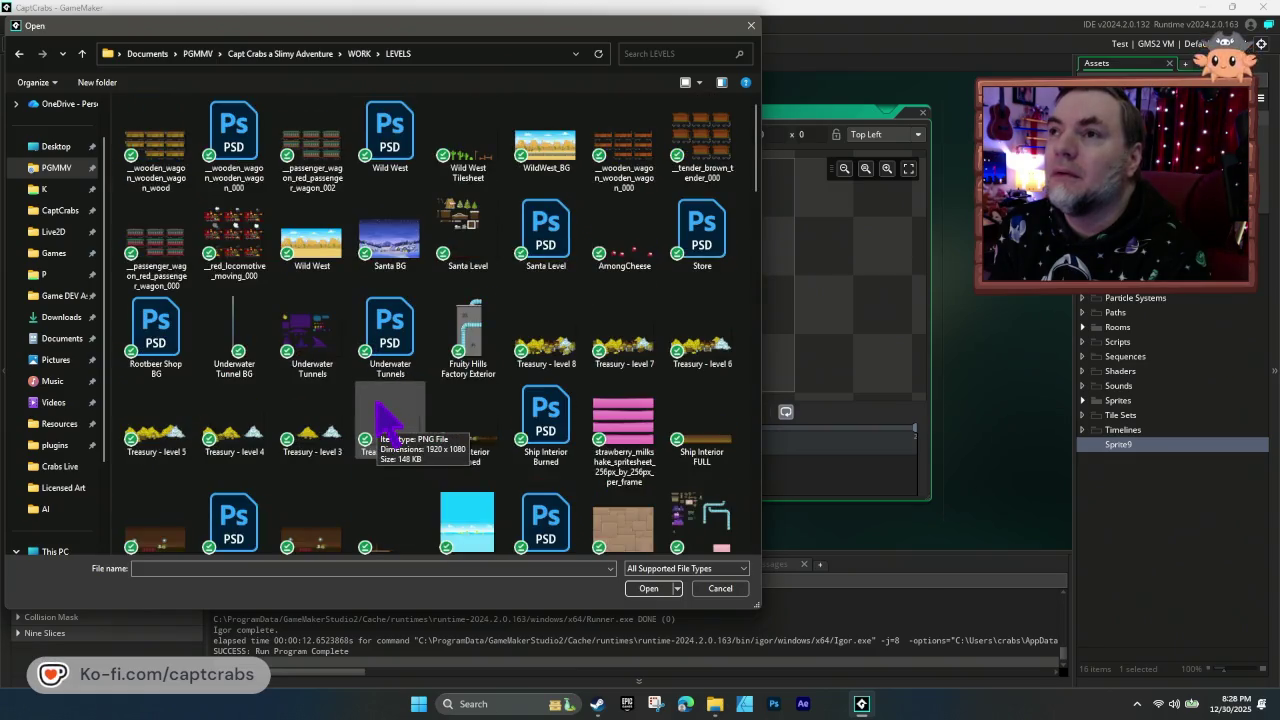
scroll(378, 420, "down", 10)
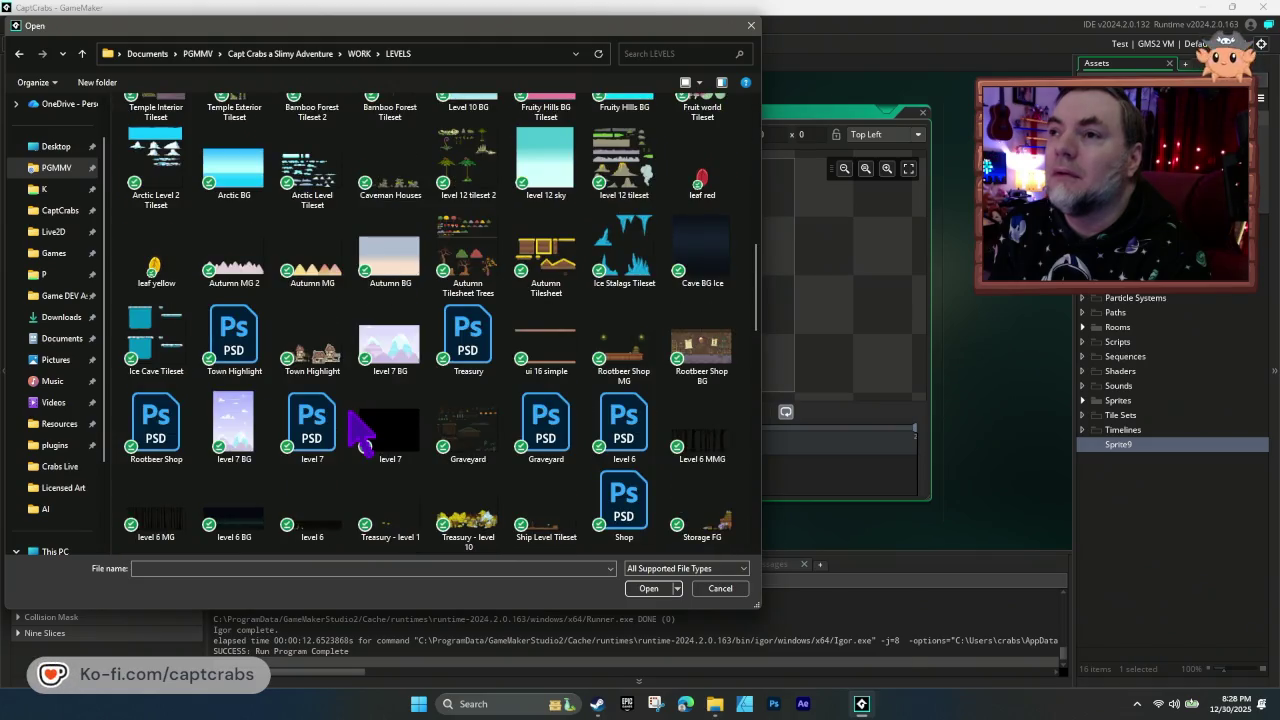
scroll(362, 432, "down", 10)
scroll(362, 432, "down", 5)
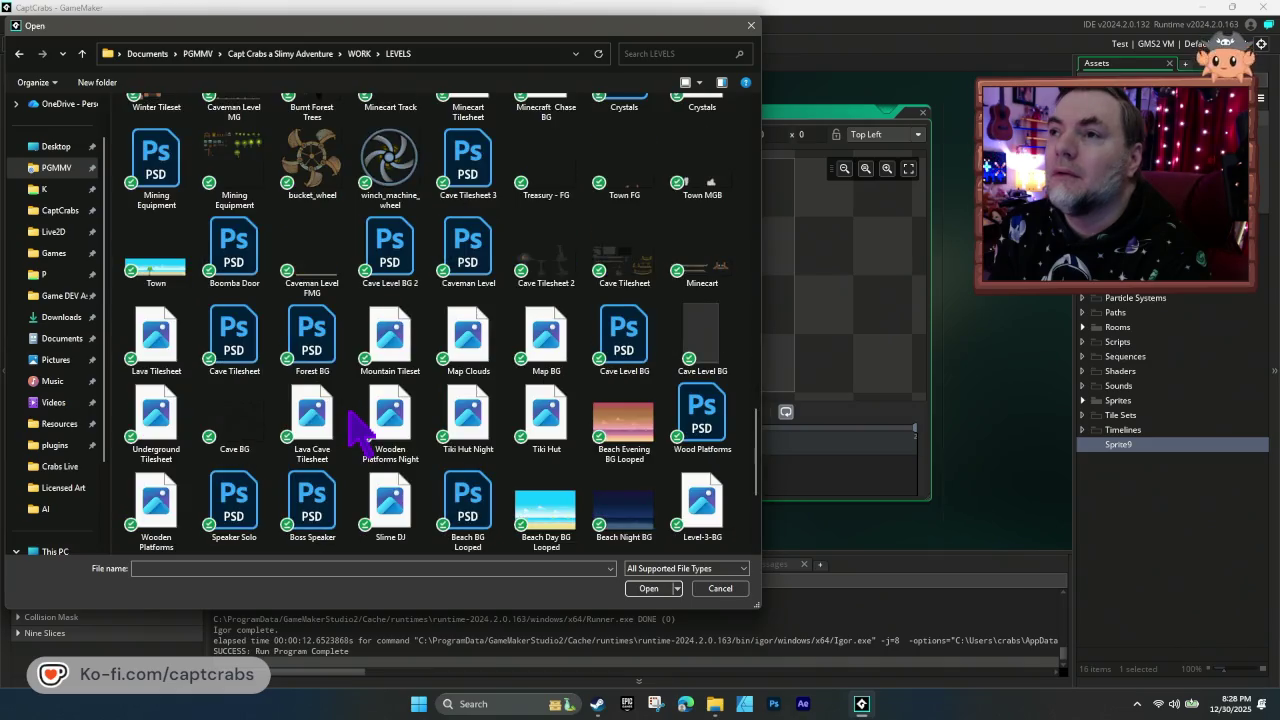
double_click(565, 525)
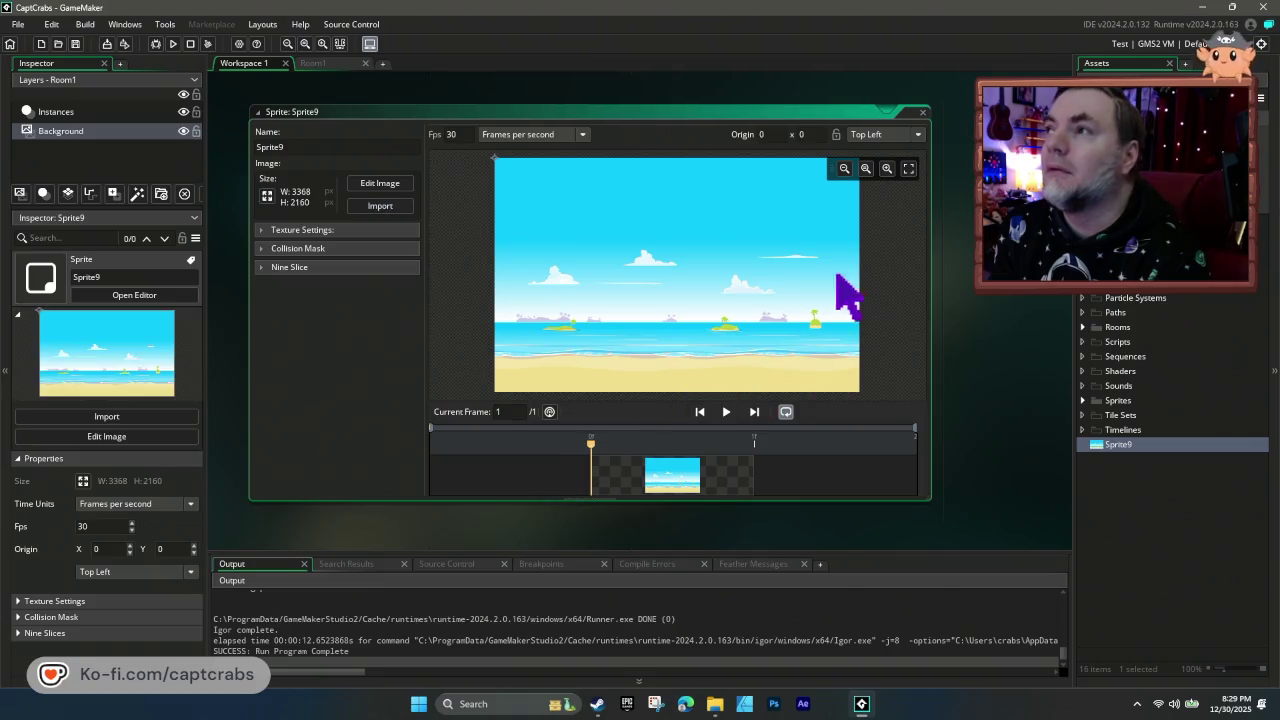
- Close the Sprite9 editor, return to Room1, deselect the crab and quit GameMaker
left_click(921, 112)
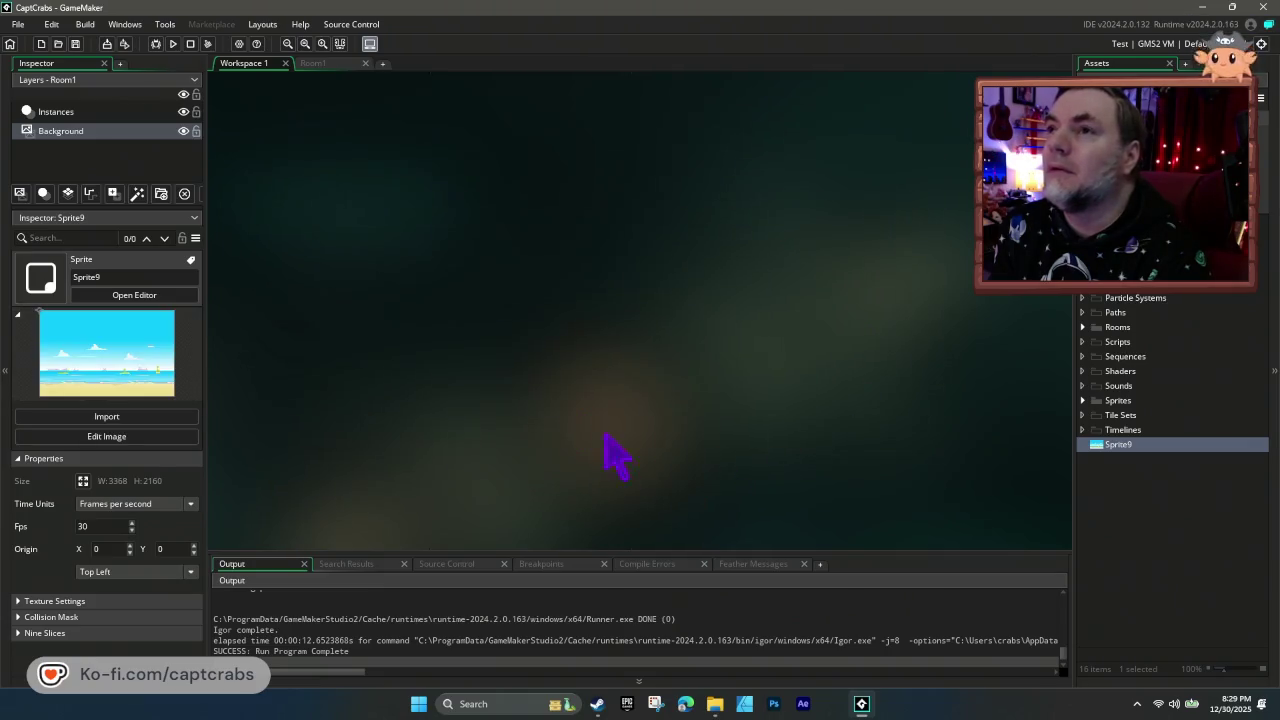
left_click(318, 66)
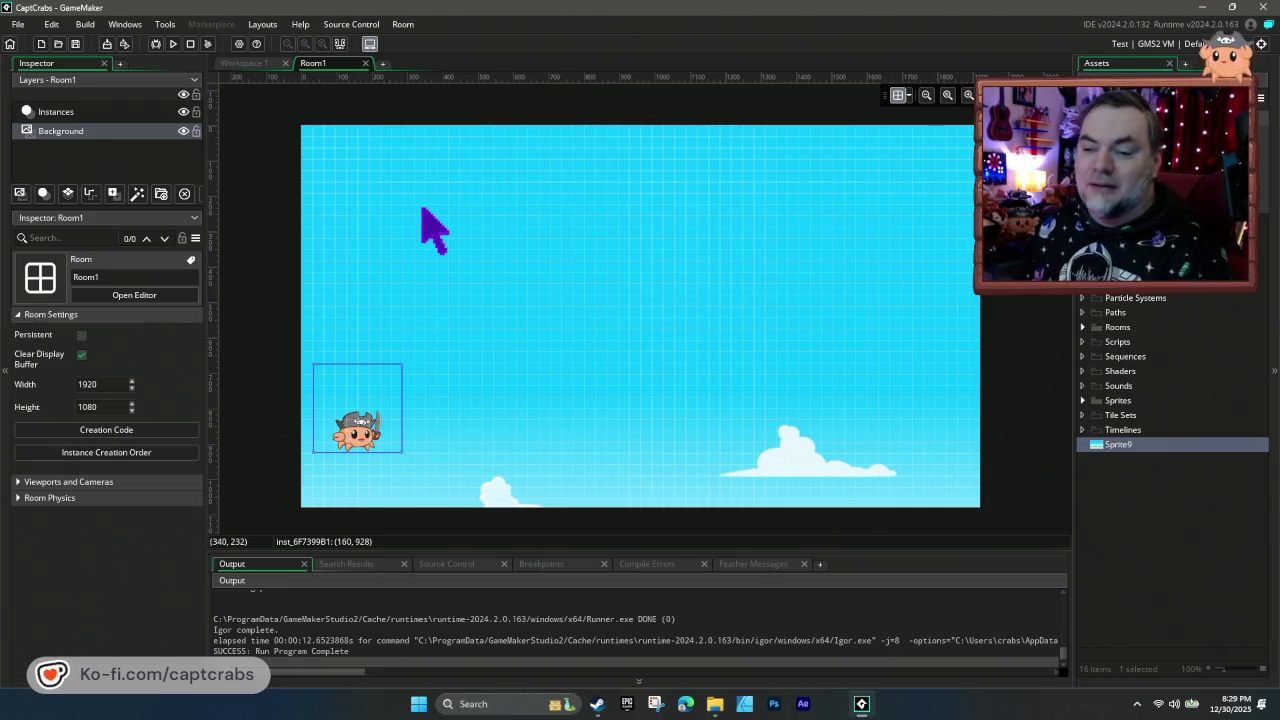
left_click(264, 300)
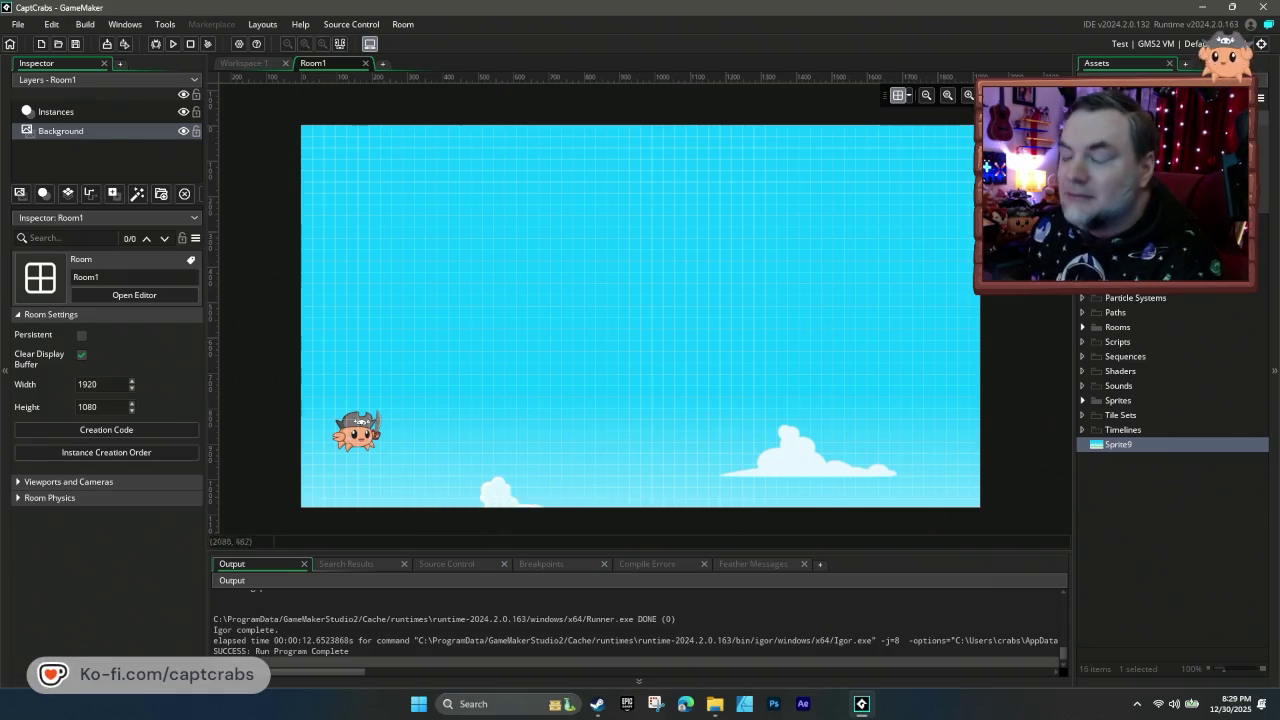
left_click(1266, 8)
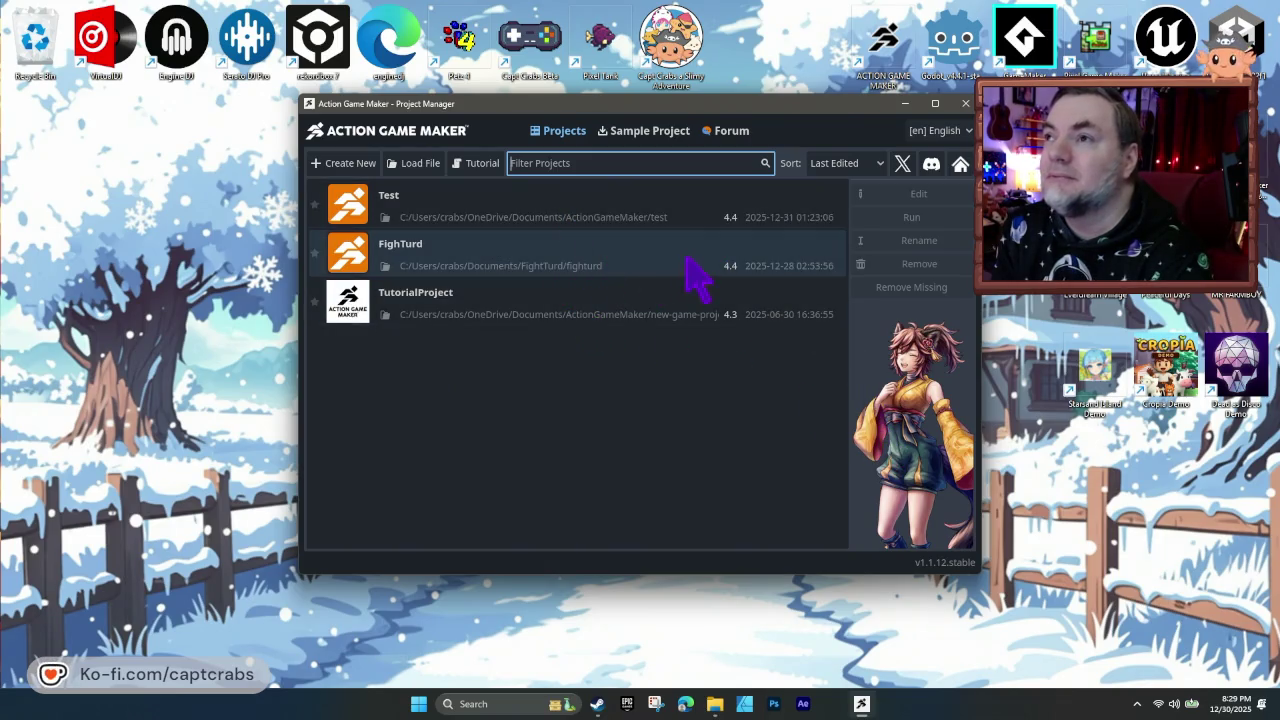
- Open the Test project from the Project Manager list
double_click(621, 206)
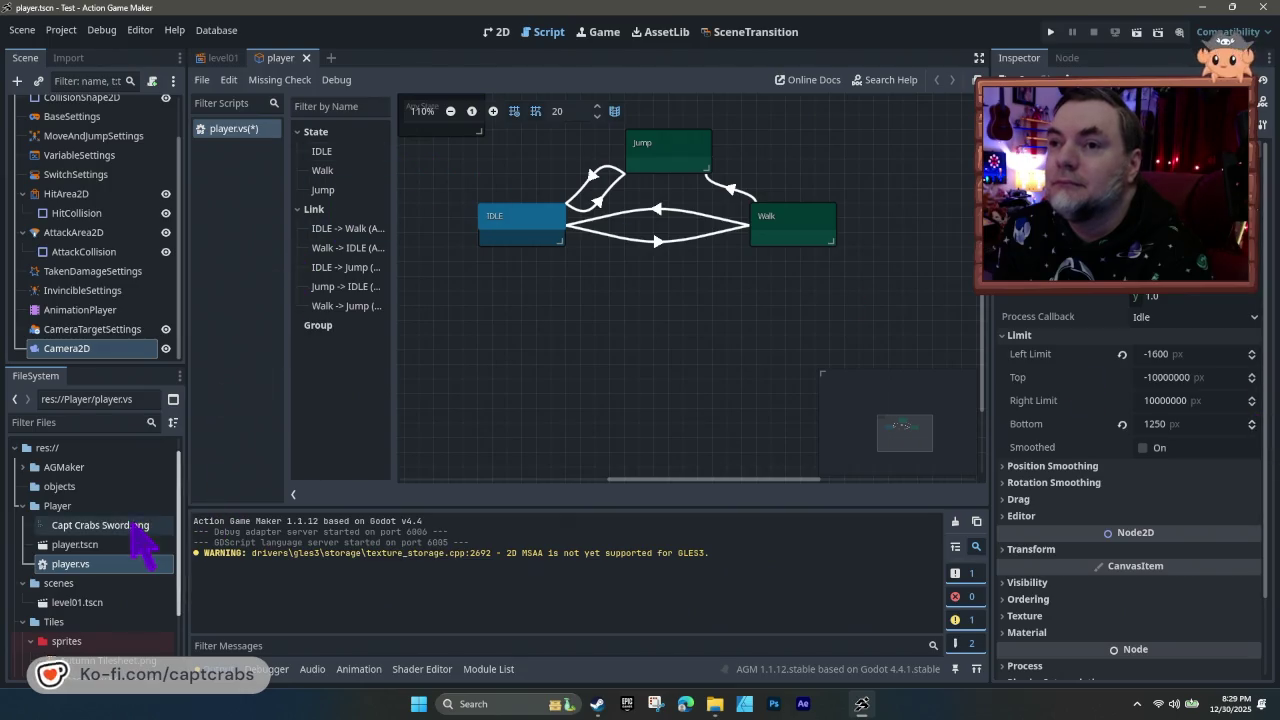
- Switch to the level01 tab, then open Test.tscn and level01.tscn from FileSystem
left_click(220, 60)
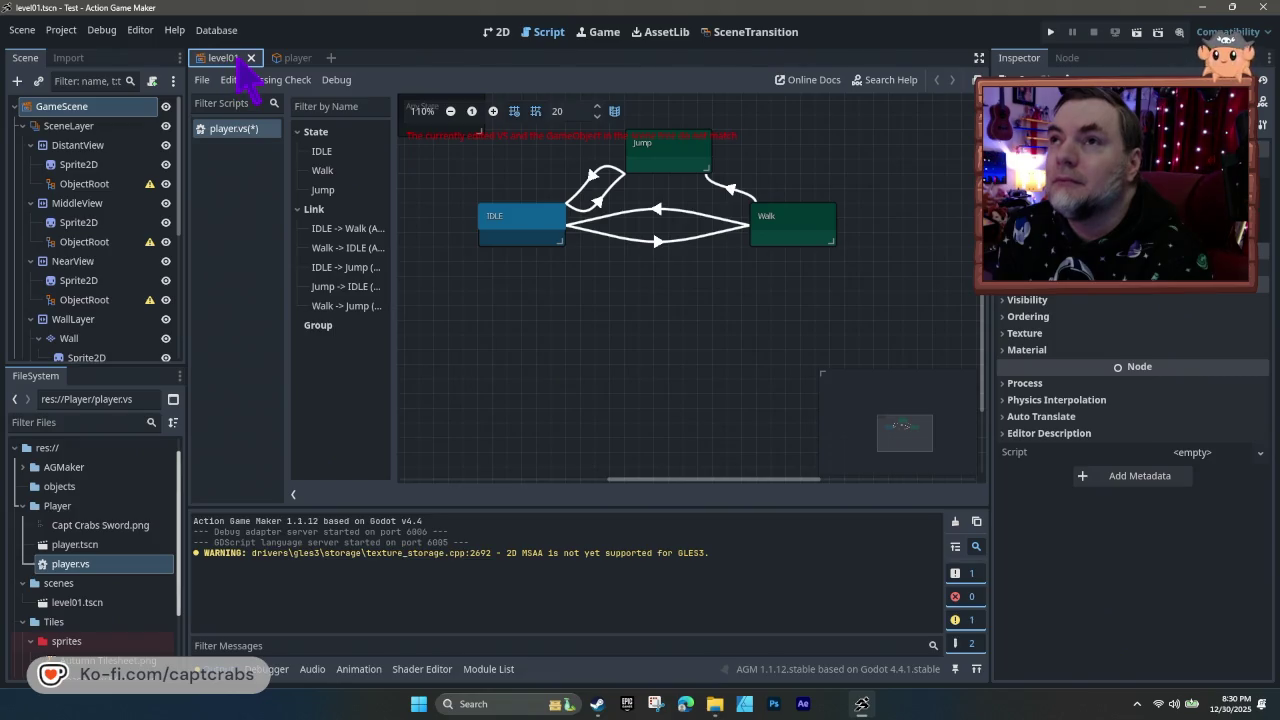
left_click(282, 58)
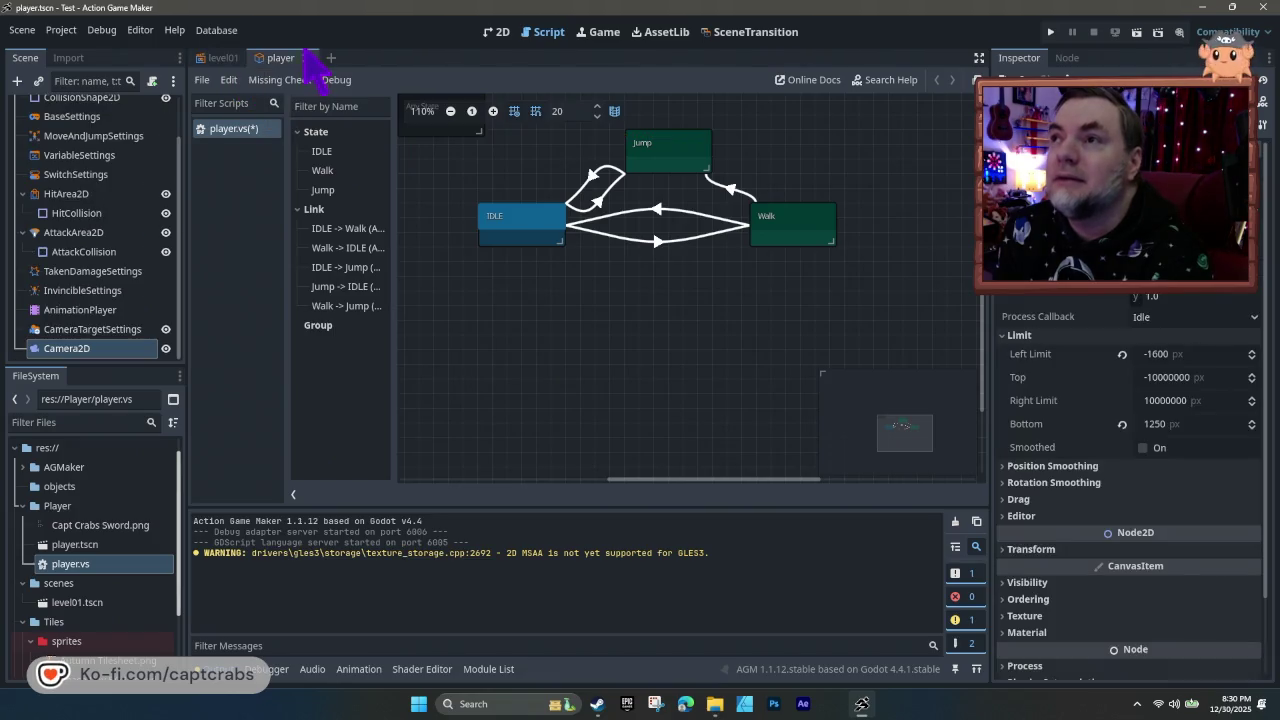
left_click(222, 58)
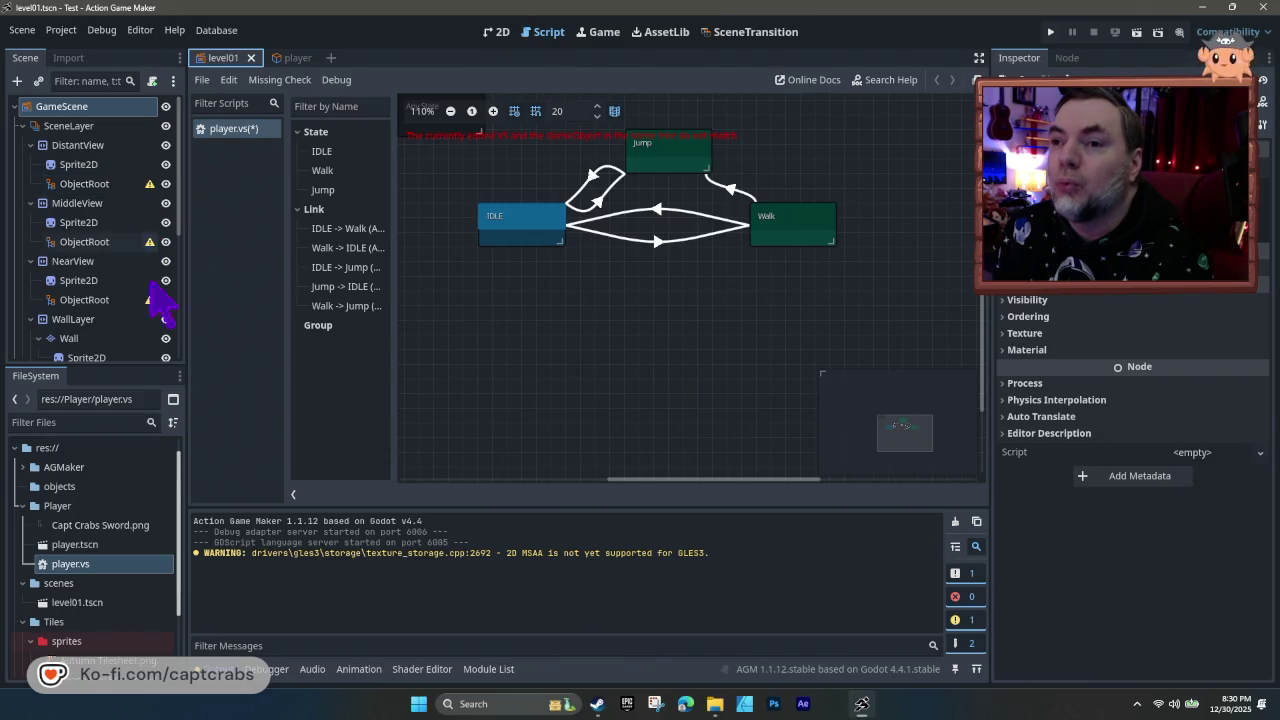
left_click(110, 526)
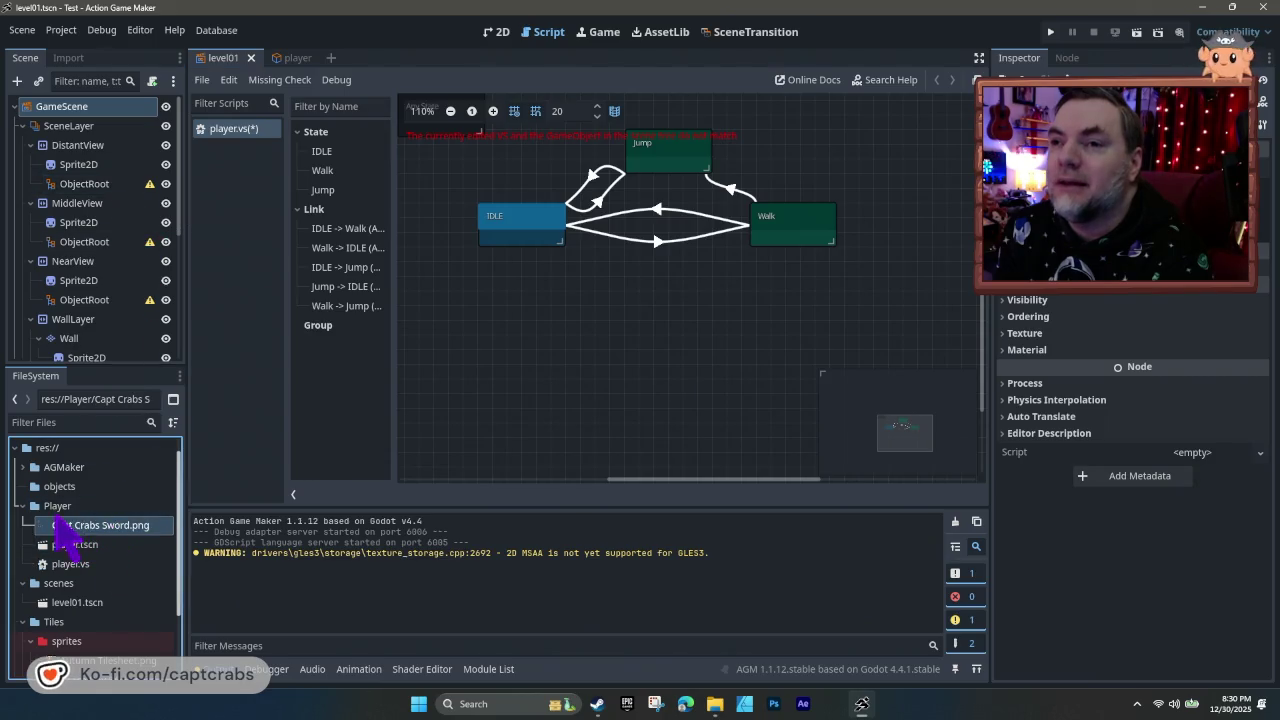
scroll(105, 535, "down", 3)
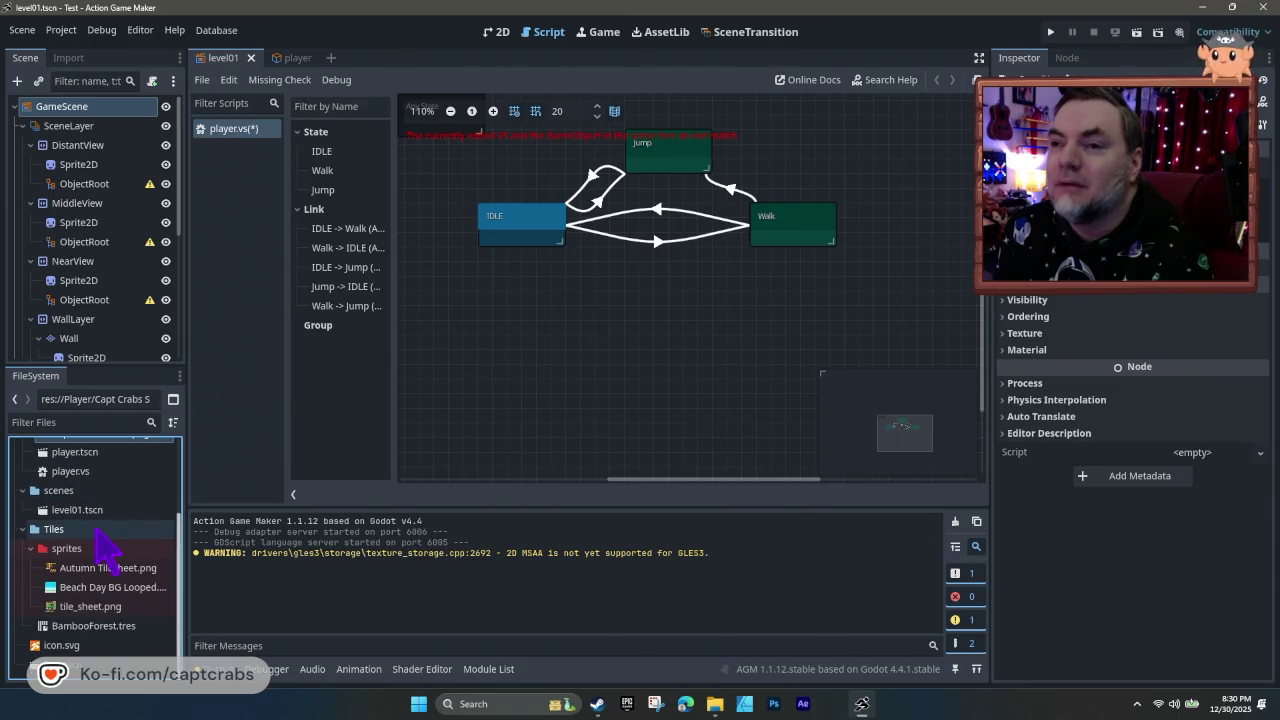
double_click(75, 664)
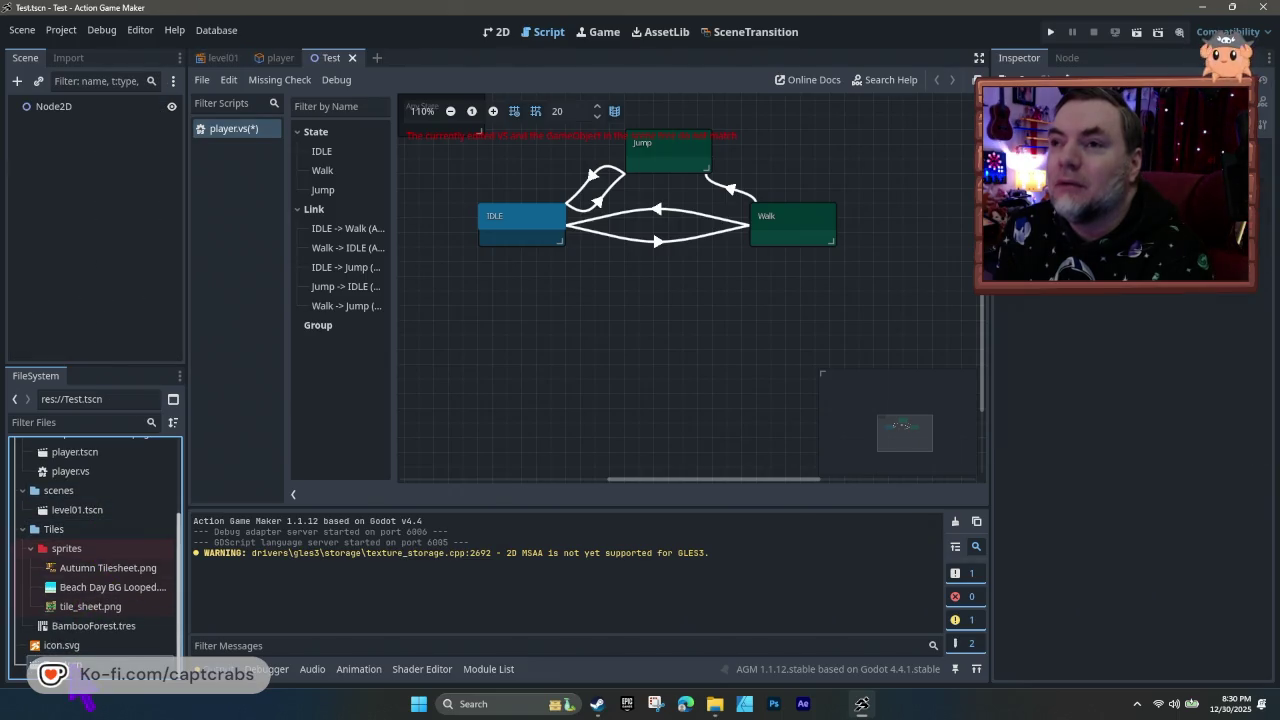
scroll(90, 580, "up", 3)
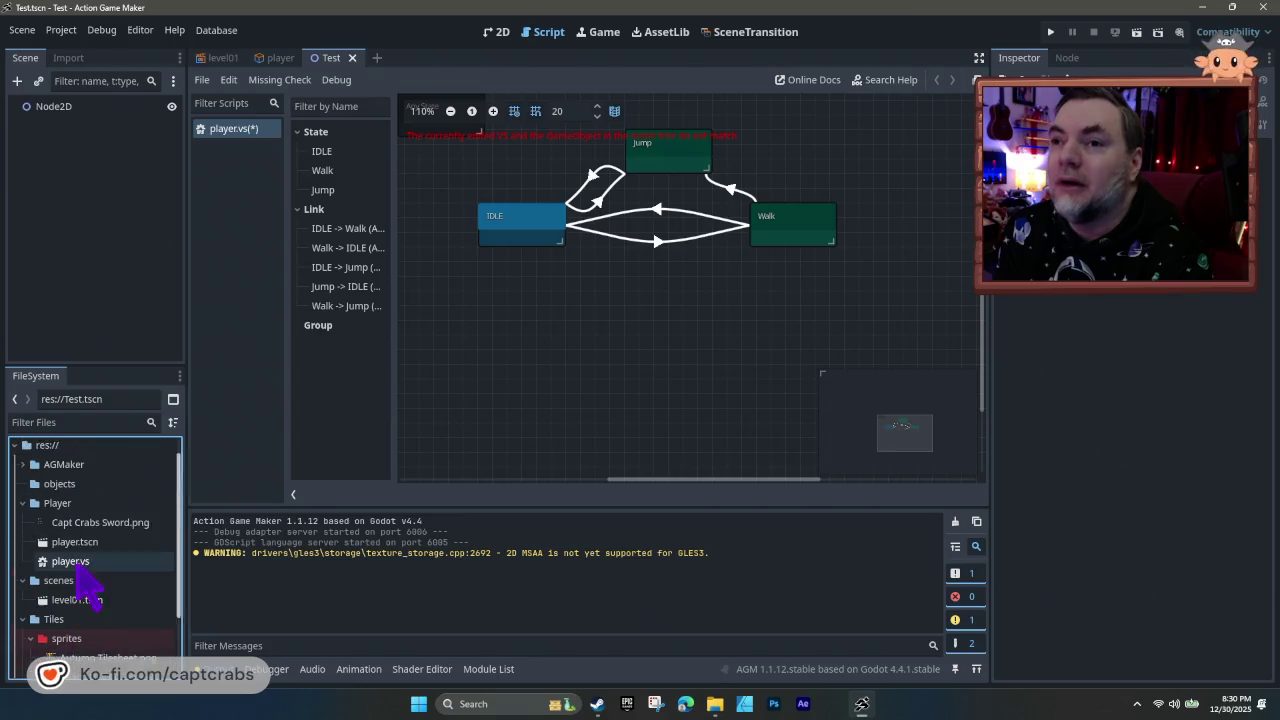
double_click(98, 625)
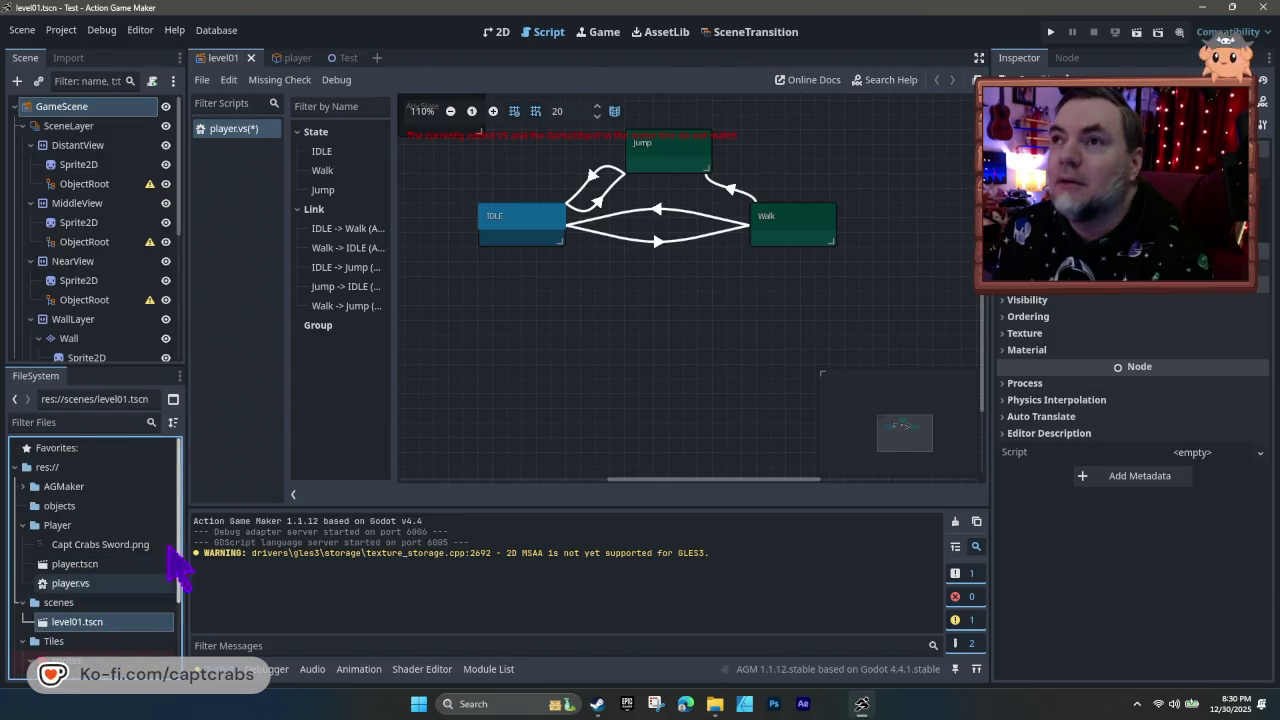
- Close the Test scene tab, return to level01 and launch the game with F5
left_click(290, 58)
left_click(335, 58)
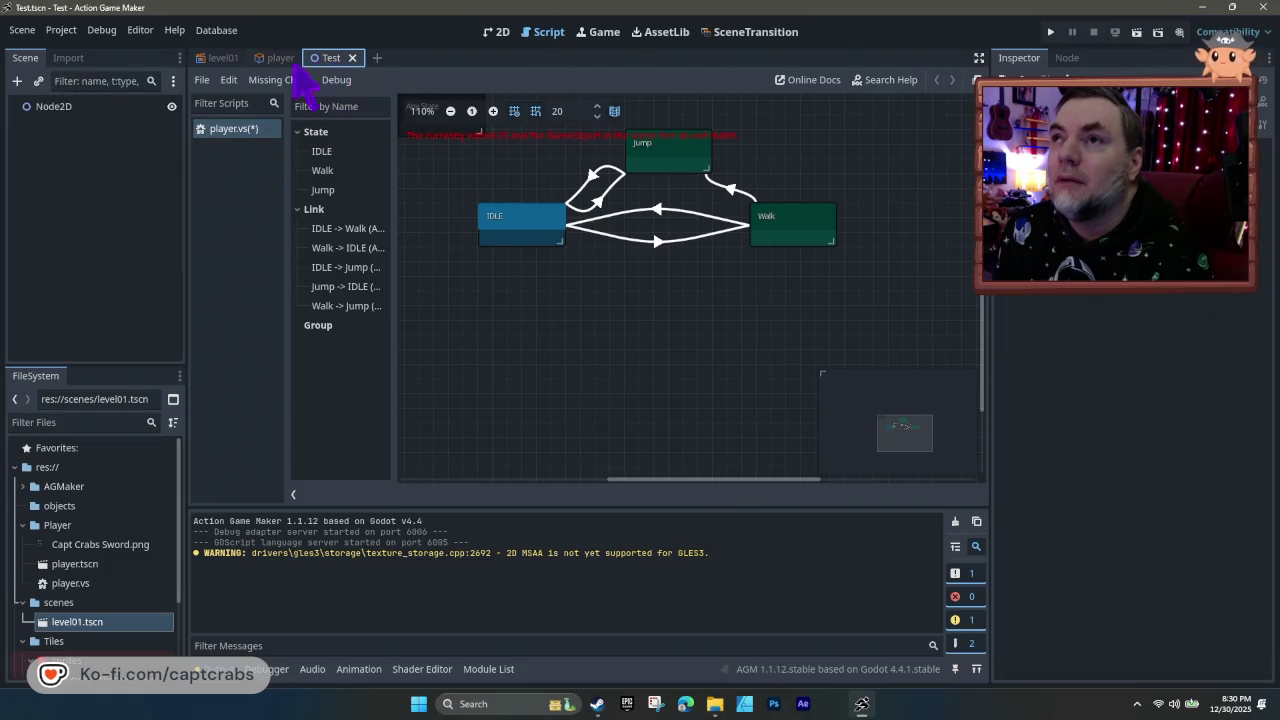
left_click(352, 58)
left_click(225, 58)
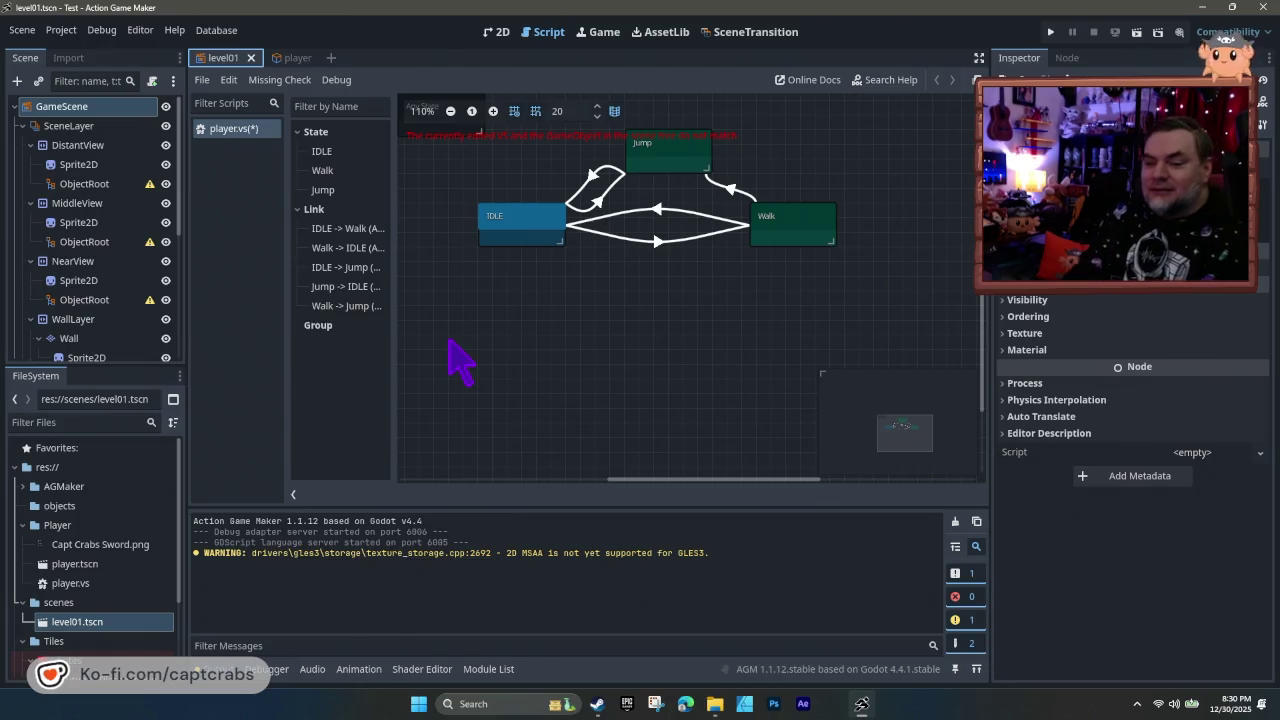
key("F5")
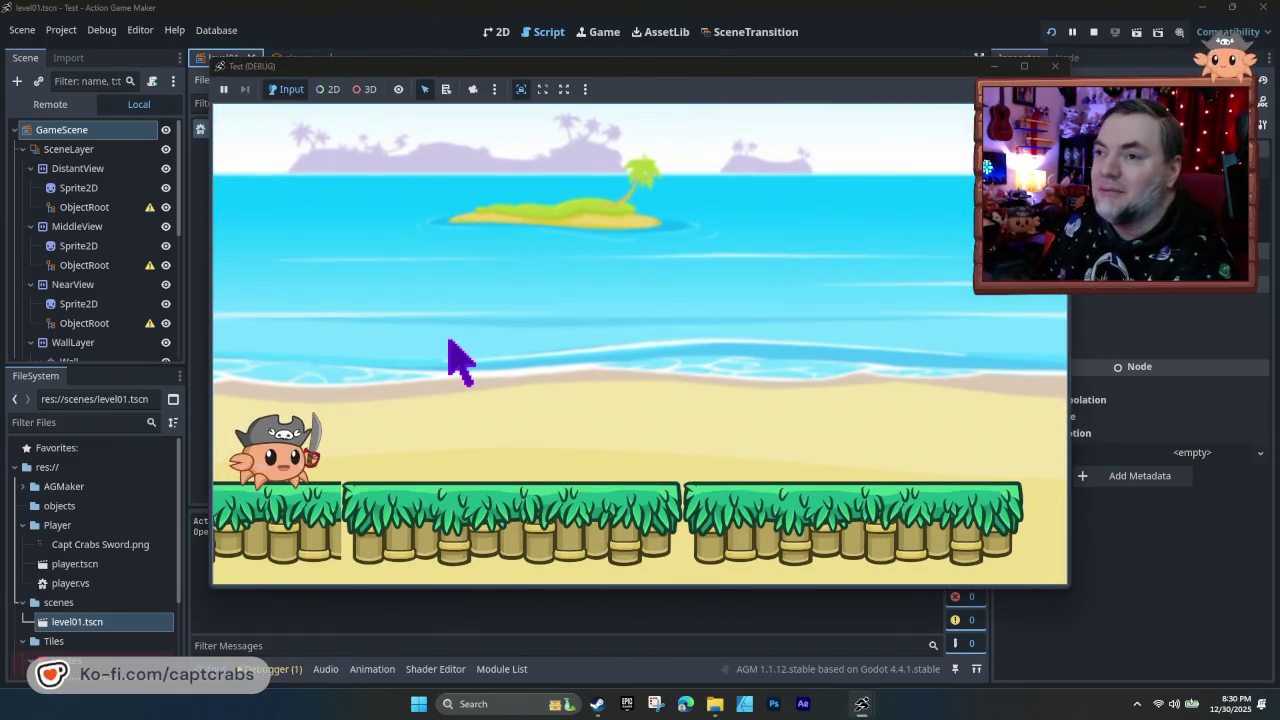
- Run the crab right, jump it over the platform gap, then close the Test (DEBUG) window
key("Right")
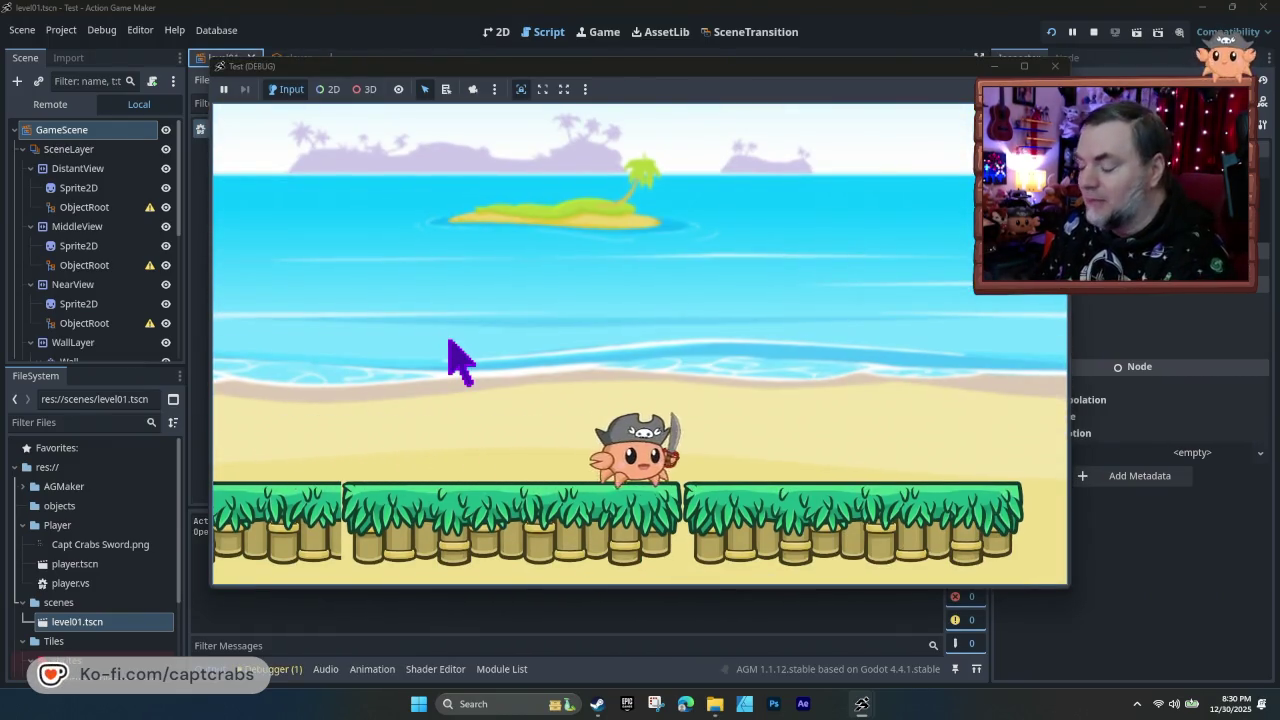
key("space")
key("Right")
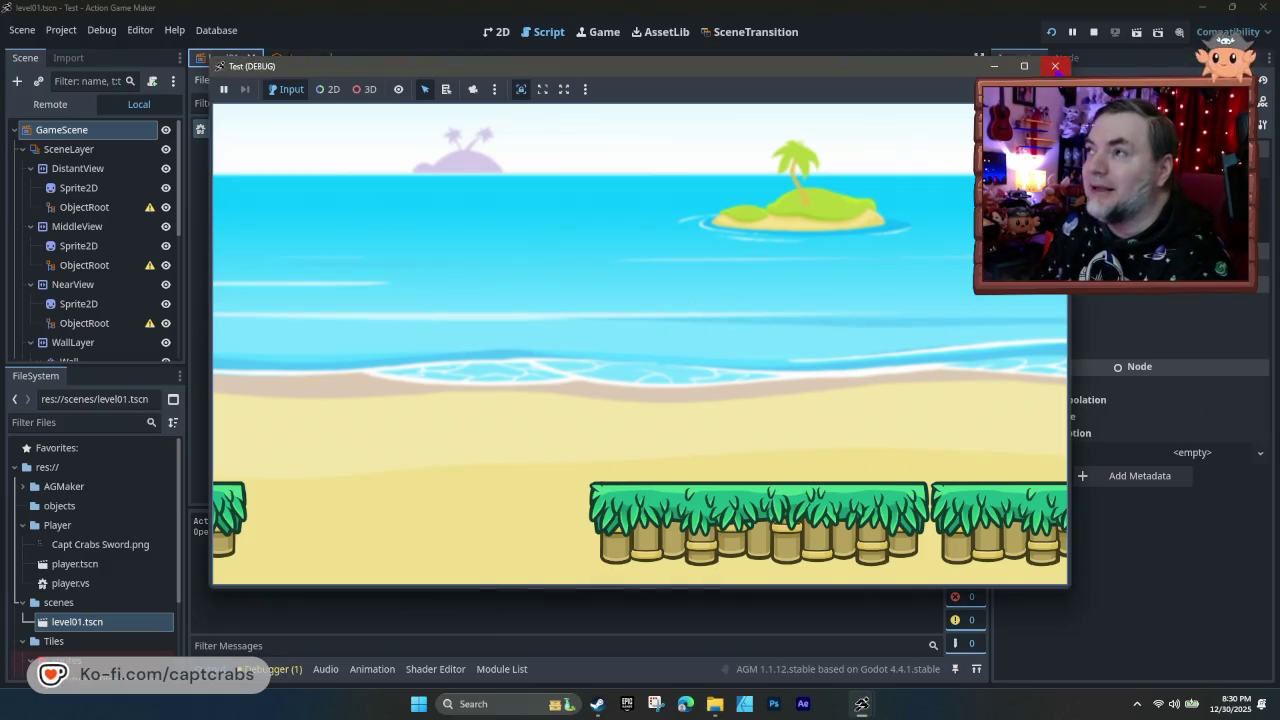
left_click(1055, 66)
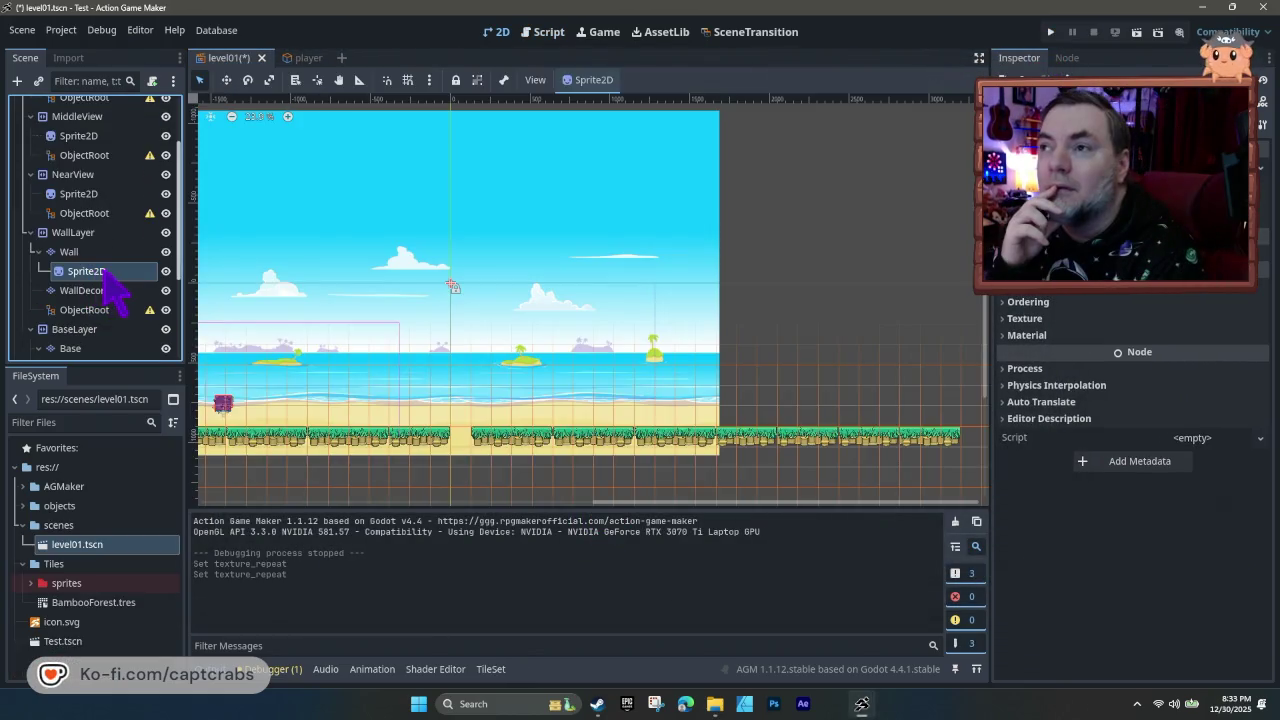
- Set the Wall node's texture Repeat to Enabled instead of Inherit
left_click(95, 252)
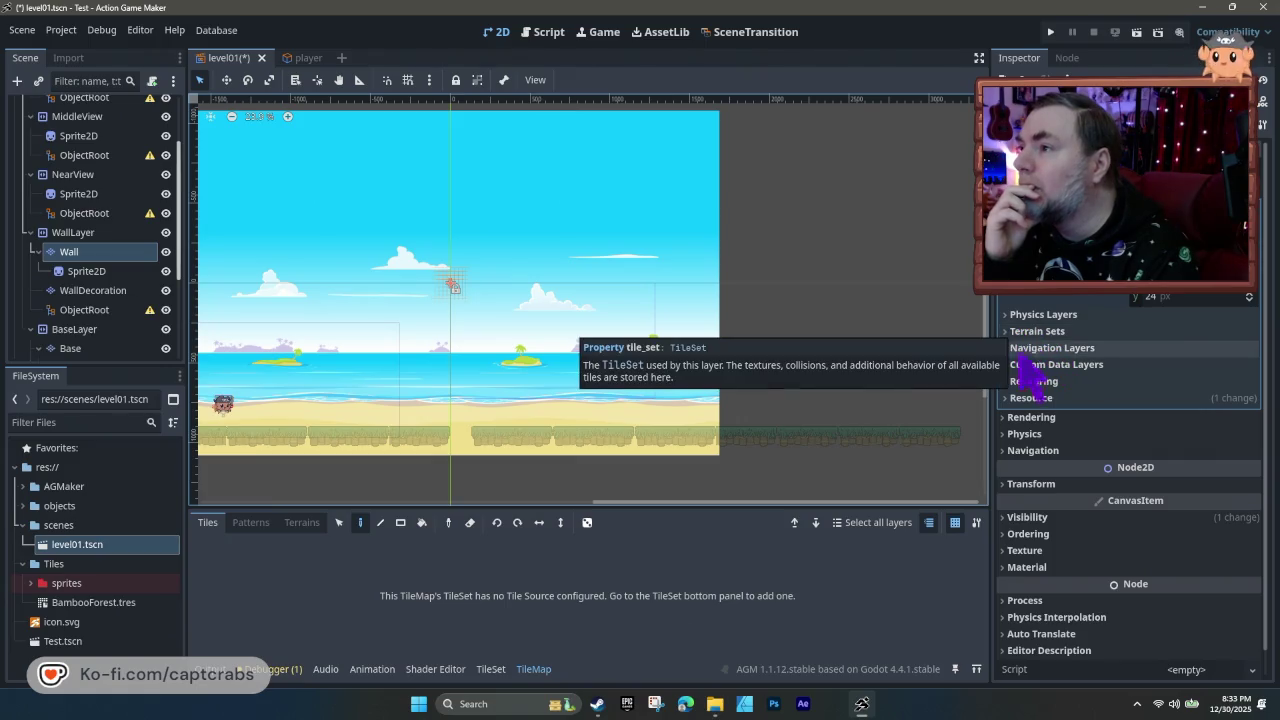
left_click(1022, 517)
left_click(1022, 517)
left_click(1020, 550)
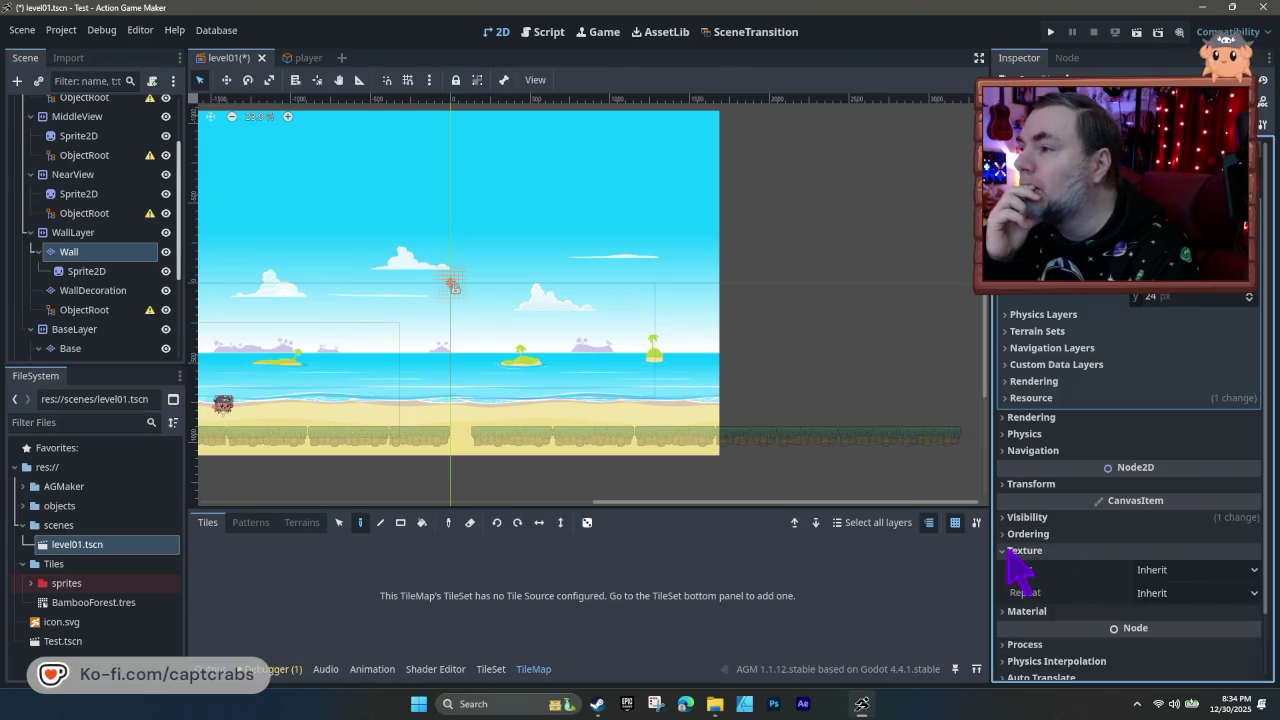
left_click(1166, 593)
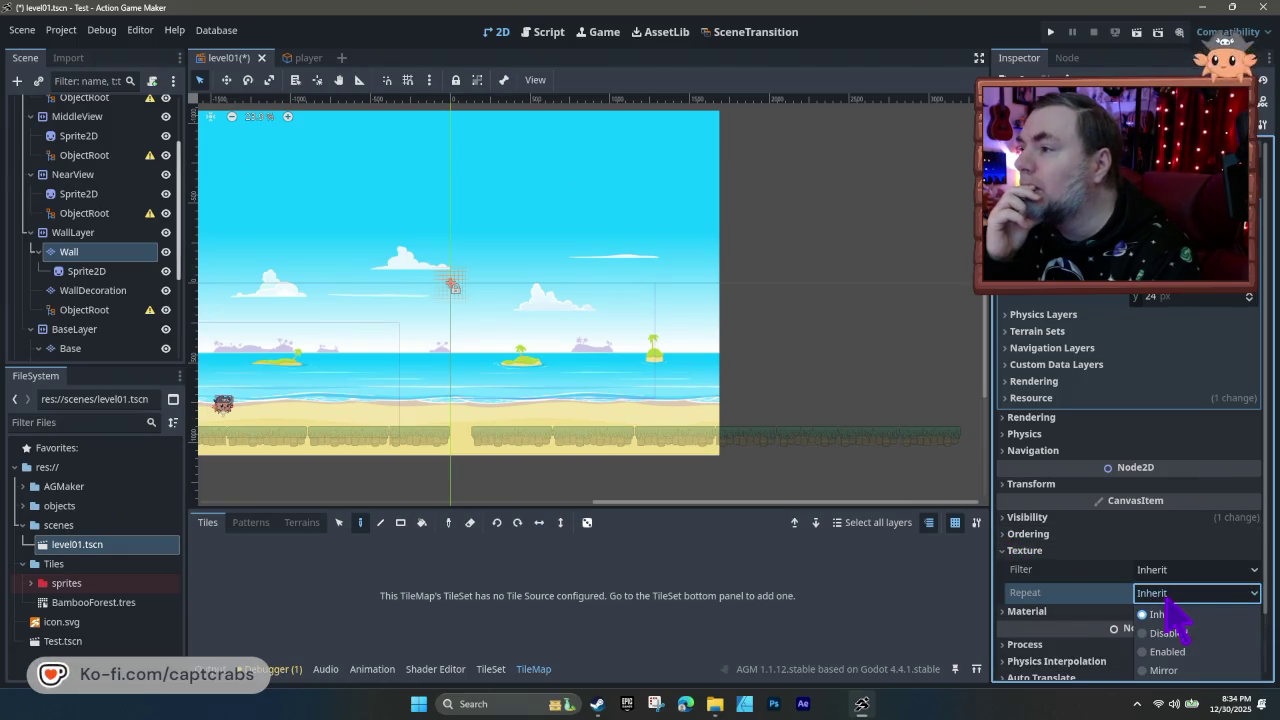
left_click(1150, 651)
left_click(1090, 550)
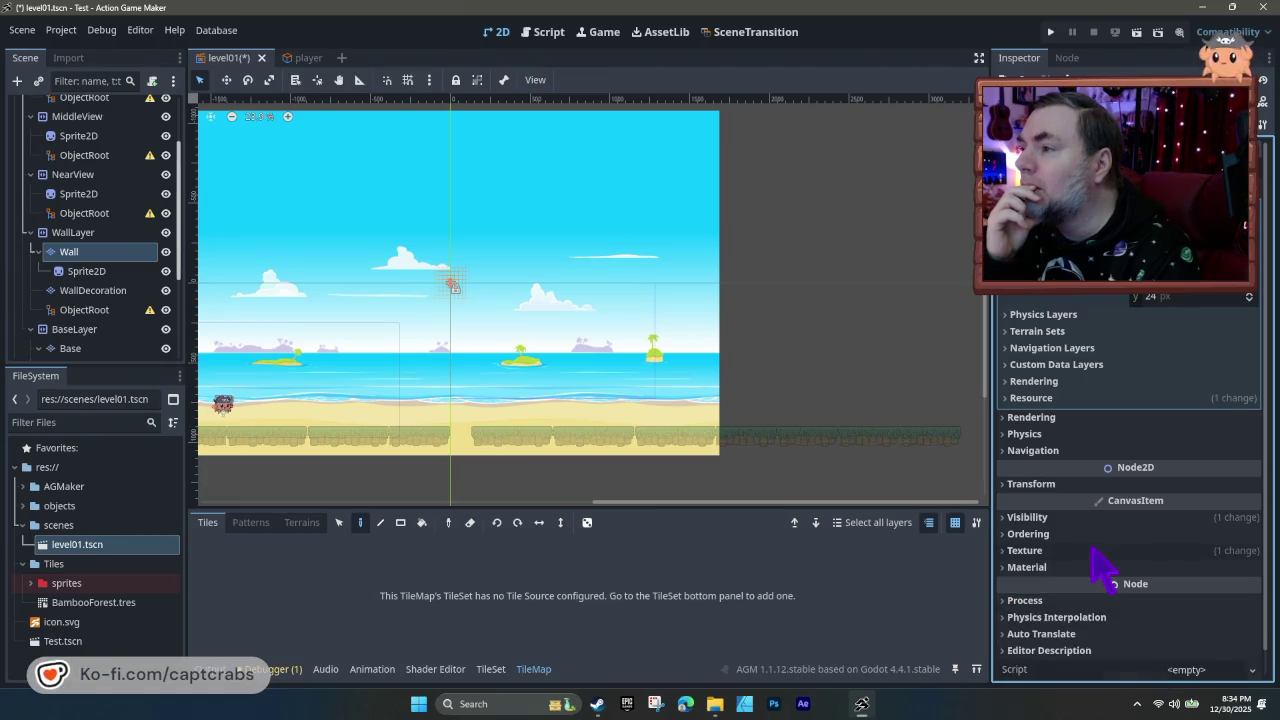
left_click(1088, 551)
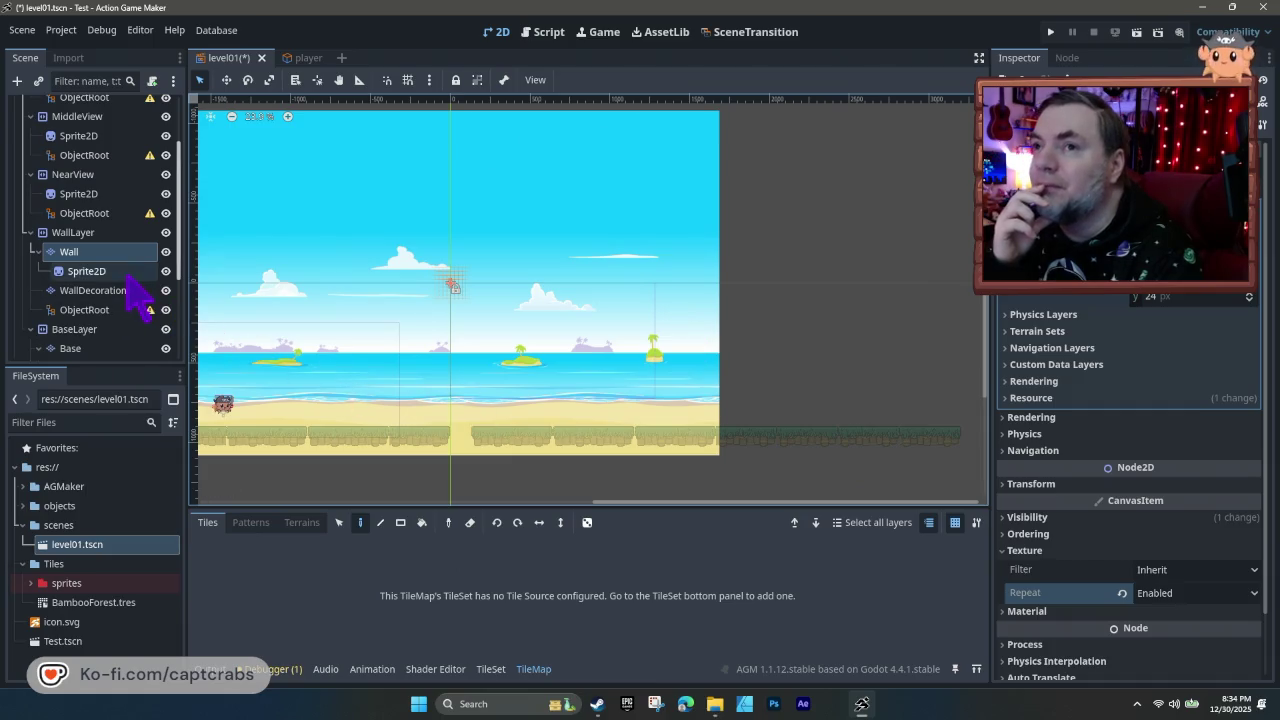
- Select the Sprite2D child under Wall in the Scene tree
left_click(127, 276)
left_click(126, 258)
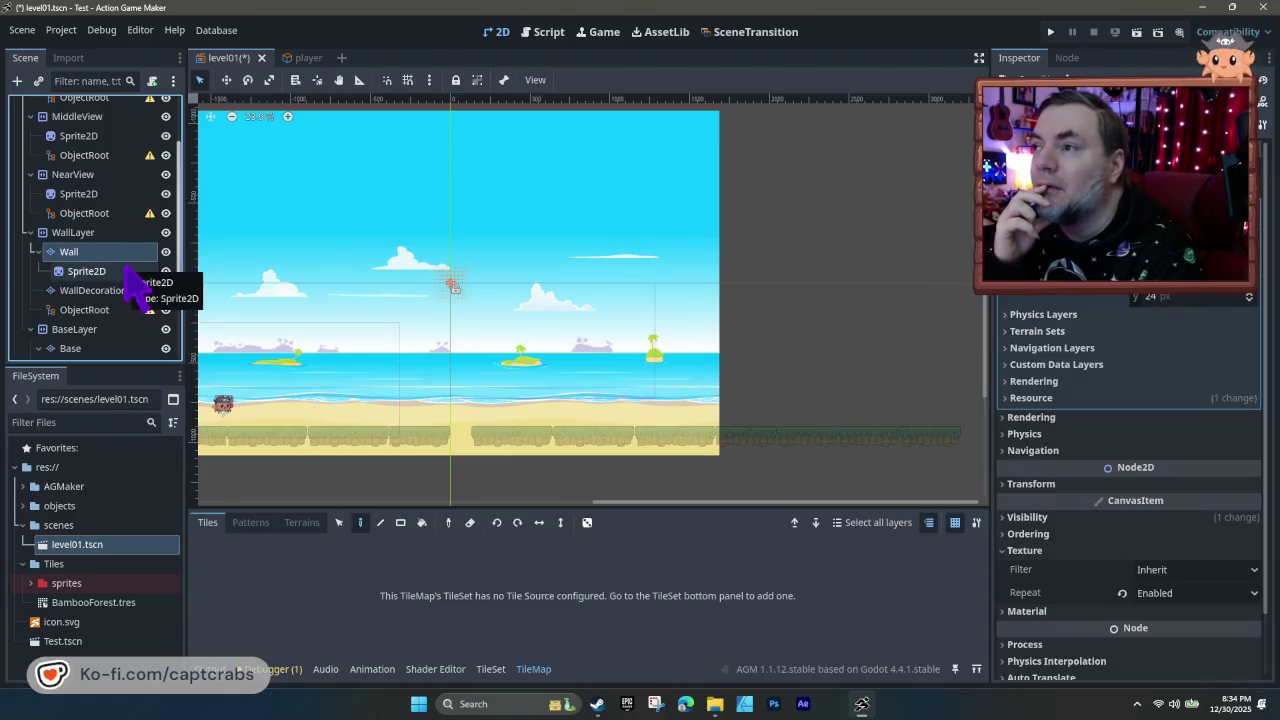
left_click(126, 270)
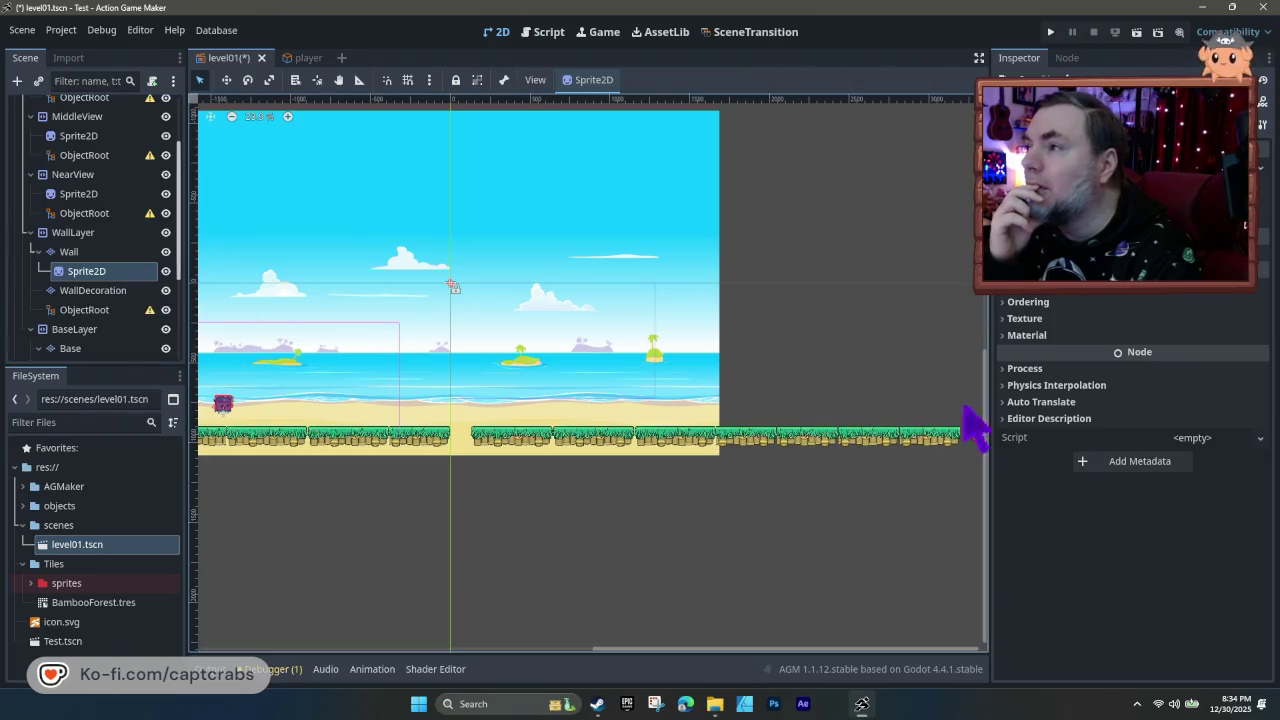
- Set the Wall's Sprite2D texture Repeat to Enabled in the Inspector
left_click(1010, 318)
left_click(1150, 361)
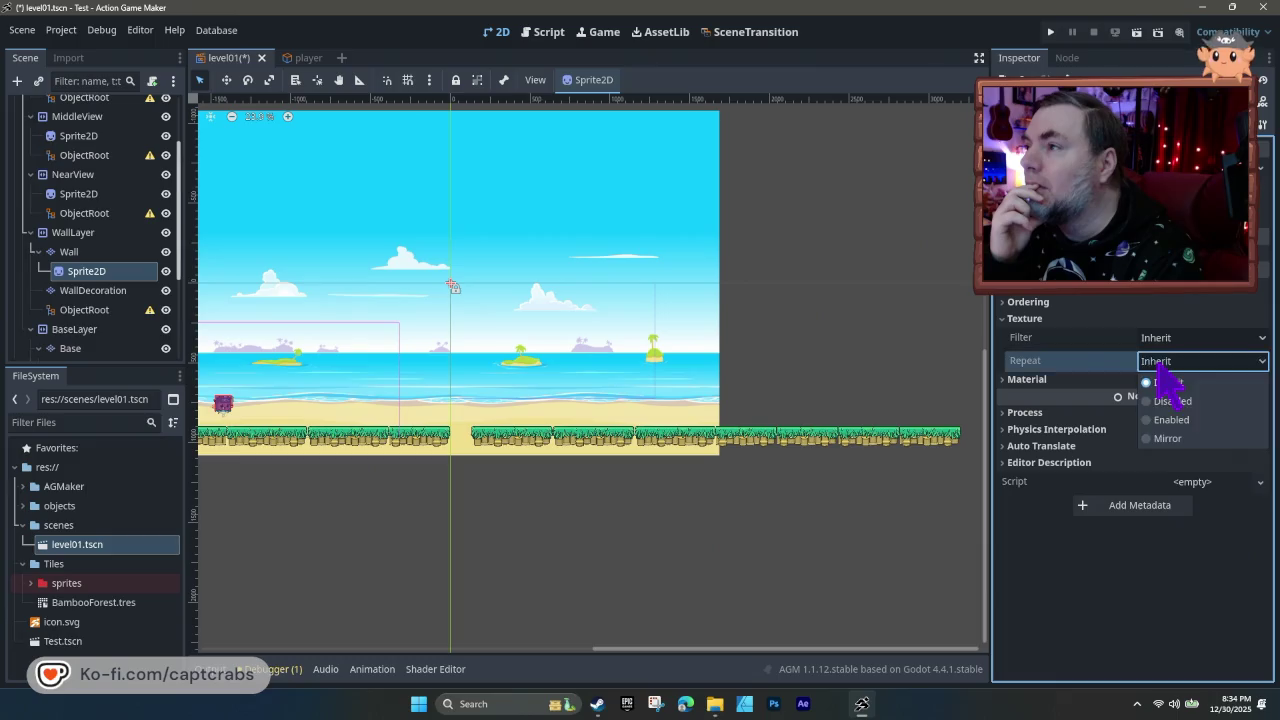
left_click(1146, 419)
left_click(1110, 379)
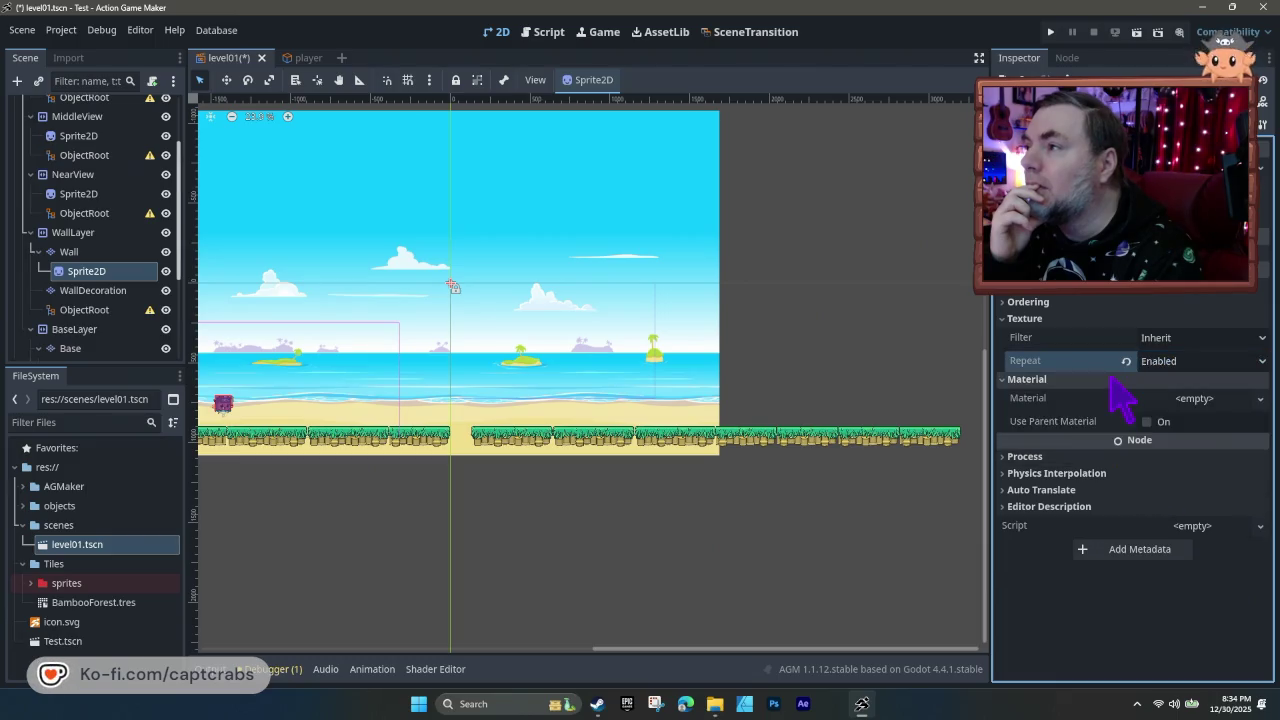
left_click(1110, 379)
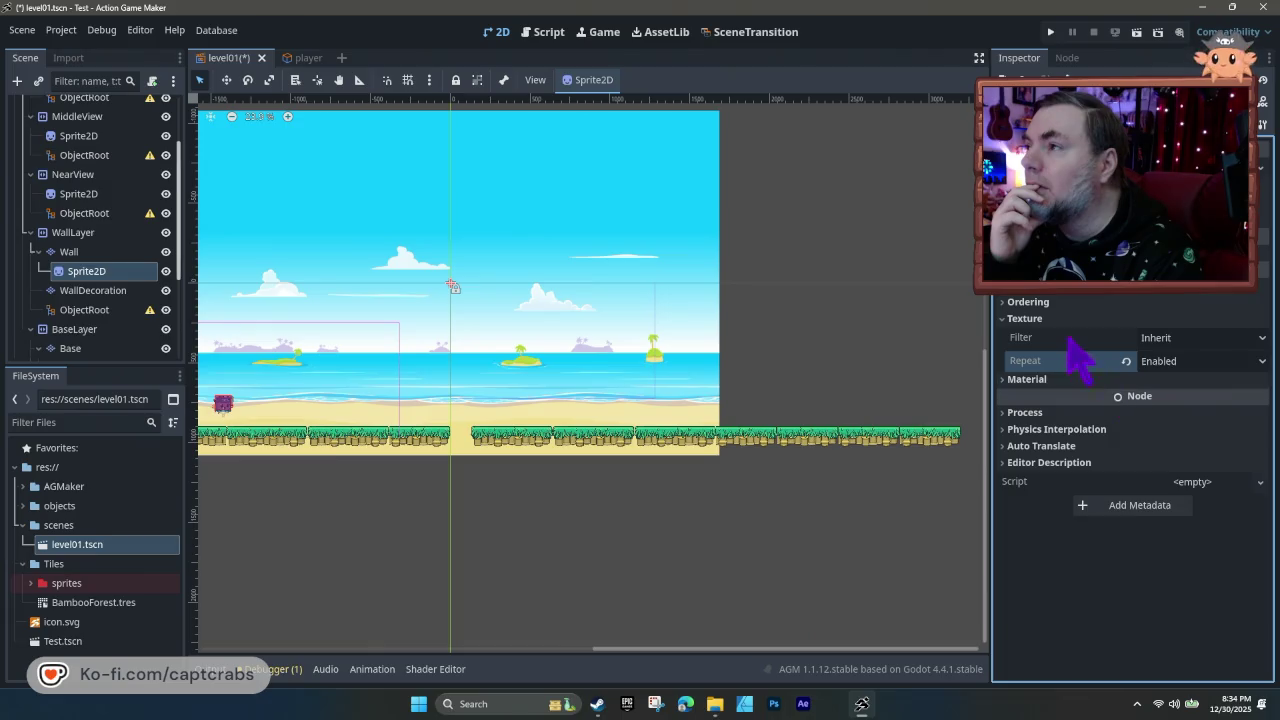
left_click(1050, 320)
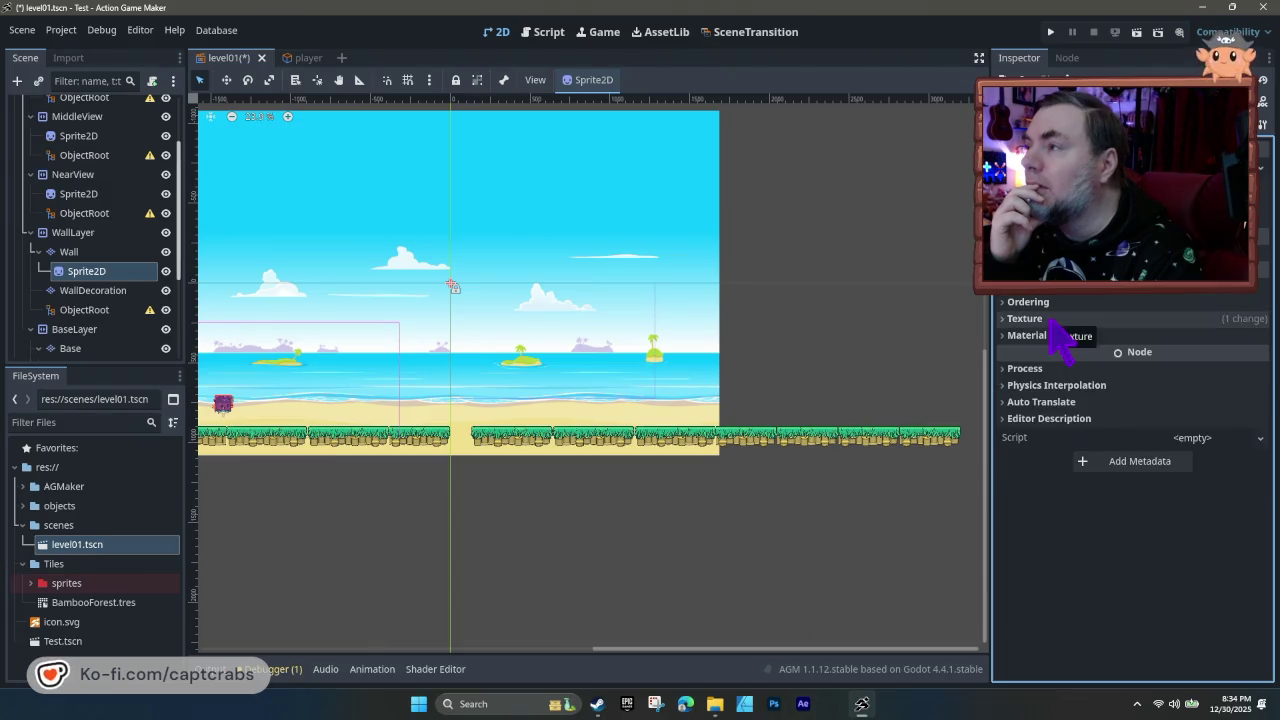
left_click(1051, 321)
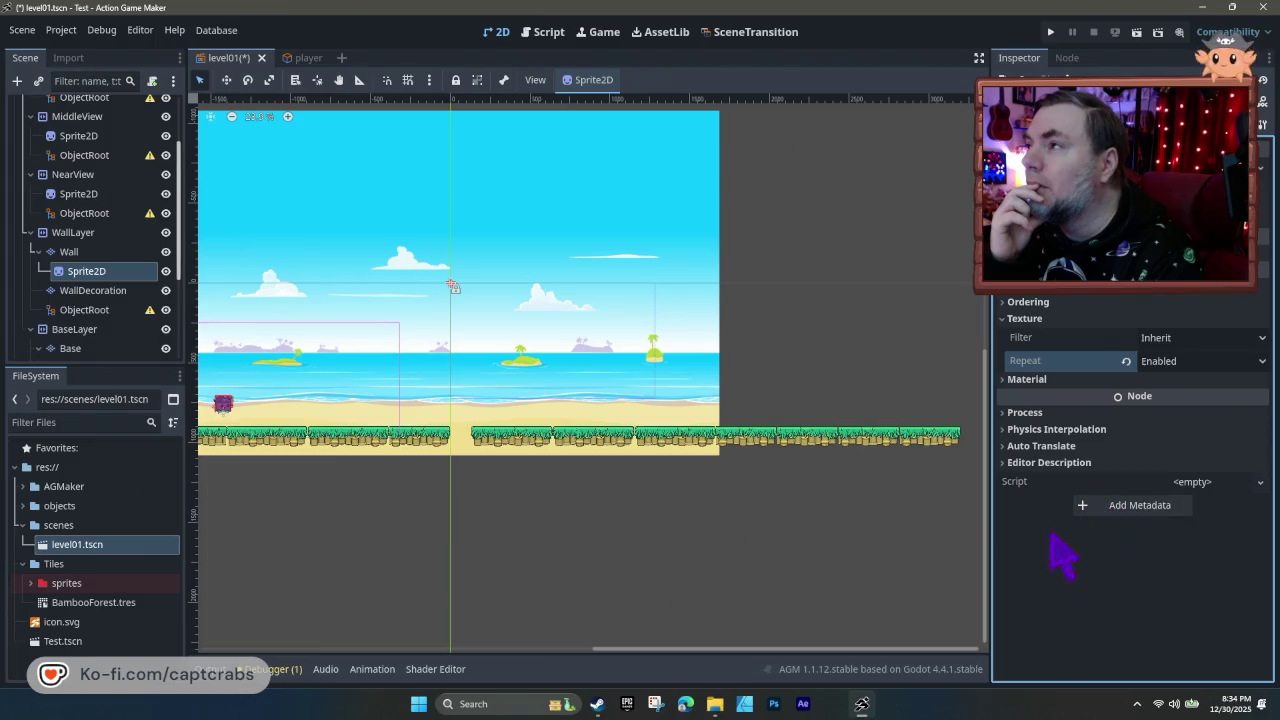
- Save level01, play-test it walking the crab right with a jump, then close the test
key("ctrl+s")
key("F5")
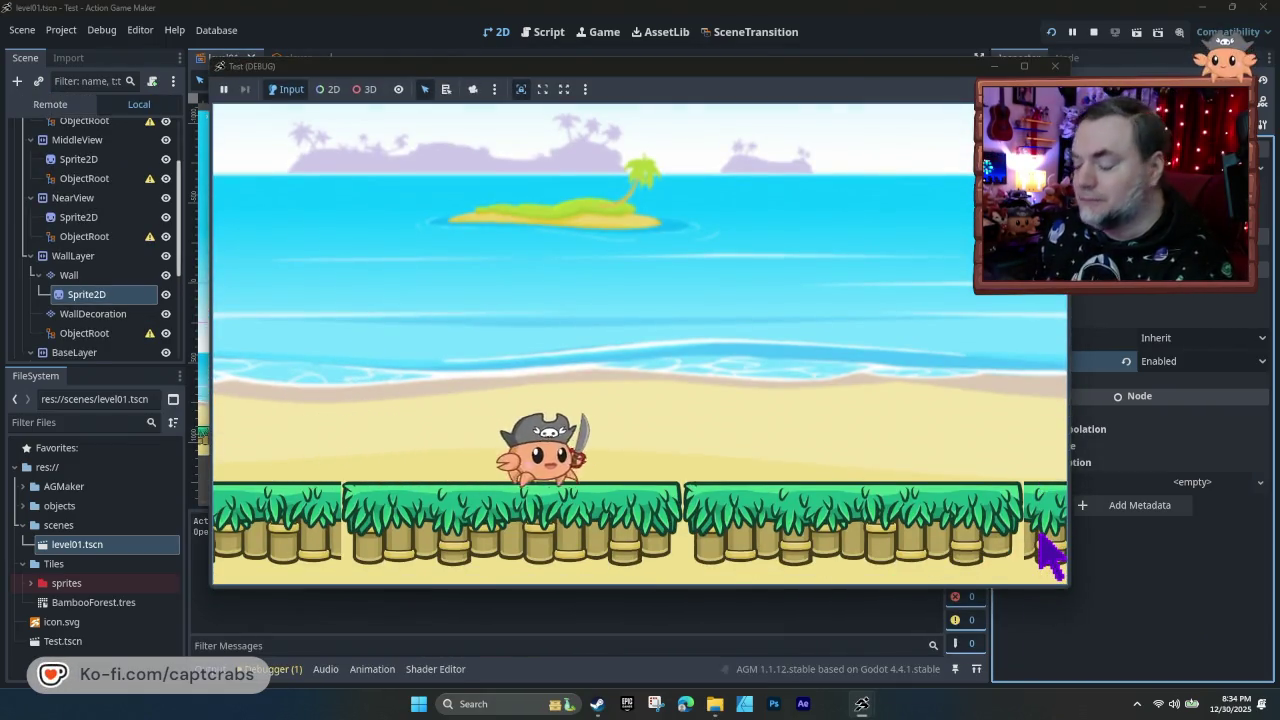
key("Right")
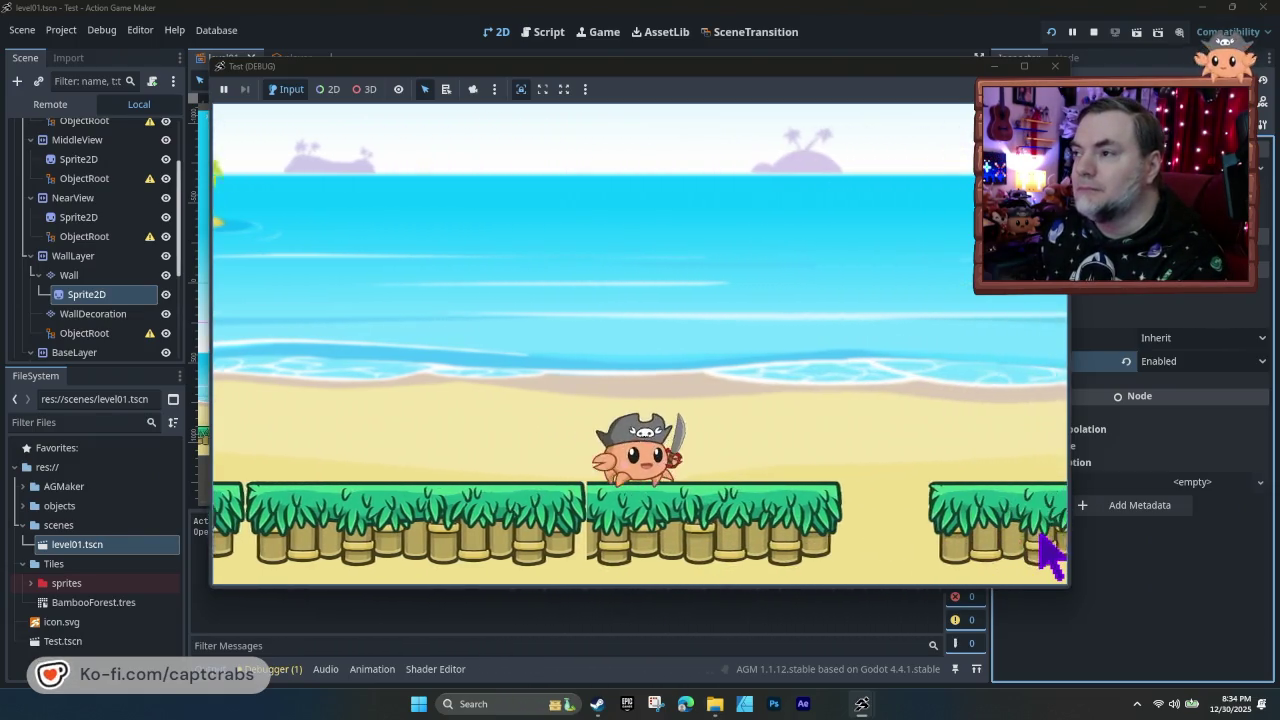
key("space")
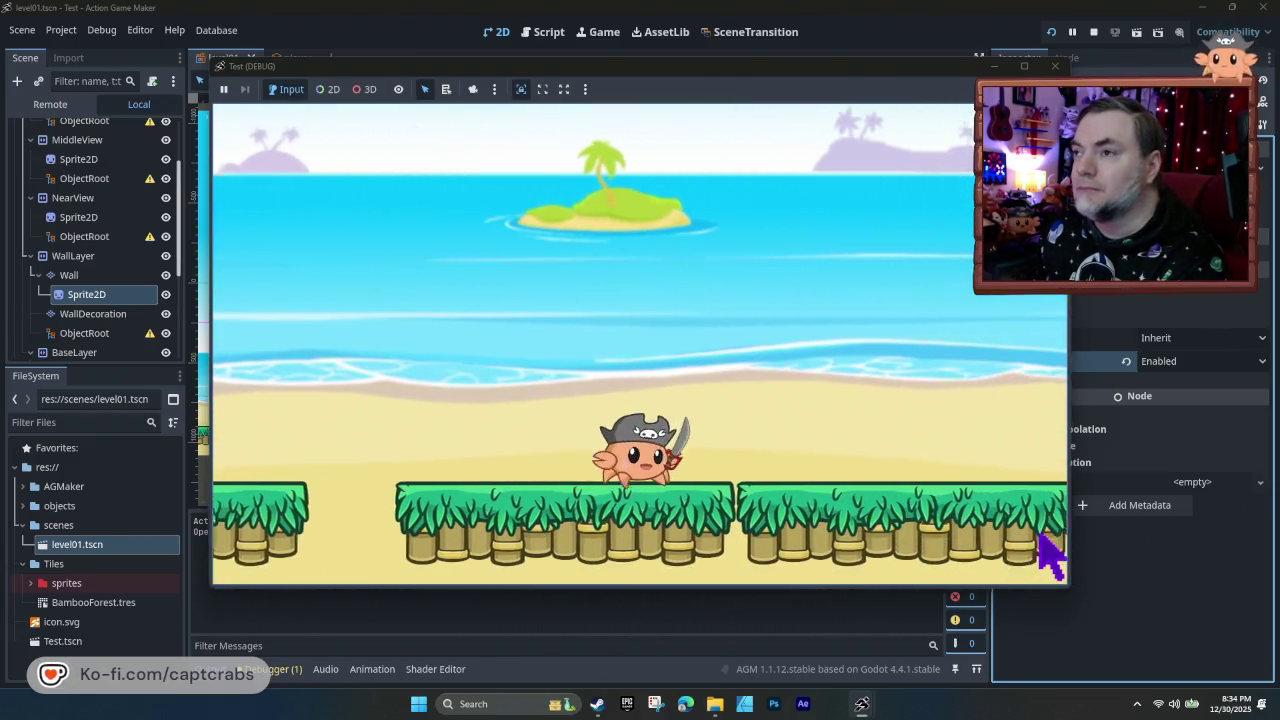
key("Right")
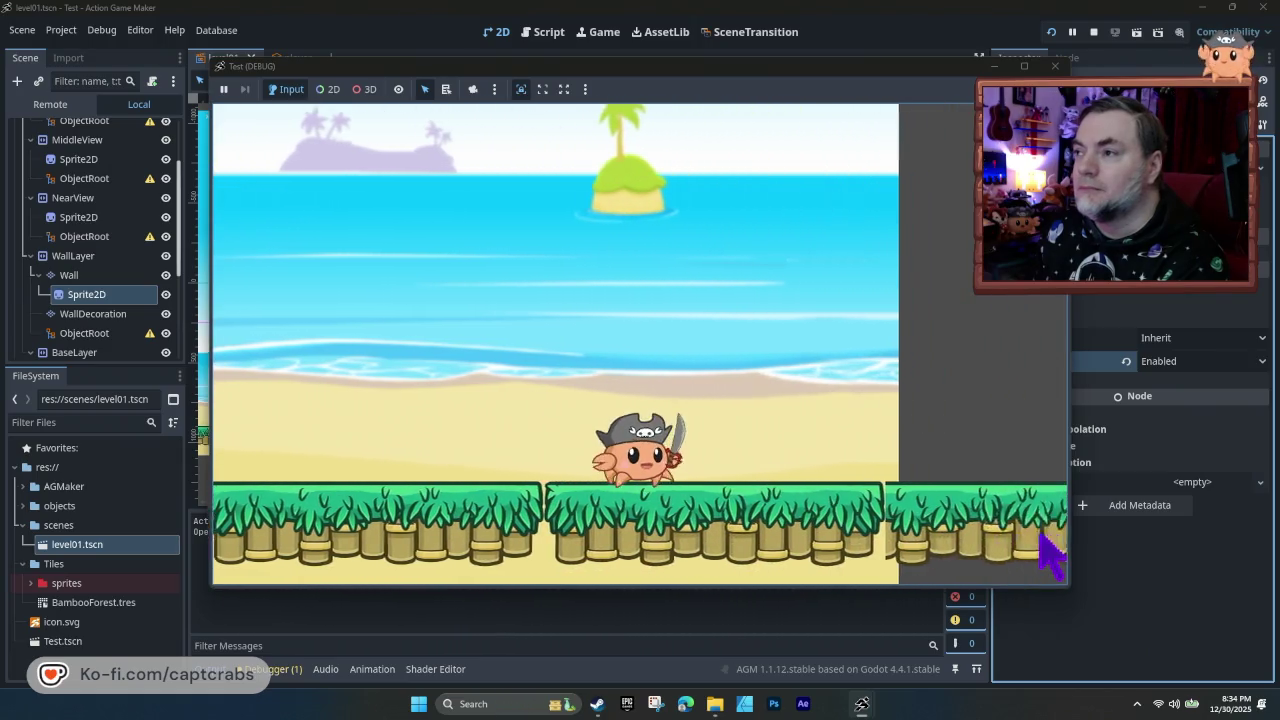
key("Right")
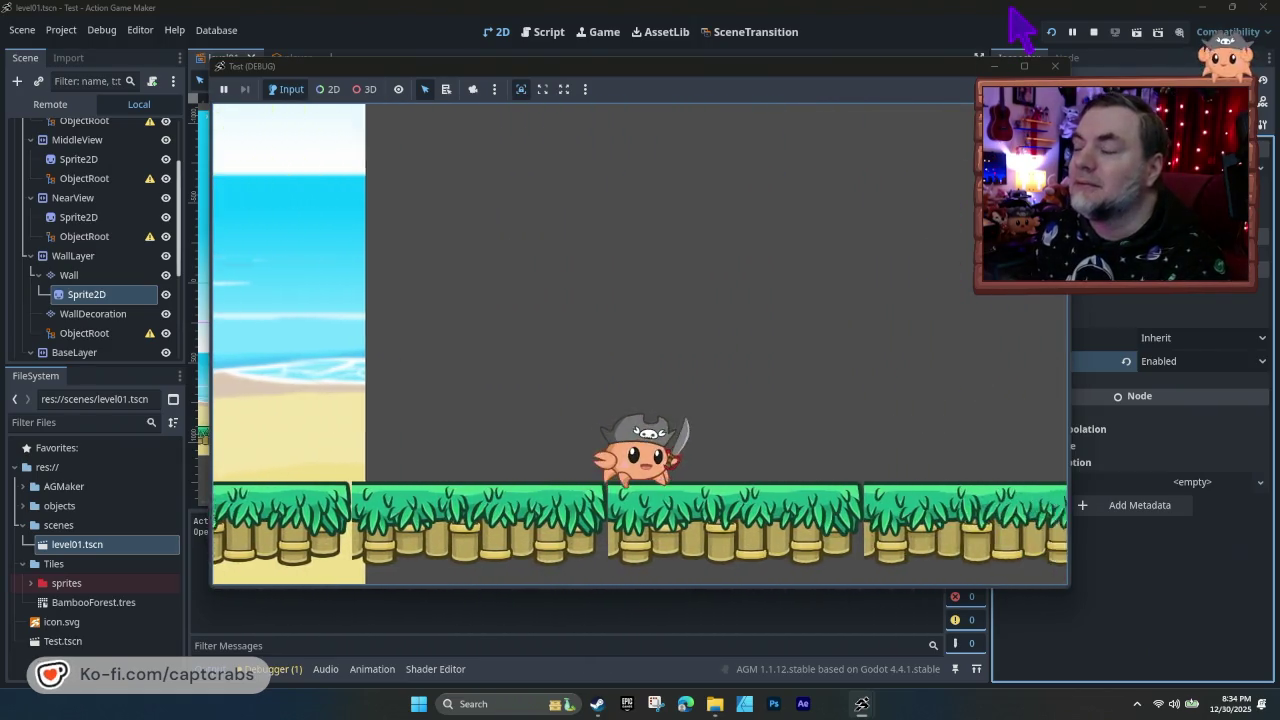
key("Right")
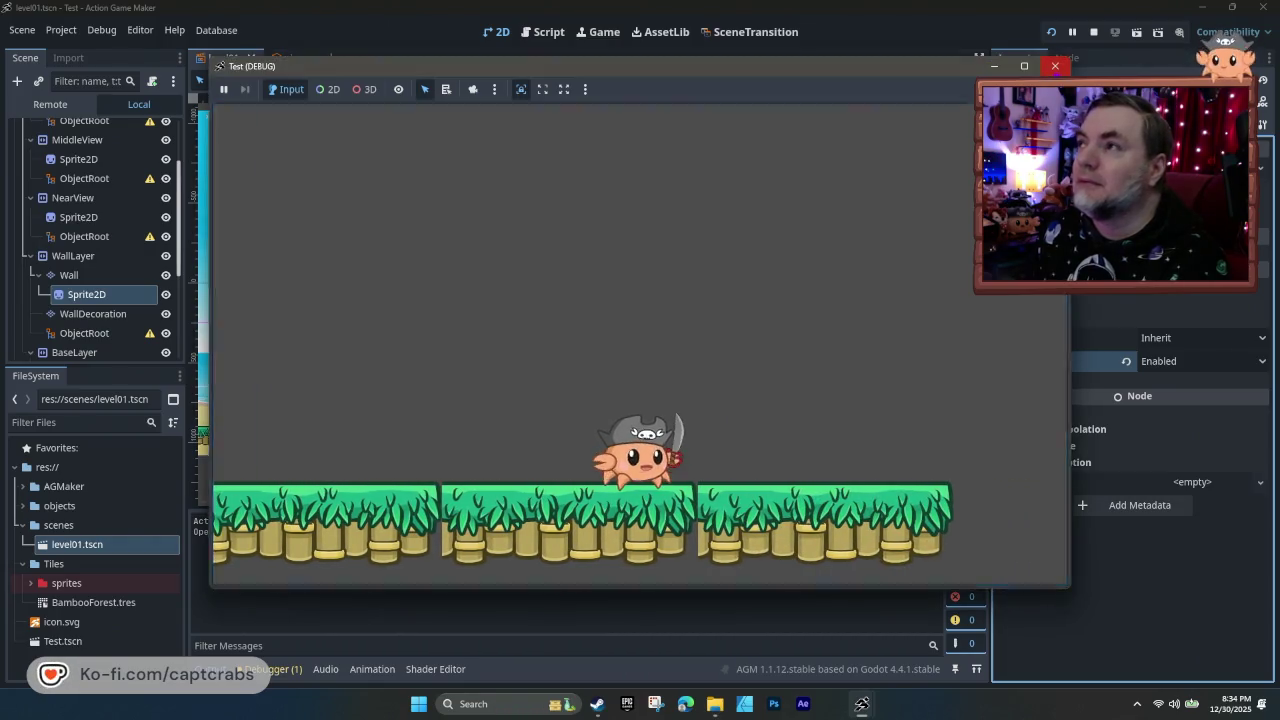
left_click(1055, 66)
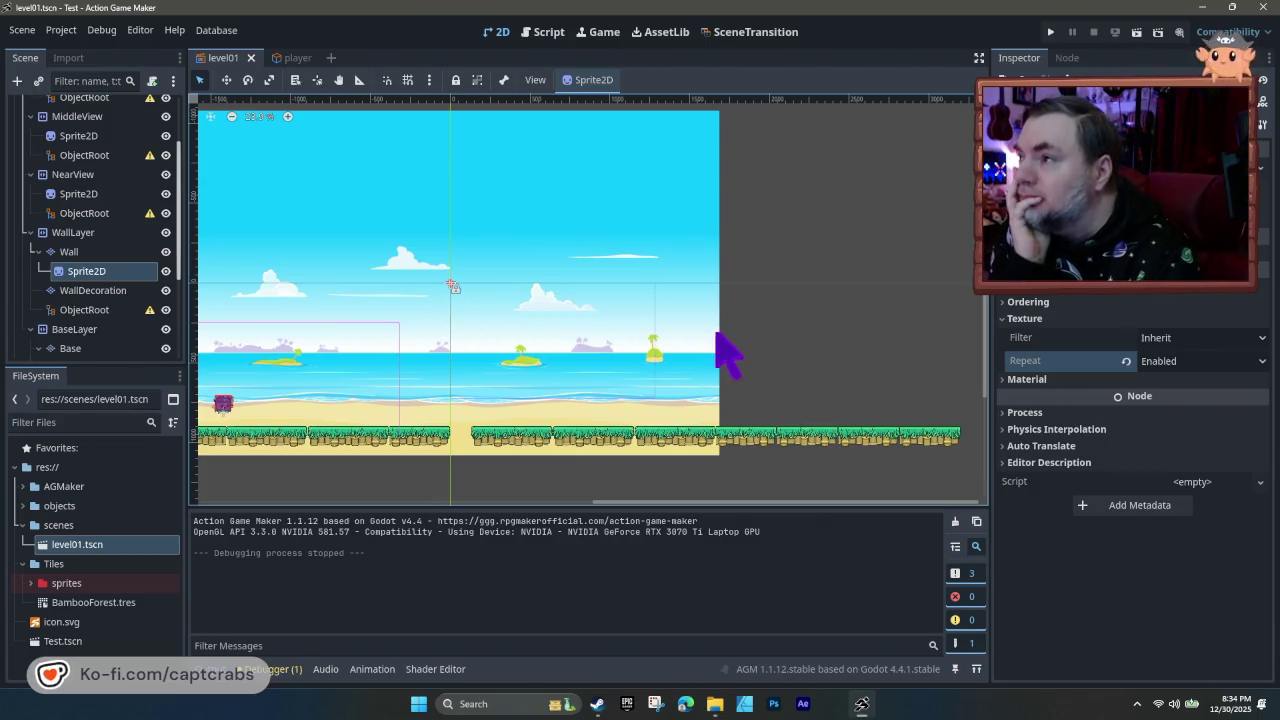
- Tick Show Behind Parent and Top Level for the Sprite2D, leaving texture filter on Inherit
left_click(1226, 337)
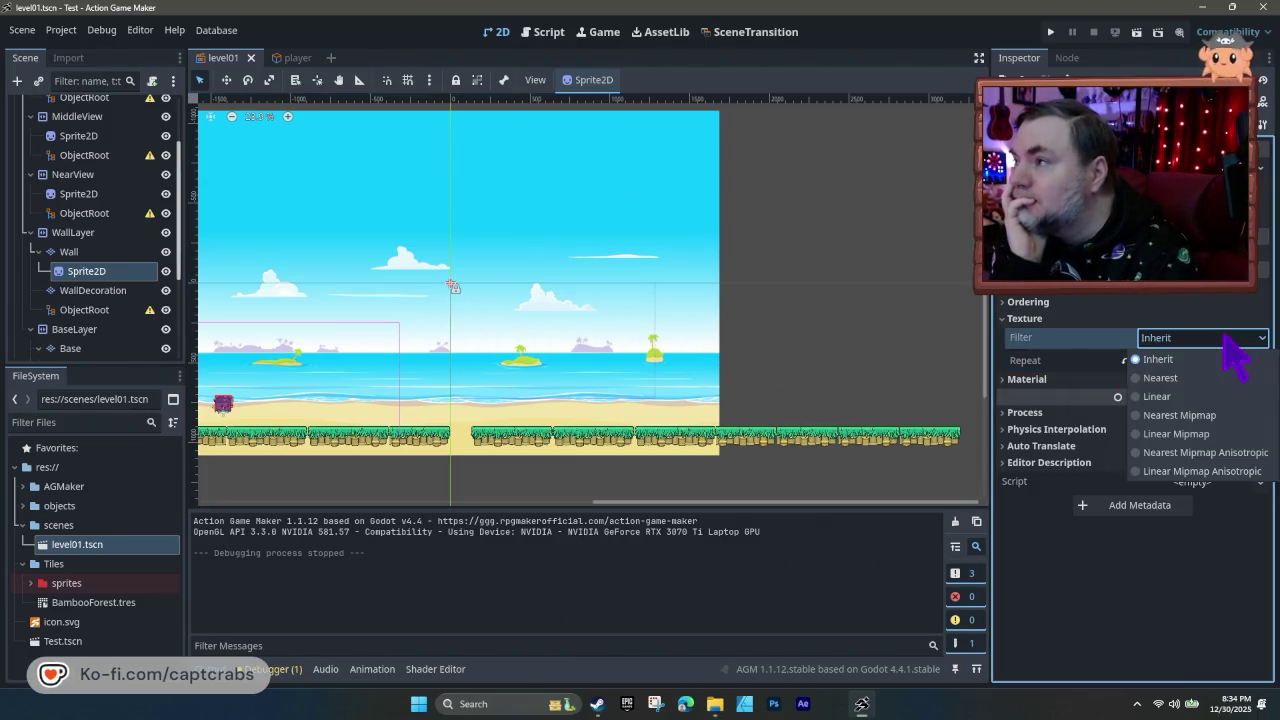
left_click(1226, 337)
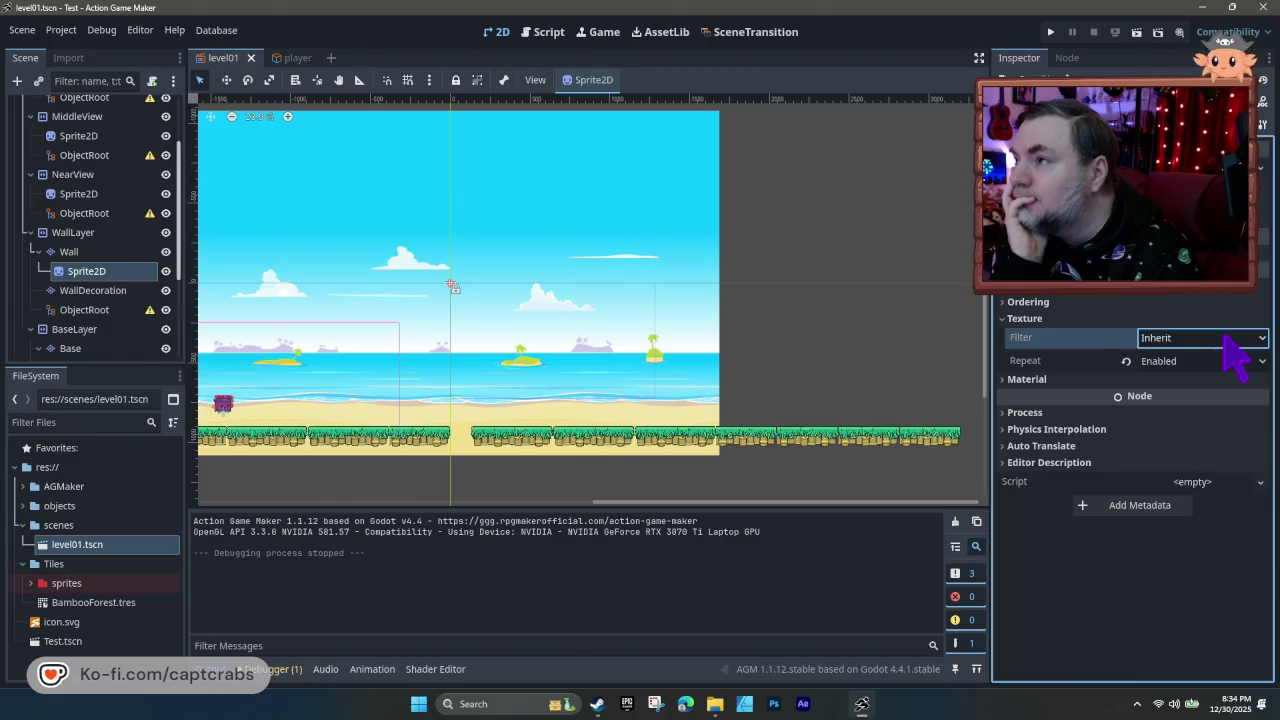
left_click(1008, 302)
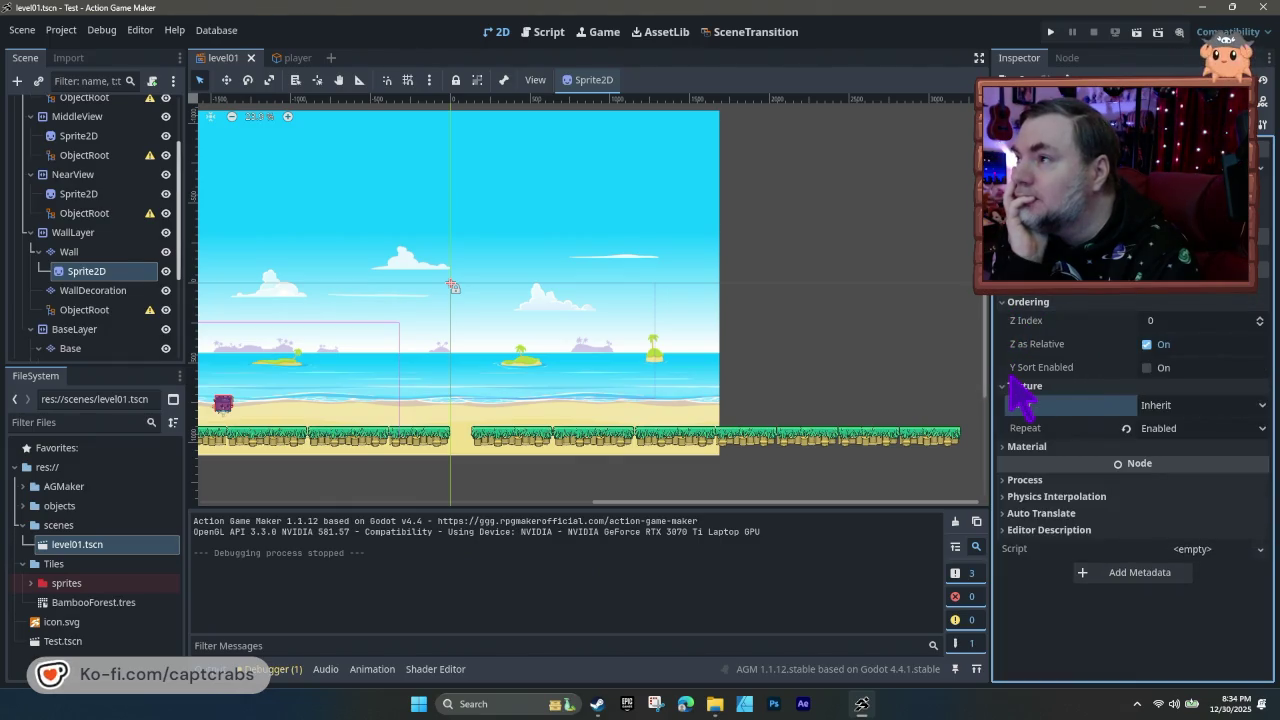
mouse_move(1011, 364)
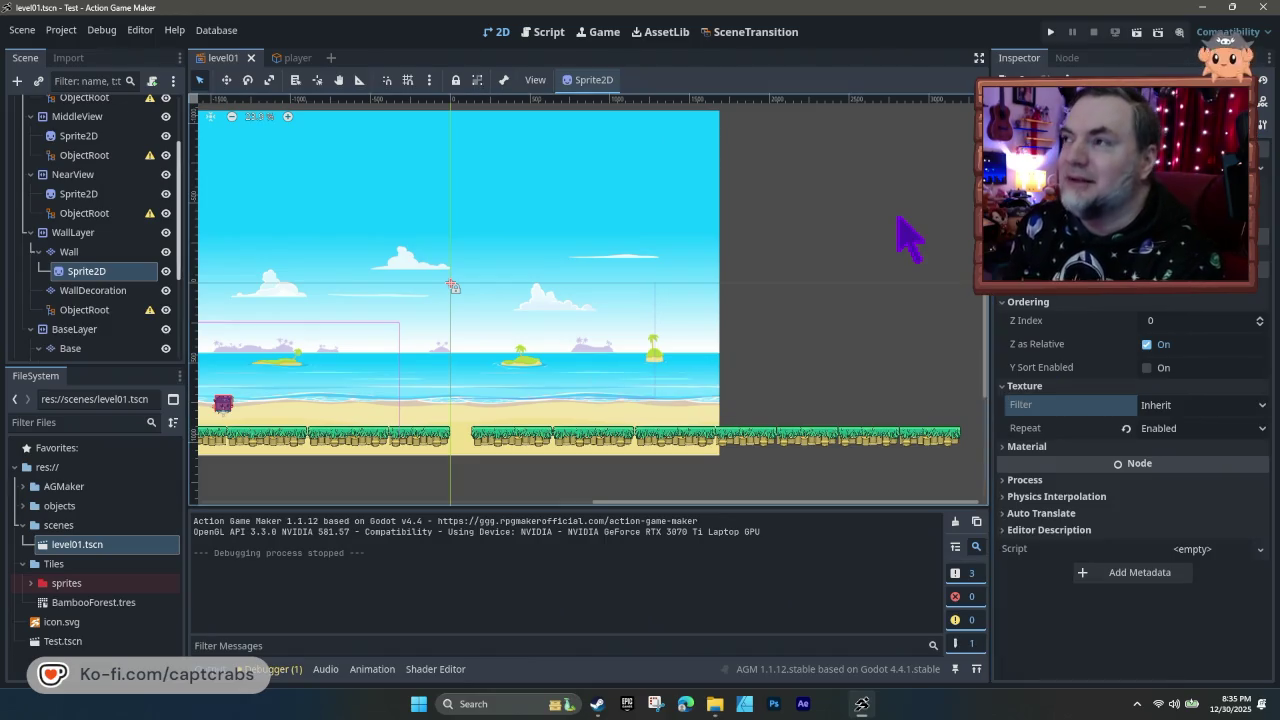
scroll(1005, 310, "up", 5)
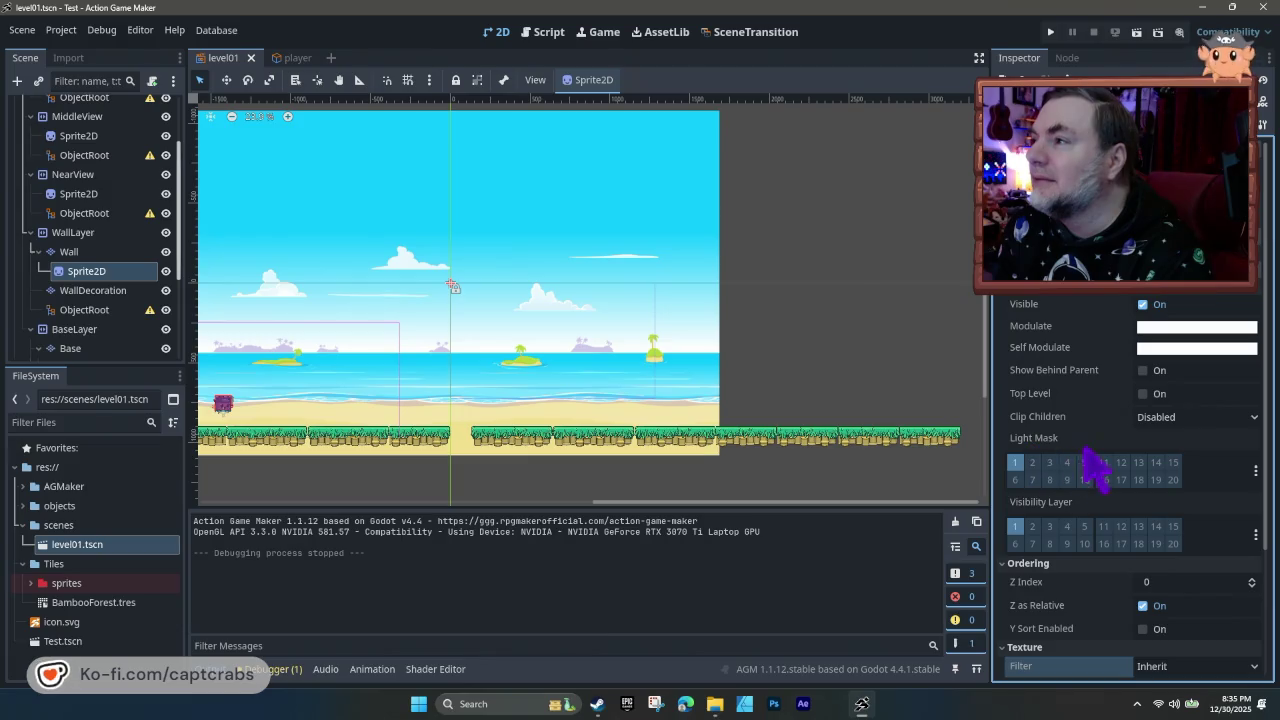
left_click(1142, 370)
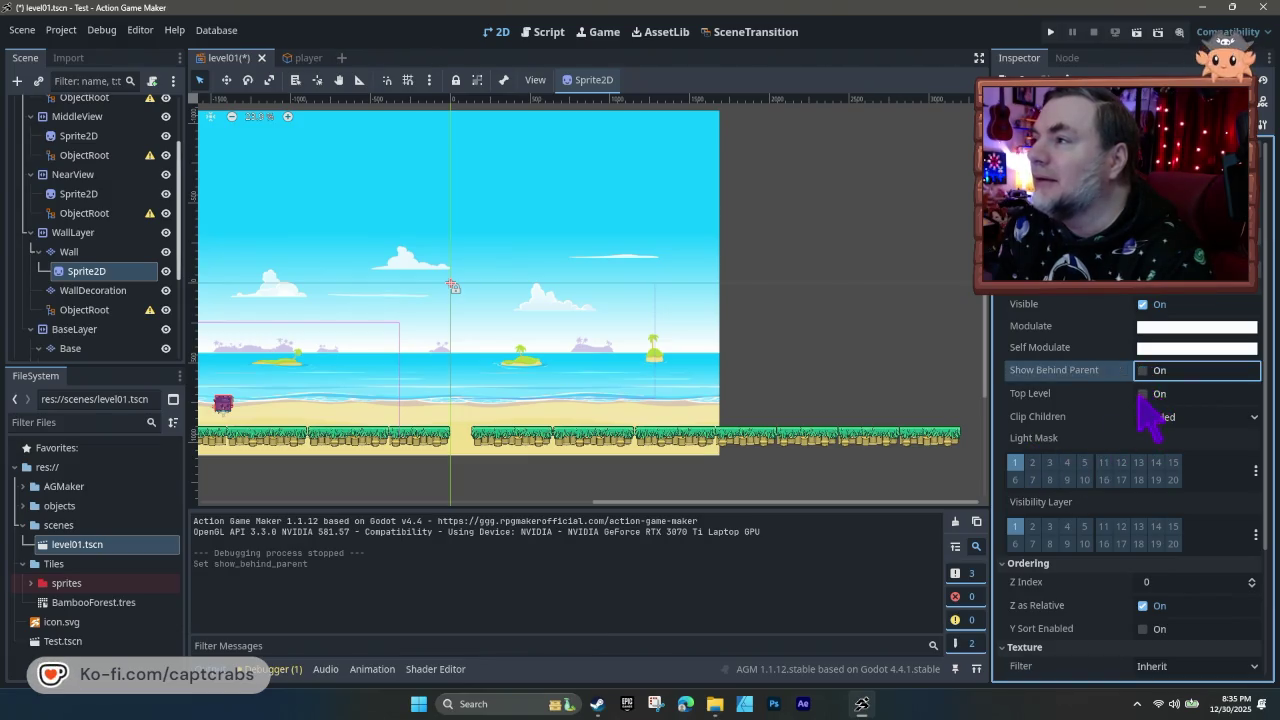
left_click(1142, 393)
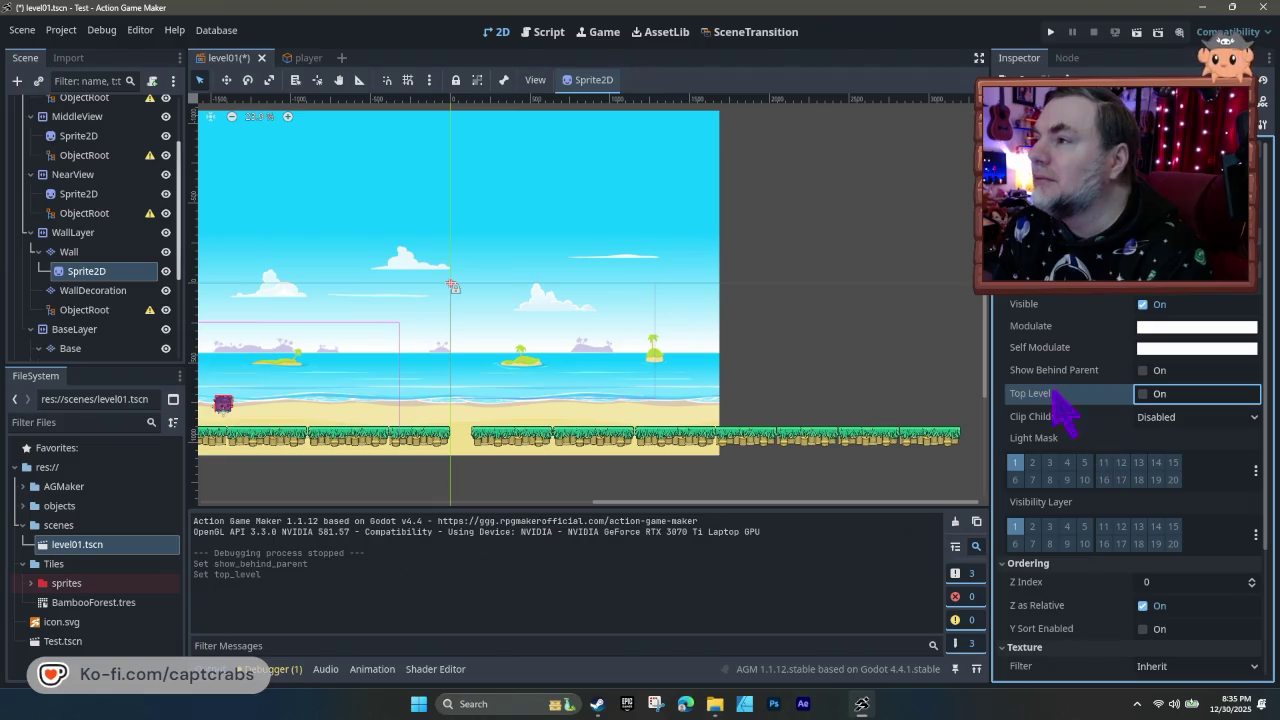
scroll(1008, 300, "down", 5)
scroll(1024, 300, "up", 3)
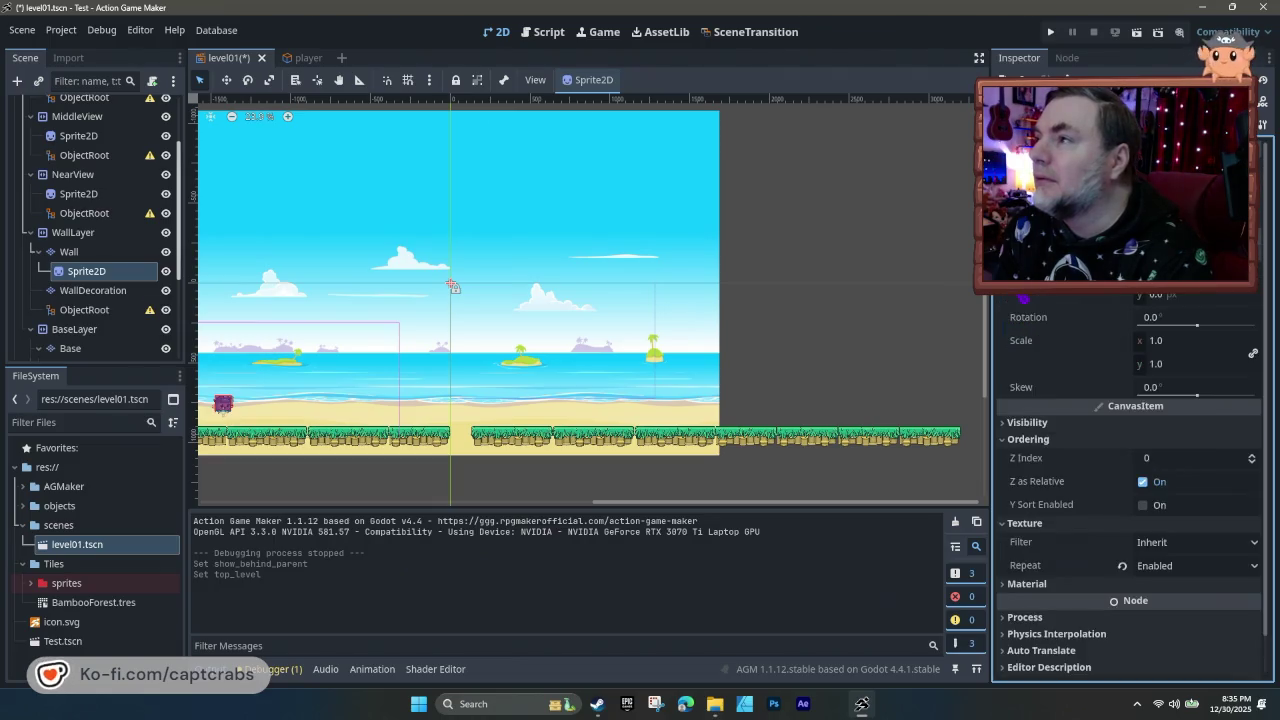
scroll(1022, 298, "down", 3)
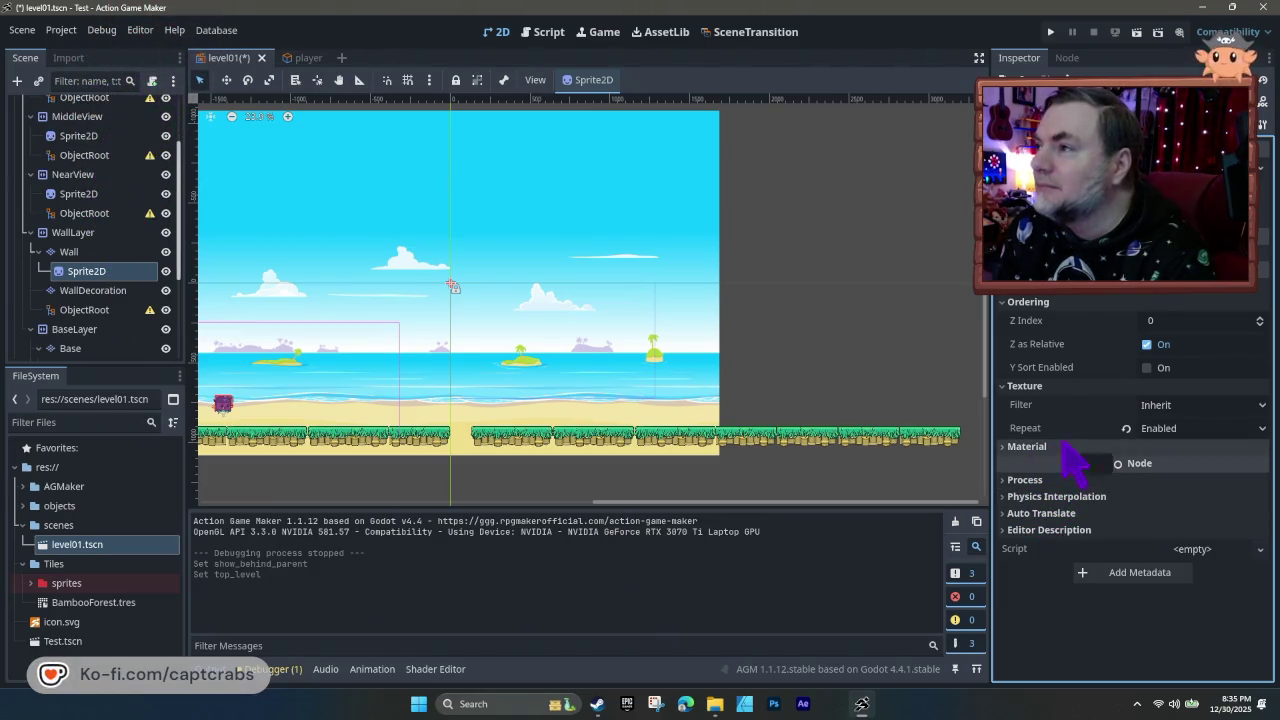
- Browse the Material, Process and remaining property groups, then select the WallLayer node
left_click(1003, 447)
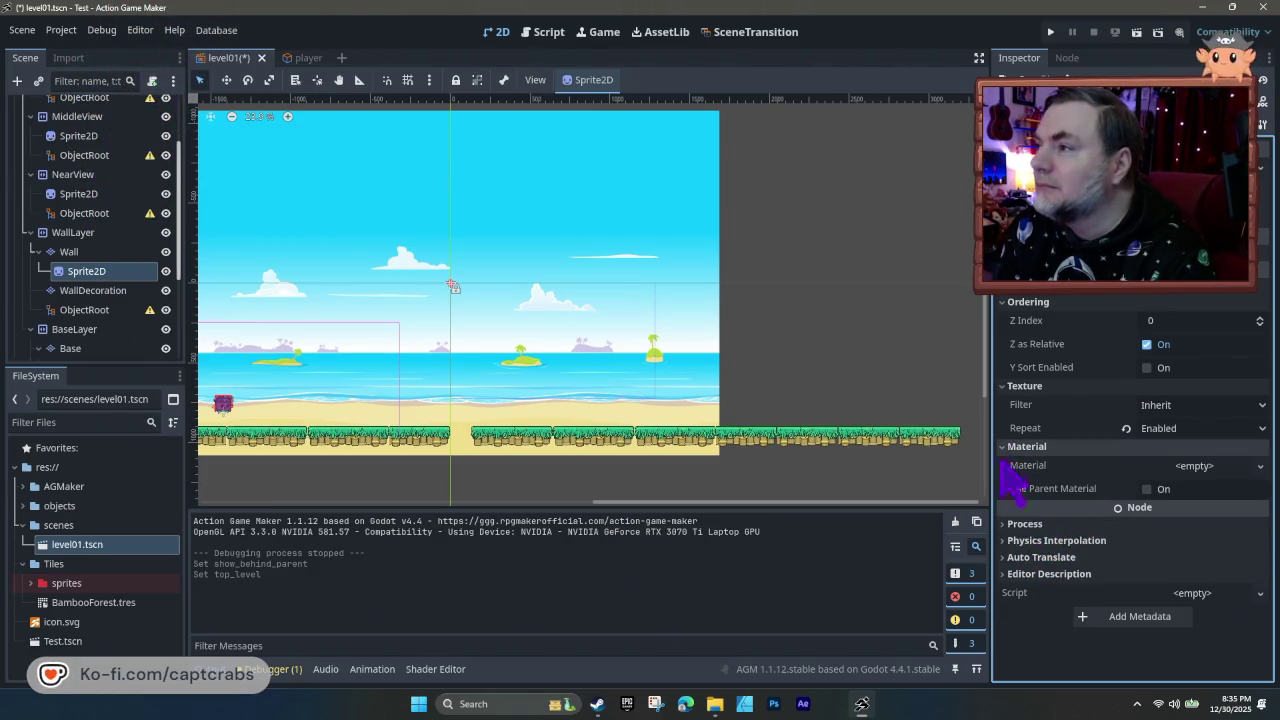
left_click(1003, 524)
left_click(1003, 524)
left_click(1003, 540)
left_click(1003, 540)
left_click(1003, 557)
left_click(1001, 557)
left_click(1003, 574)
left_click(1003, 574)
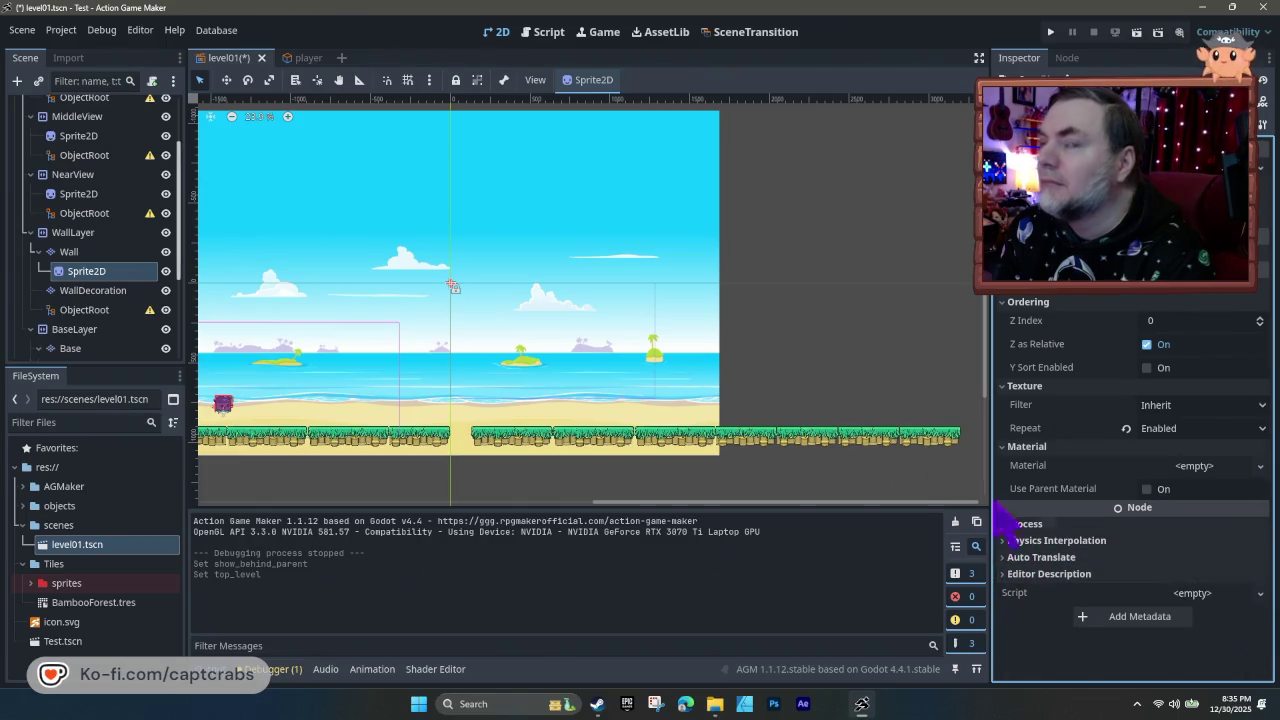
left_click(80, 234)
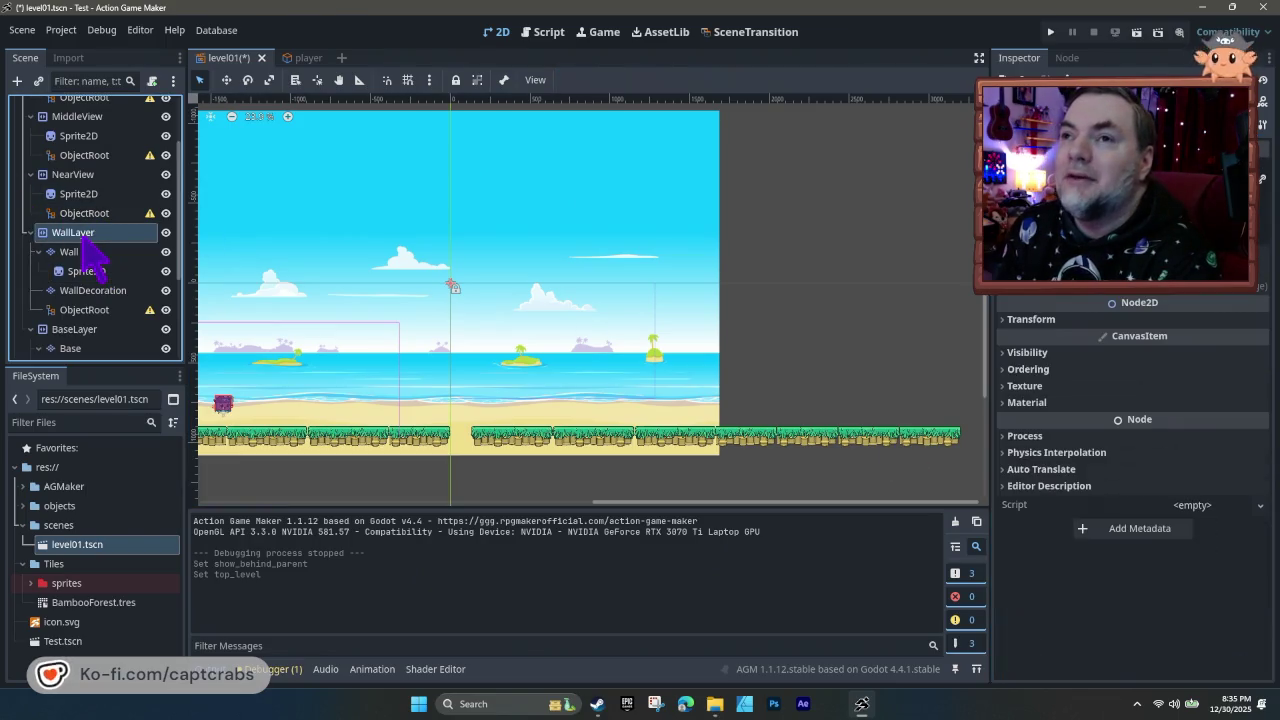
- Set WallLayer's texture Repeat to Enabled, then launch a test run with F5
left_click(1003, 386)
left_click(1210, 428)
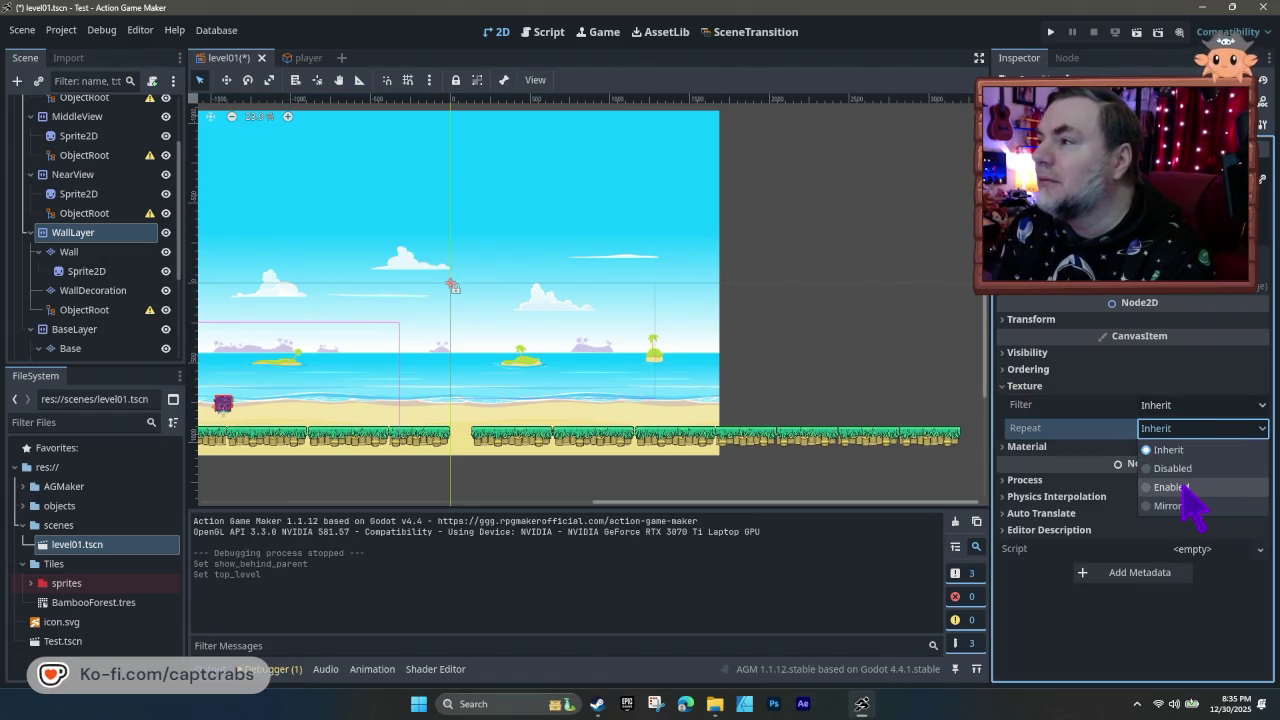
left_click(1172, 487)
left_click(1100, 448)
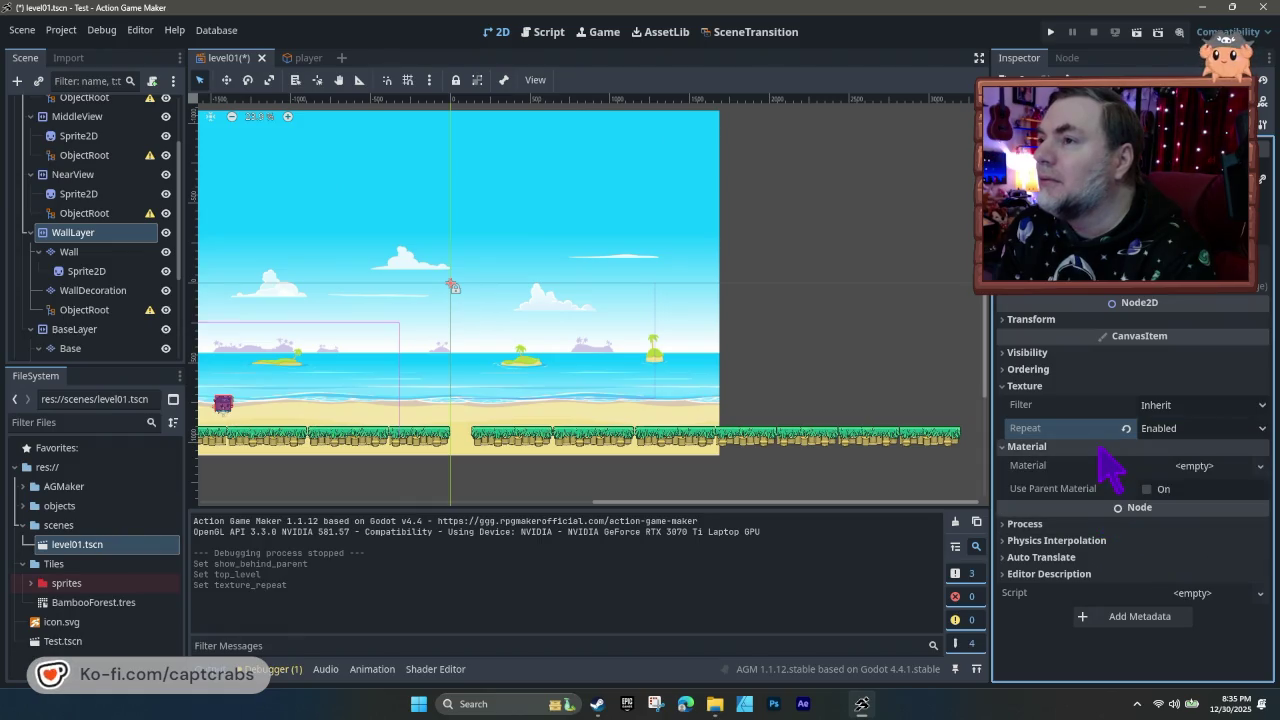
left_click(1054, 388)
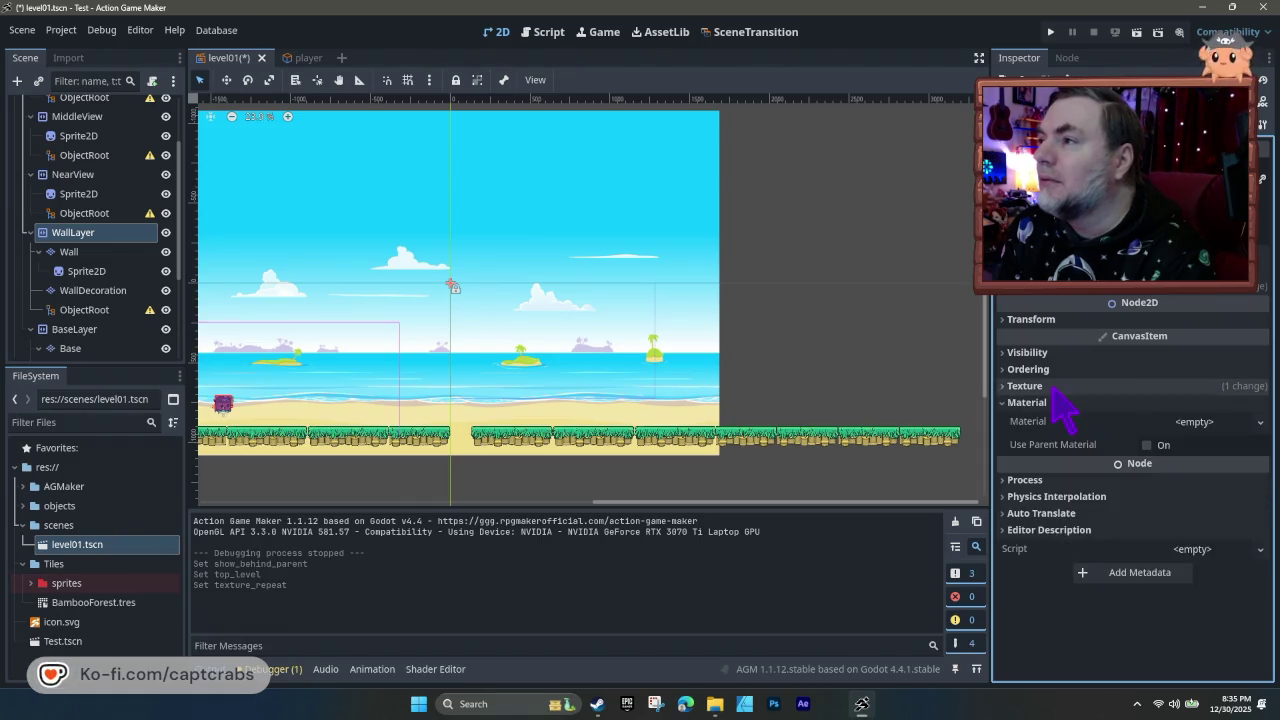
left_click(1055, 388)
left_click(1055, 388)
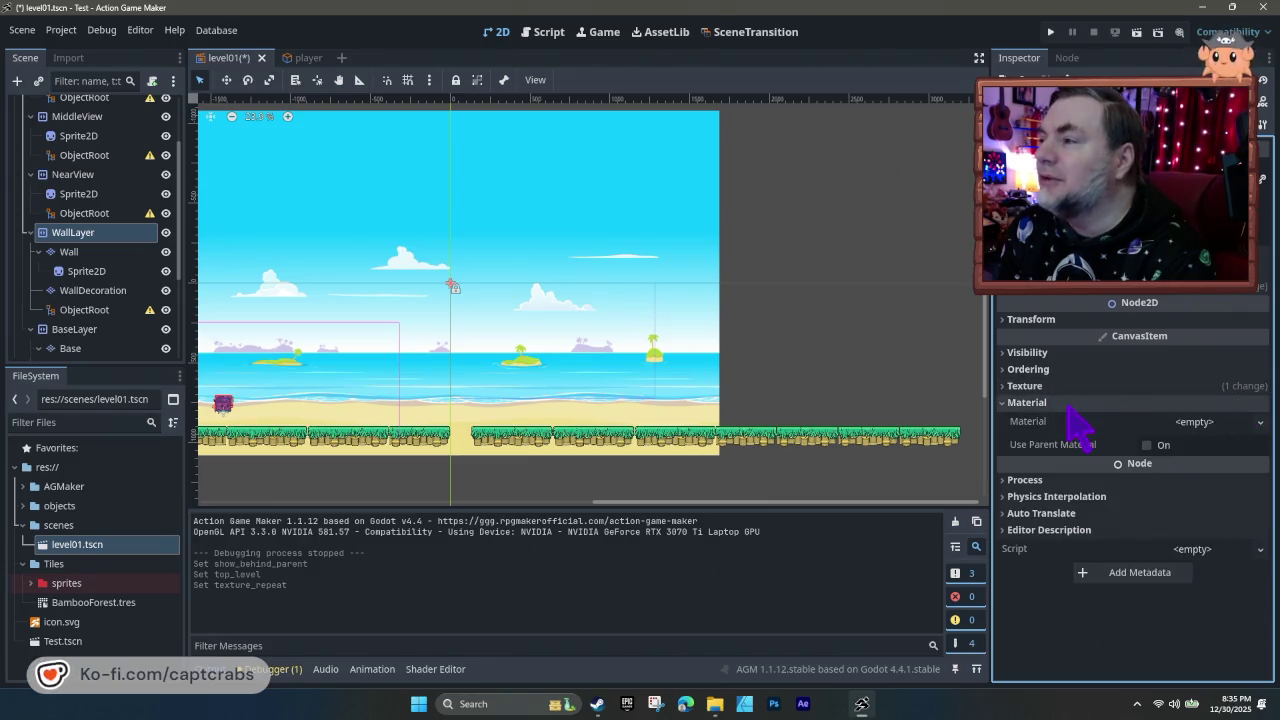
key("F5")
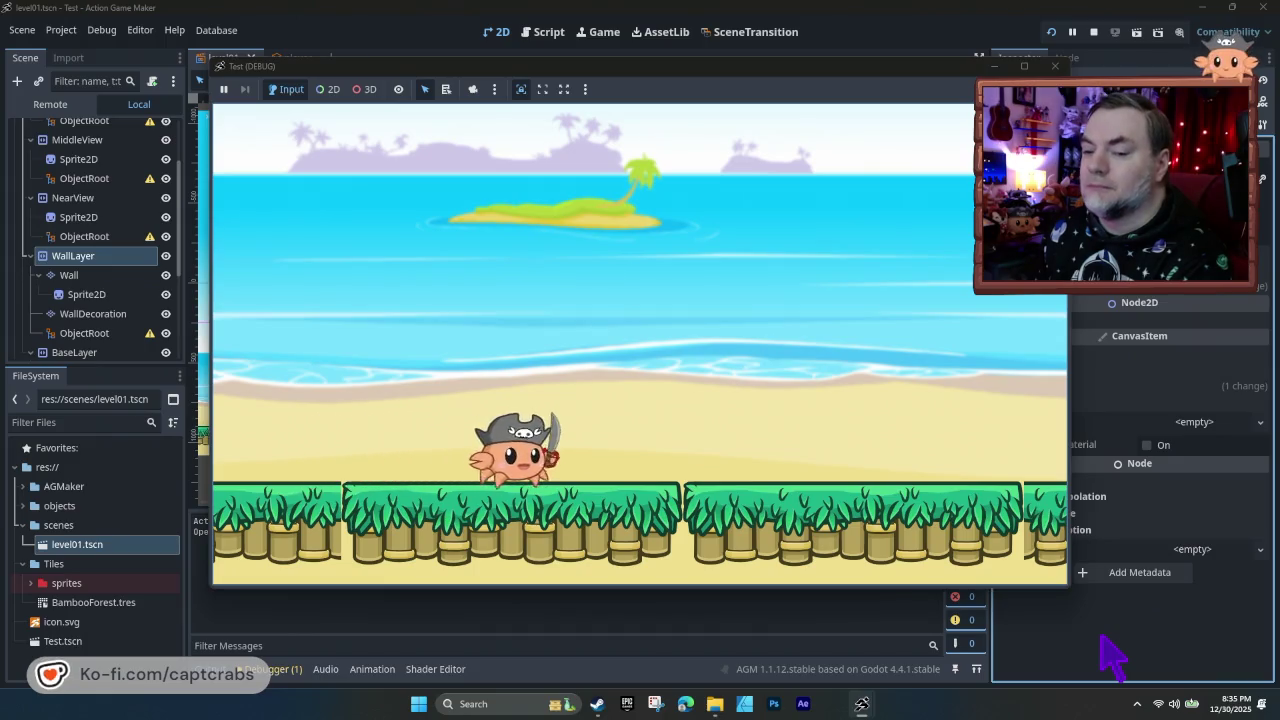
- Walk the crab right with a jump past the beach background's end, then close the test
key("Right")
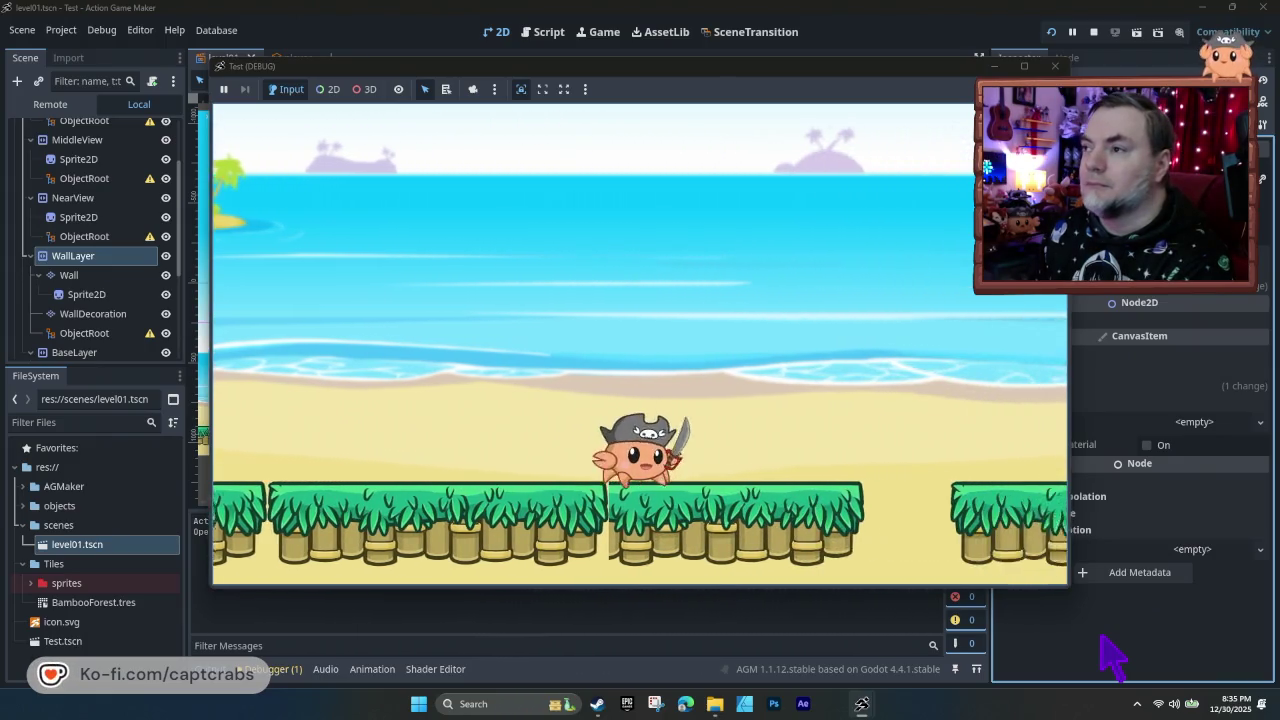
key("space")
key("Right")
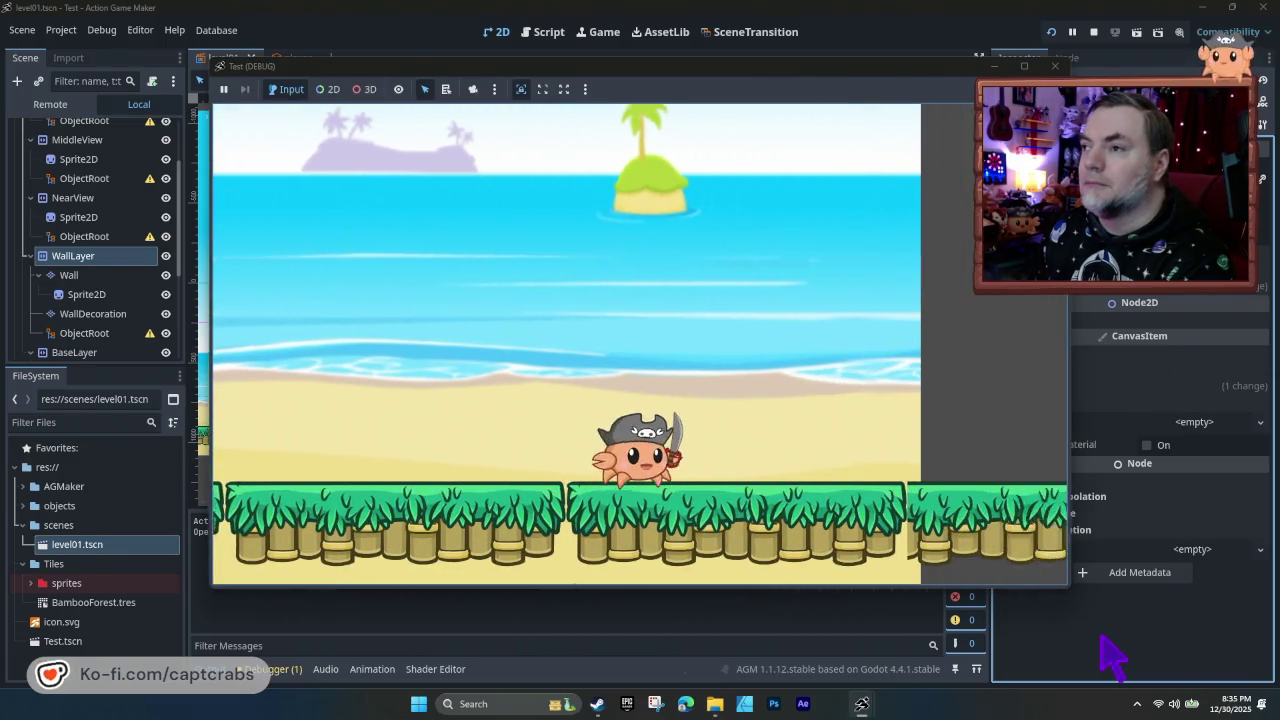
key("Right")
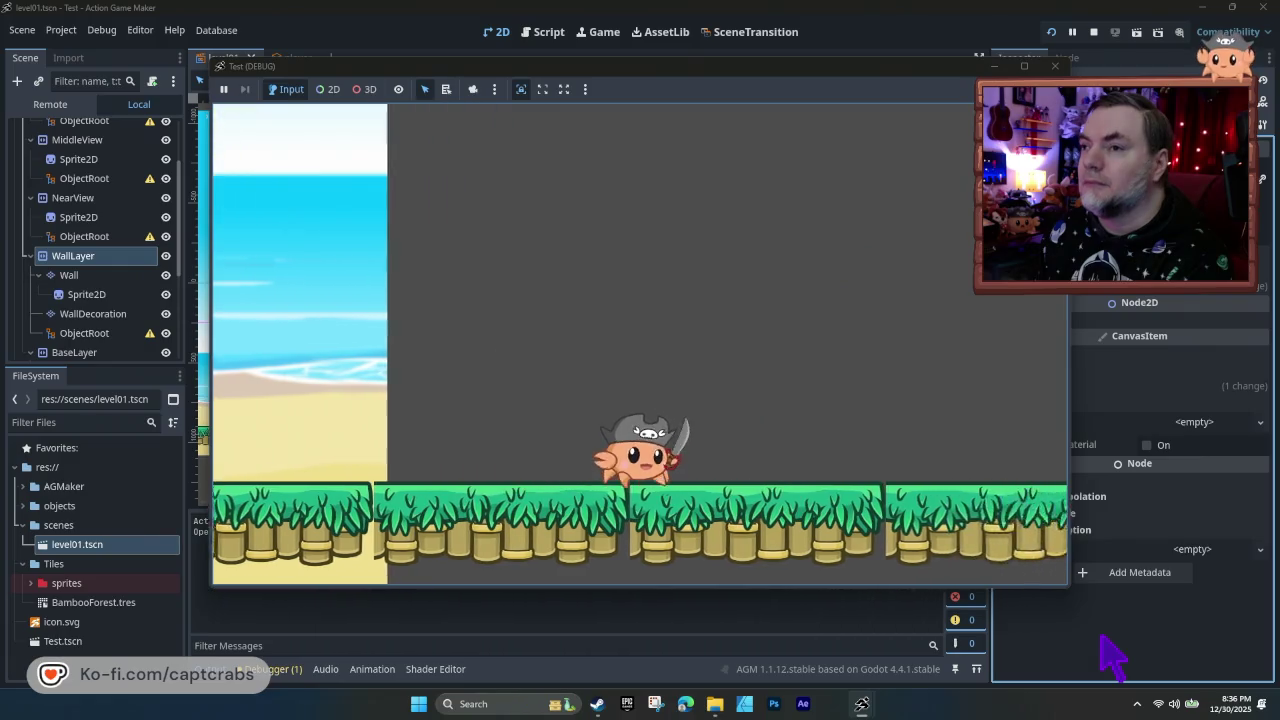
key("Right")
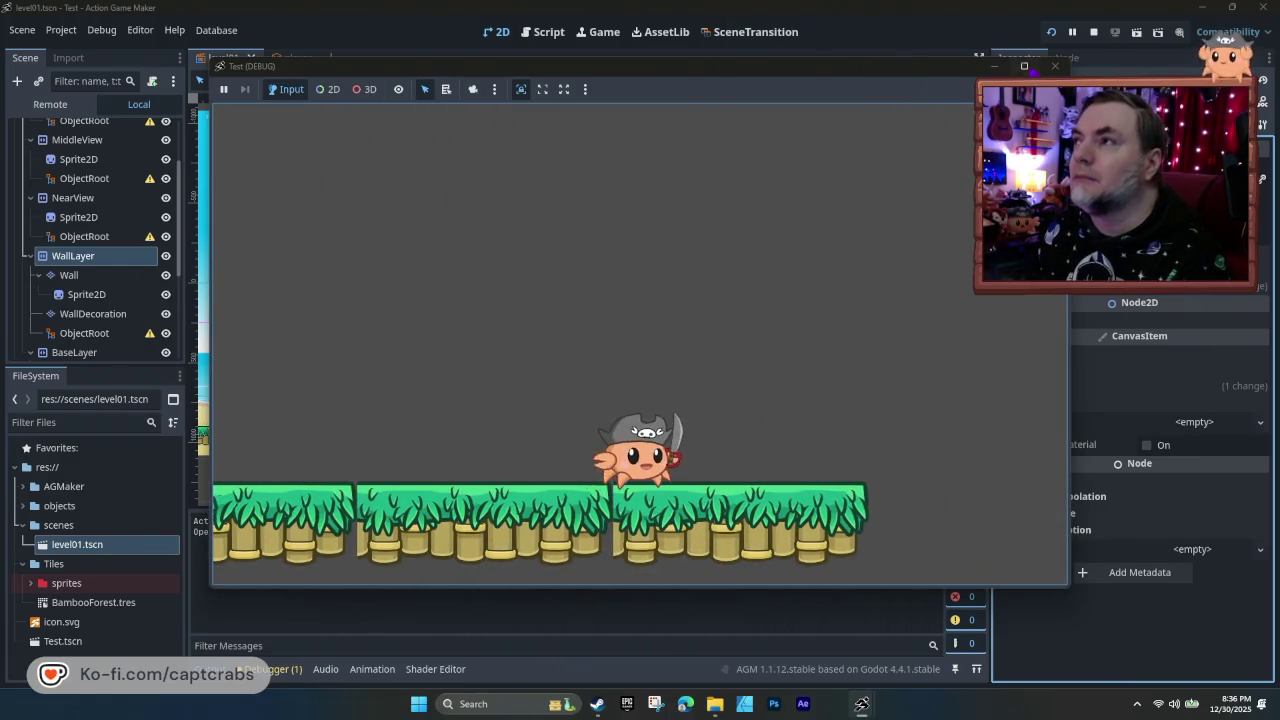
left_click(1055, 66)
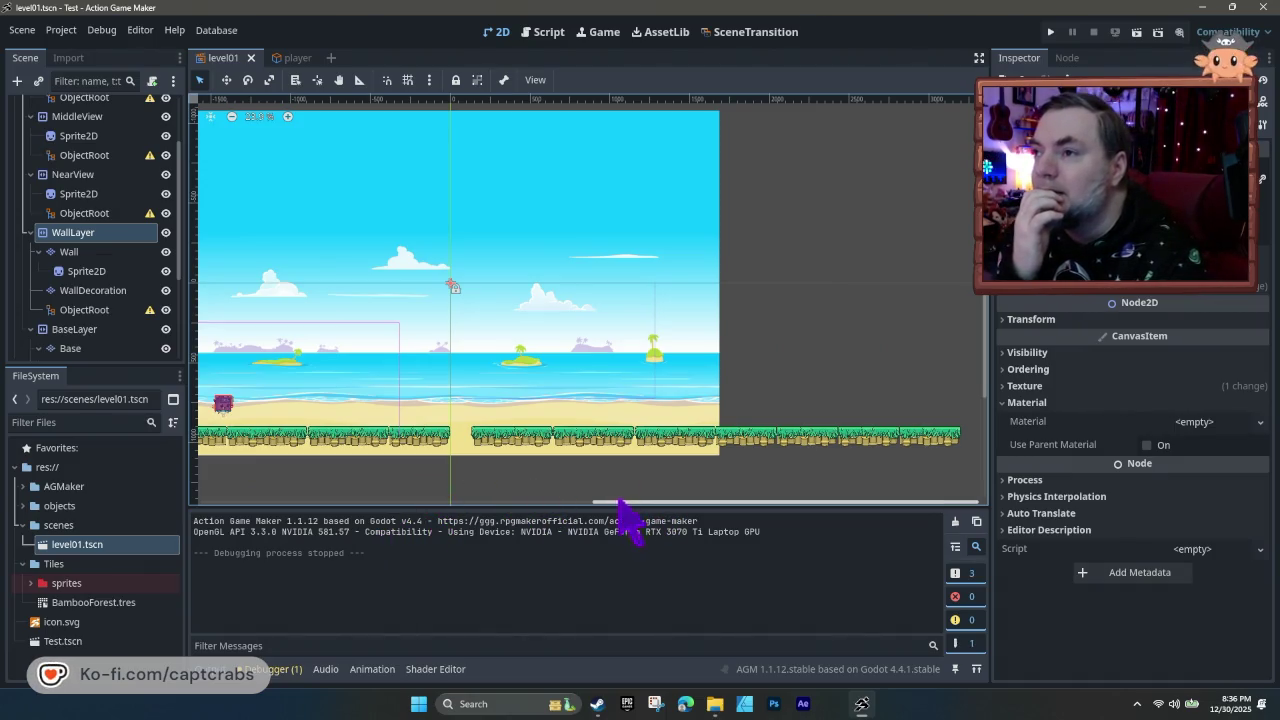
mouse_move(618, 515)
left_mouse_down()
mouse_move(218, 535)
mouse_move(262, 530)
left_mouse_up()
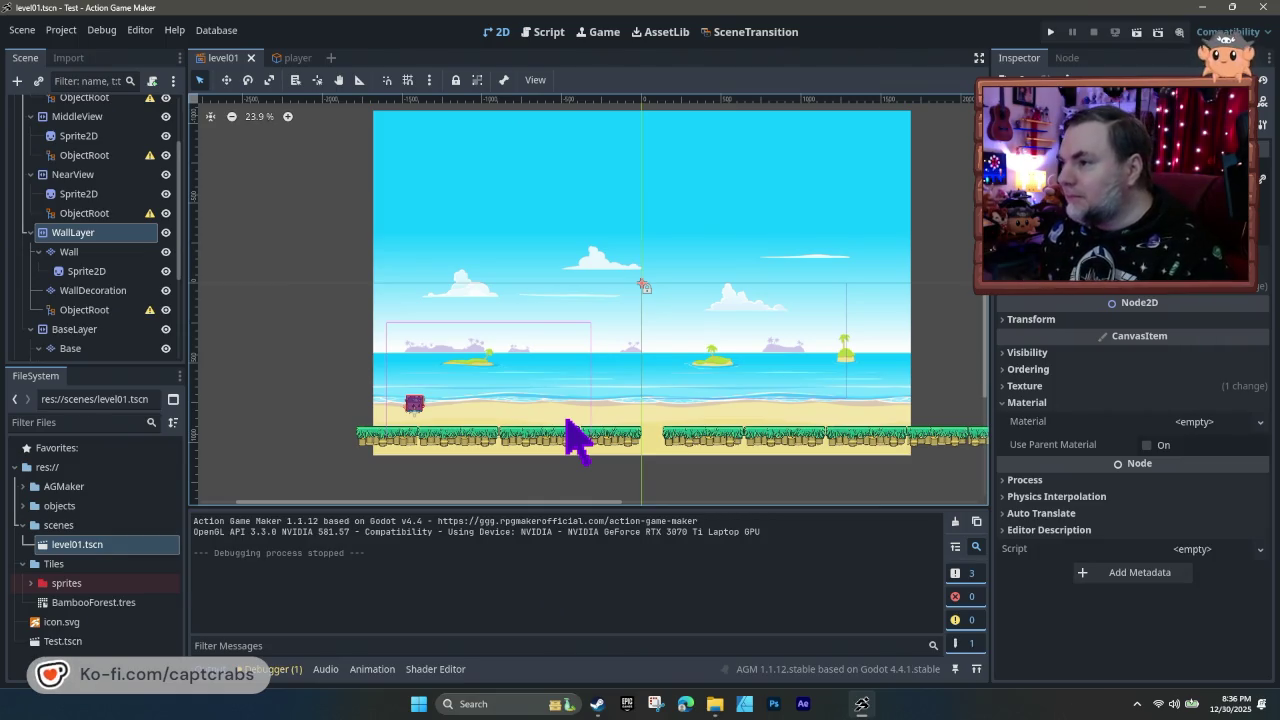
- Try Mirror texture repeat on the Wall's Sprite2D, then set it back to Enabled
left_click(95, 276)
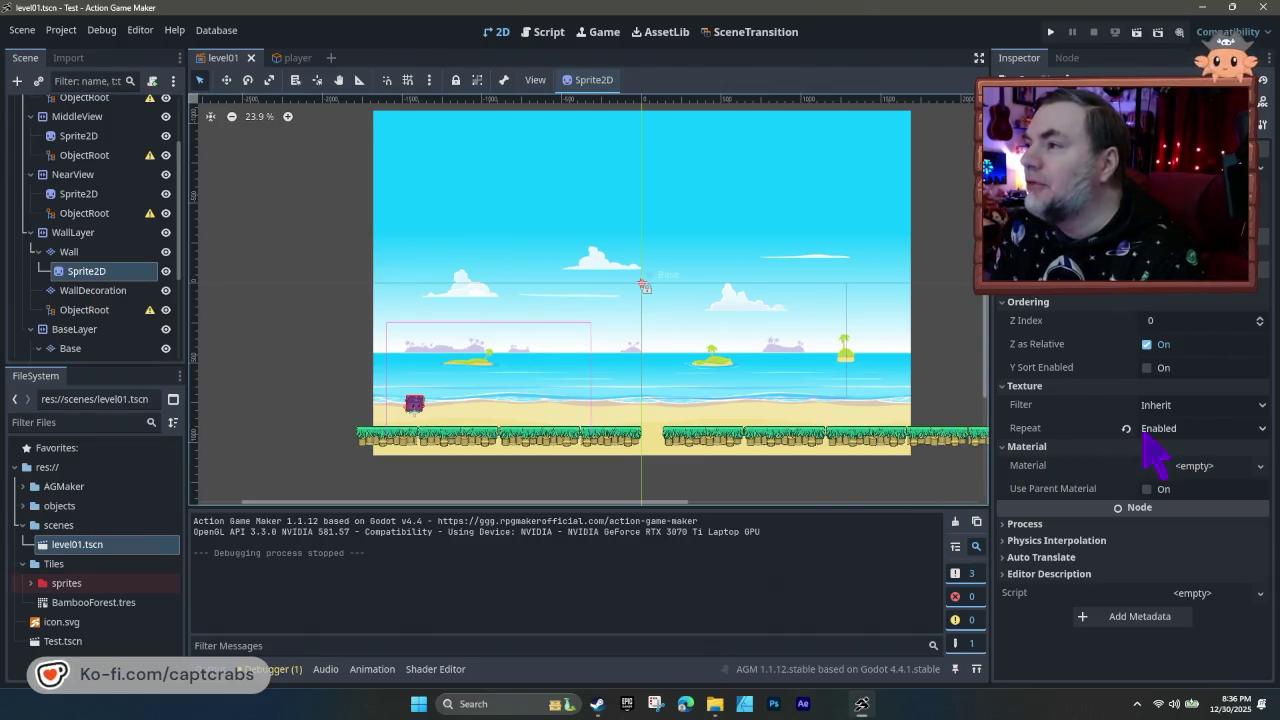
mouse_move(1066, 432)
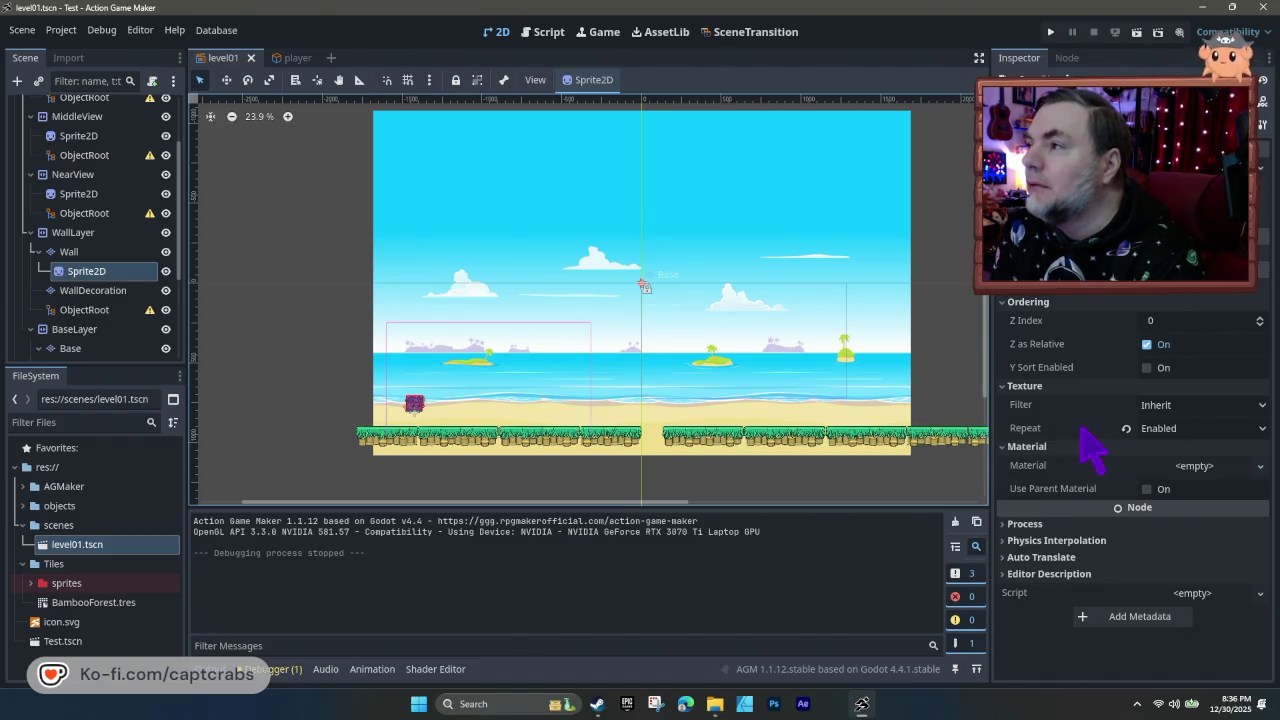
left_click(1160, 430)
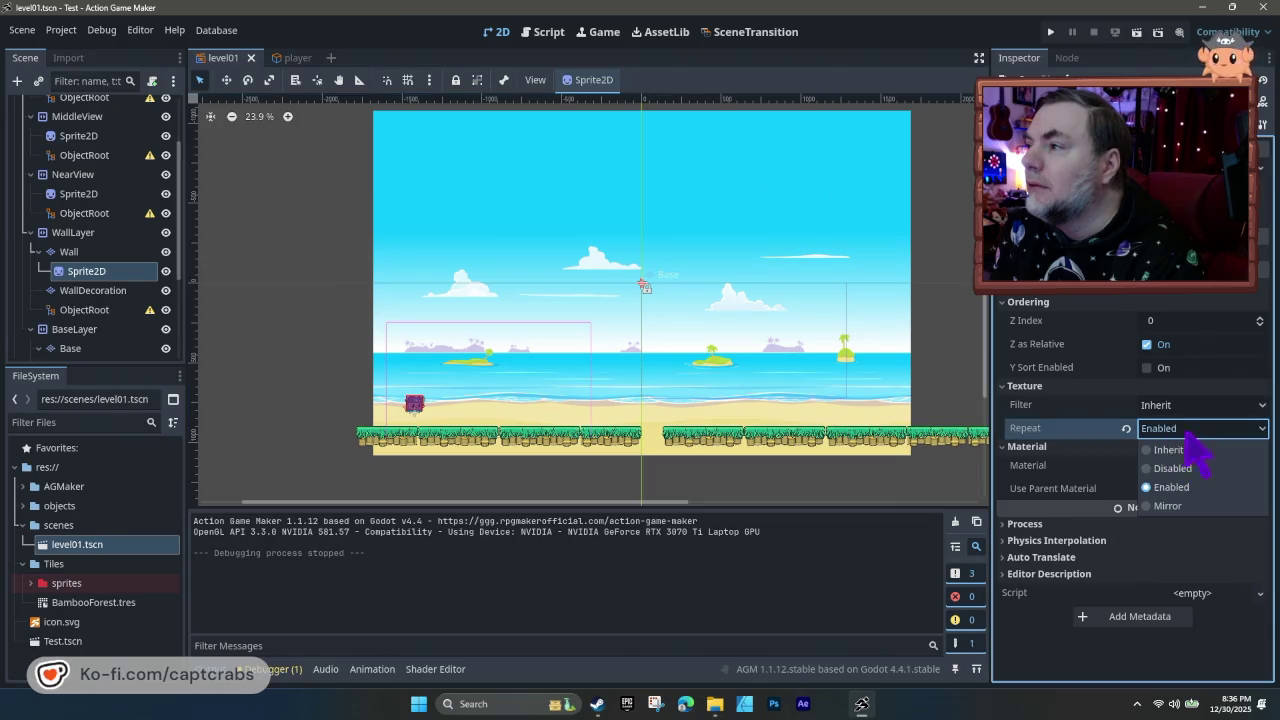
left_click(1166, 507)
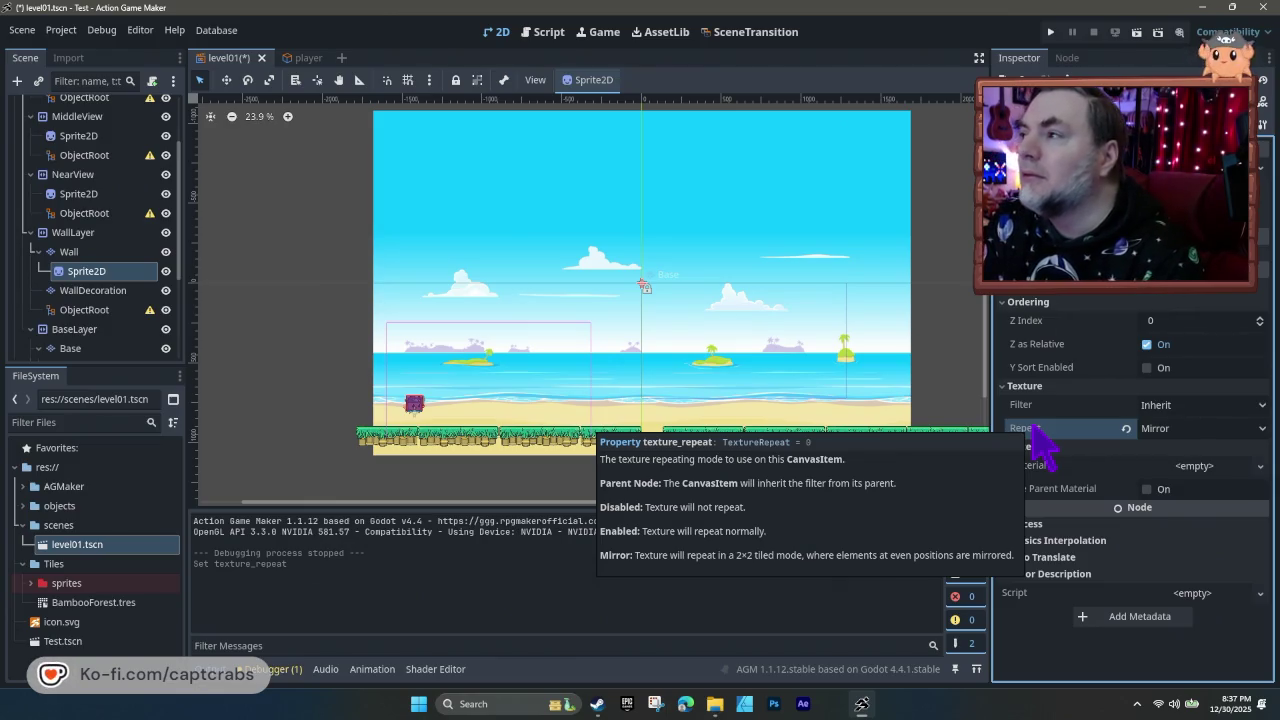
left_click(1200, 428)
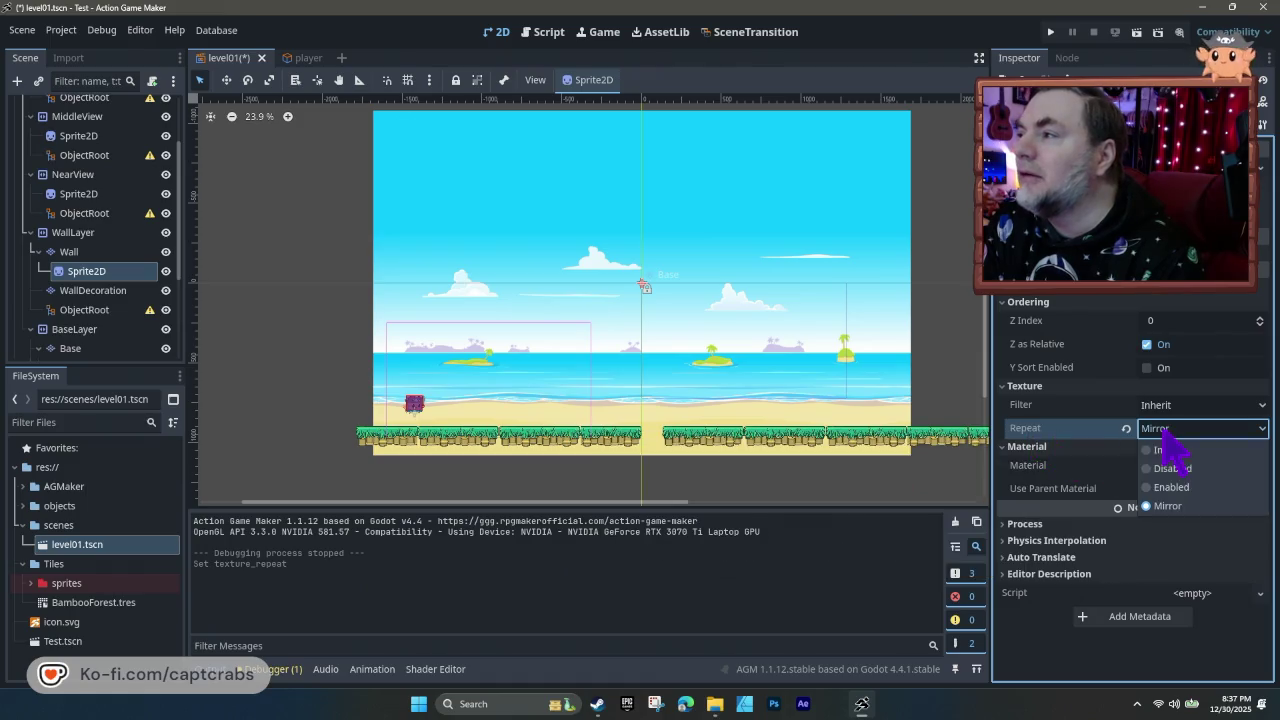
left_click(1180, 485)
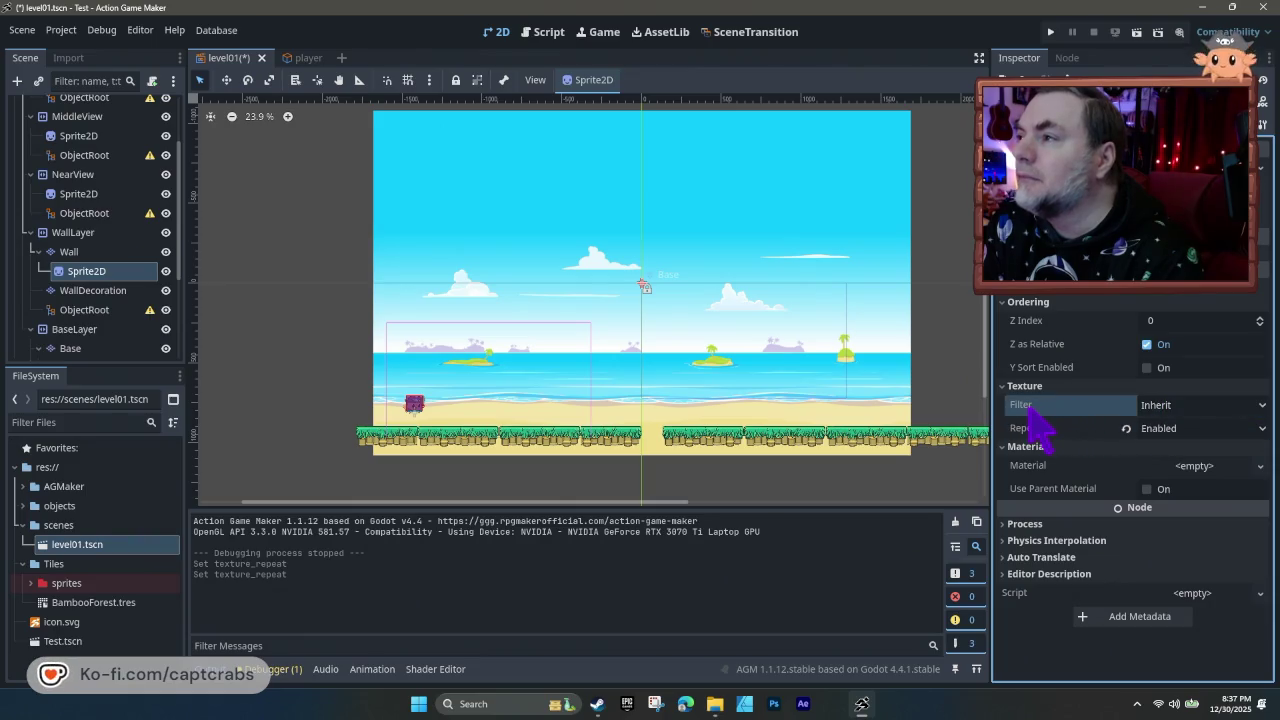
mouse_move(1030, 406)
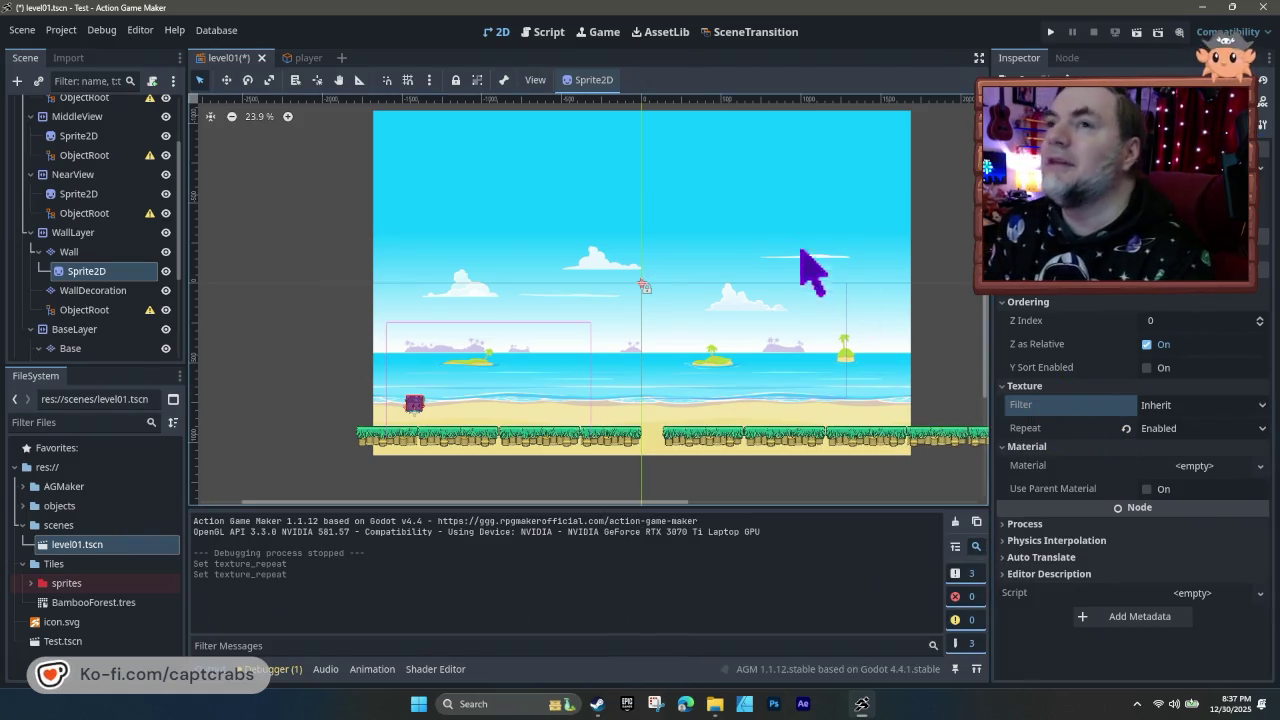
- Inspect the Wall, WallLayer and WallDecoration nodes, then bring up actions for the Wall's Sprite2D
left_click(70, 252)
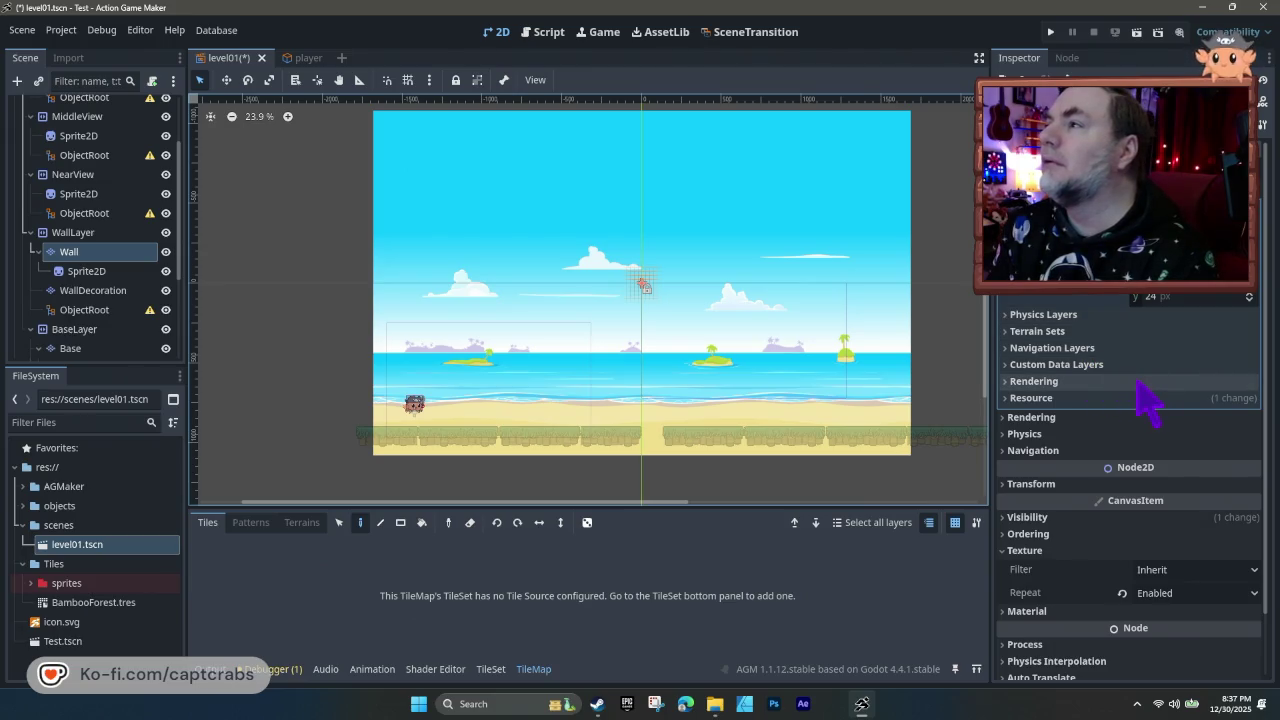
left_click(1055, 301)
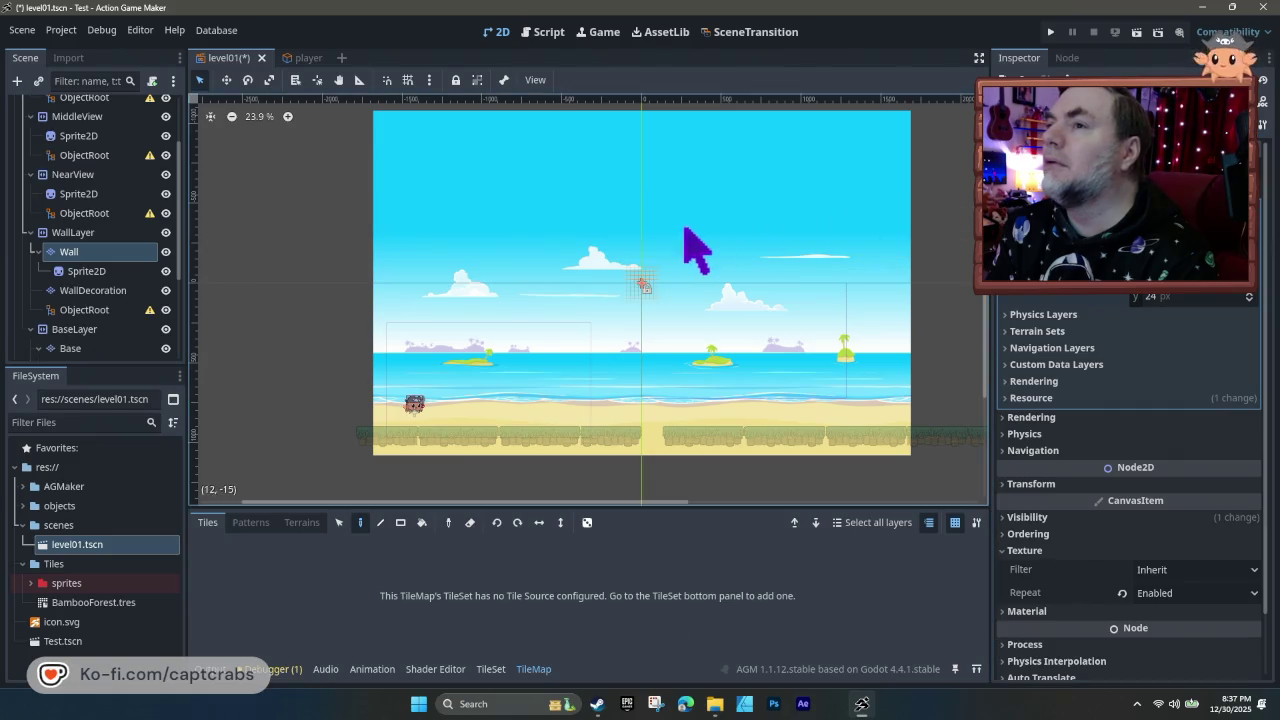
left_click(89, 236)
left_click(85, 252)
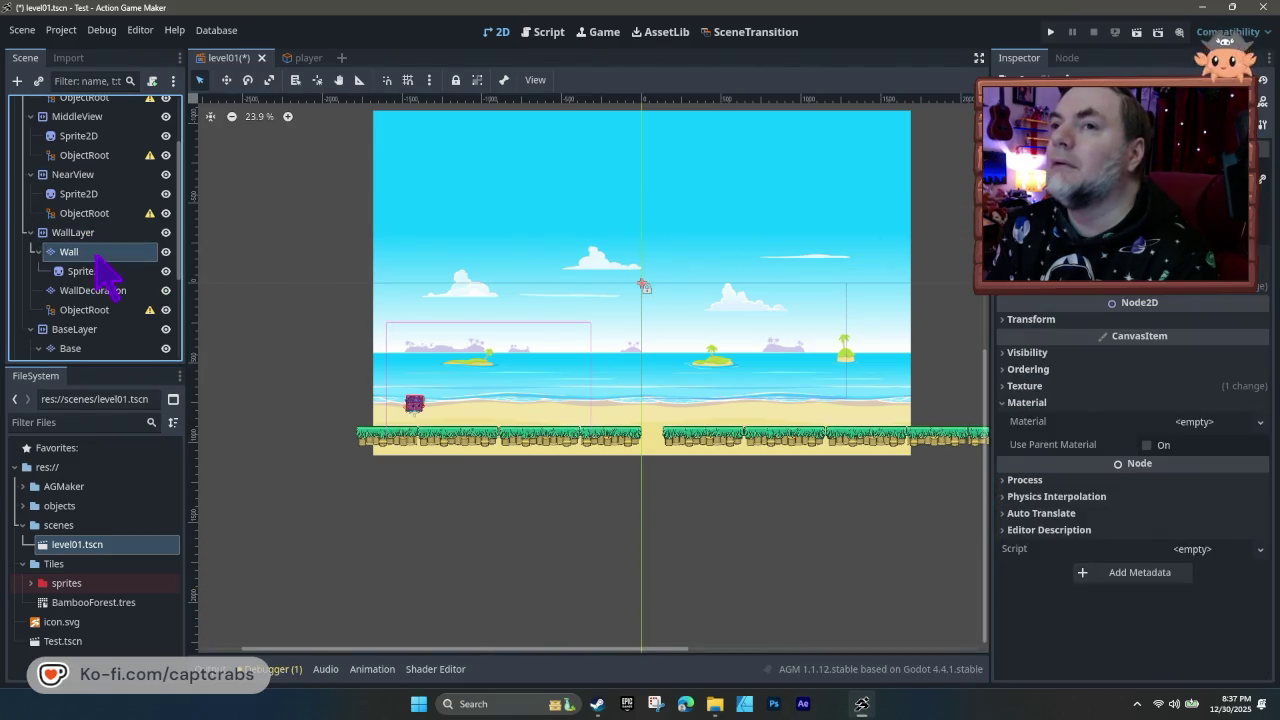
left_click(98, 271)
left_click(115, 292)
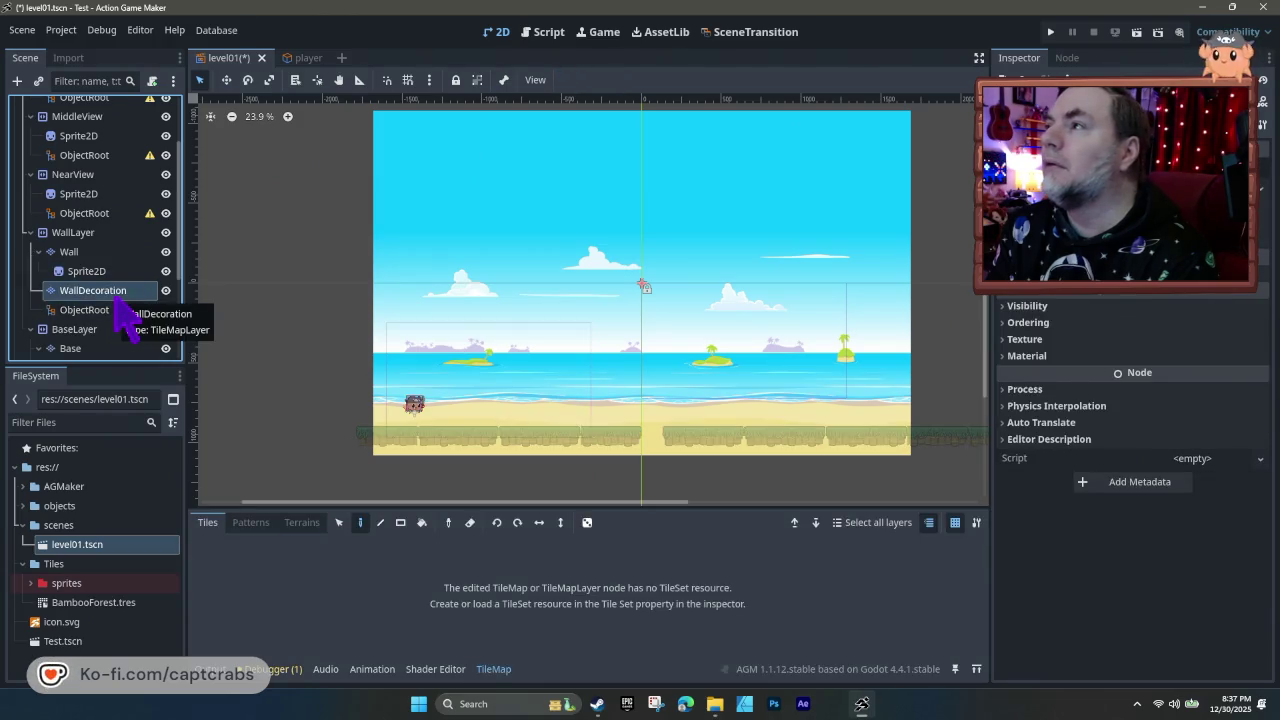
left_click(110, 274)
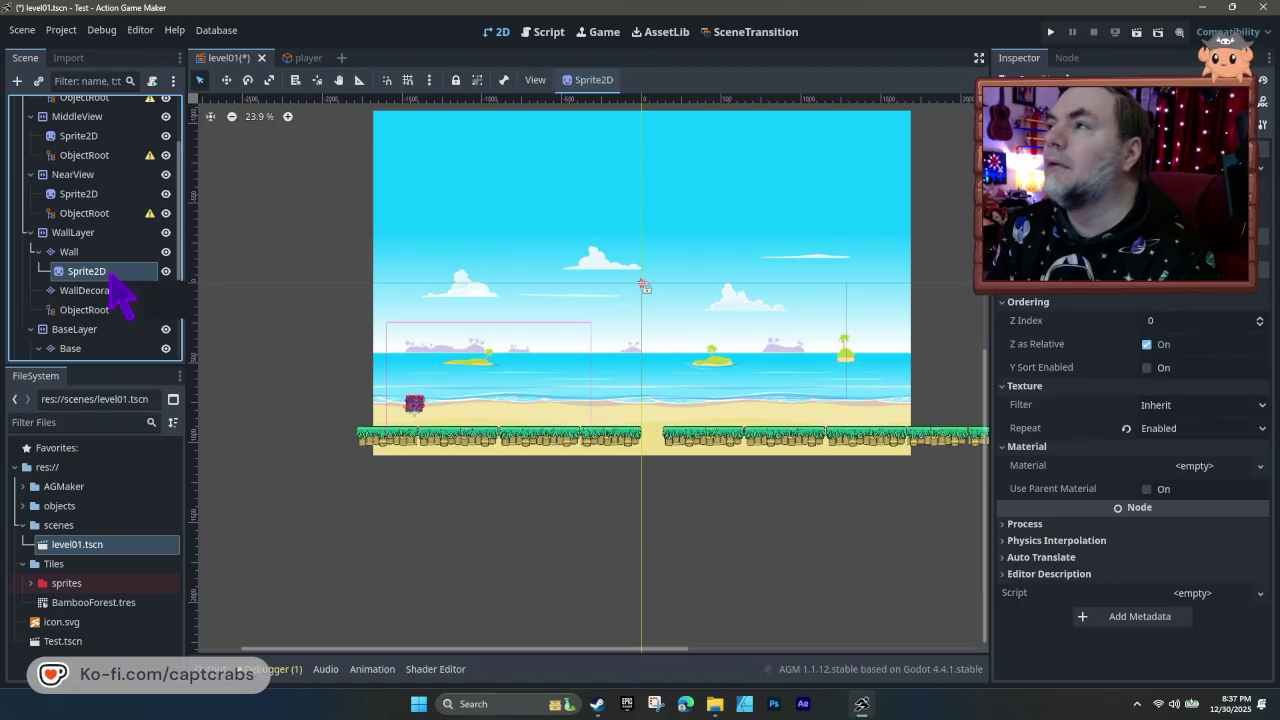
right_click(108, 273)
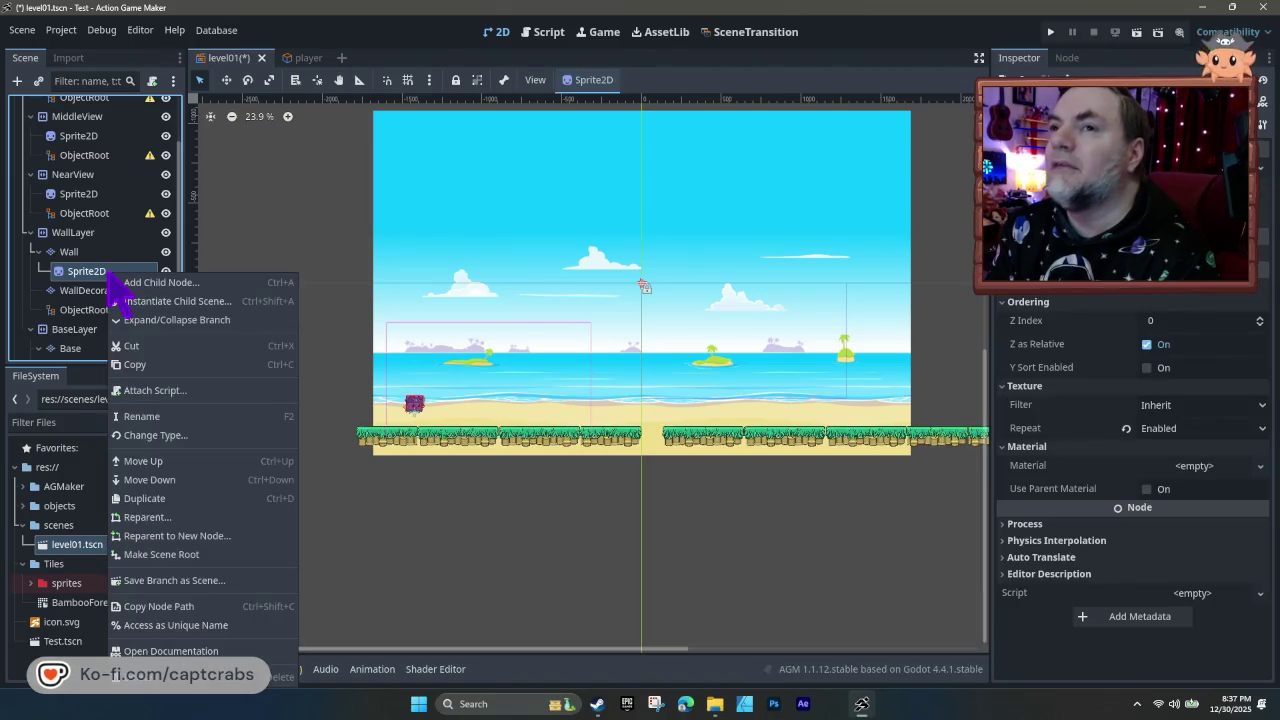
- Delete the Sprite2D node under Wall
left_click(170, 686)
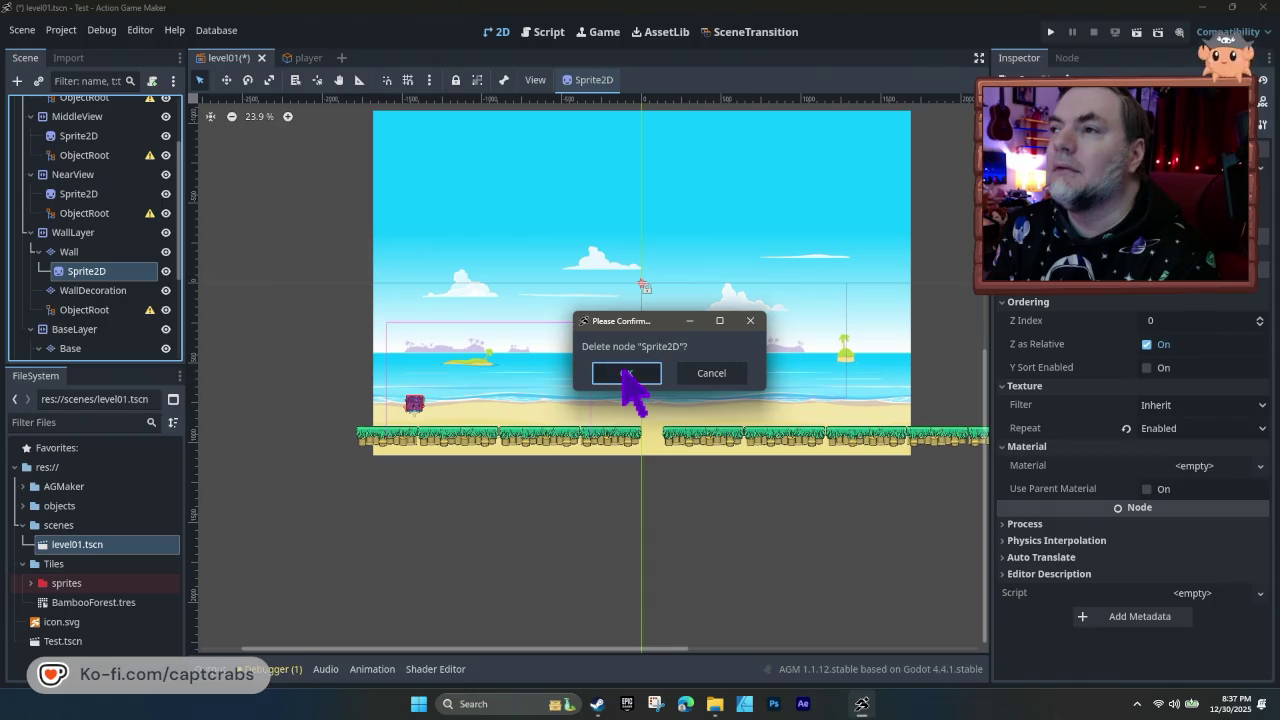
left_click(626, 372)
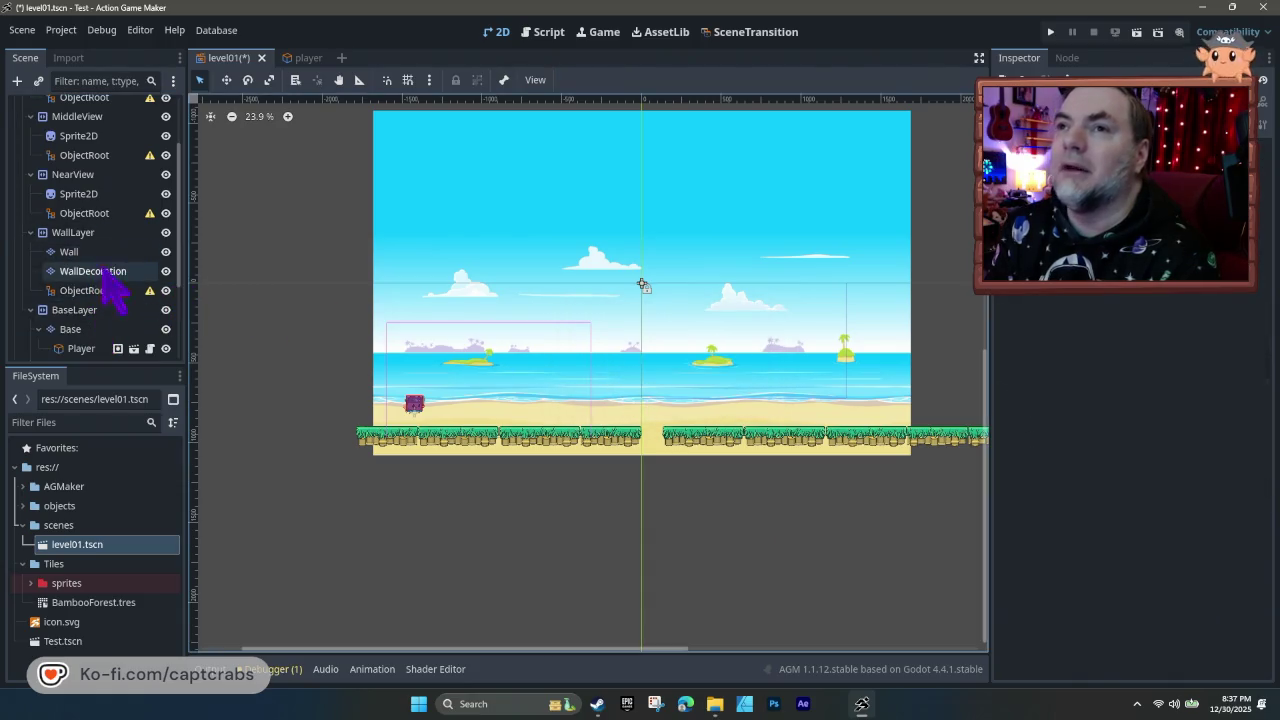
scroll(110, 275, "up", 3)
- Set the DistantView layer's texture Repeat to Enabled and save level01
left_click(86, 166)
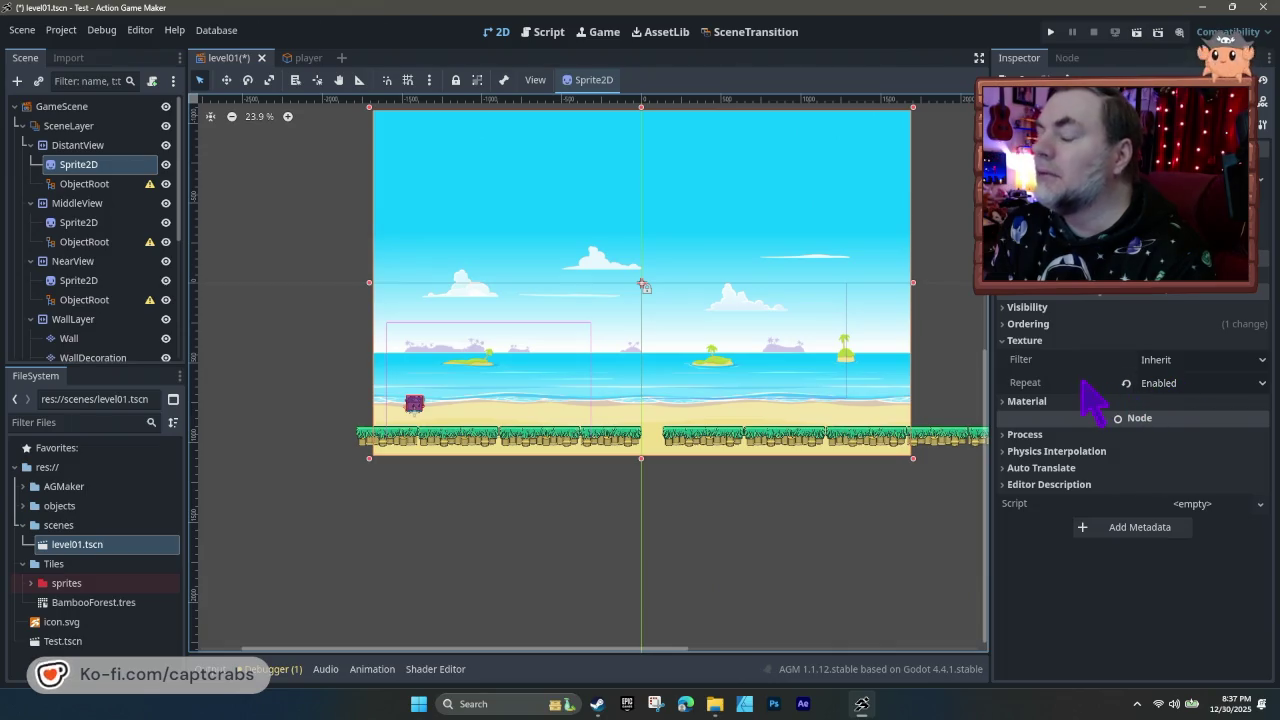
left_click(80, 145)
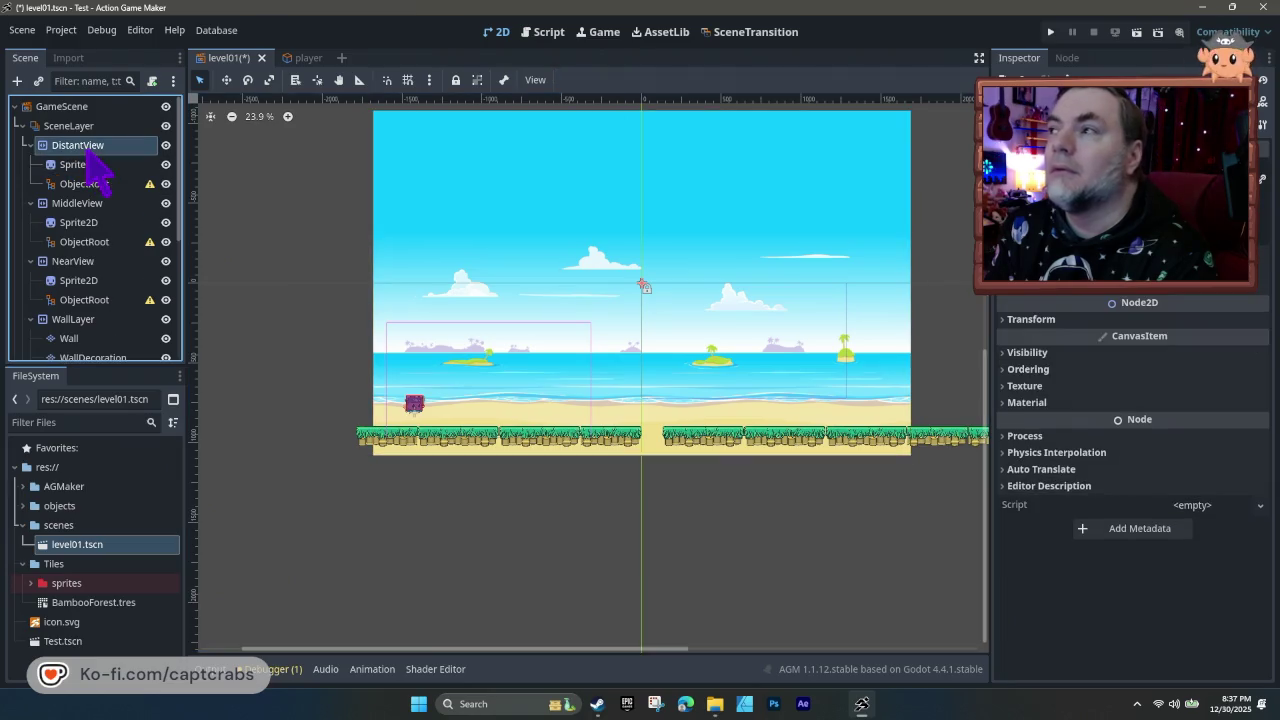
left_click(1025, 385)
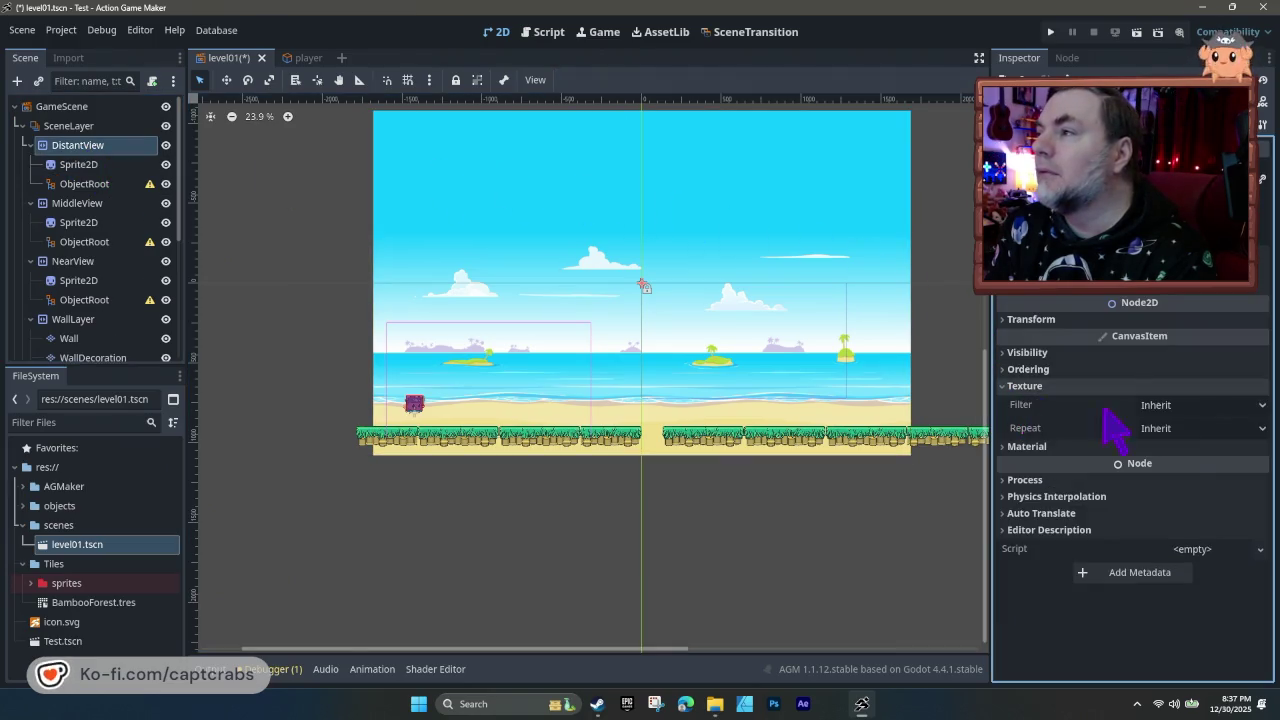
left_click(1200, 428)
left_click(1162, 487)
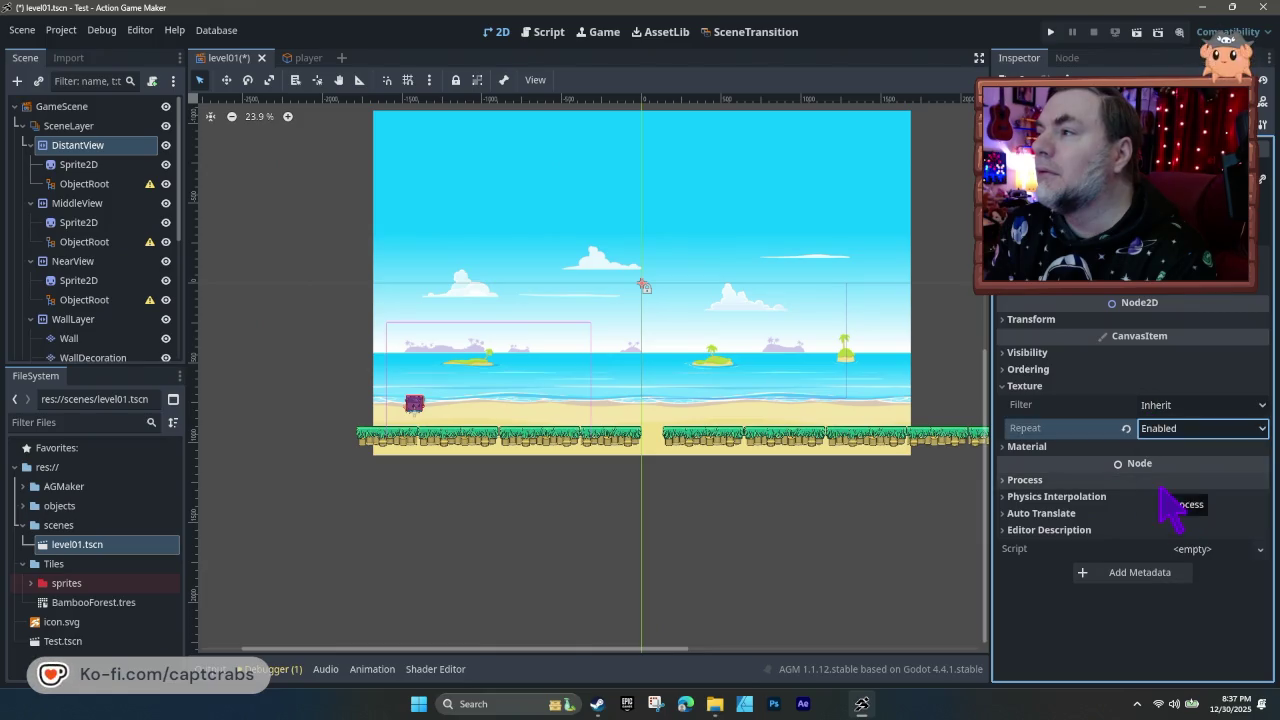
left_click(1100, 446)
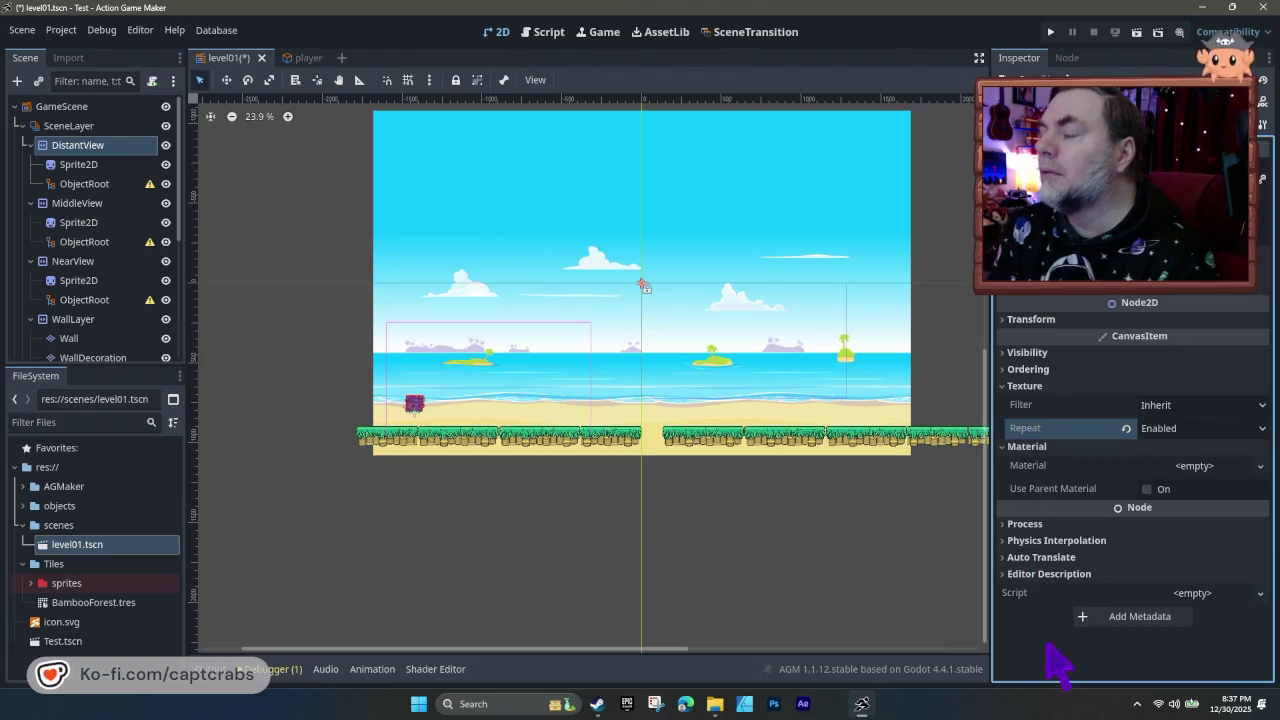
key("ctrl+s")
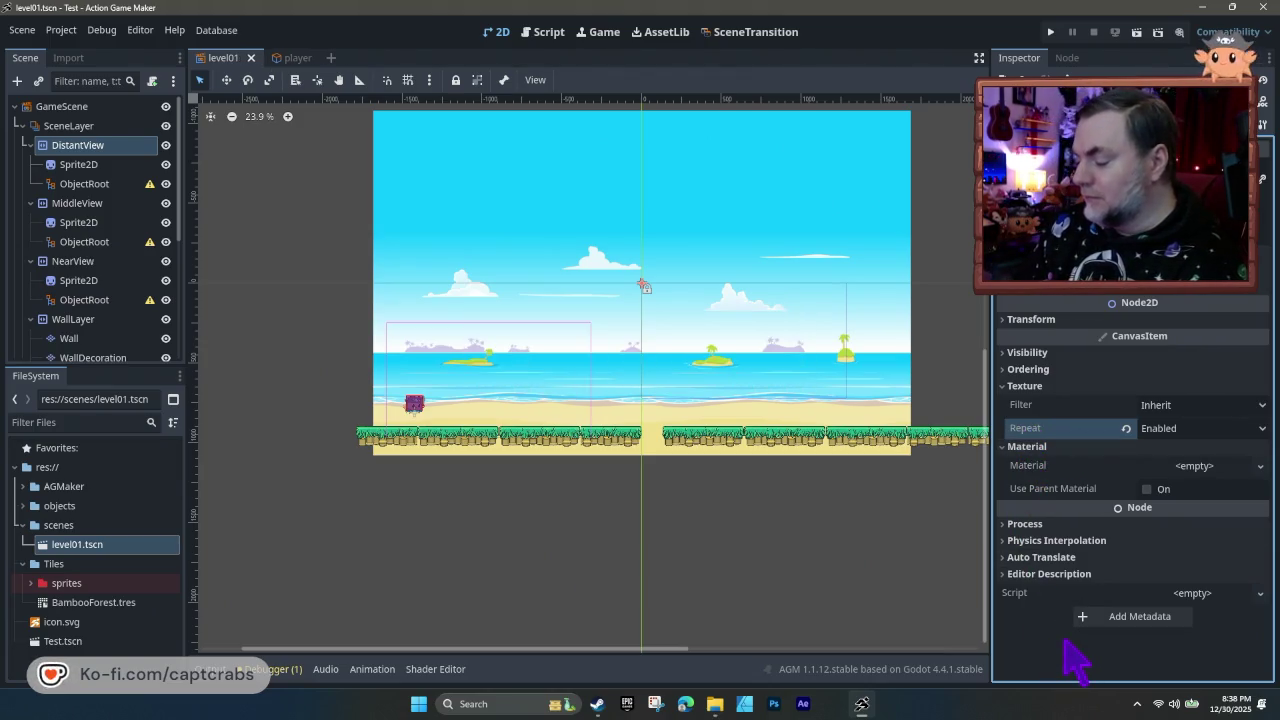
- Play-test the level, running and jumping the crab right past the beach's end, then stop
key("F5")
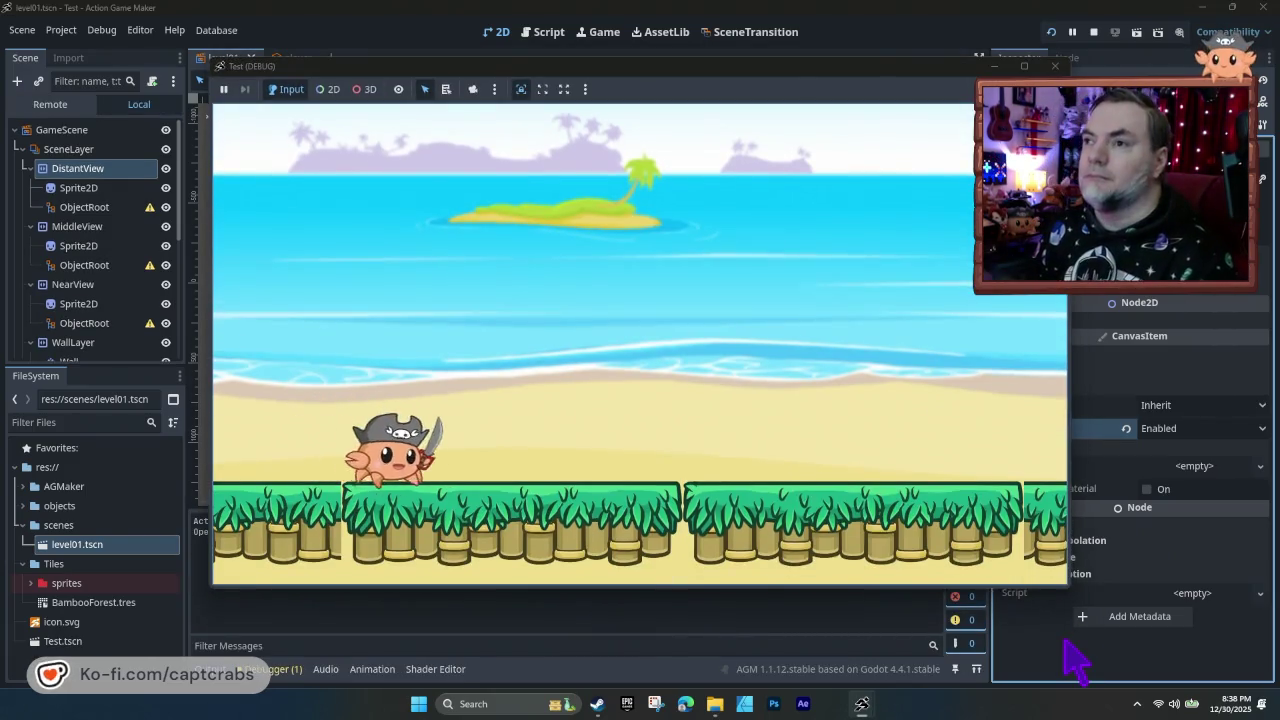
key("Right")
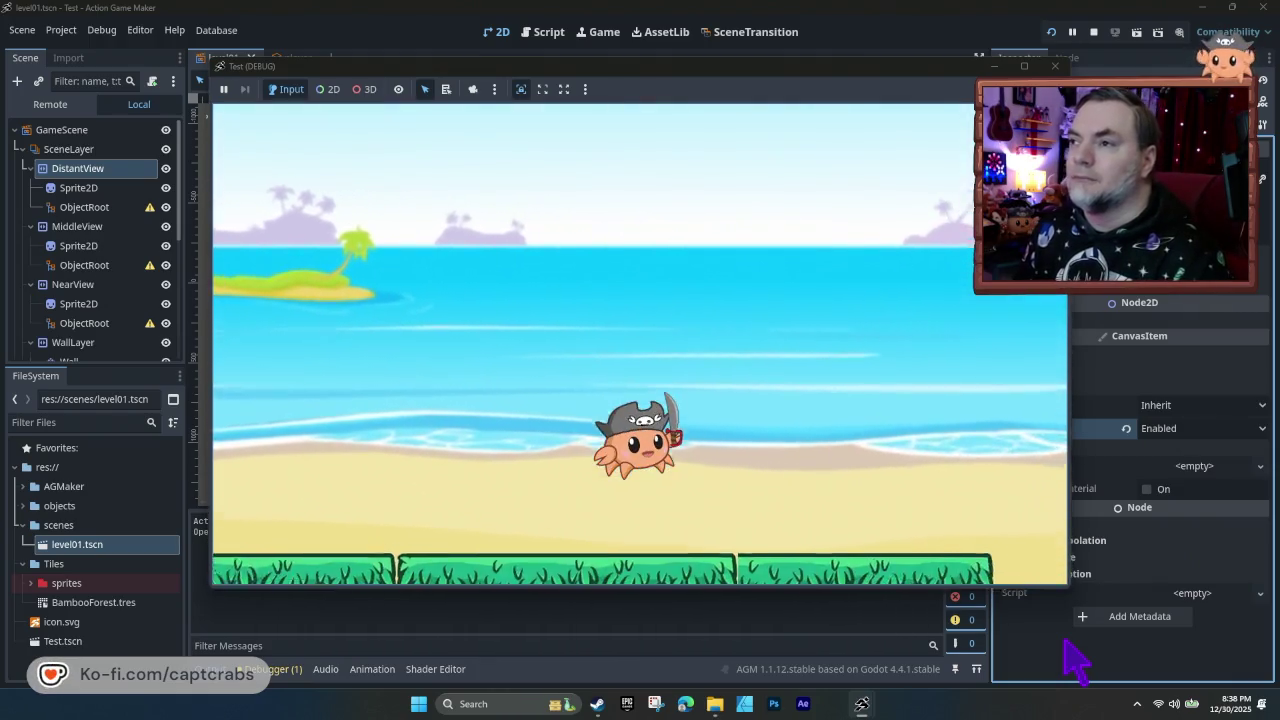
key("space")
key("space")
key("Right")
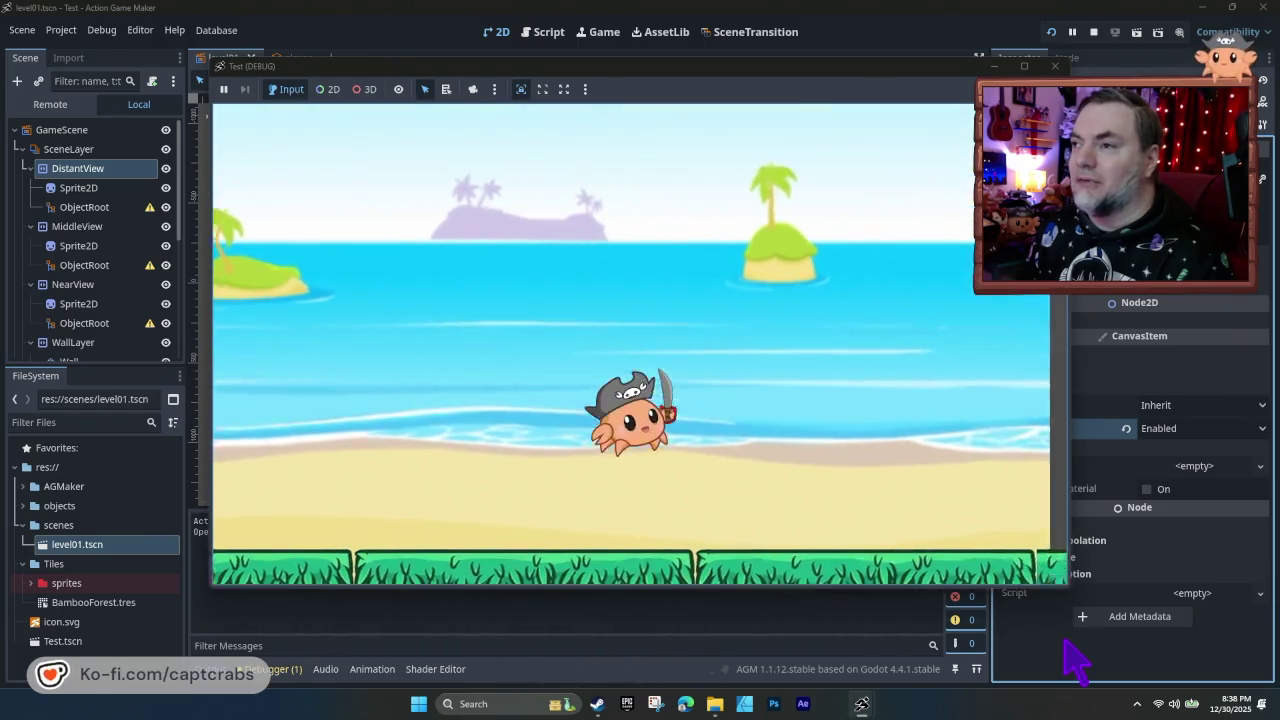
key("Right")
key("space")
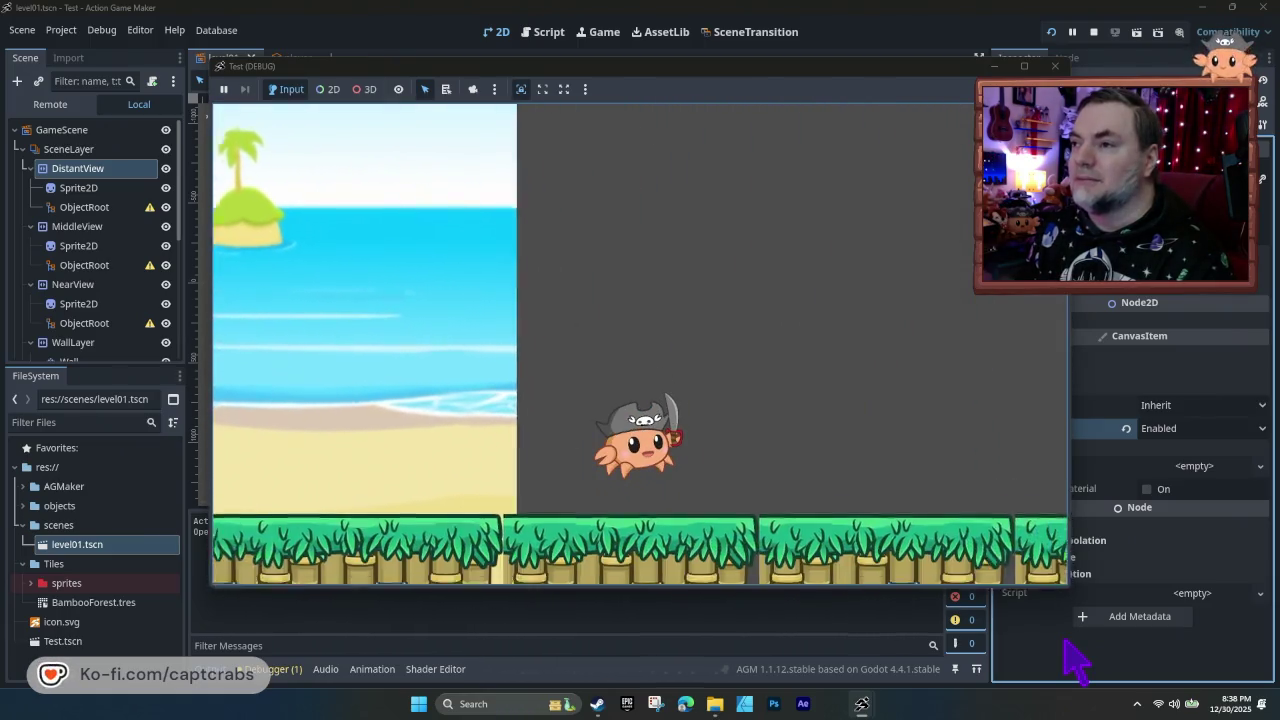
key("Right")
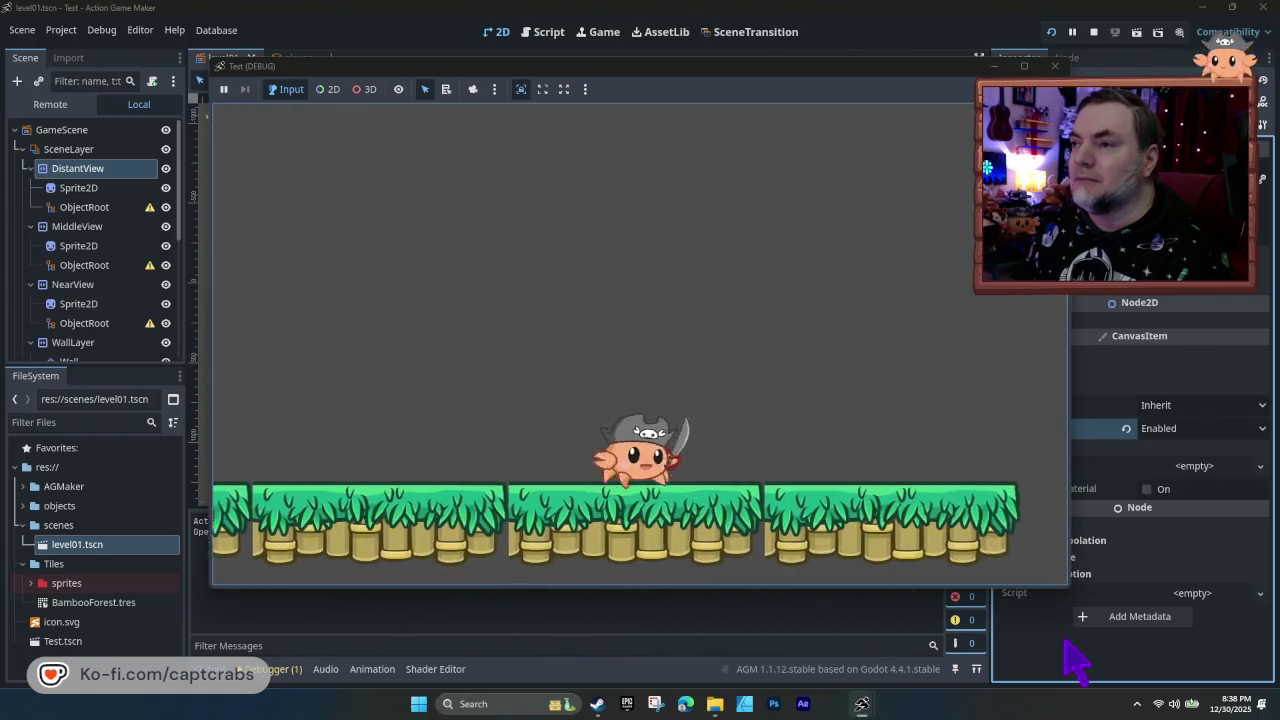
key("space")
key("Right")
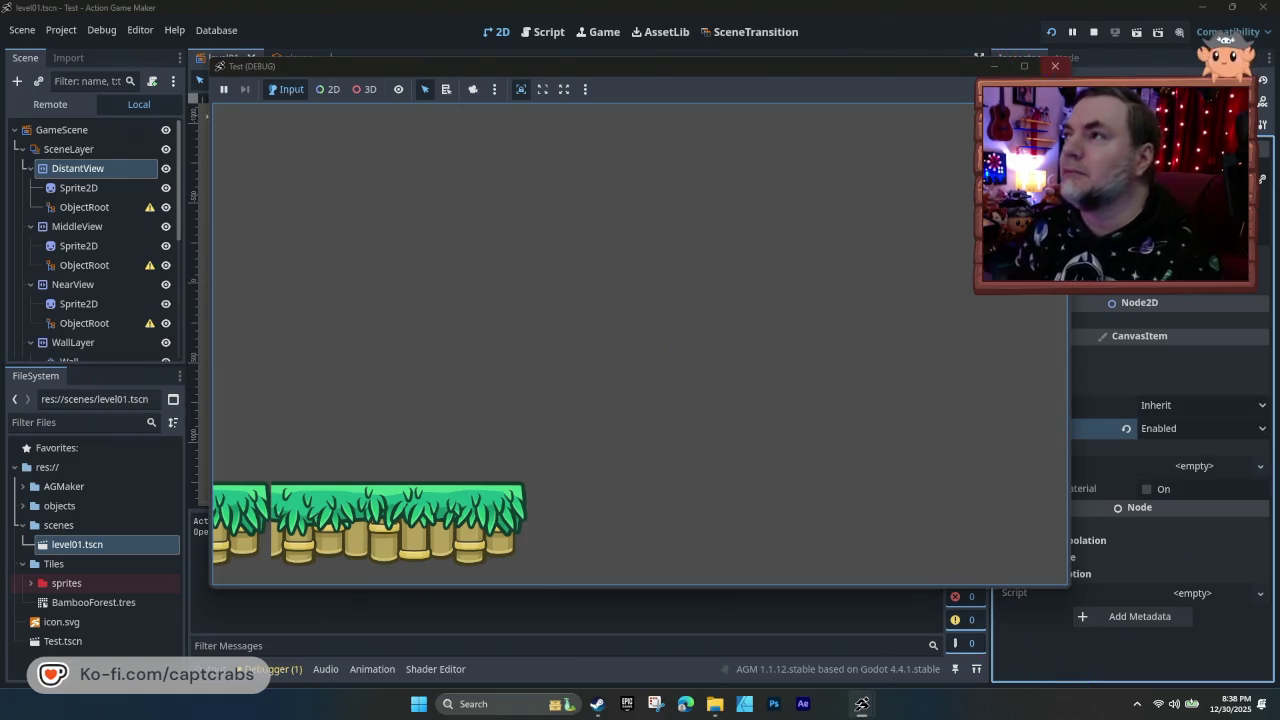
left_click(1055, 66)
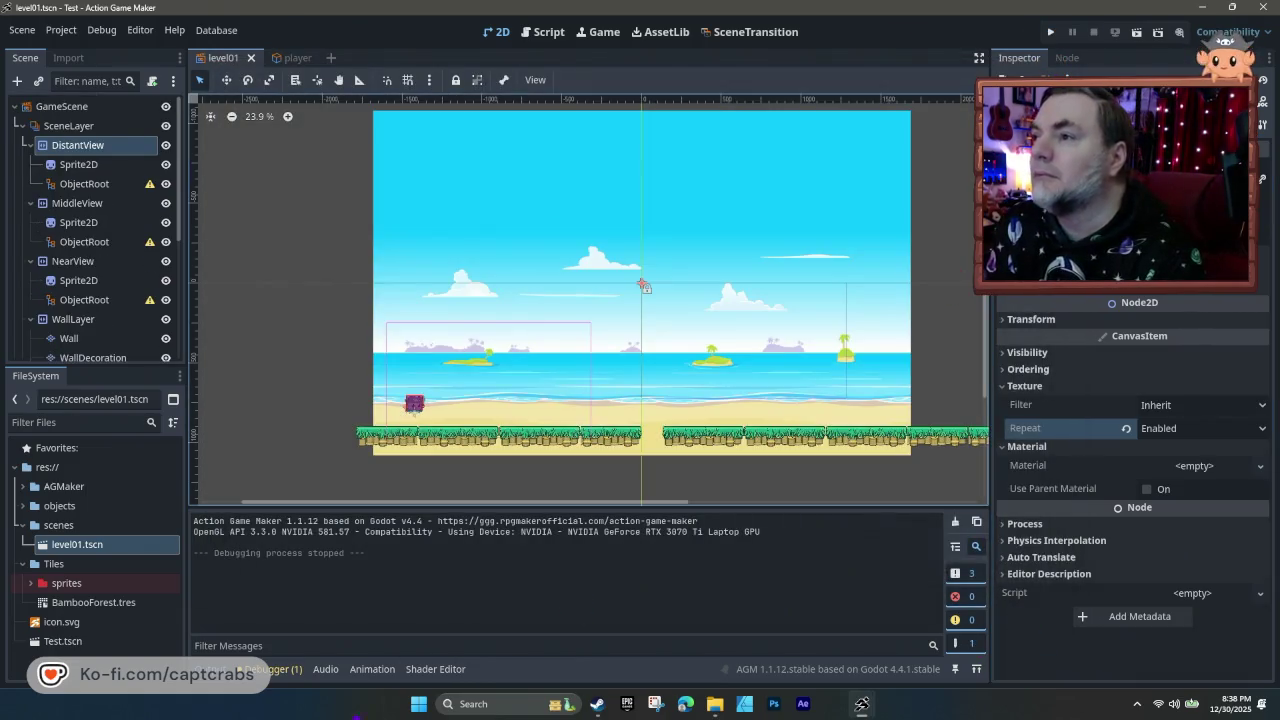
- Paint a three-tile bamboo platform above the sand on the Base tile layer
left_click(475, 437)
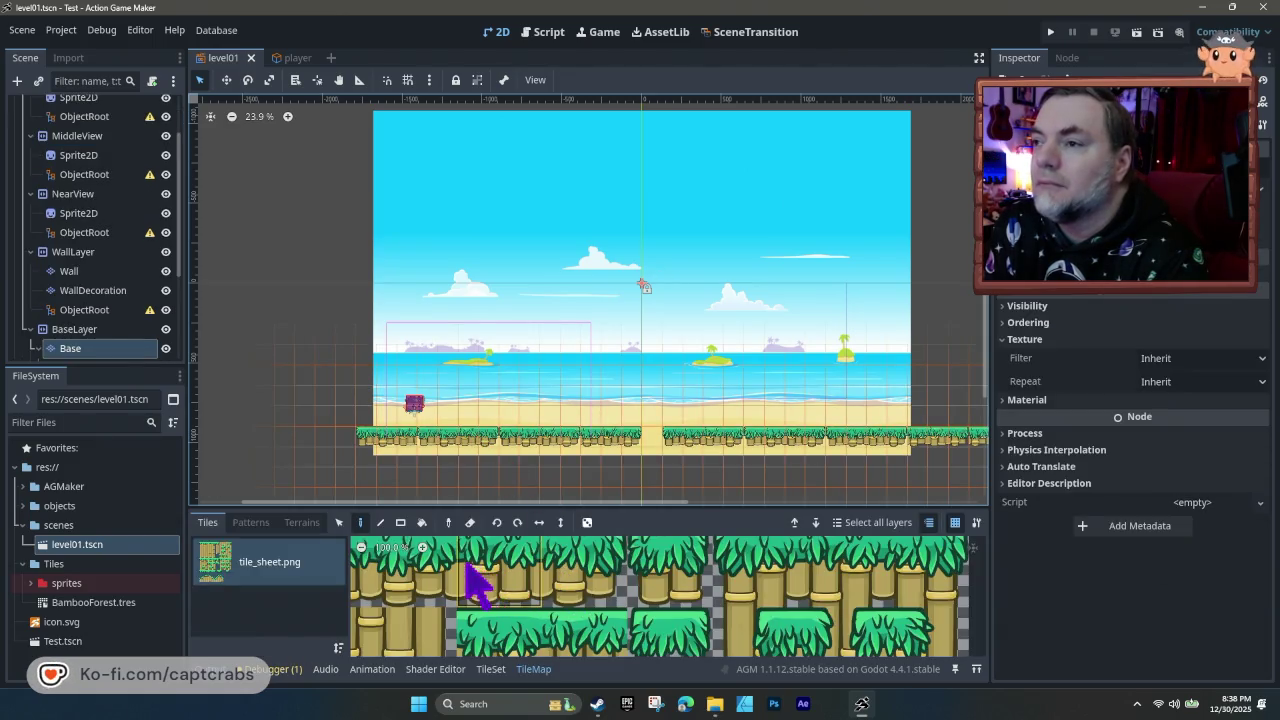
left_click(420, 577)
left_click_drag(420, 577, 580, 594)
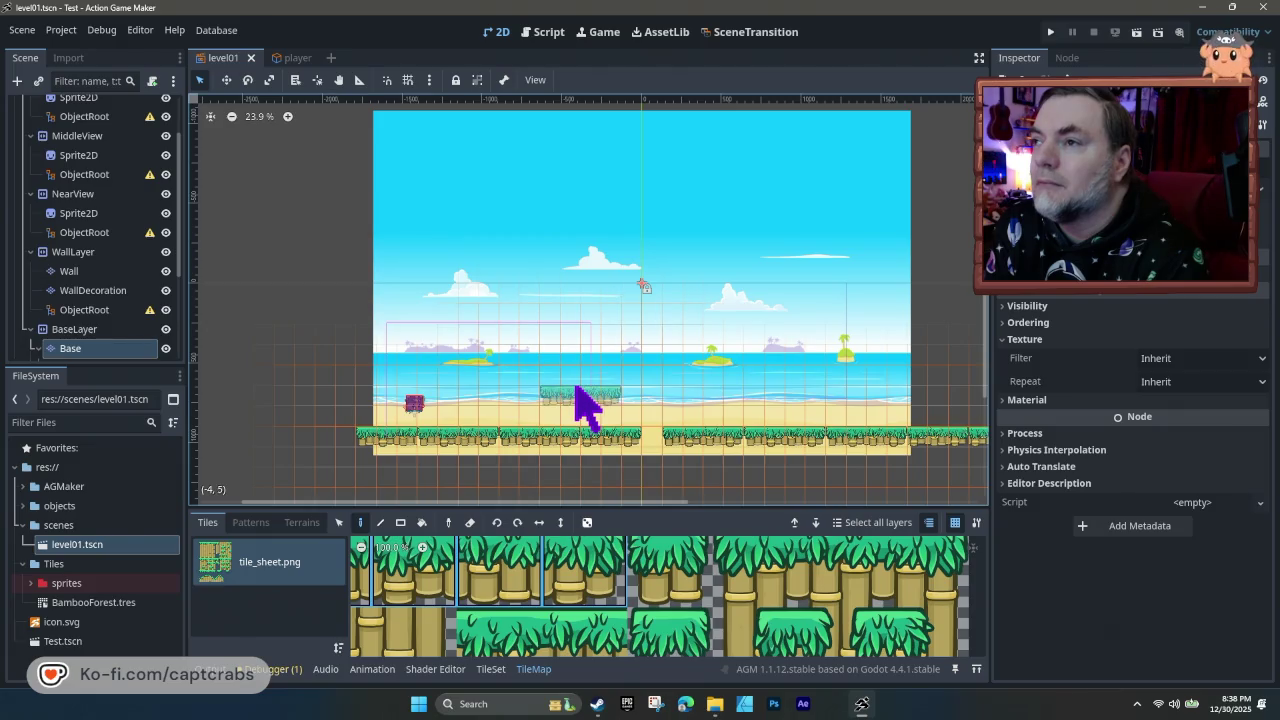
left_click(576, 390)
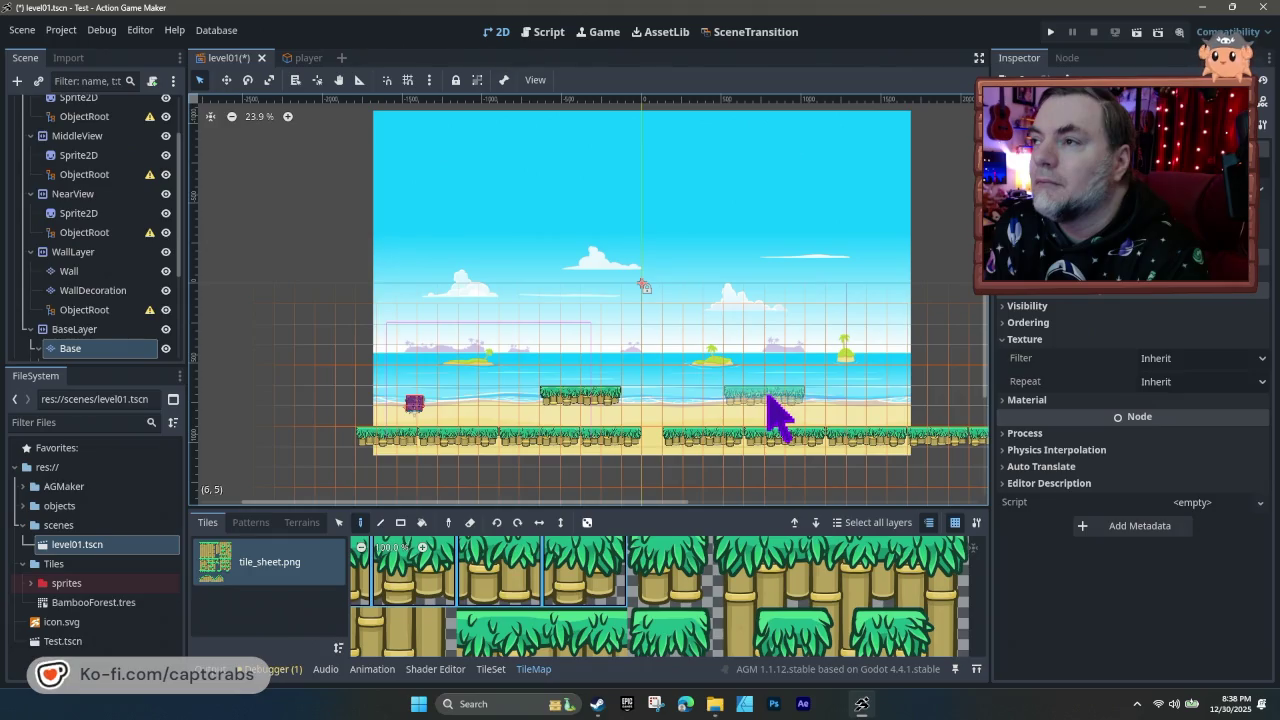
- Pick the grass tile from the tile sheet, then save level01 and start a test run
left_click(682, 590)
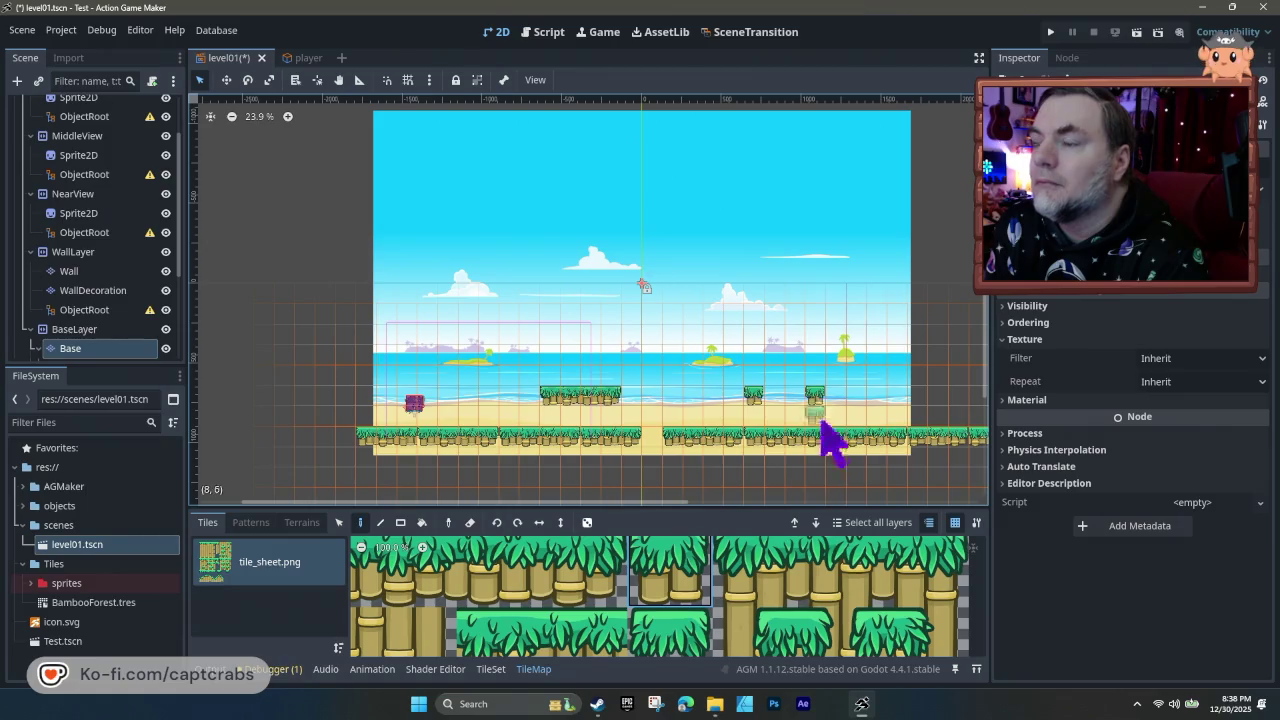
mouse_move(715, 704)
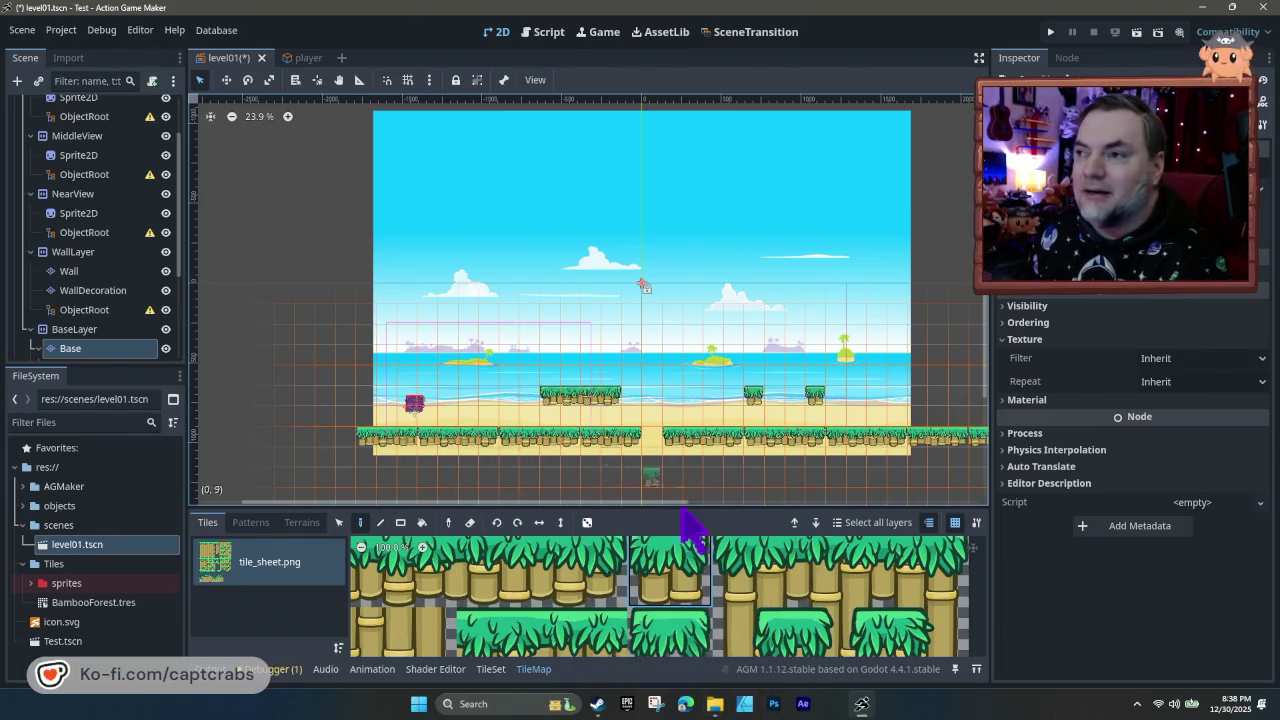
left_click(640, 625)
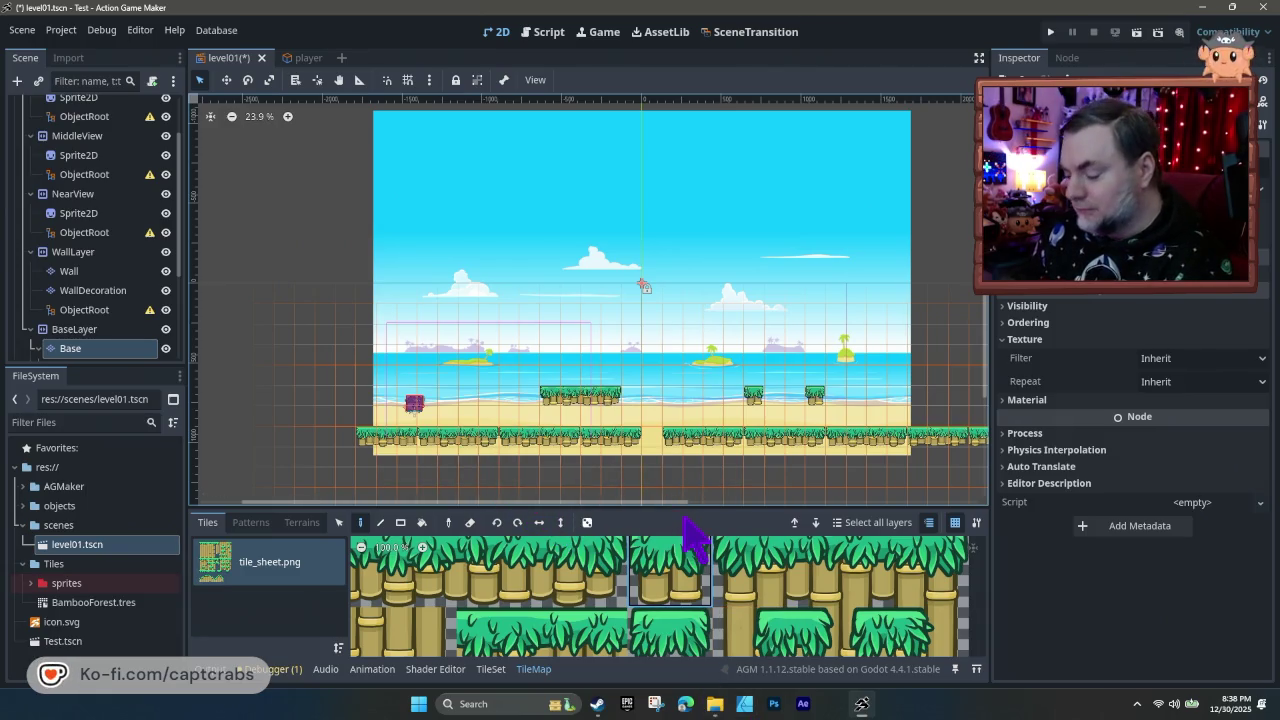
key("ctrl+s")
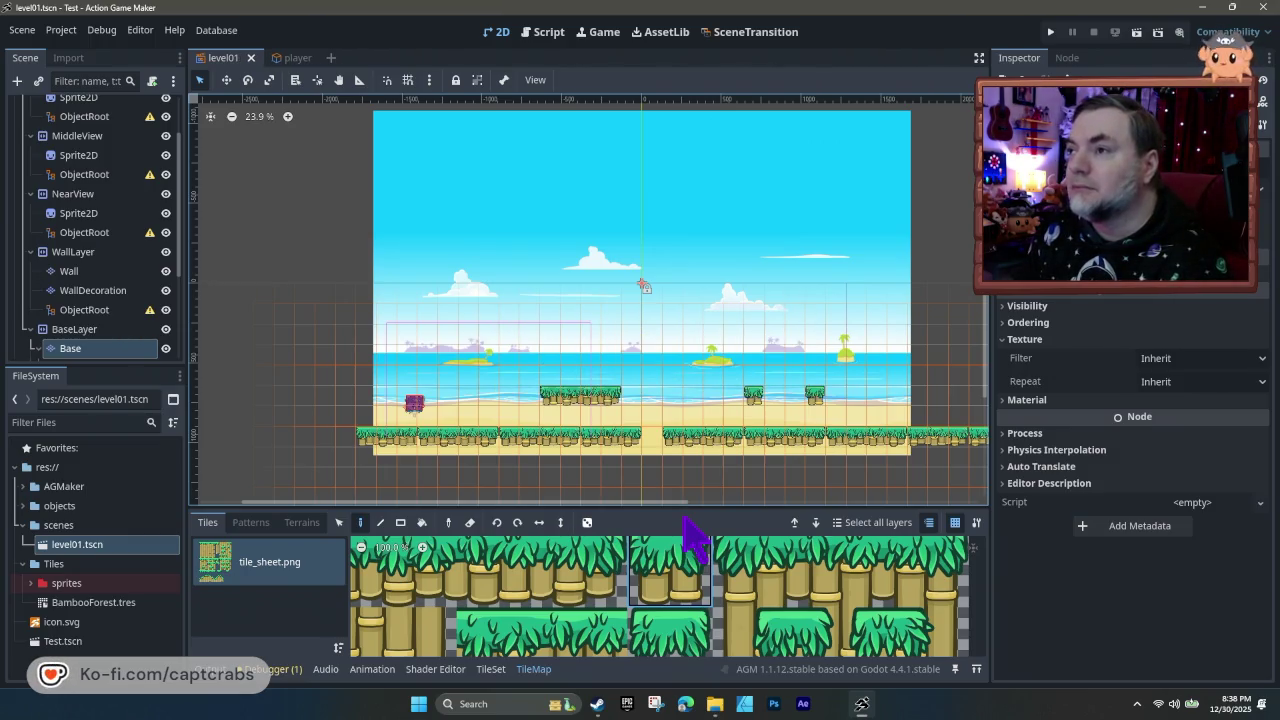
key("F5")
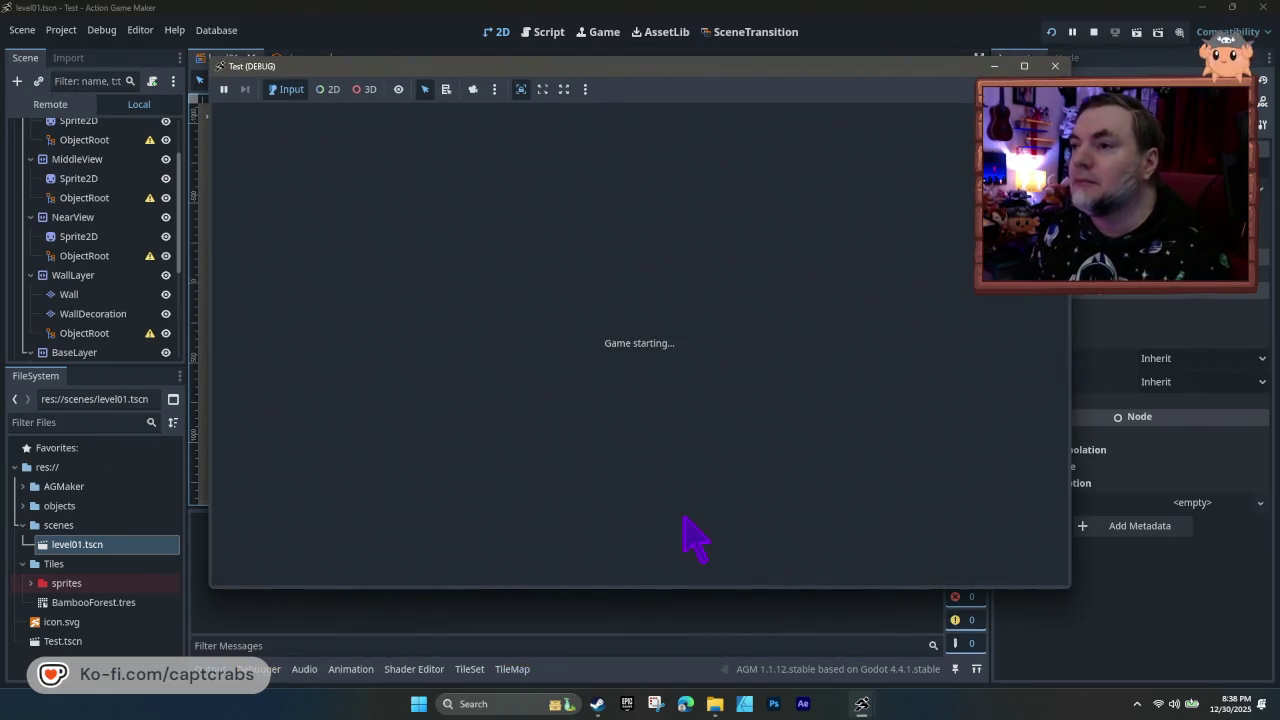
- Run the crab right through the test level, jumping toward the floating platforms until the beach backdrop ends
key("Right")
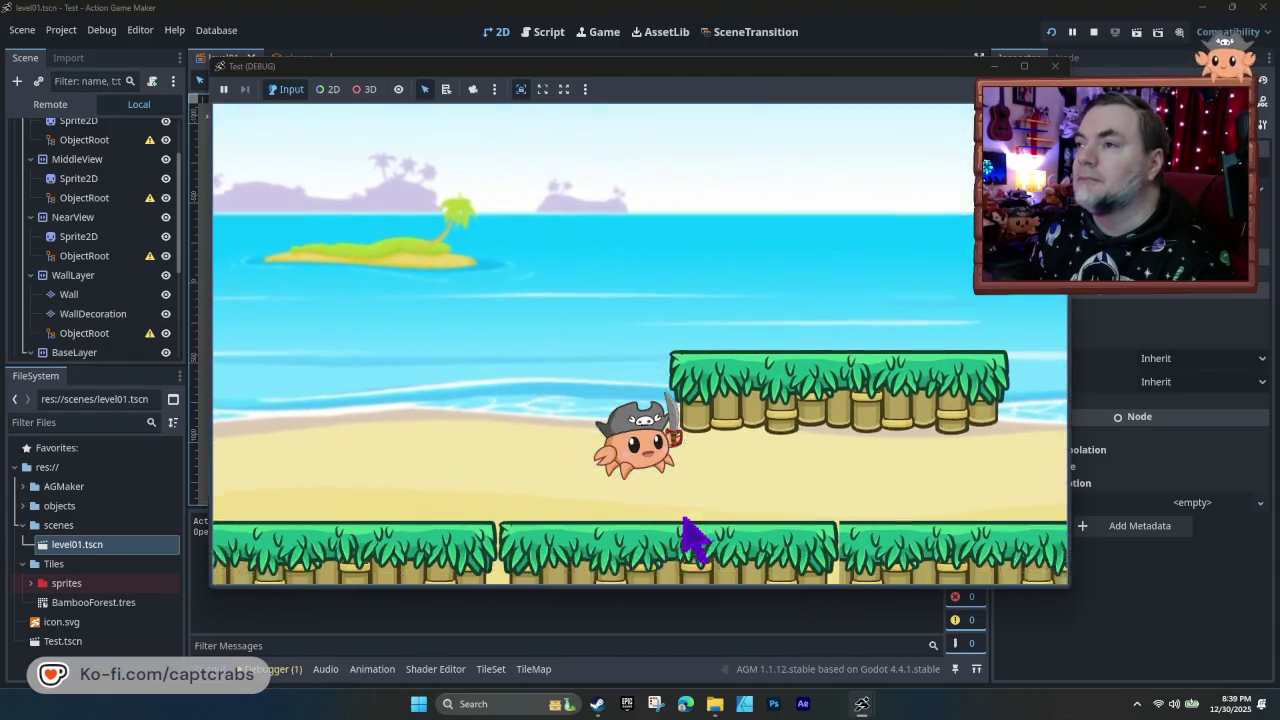
key("Left")
key("Right")
key("space")
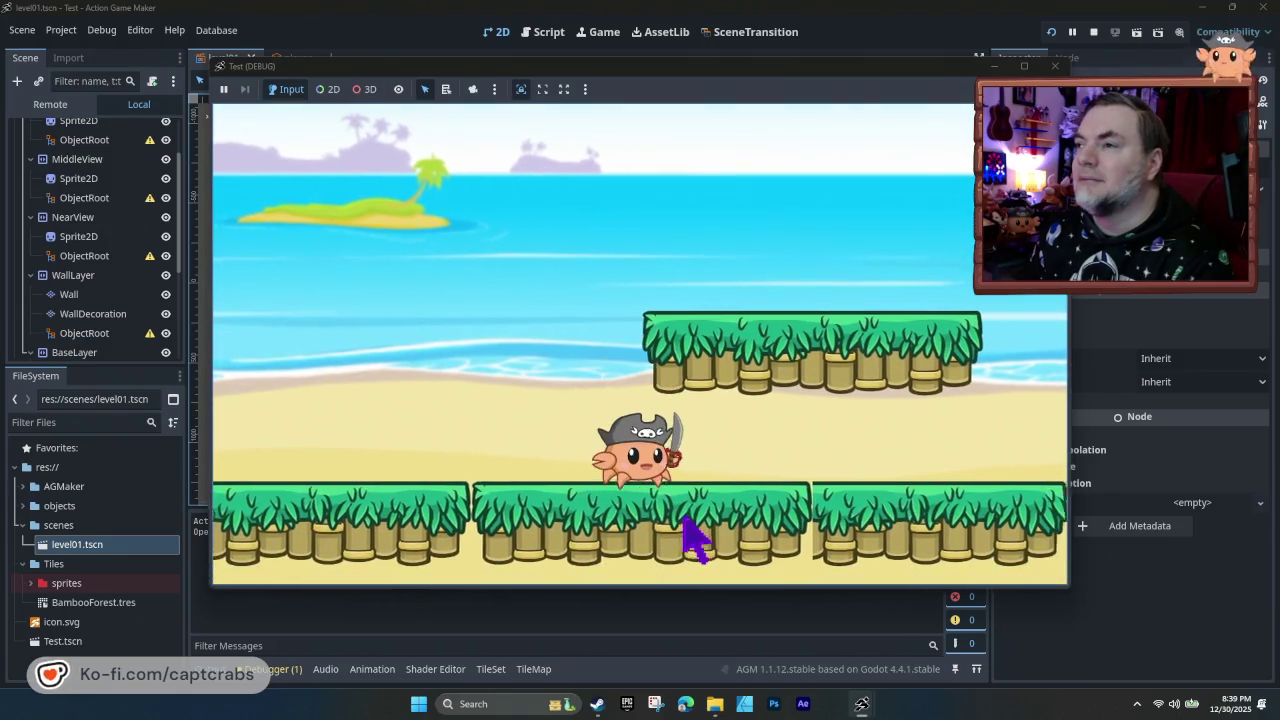
key("Right")
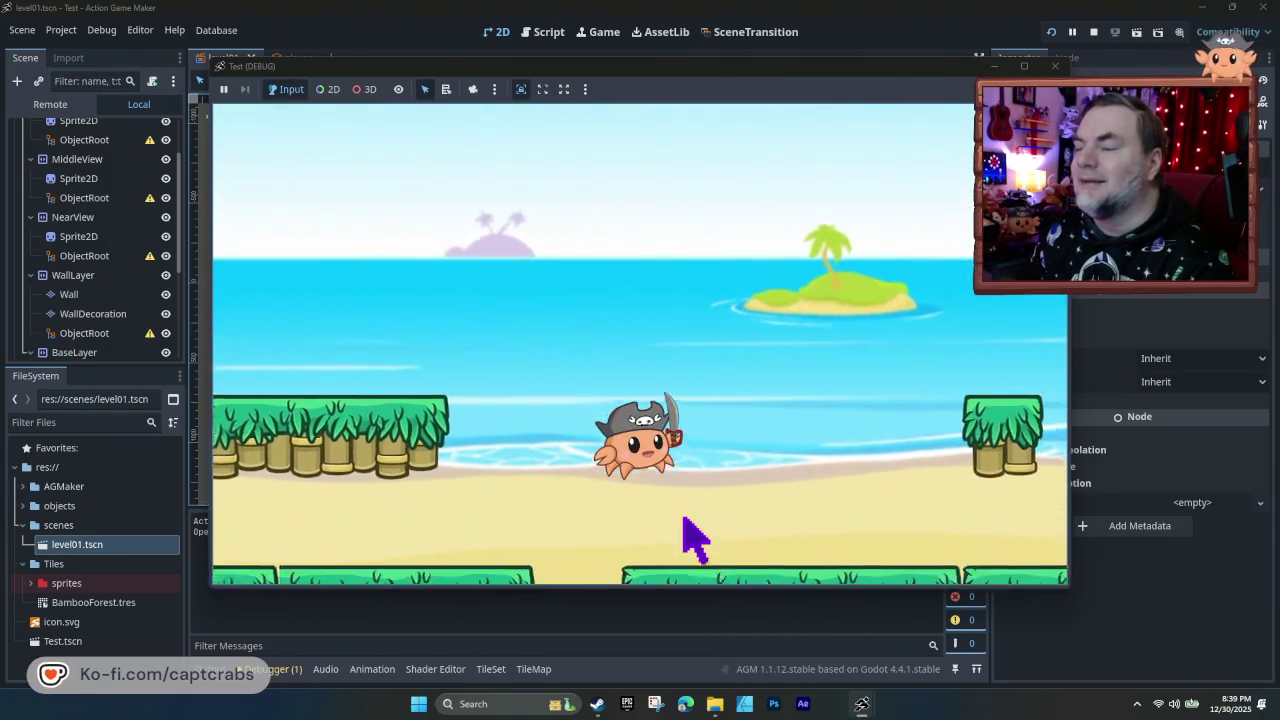
key("space")
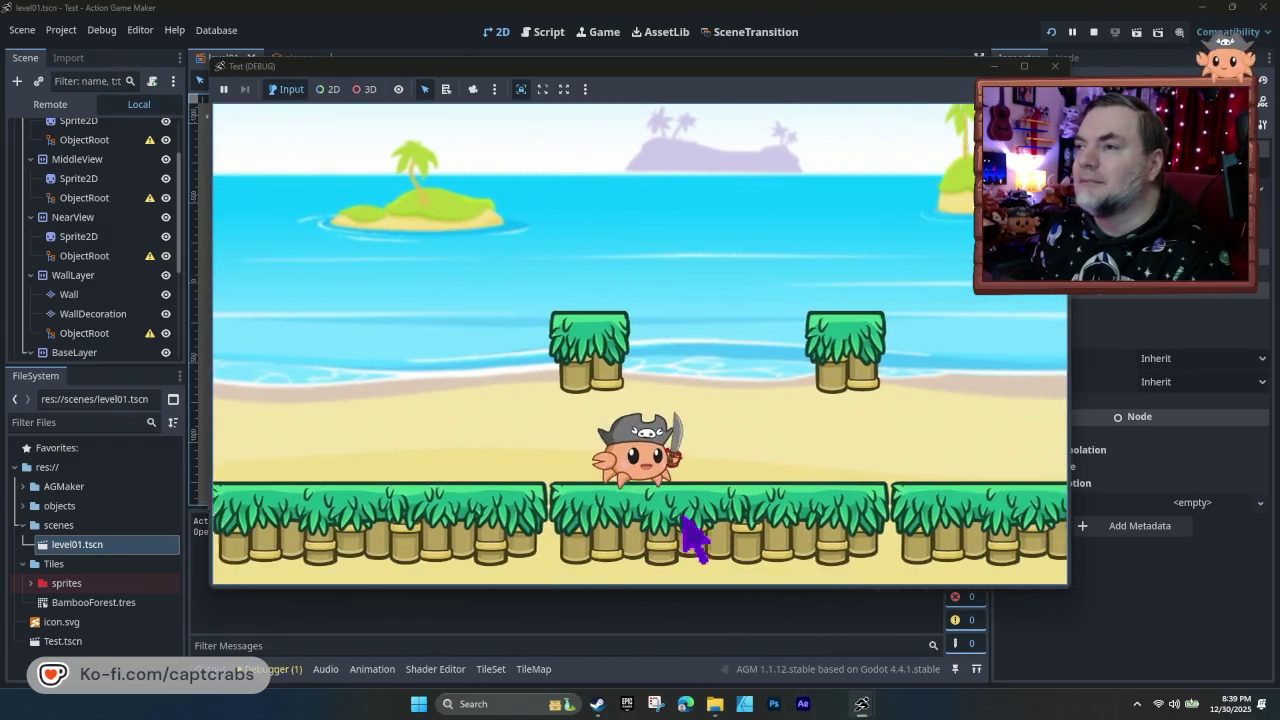
key("space")
key("space")
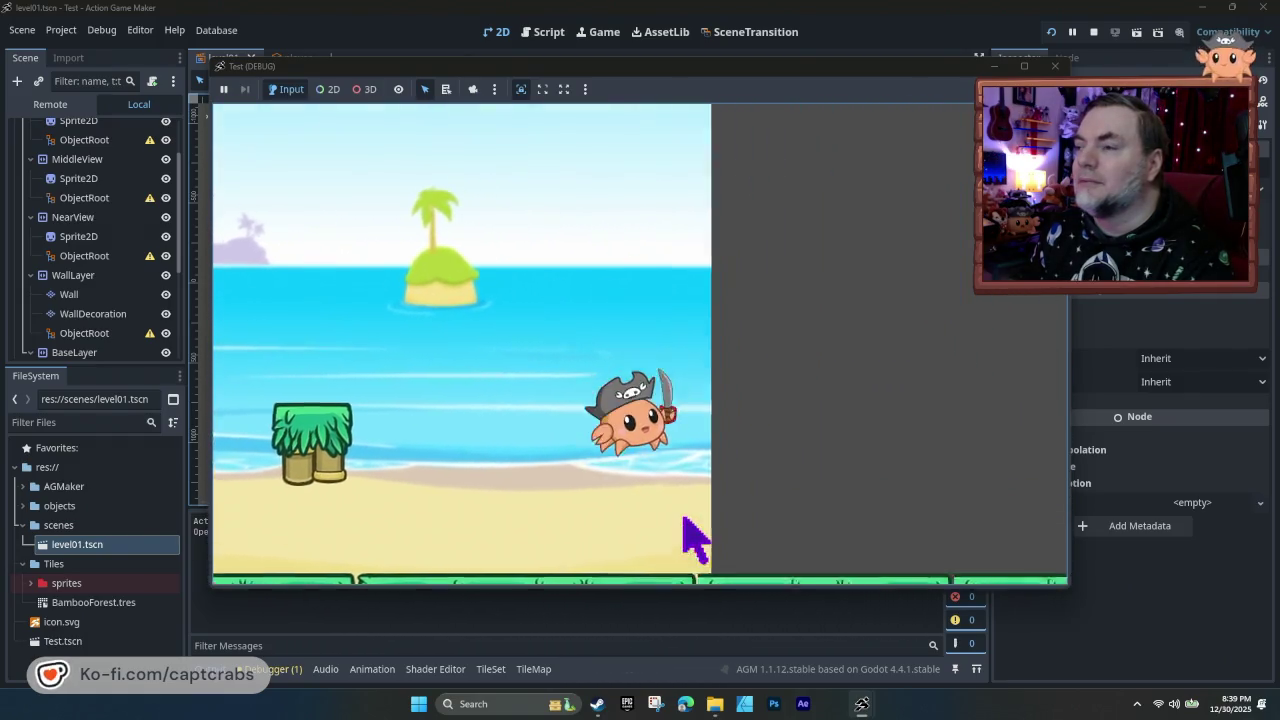